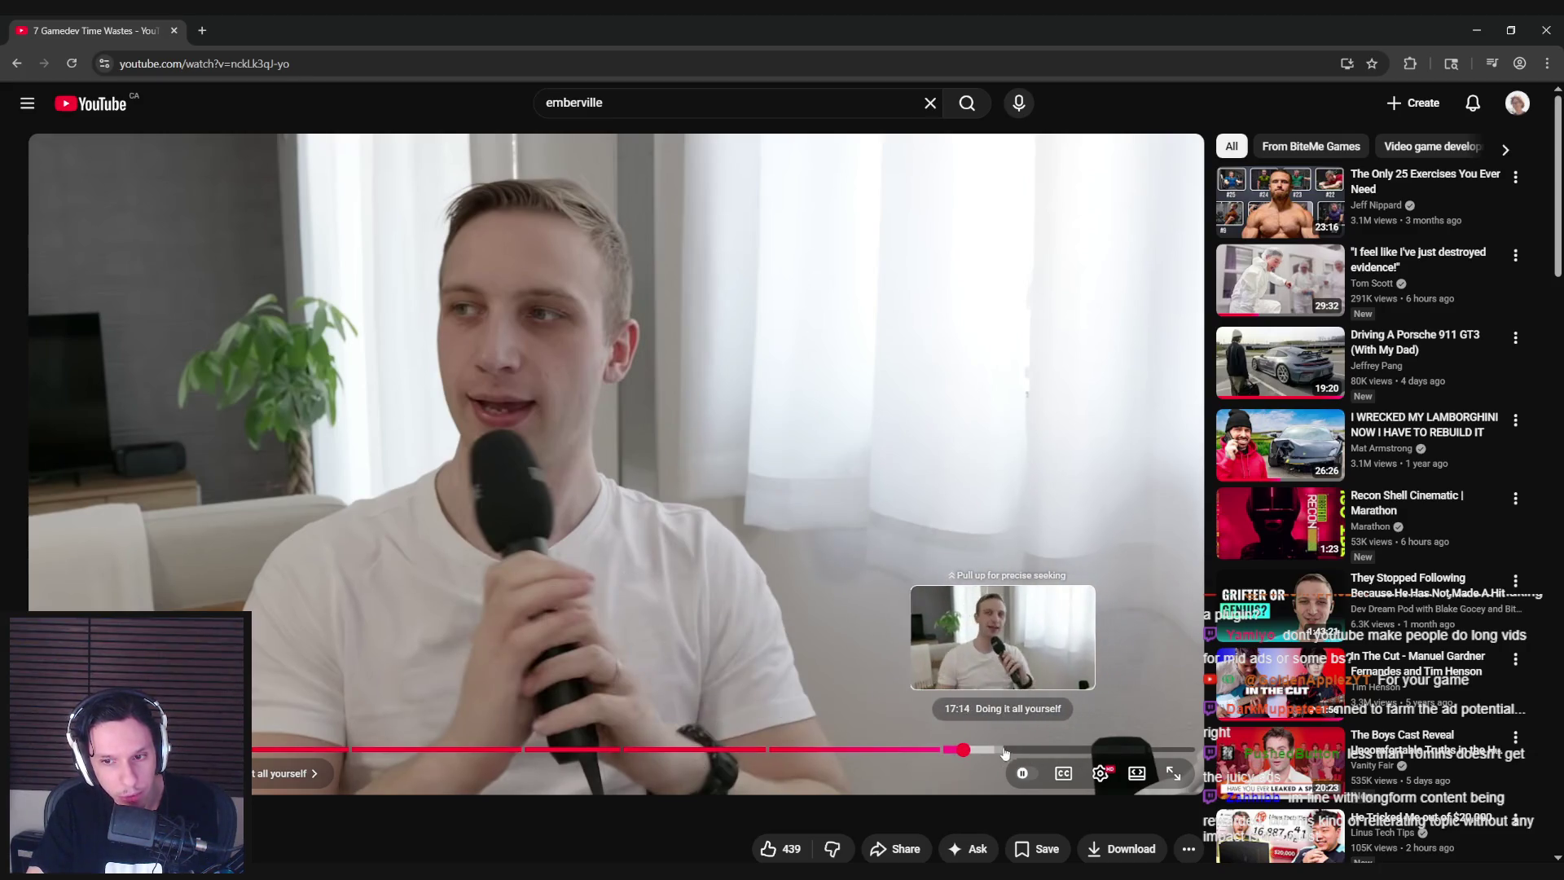
Scrub the 7 Gamedev Time Wastes video to its Chasing the perfect system chapter.
drag(1007, 755, 1106, 754)
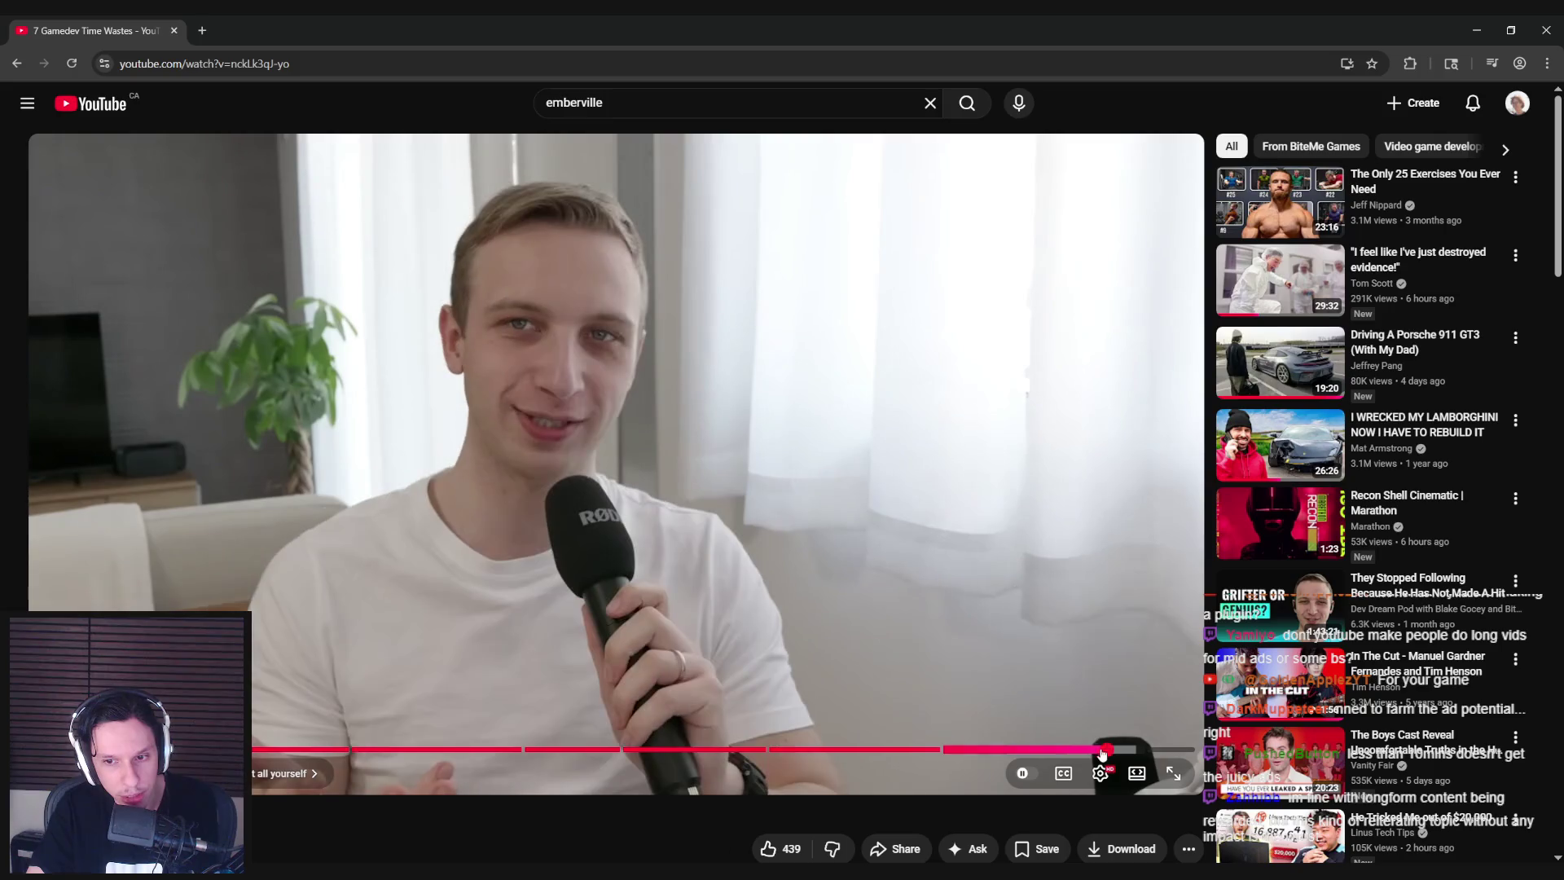
mouse_move(960, 751)
mouse_down()
mouse_move(1143, 756)
mouse_move(941, 755)
mouse_move(1131, 755)
mouse_move(1012, 754)
mouse_up()
mouse_move(798, 751)
mouse_down()
mouse_move(932, 750)
mouse_move(652, 755)
mouse_up()
click(637, 750)
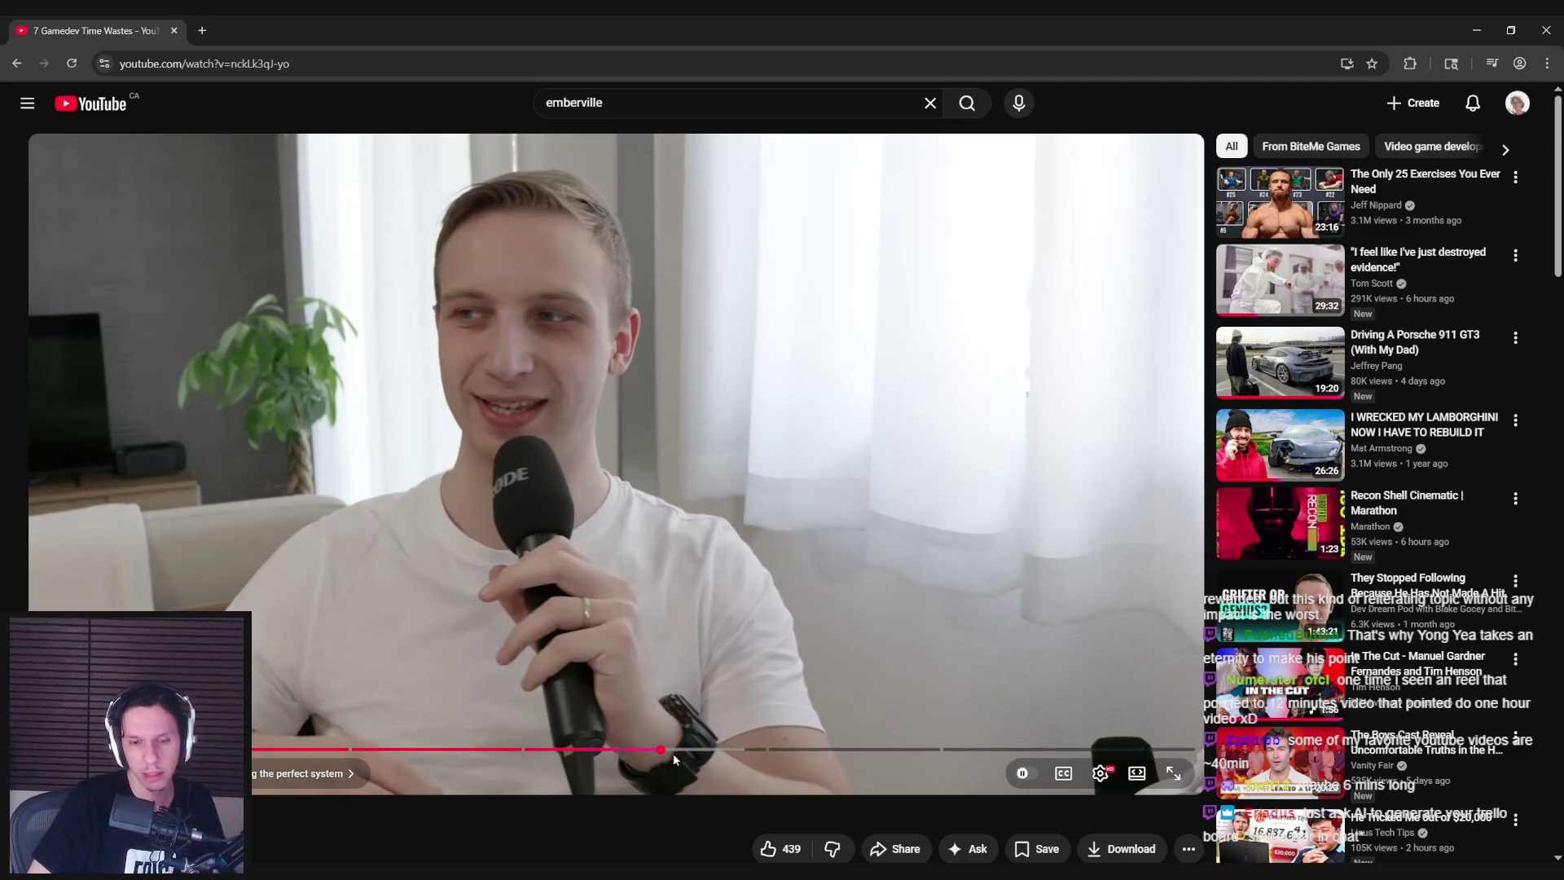
click(694, 750)
drag(711, 755, 748, 750)
click(758, 750)
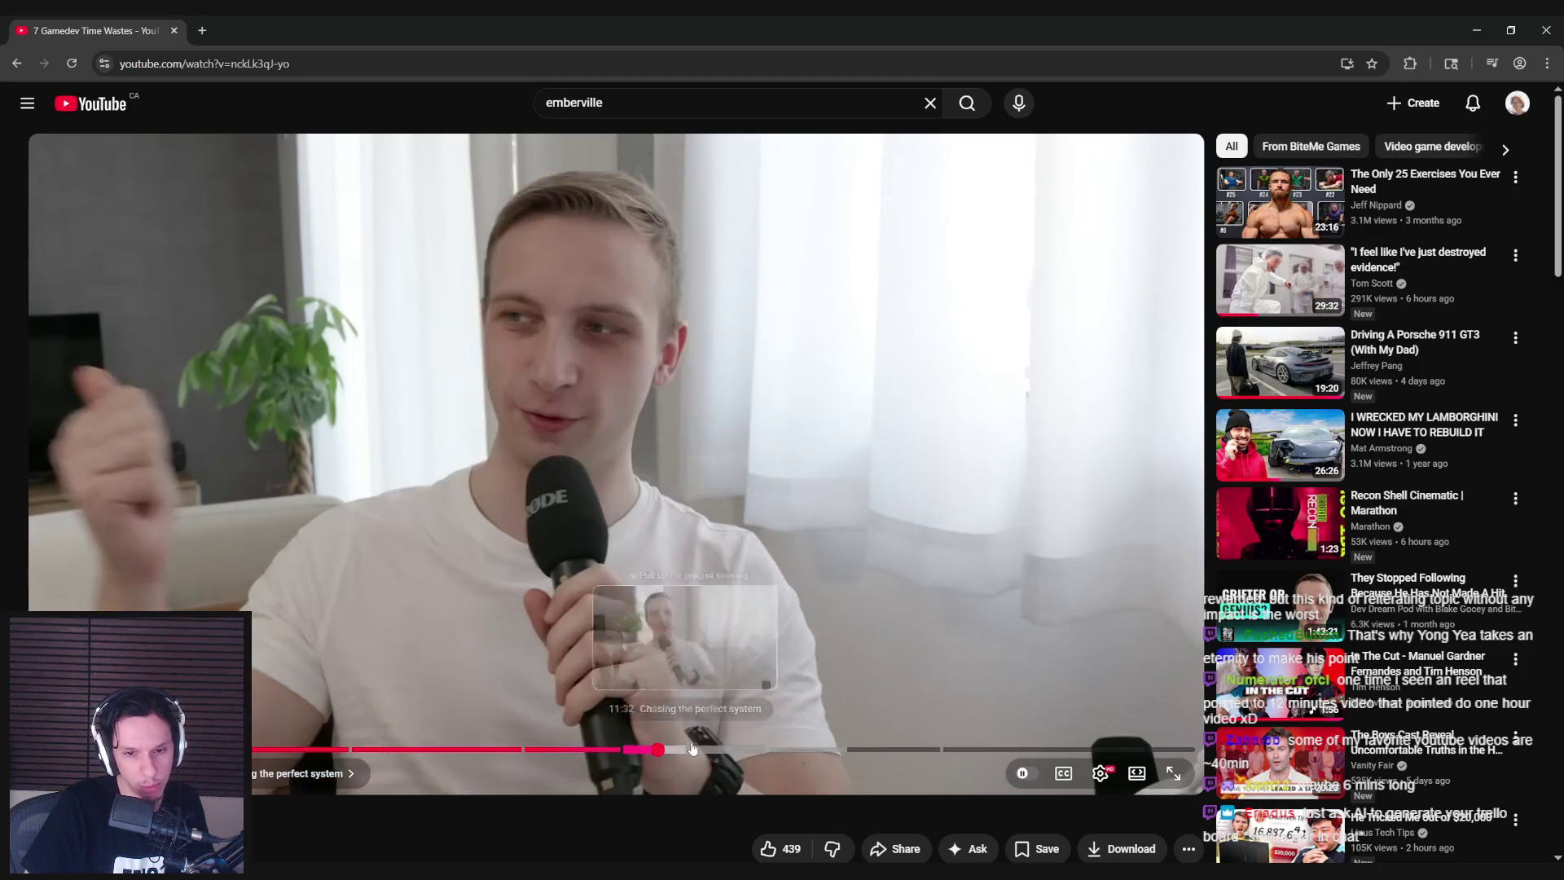
click(766, 750)
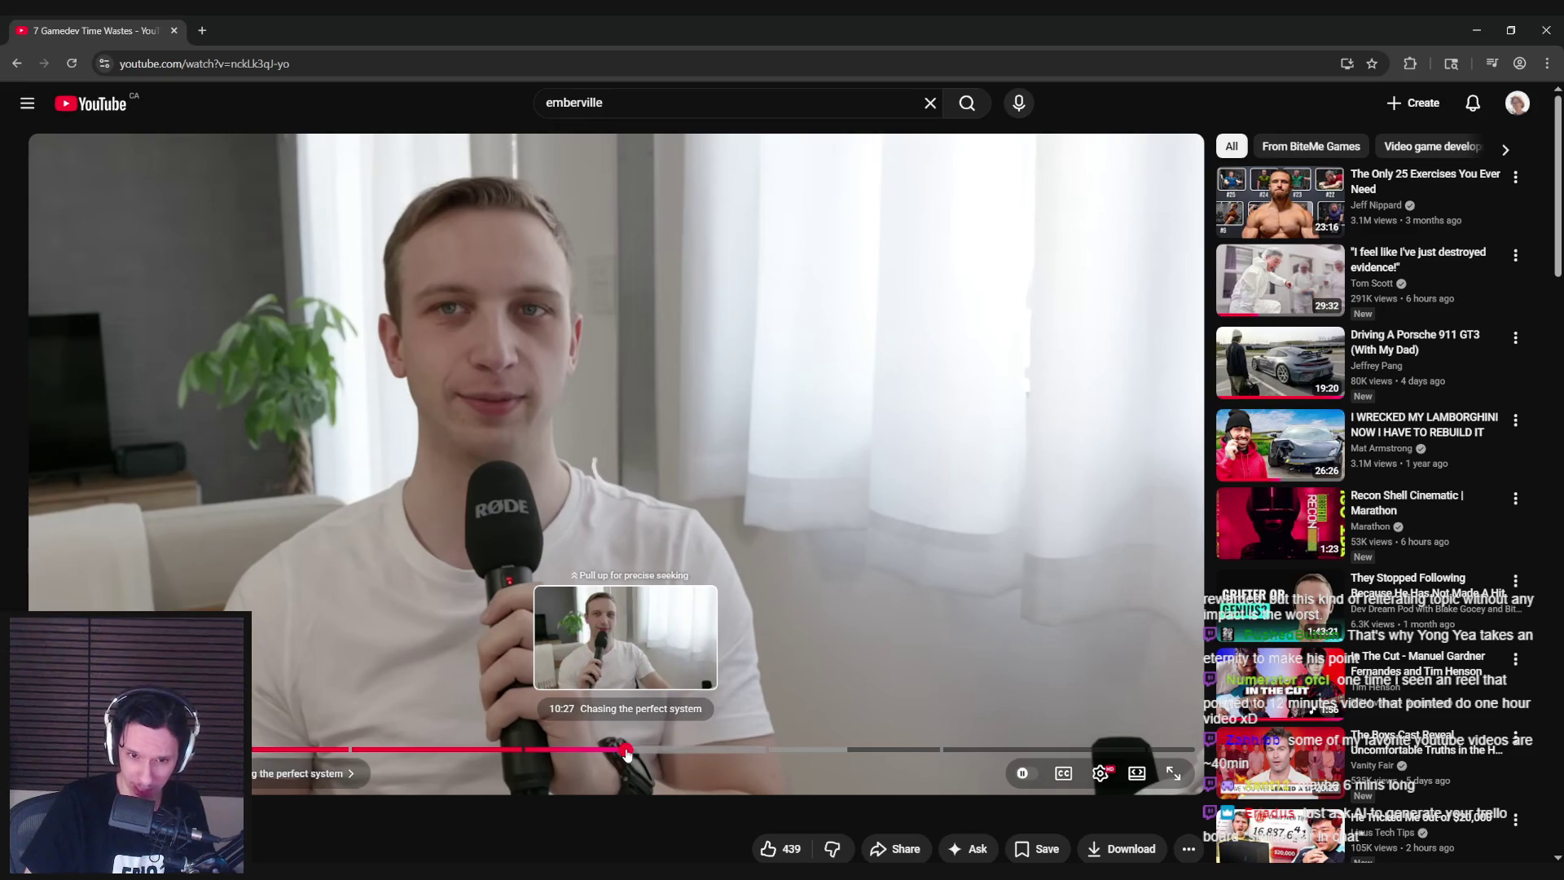
mouse_move(540, 756)
mouse_down()
mouse_move(1053, 758)
mouse_move(931, 746)
mouse_up()
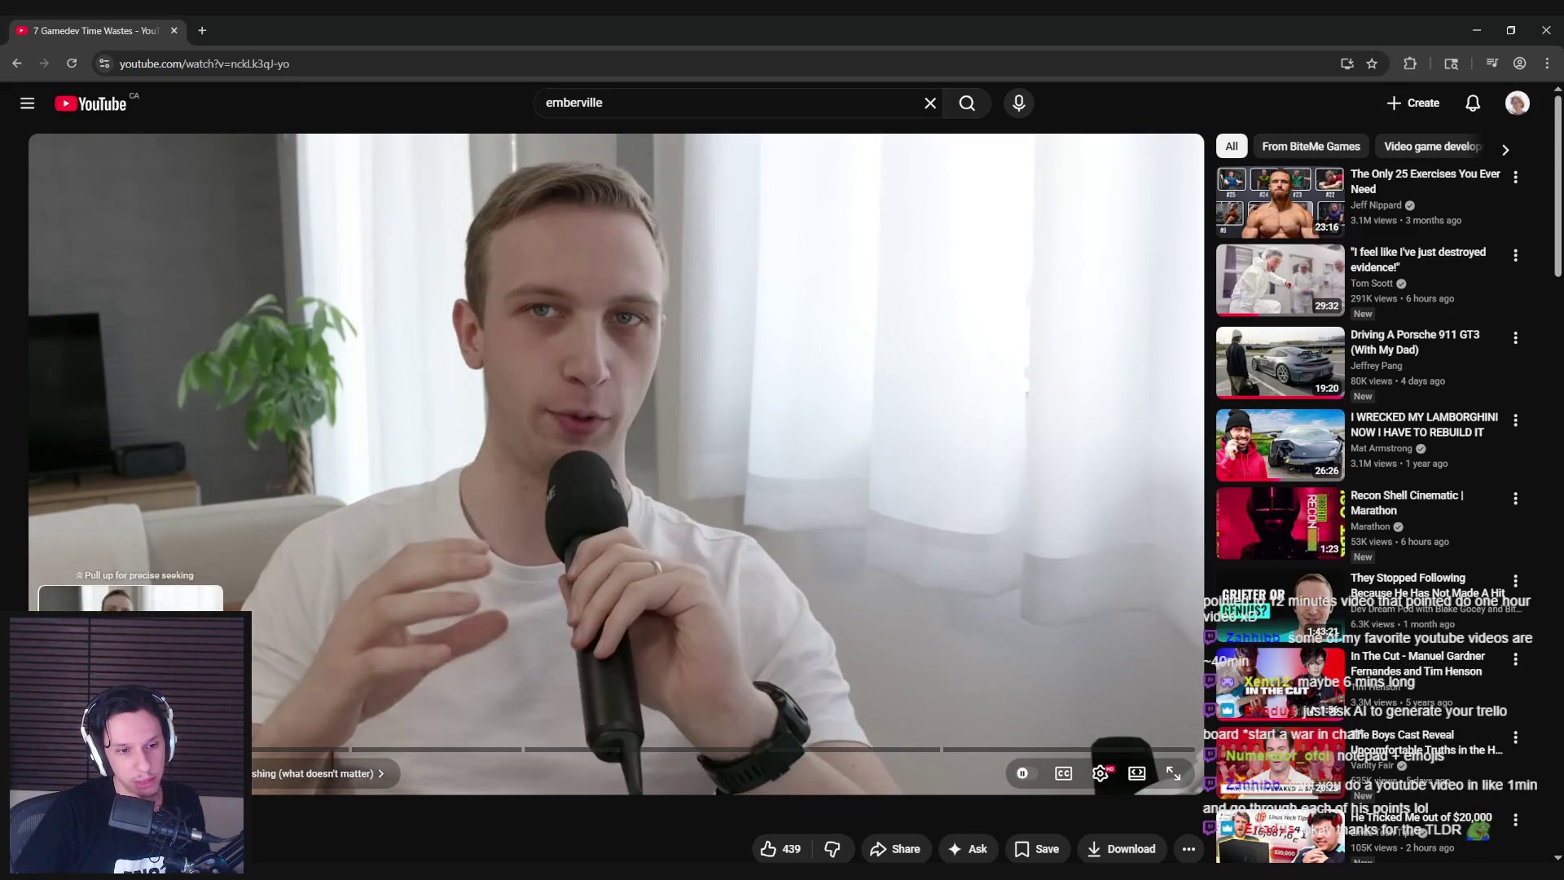
Skip the video to its Doing it all yourself ending, then open BiteMe Games' Videos page.
mouse_move(518, 751)
mouse_down()
mouse_move(604, 752)
mouse_move(201, 751)
mouse_move(962, 752)
mouse_move(548, 751)
mouse_up()
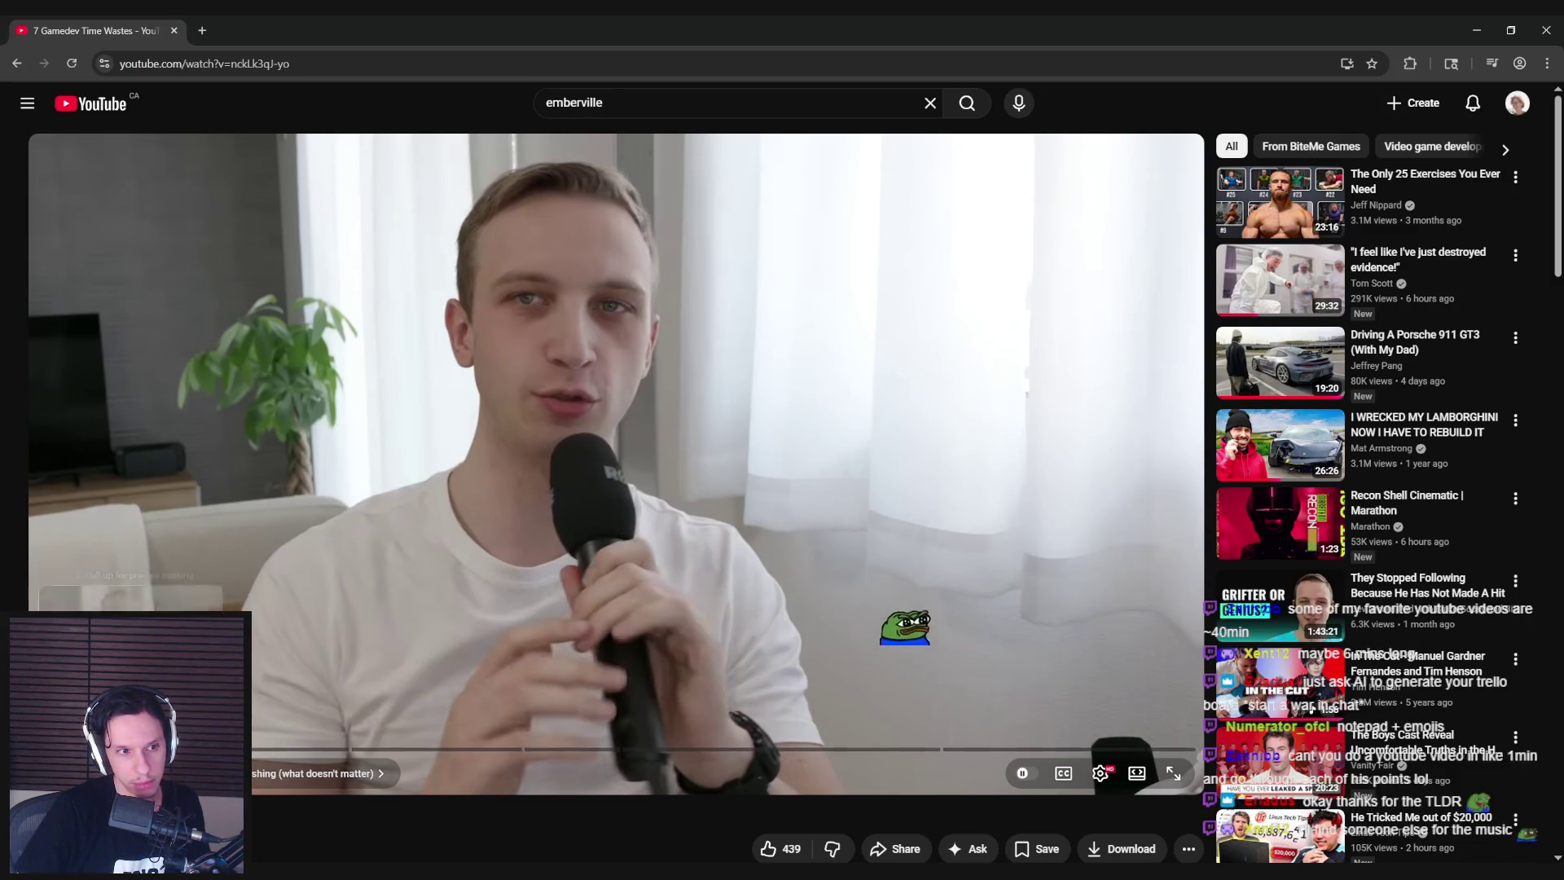
mouse_move(201, 750)
mouse_down()
mouse_move(548, 751)
mouse_move(349, 748)
mouse_move(511, 751)
mouse_up()
click(512, 750)
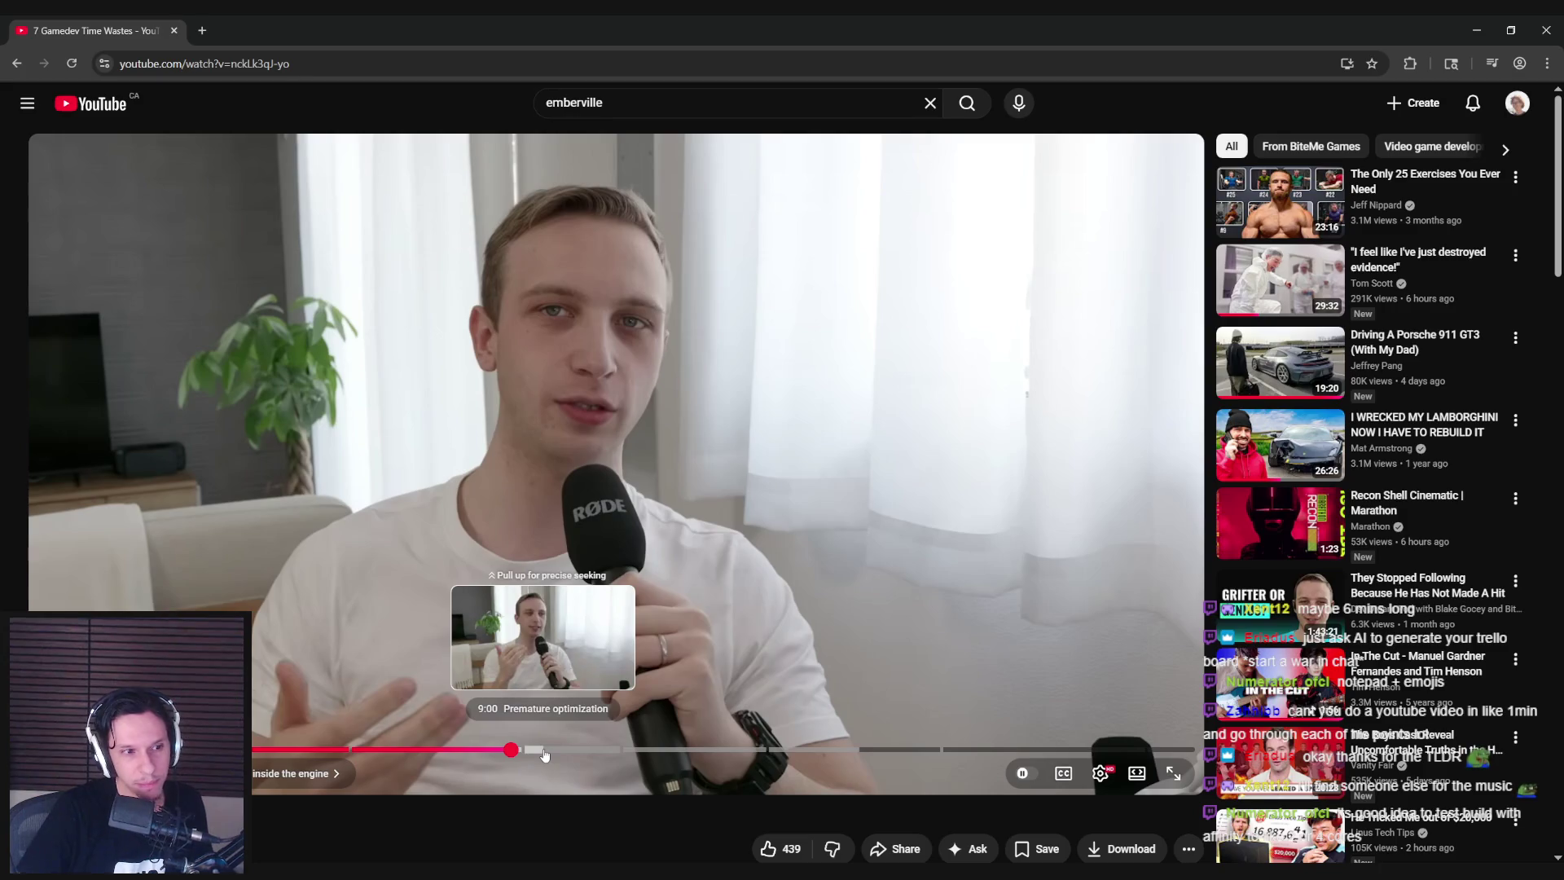
drag(663, 750, 1047, 749)
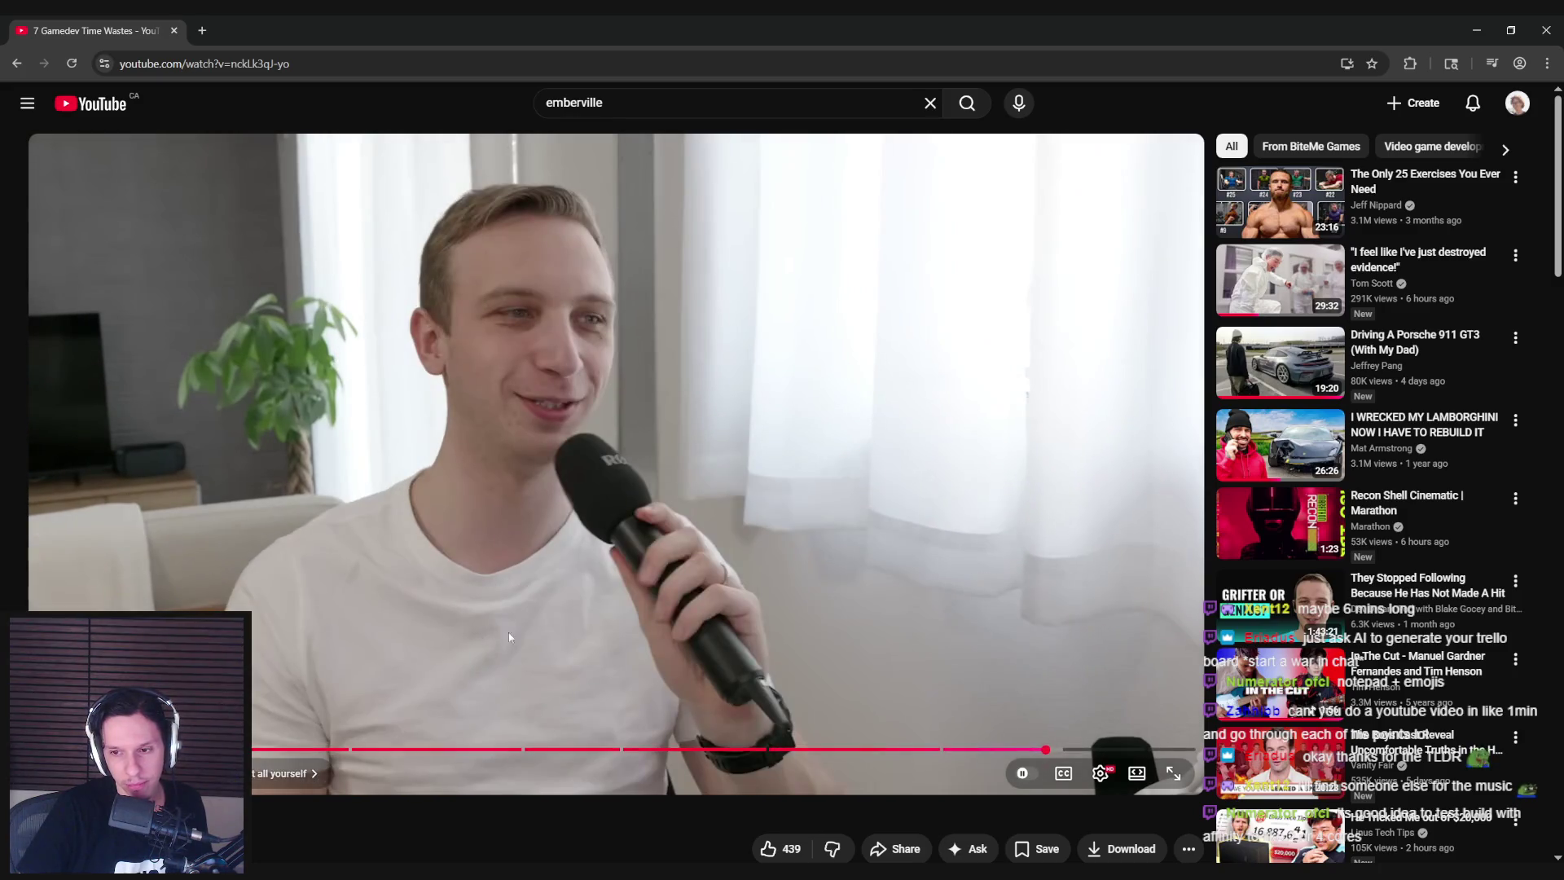
scroll(473, 635, down, 4)
click(163, 423)
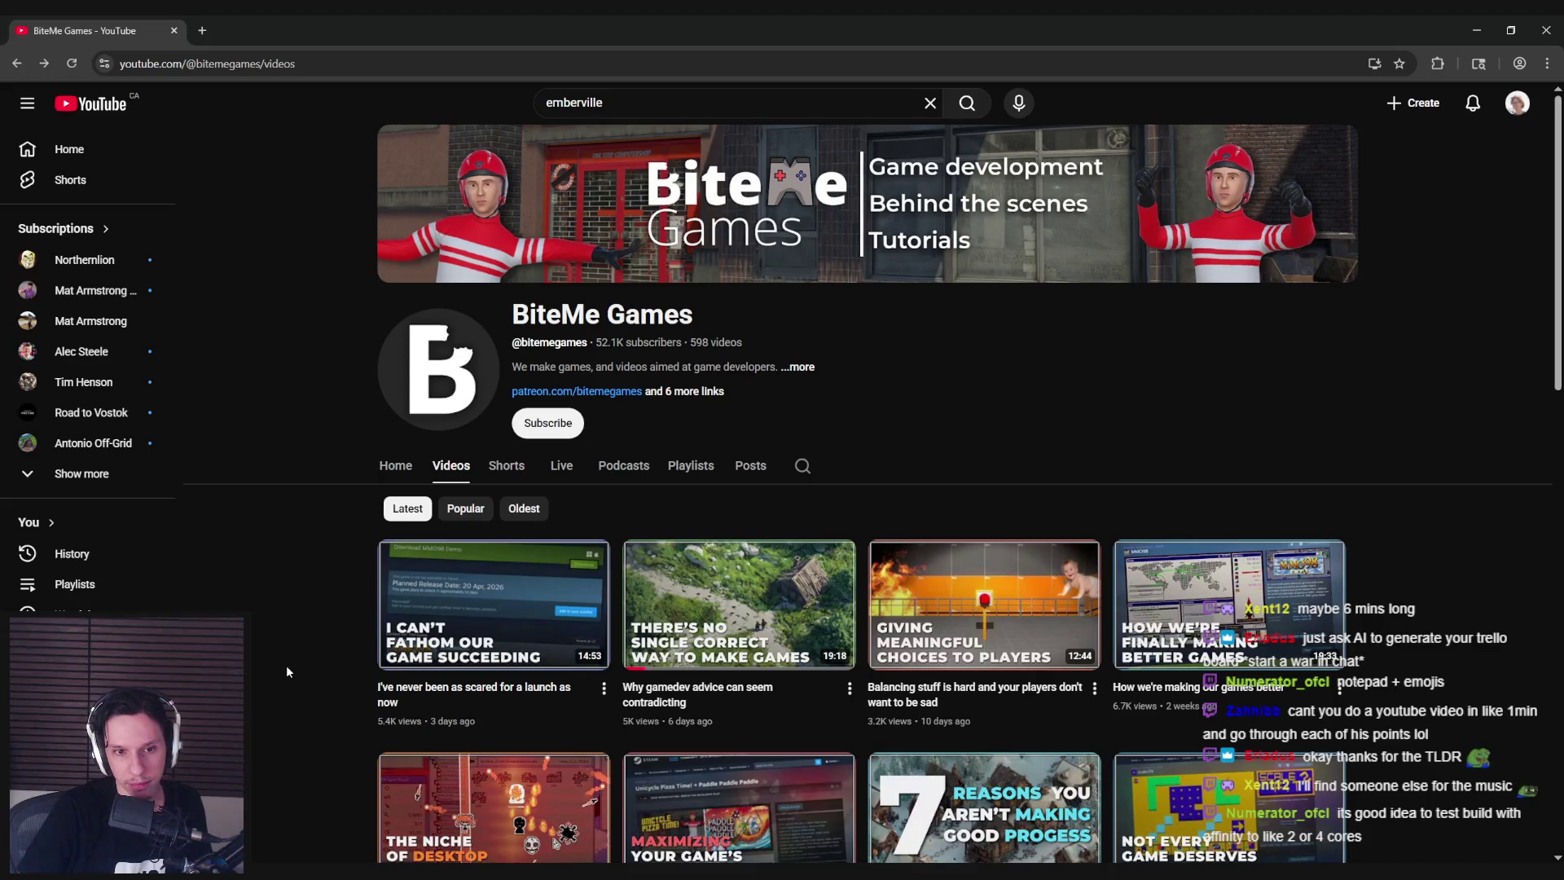
Browse down the BiteMe Games video grid and open 'What I wish I knew about game marketing'.
scroll(286, 671, down, 2)
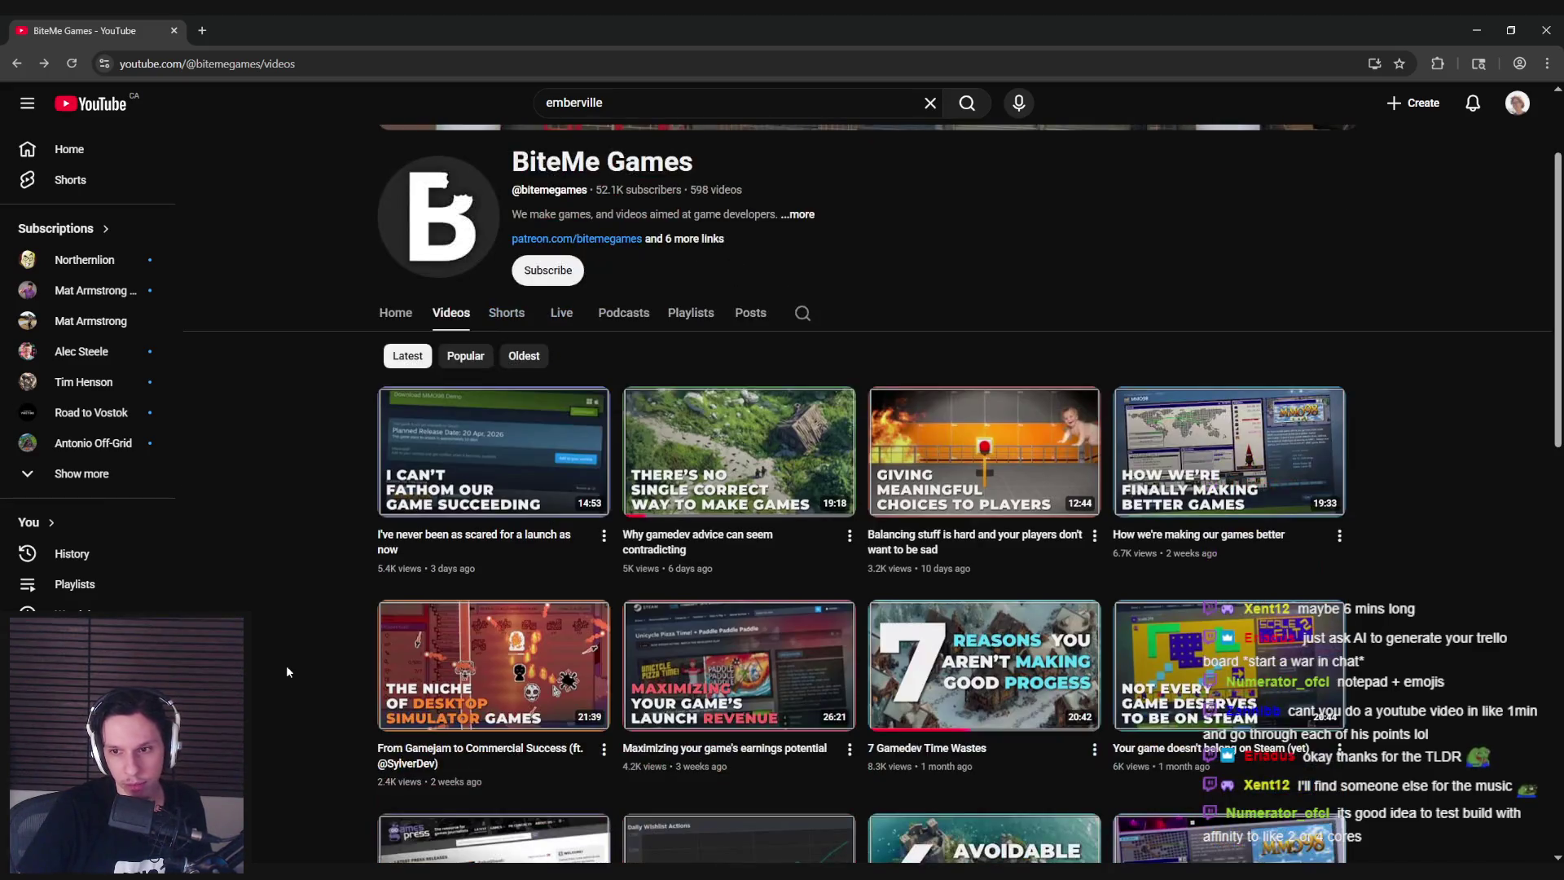
scroll(286, 671, down, 1)
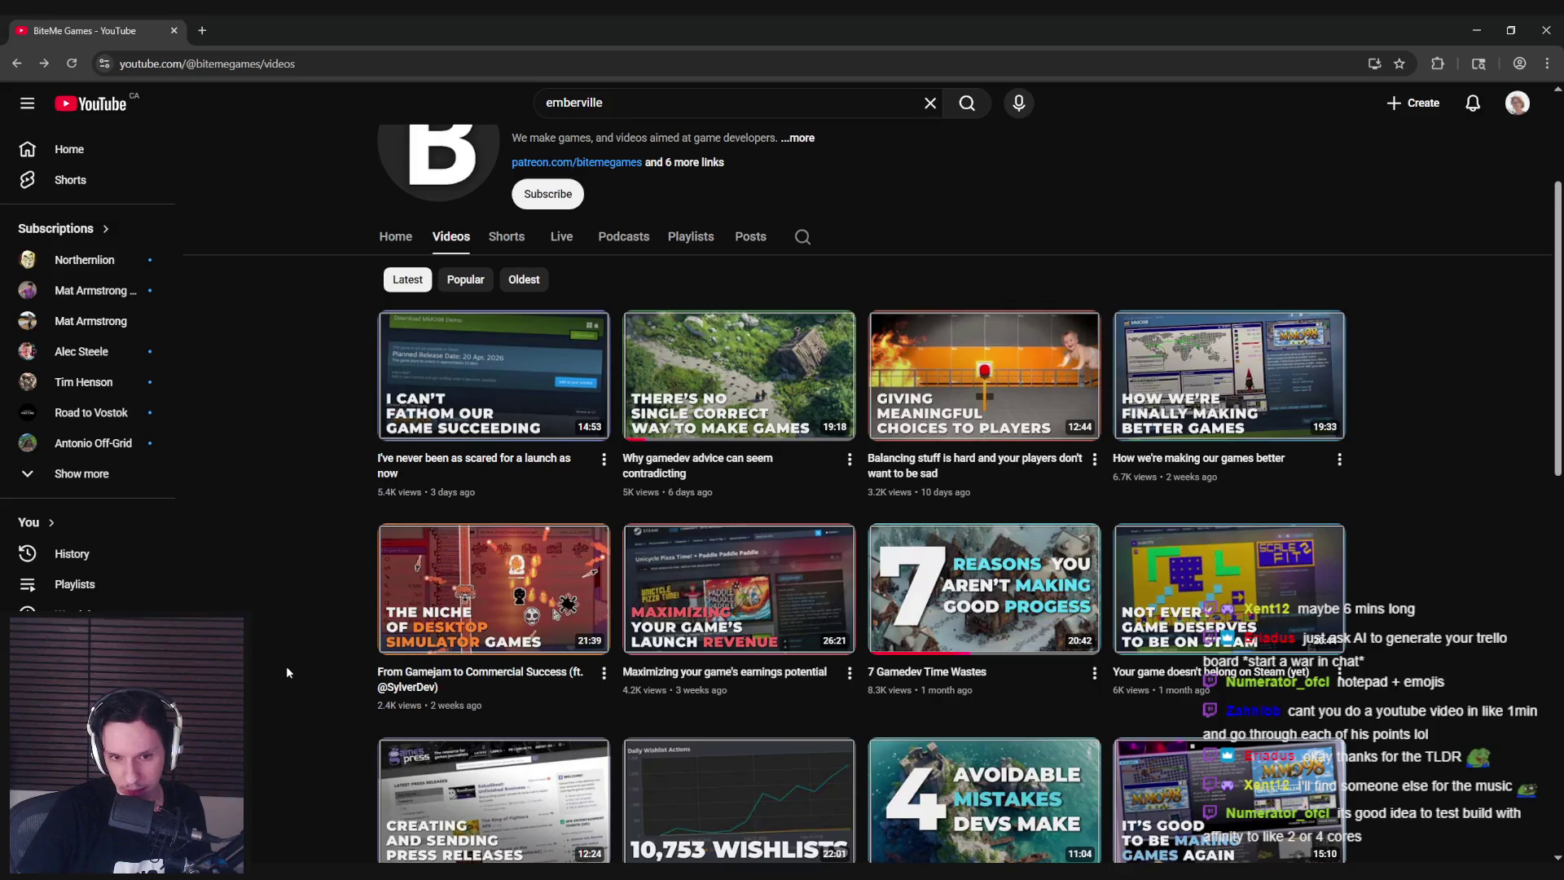
scroll(287, 672, down, 2)
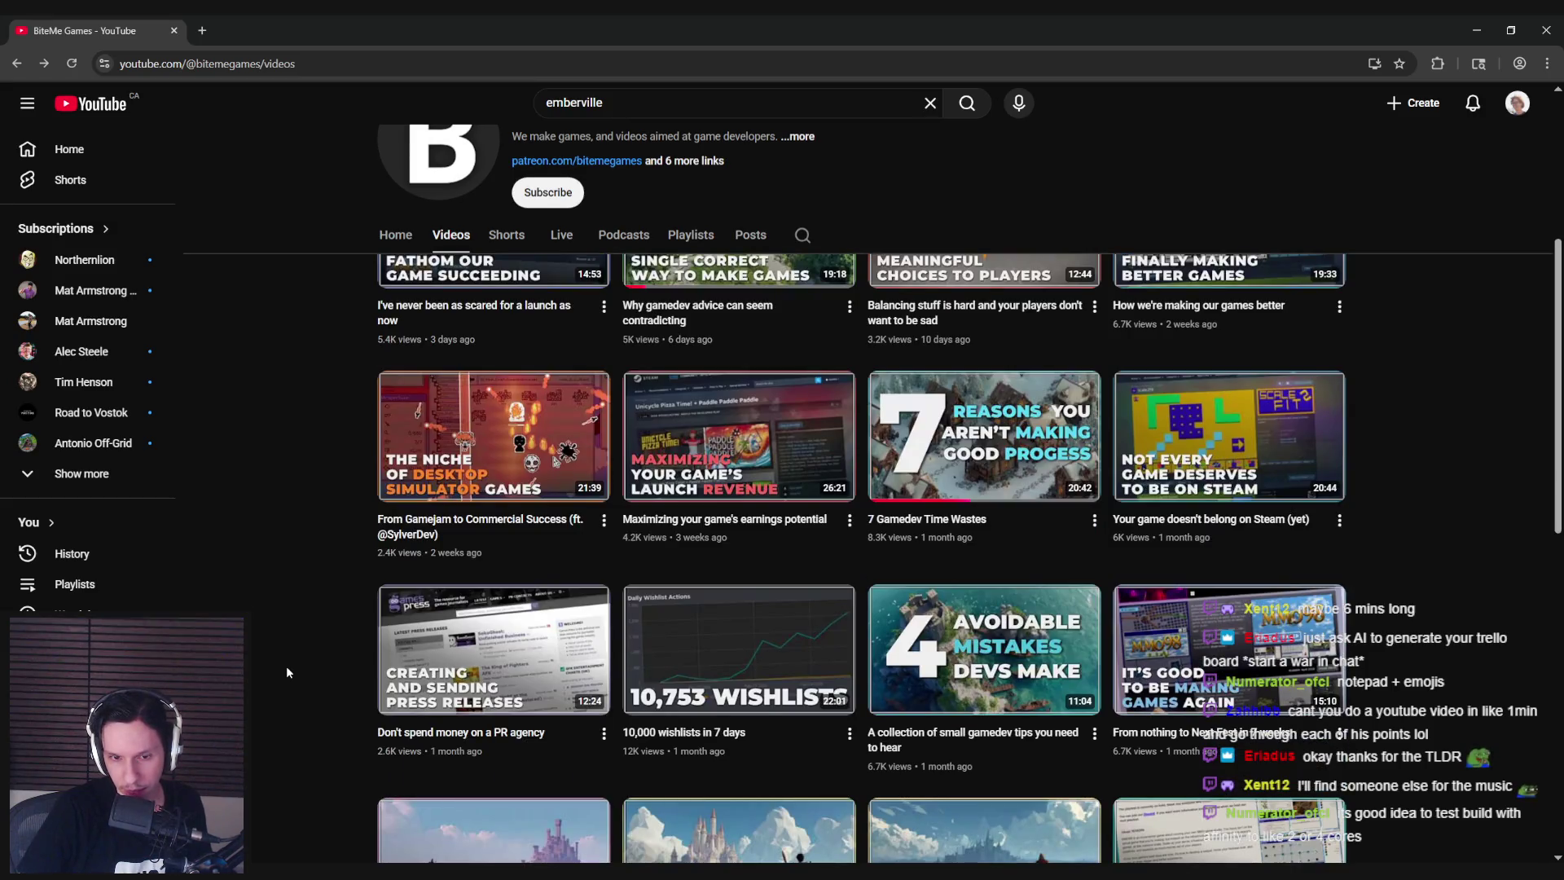
scroll(287, 672, down, 1)
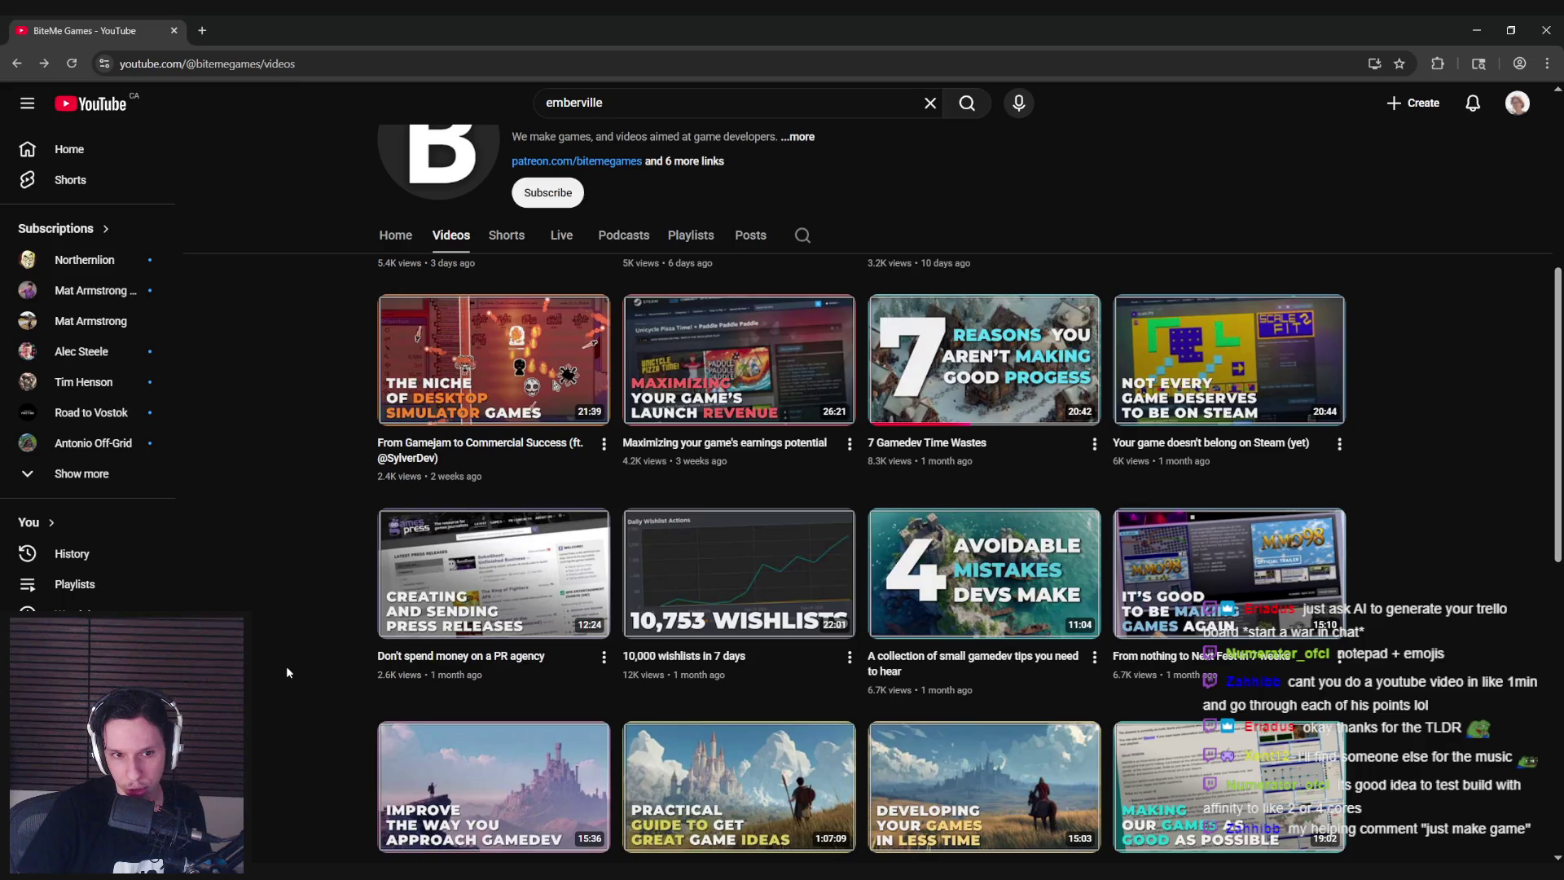
scroll(288, 673, down, 2)
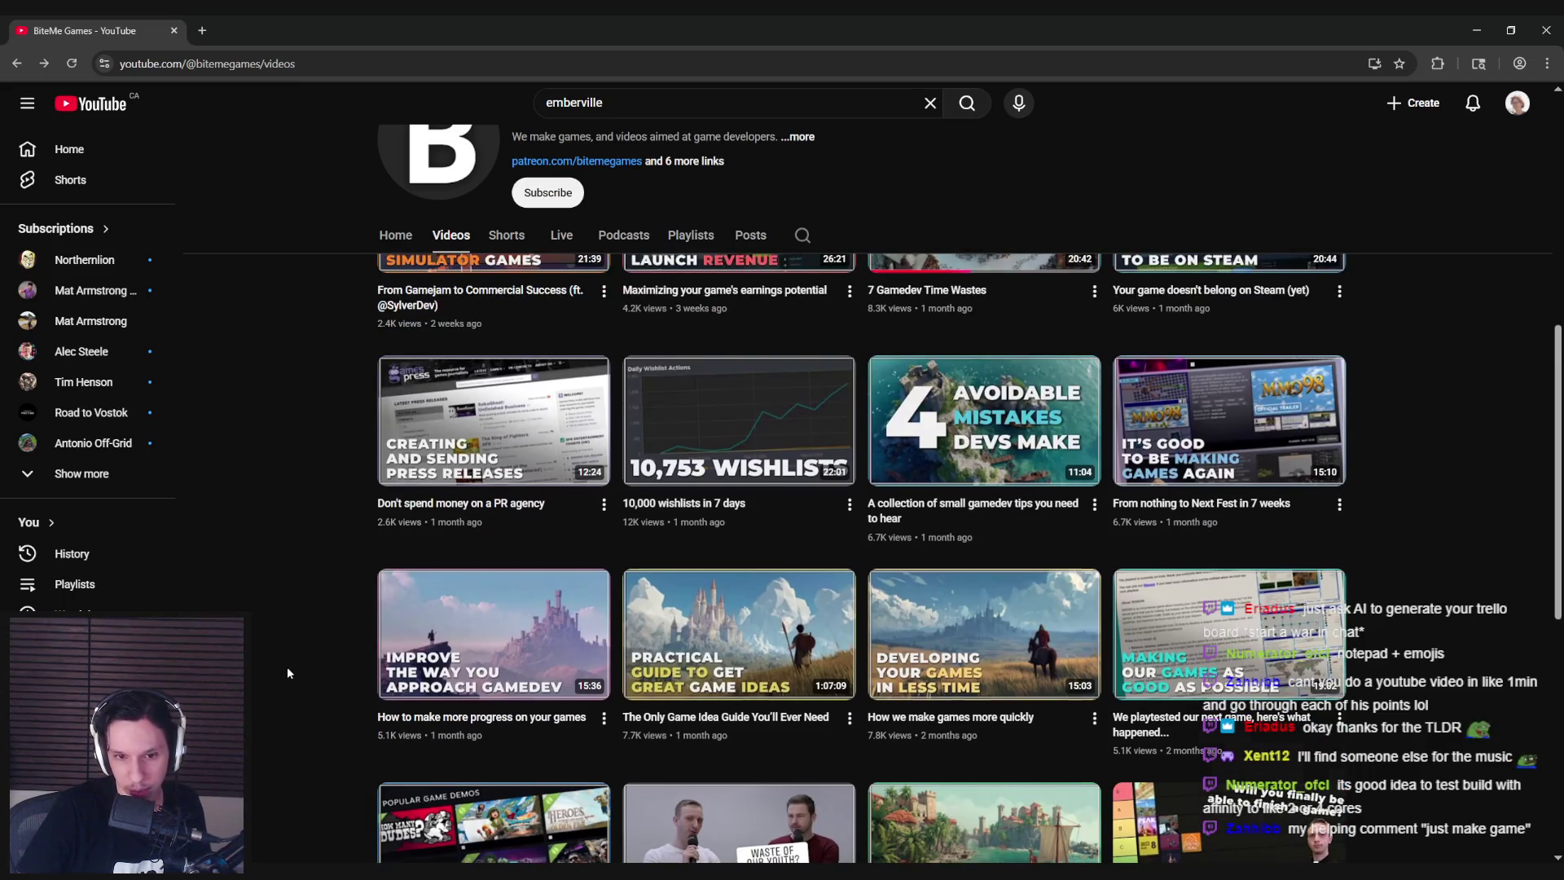
scroll(287, 673, down, 1)
scroll(287, 673, down, 1)
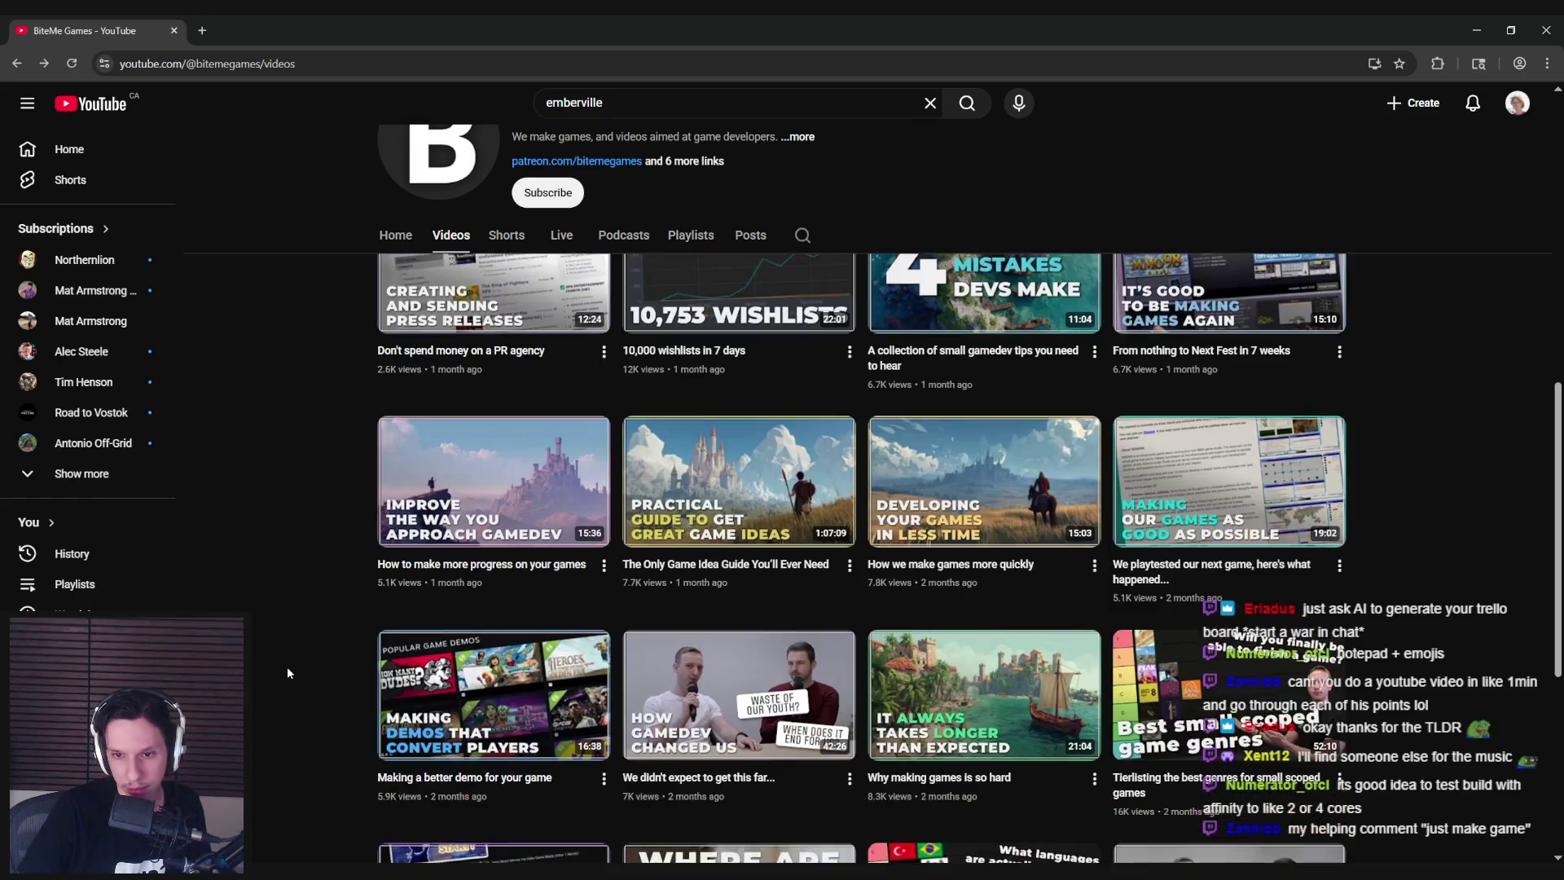
scroll(288, 673, down, 1)
scroll(288, 673, down, 1)
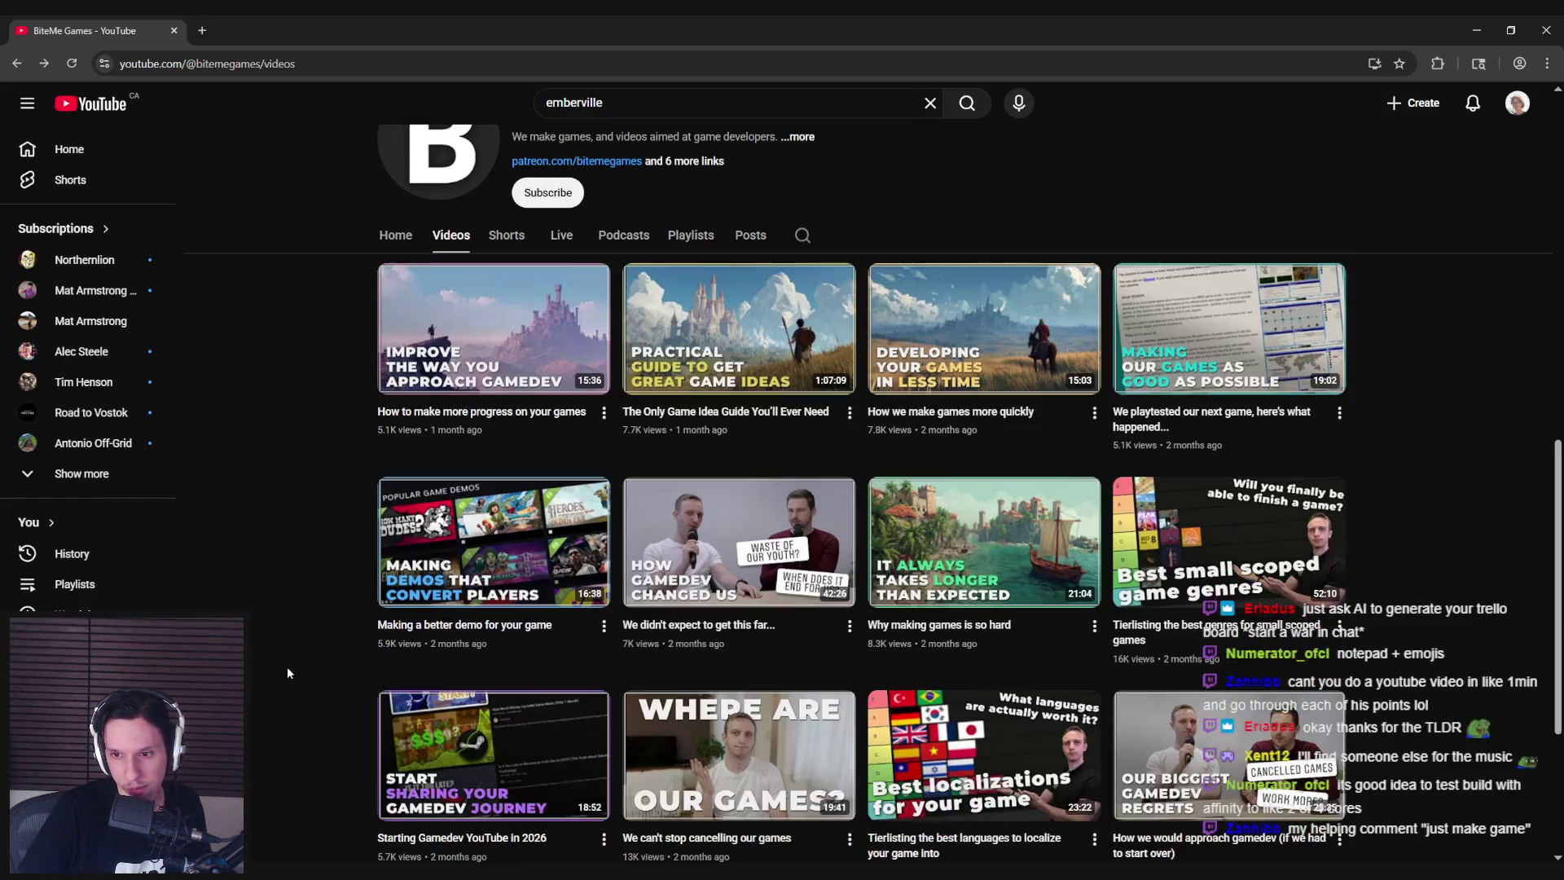
scroll(287, 673, down, 1)
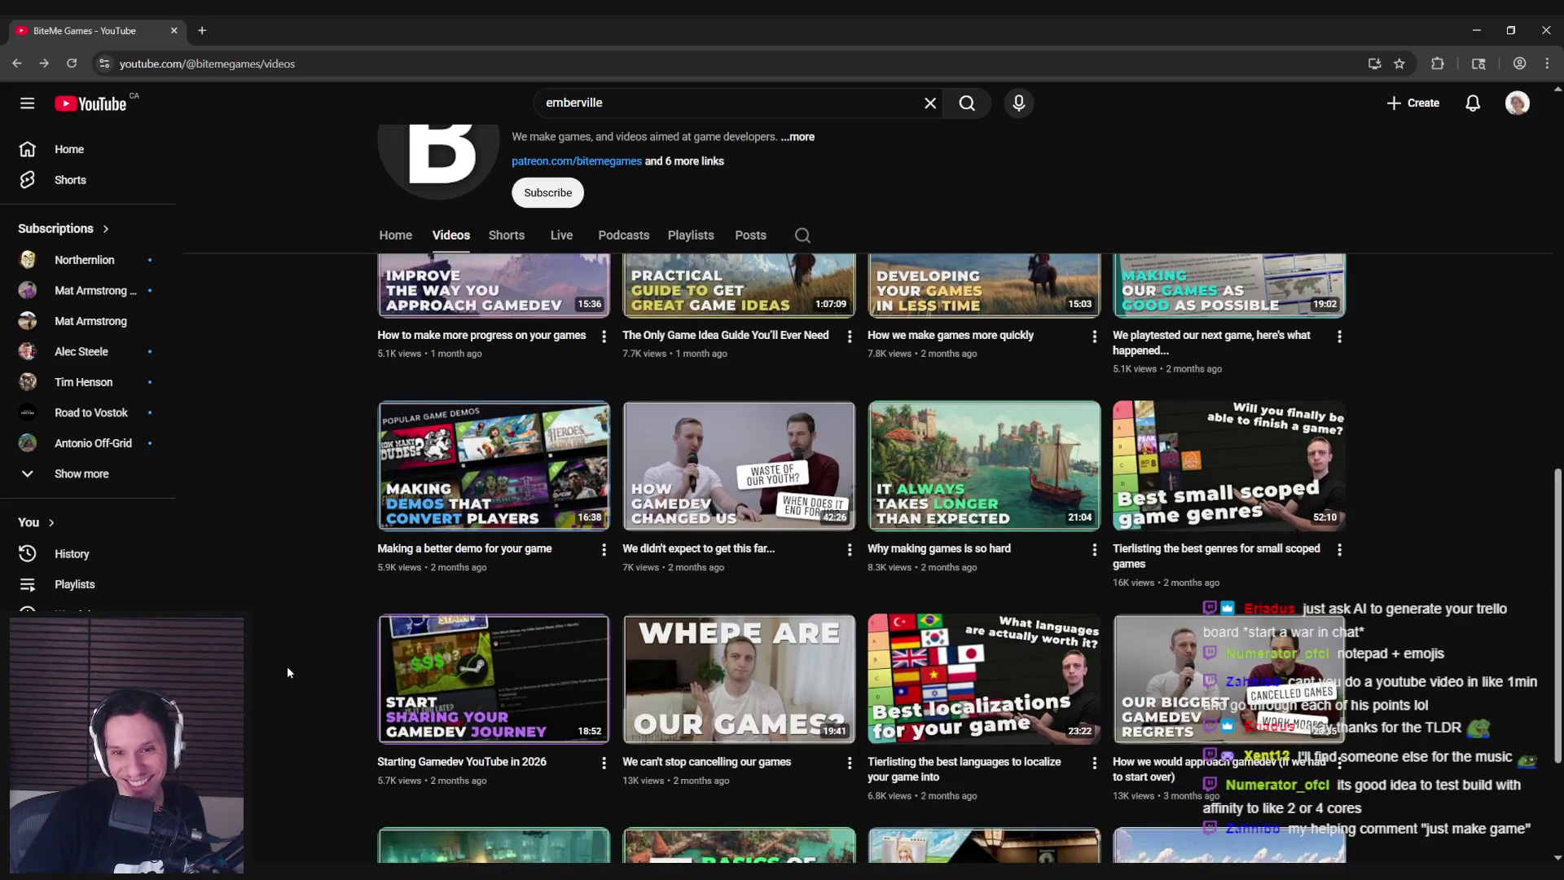
scroll(288, 672, down, 1)
scroll(288, 672, down, 1)
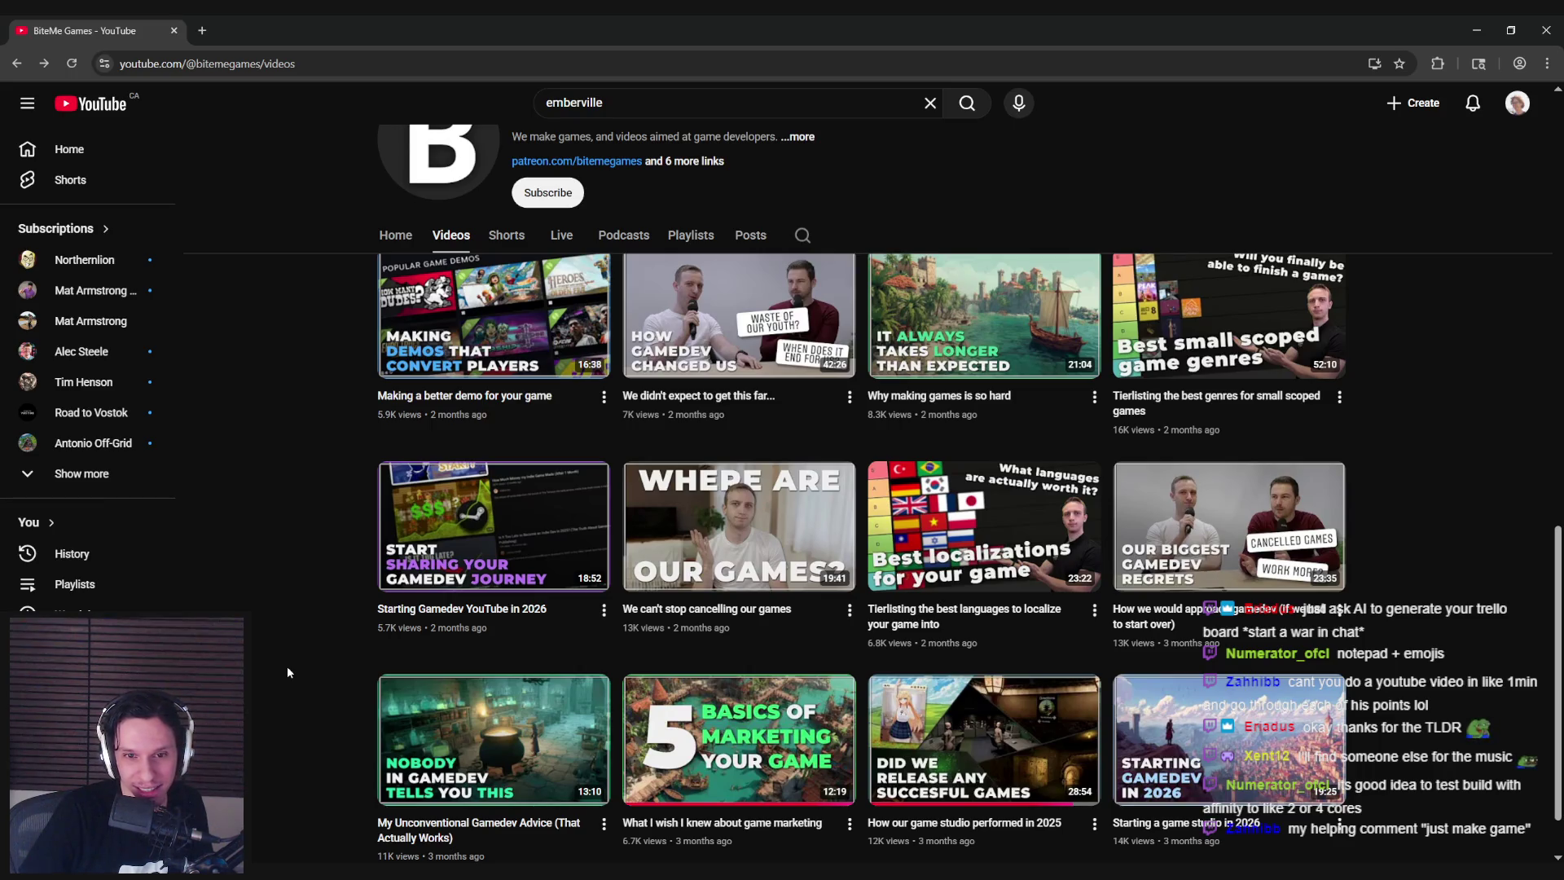
scroll(288, 673, down, 1)
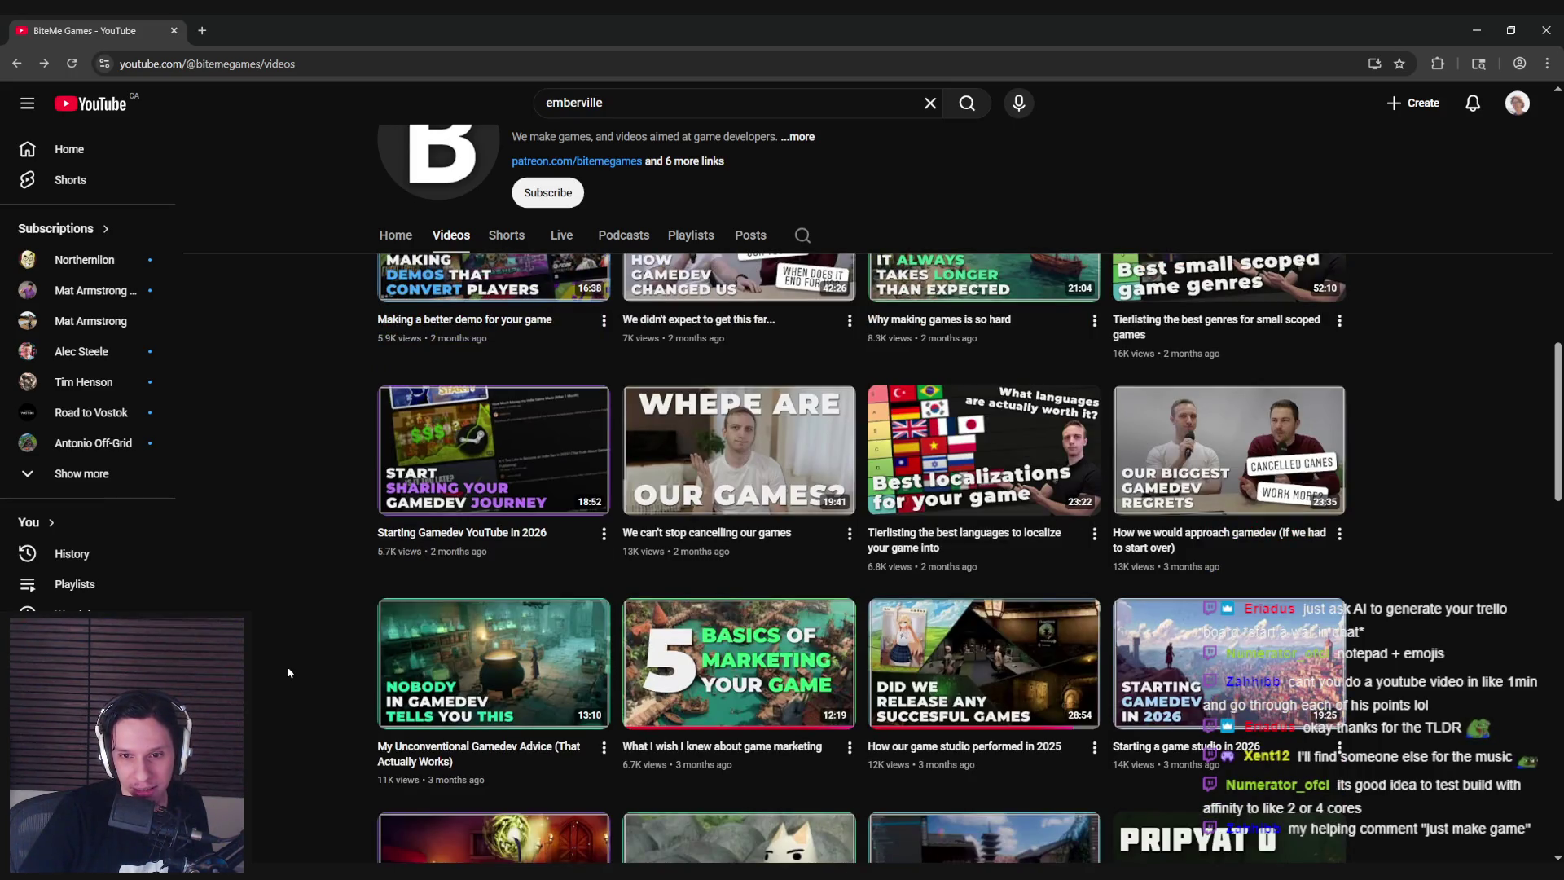
scroll(288, 672, down, 2)
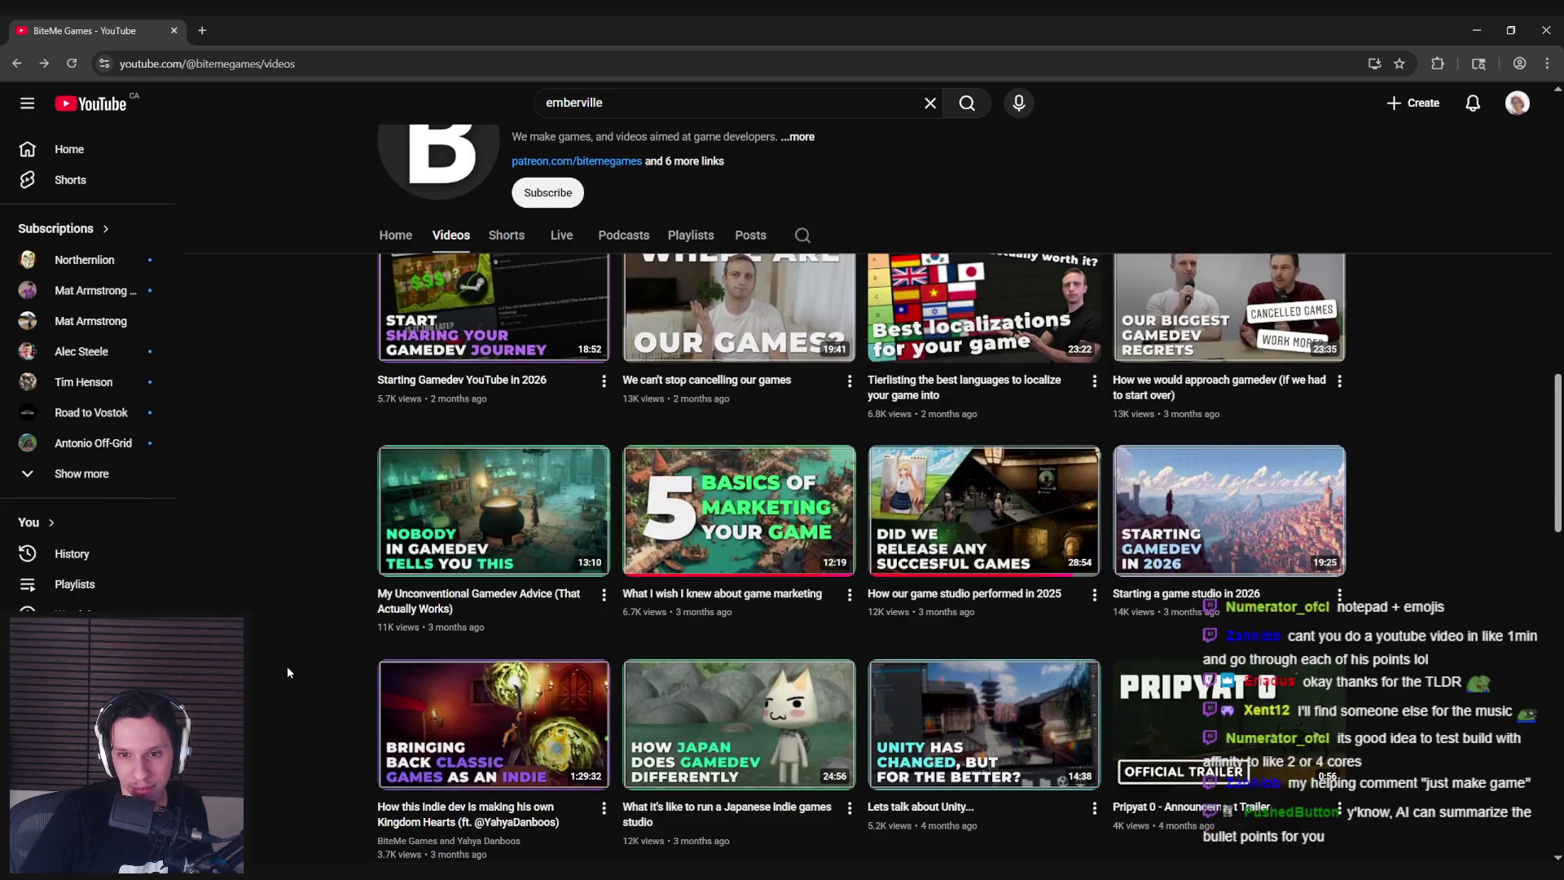
click(739, 509)
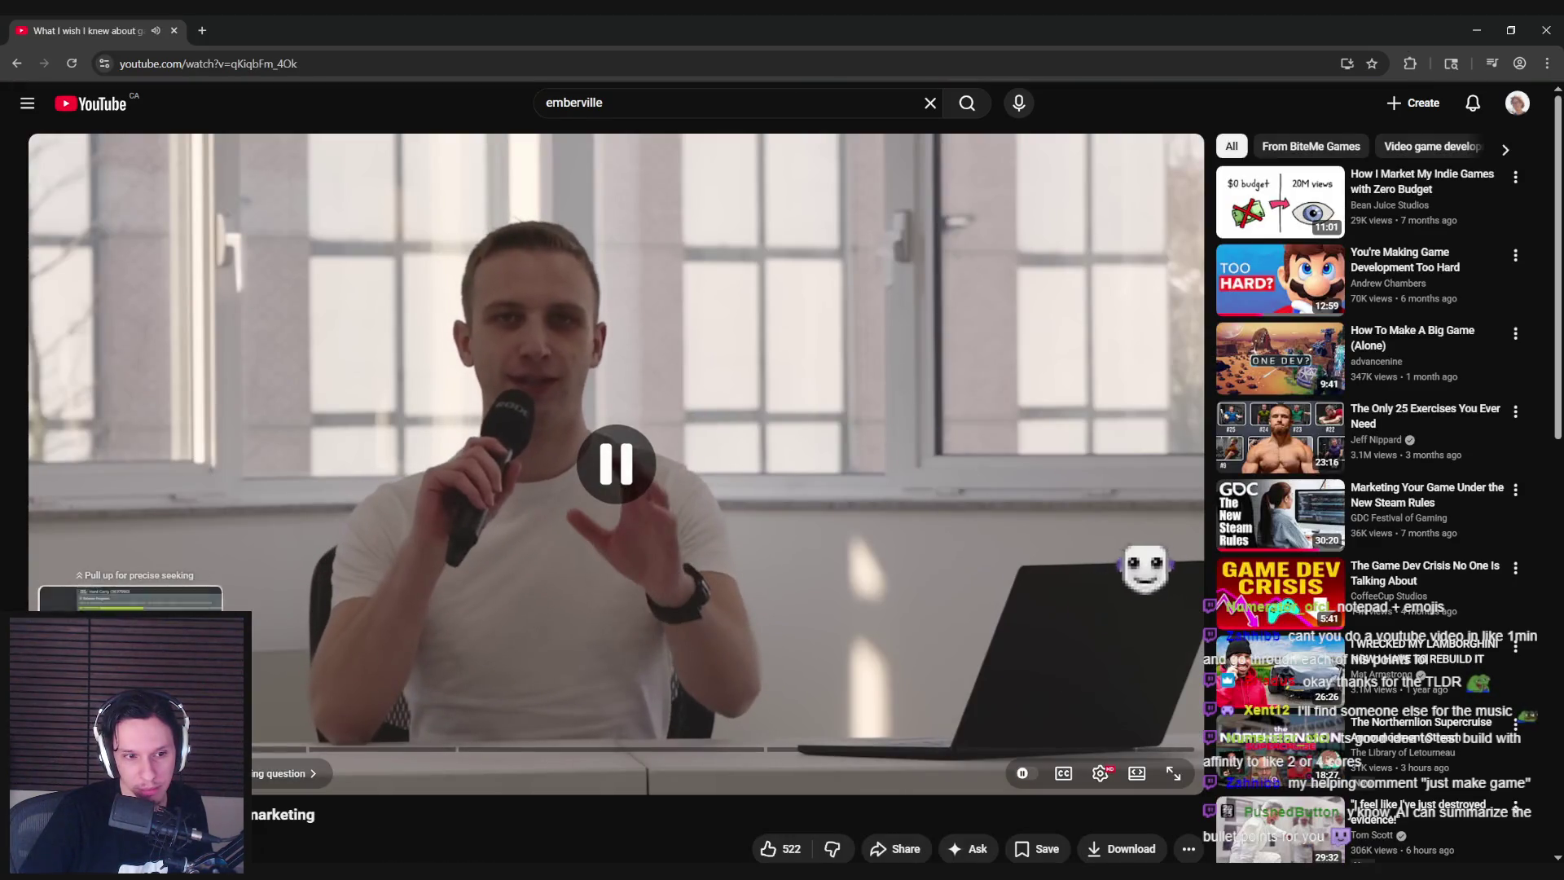
Seek the marketing video to the Steam store page for A Game About A Black Hole.
mouse_move(142, 748)
mouse_down()
mouse_move(286, 749)
mouse_move(130, 749)
mouse_up()
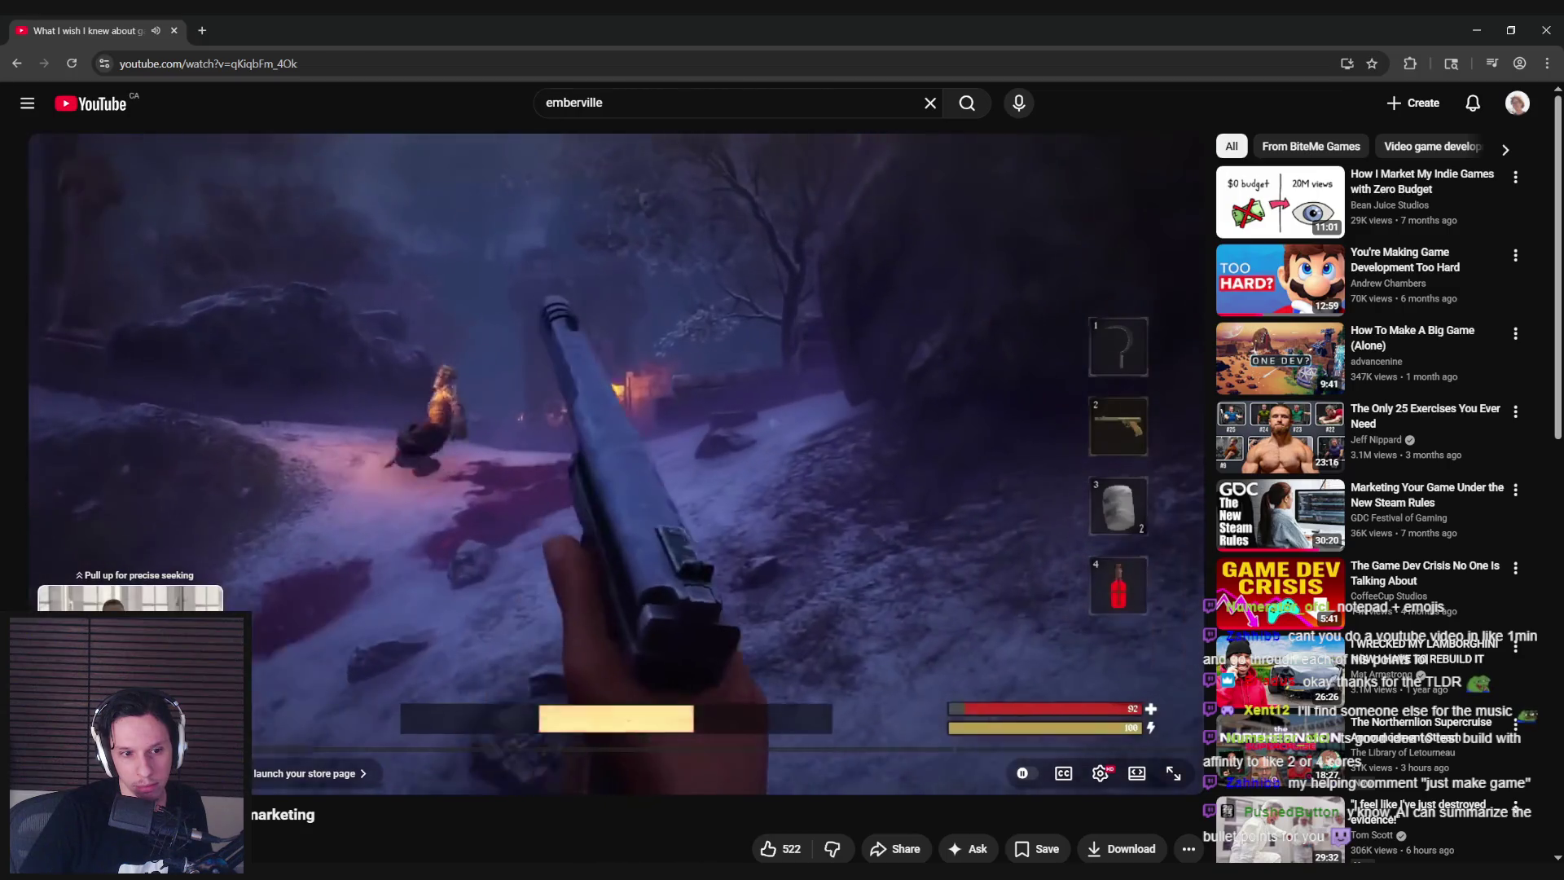
mouse_move(131, 748)
mouse_down()
mouse_move(180, 747)
mouse_move(164, 748)
mouse_up()
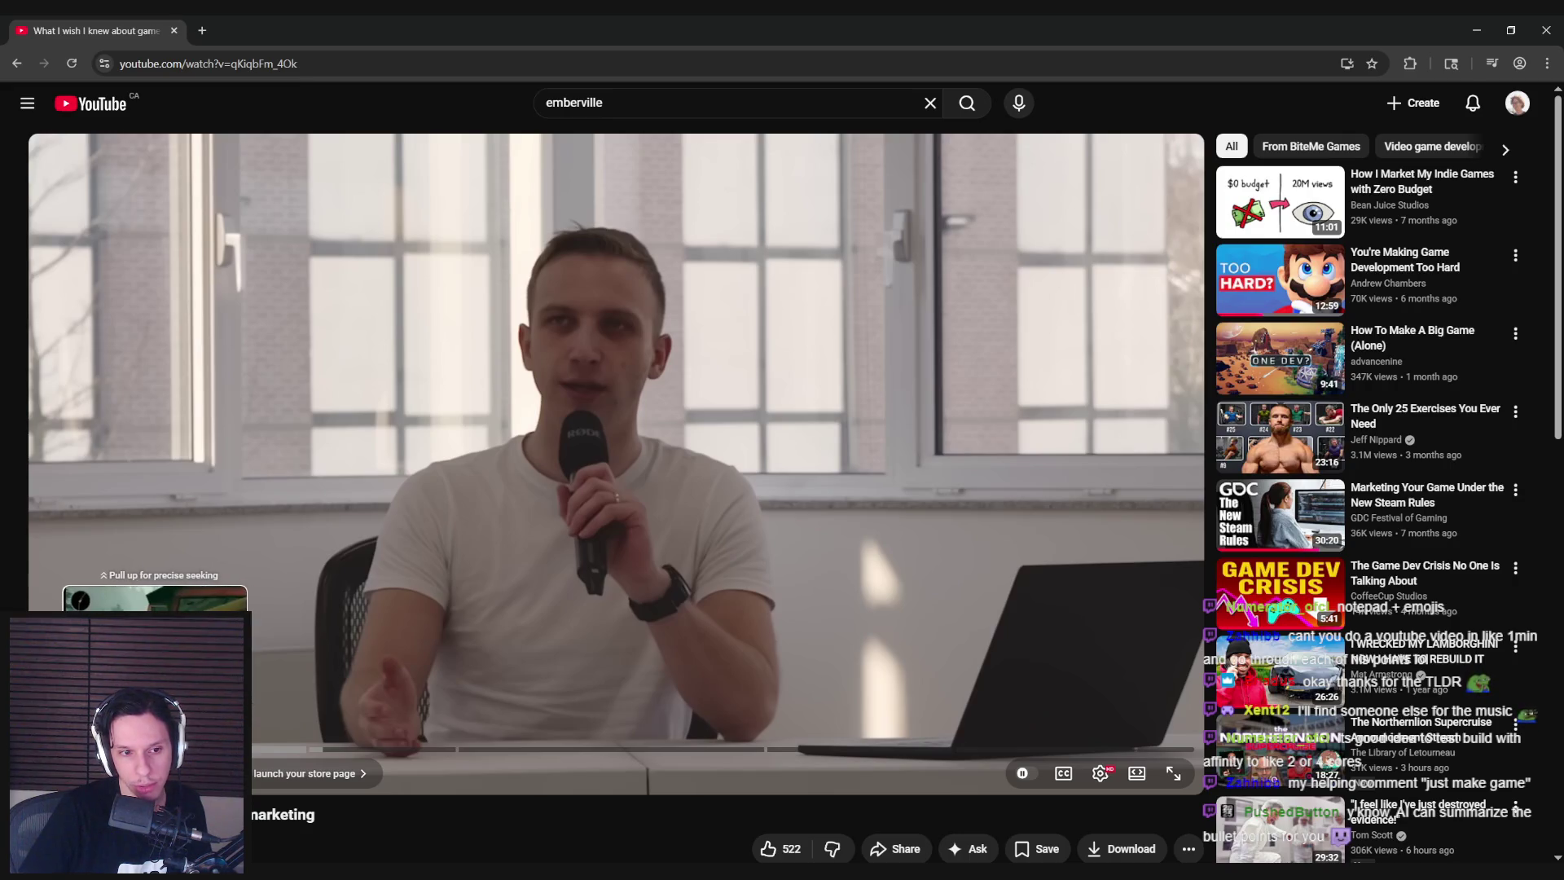
drag(165, 748, 166, 748)
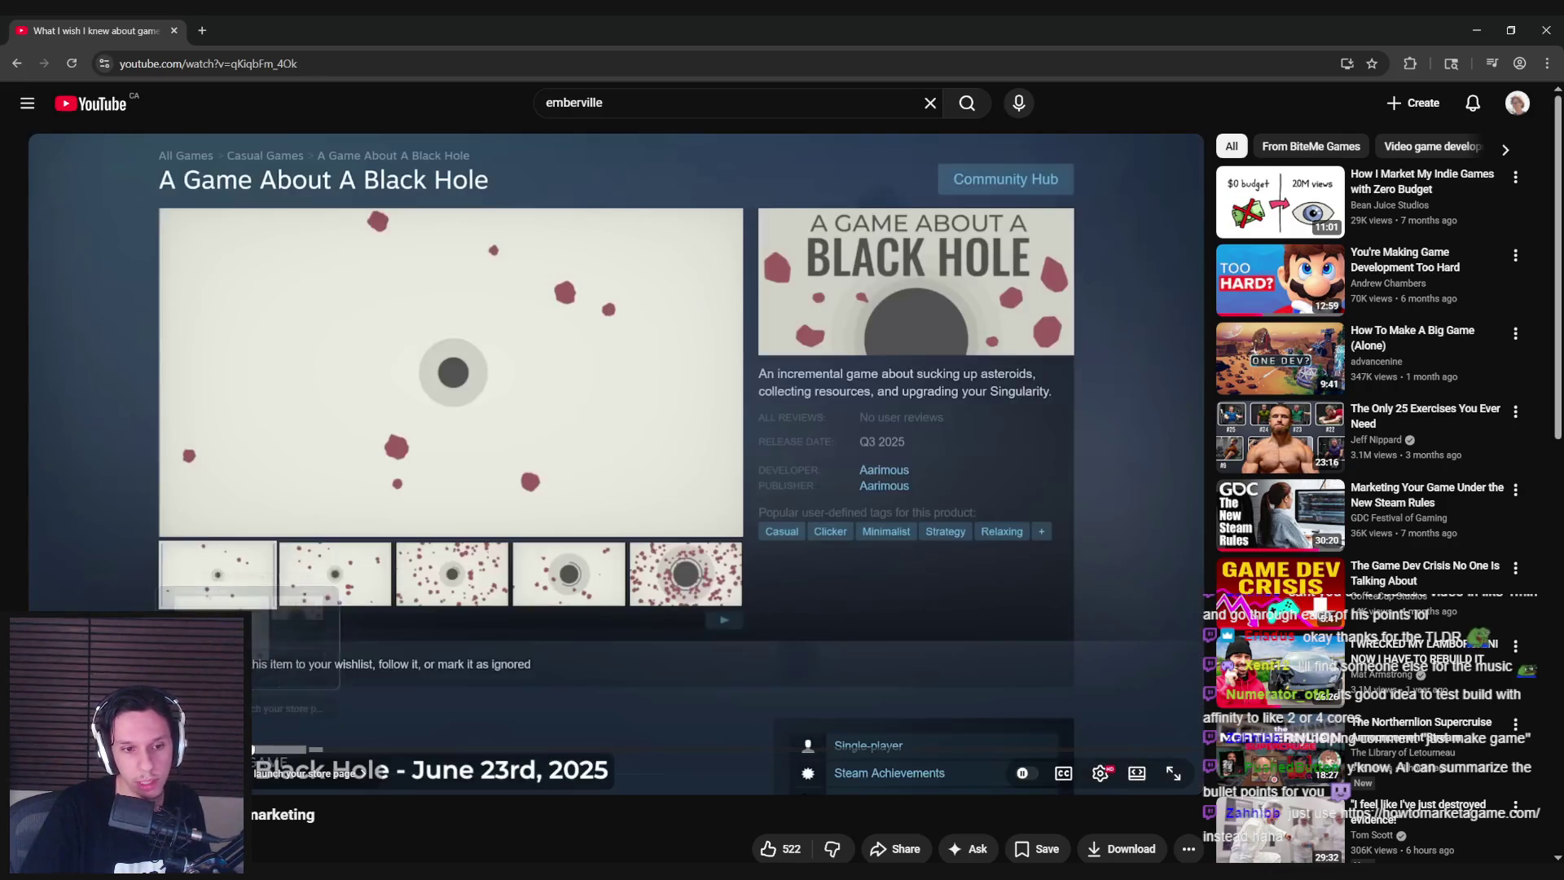
Seek past the Steam page and email slide into the Marketing Multiplier chapter.
drag(263, 750, 322, 750)
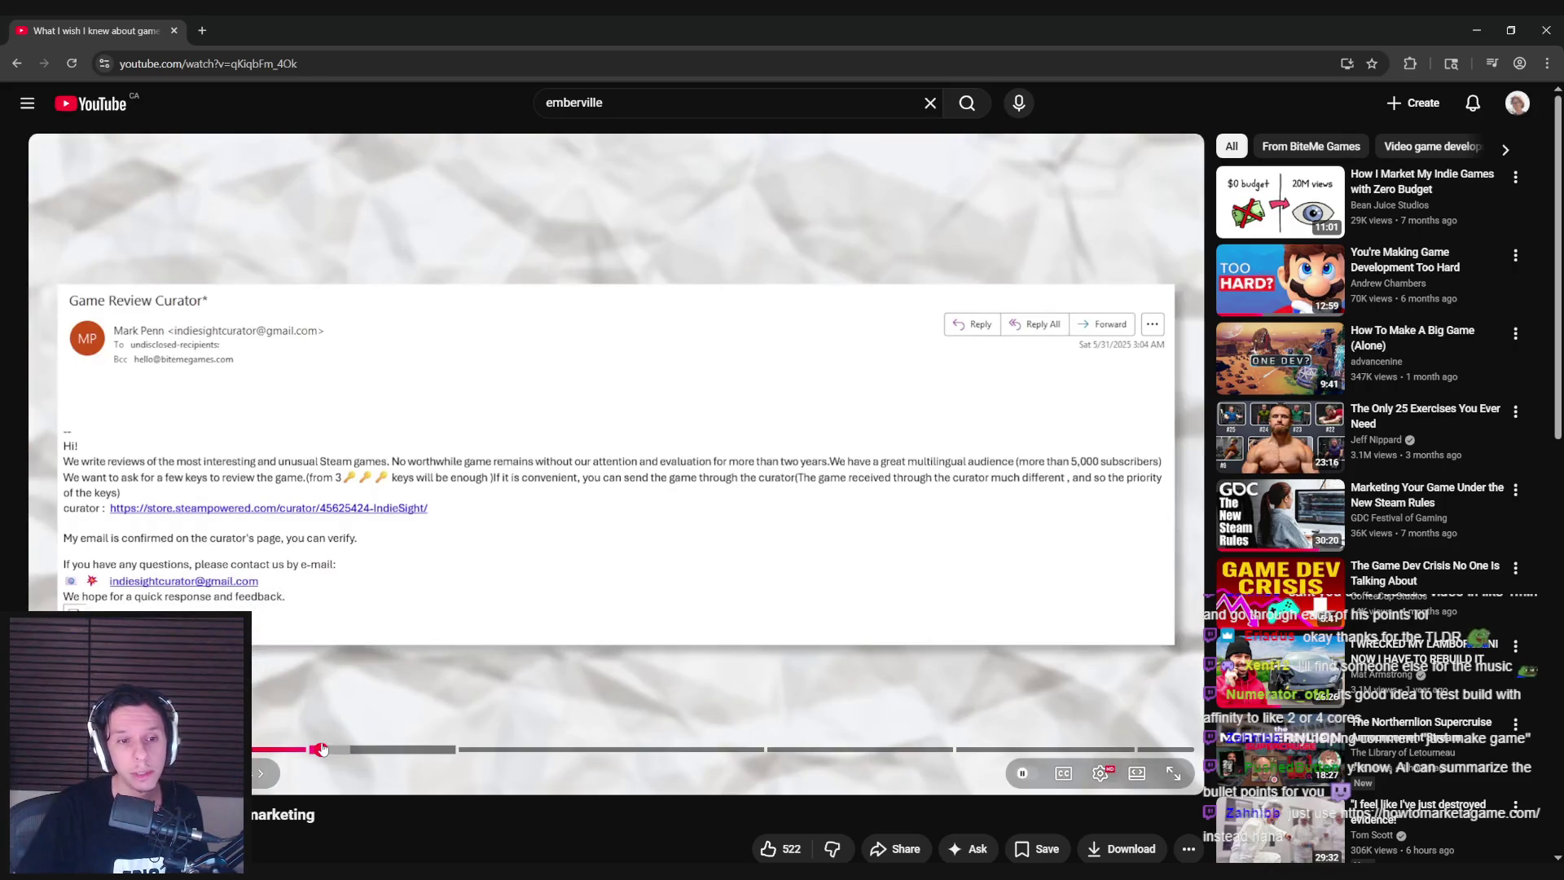
mouse_move(352, 754)
mouse_down()
mouse_move(313, 752)
mouse_move(514, 757)
mouse_move(469, 750)
mouse_up()
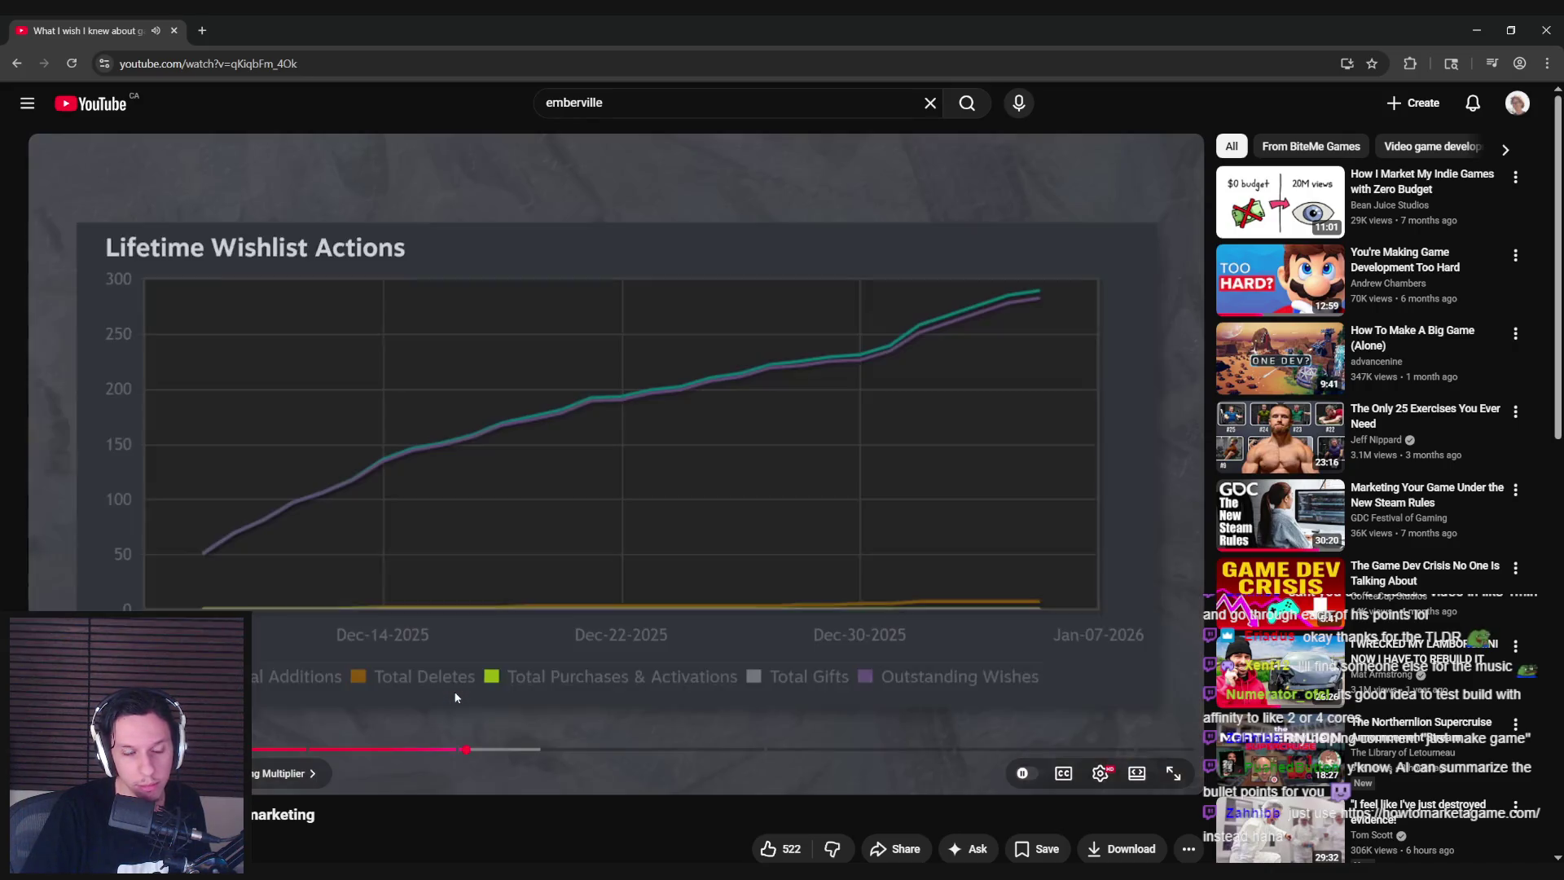
mouse_move(470, 749)
mouse_down()
mouse_move(772, 751)
mouse_move(509, 749)
mouse_up()
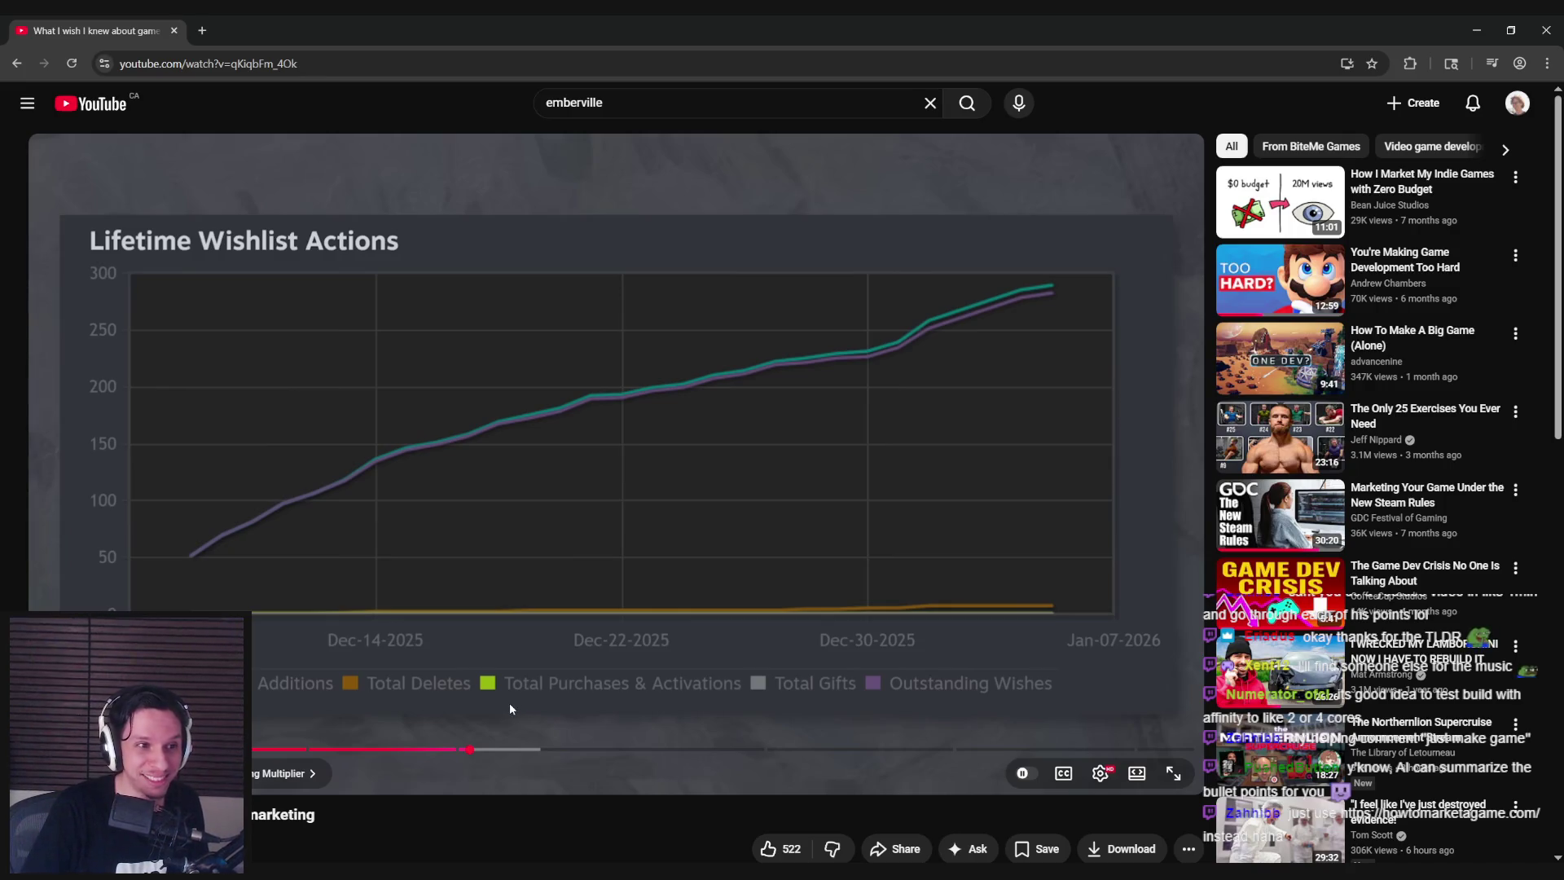
mouse_move(768, 751)
mouse_down()
mouse_move(467, 749)
mouse_move(516, 751)
mouse_up()
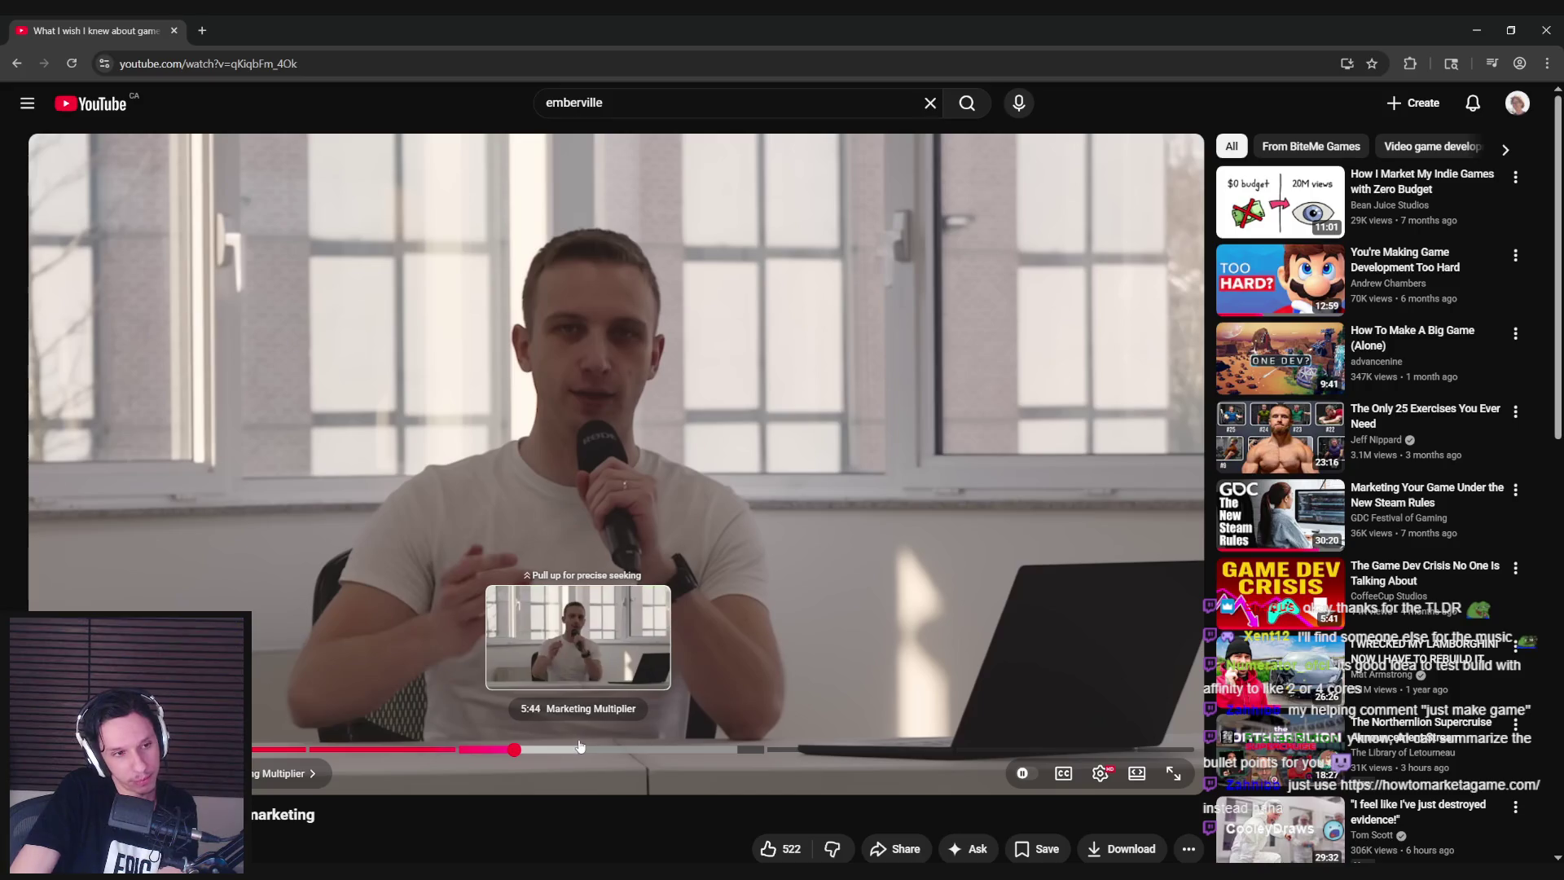
Pause, then skip the video to The best marketing platform chapter near 10:04 and return to Blender.
mouse_move(621, 748)
mouse_down()
mouse_move(743, 750)
mouse_move(595, 750)
mouse_move(778, 750)
mouse_up()
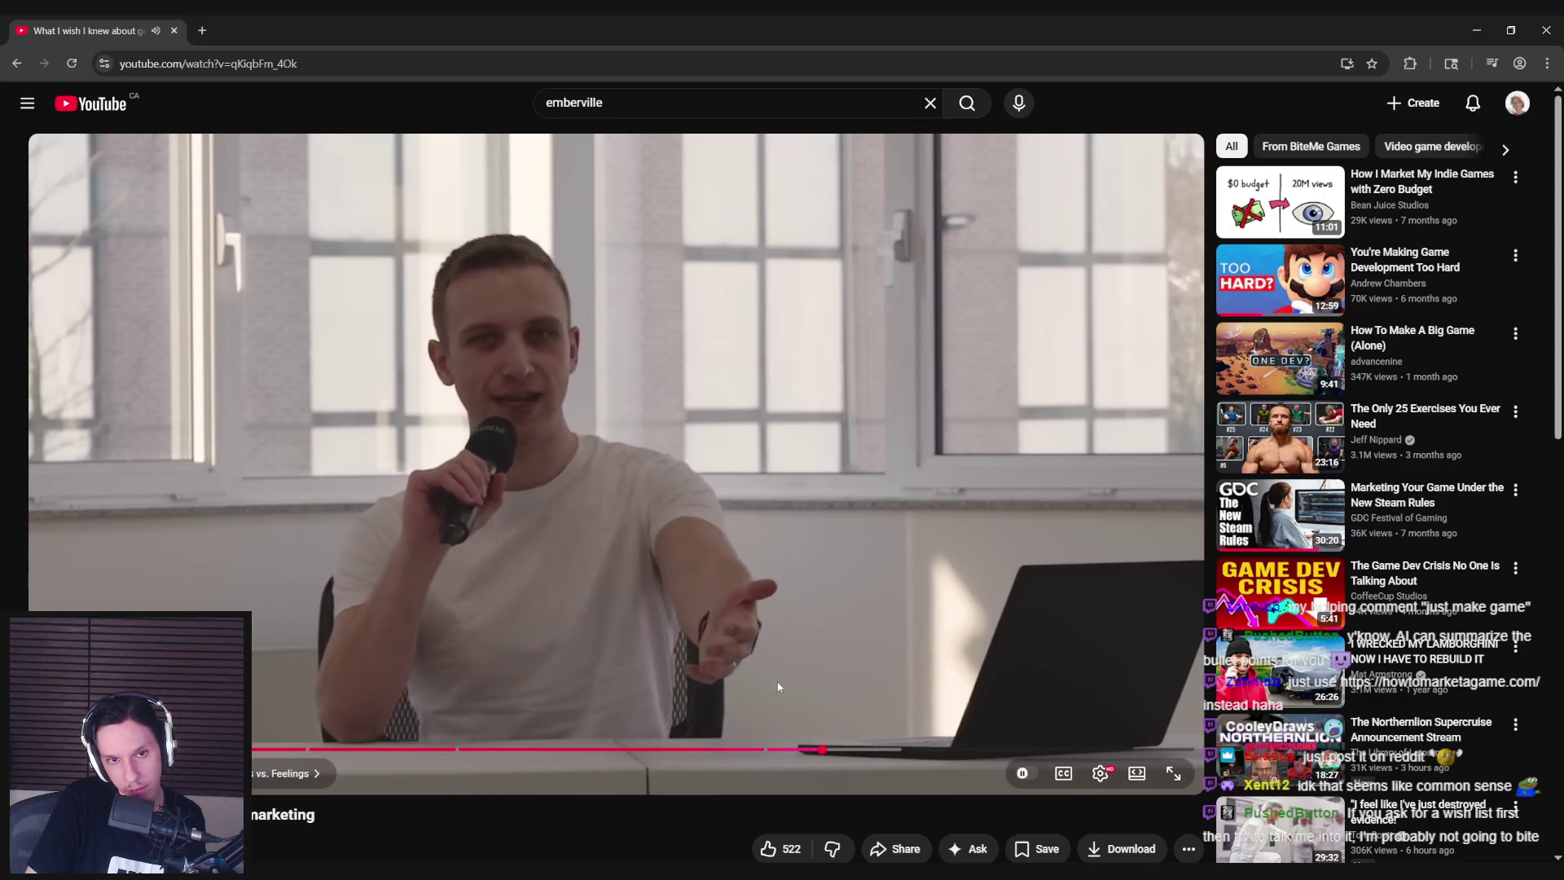
click(780, 707)
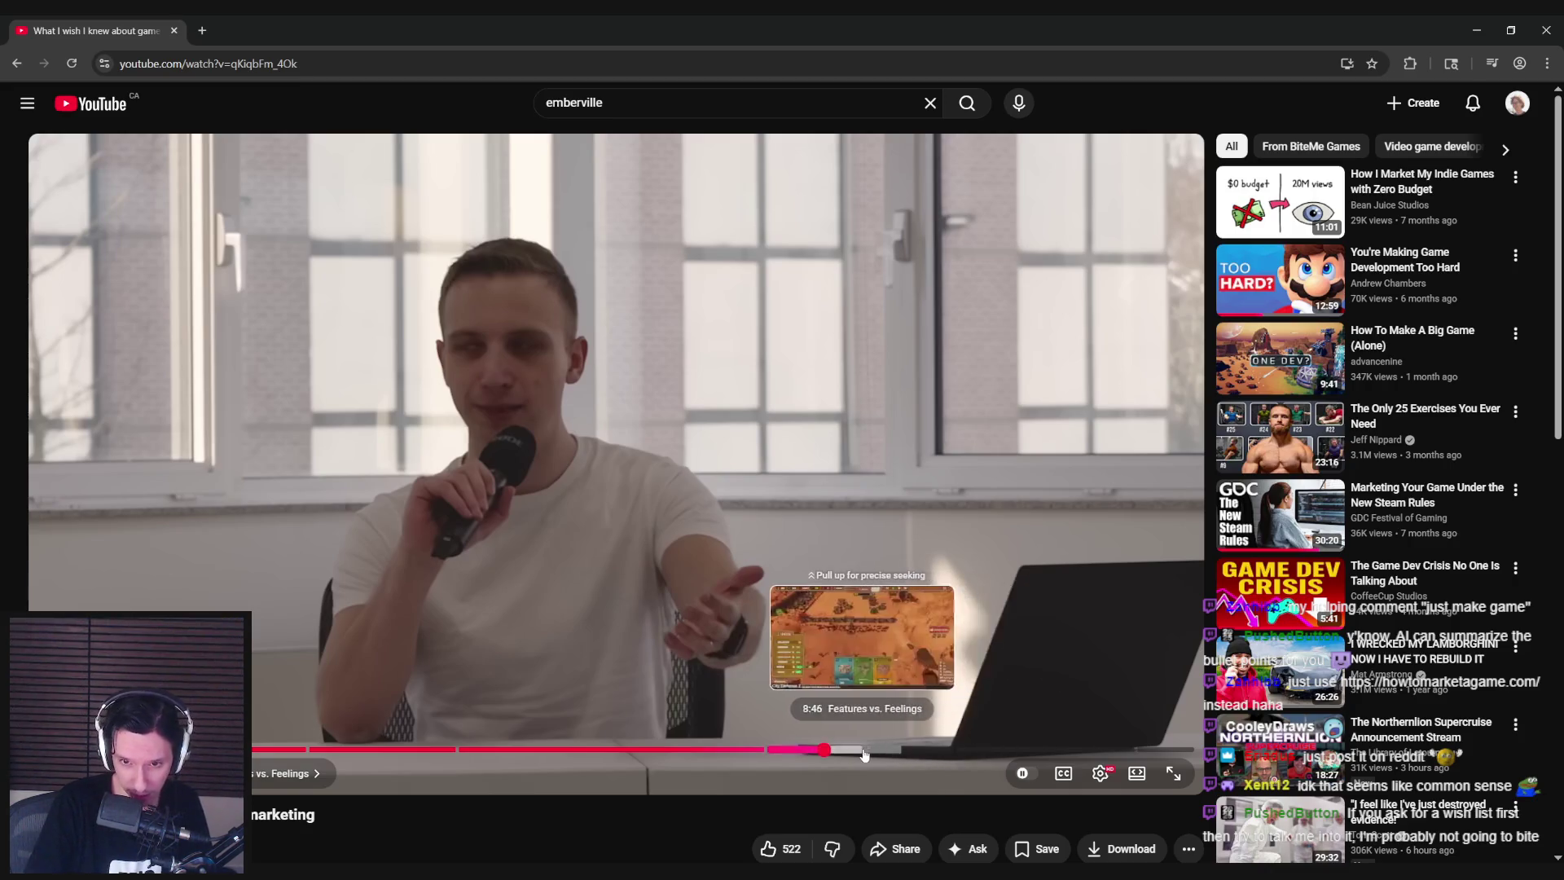
click(896, 750)
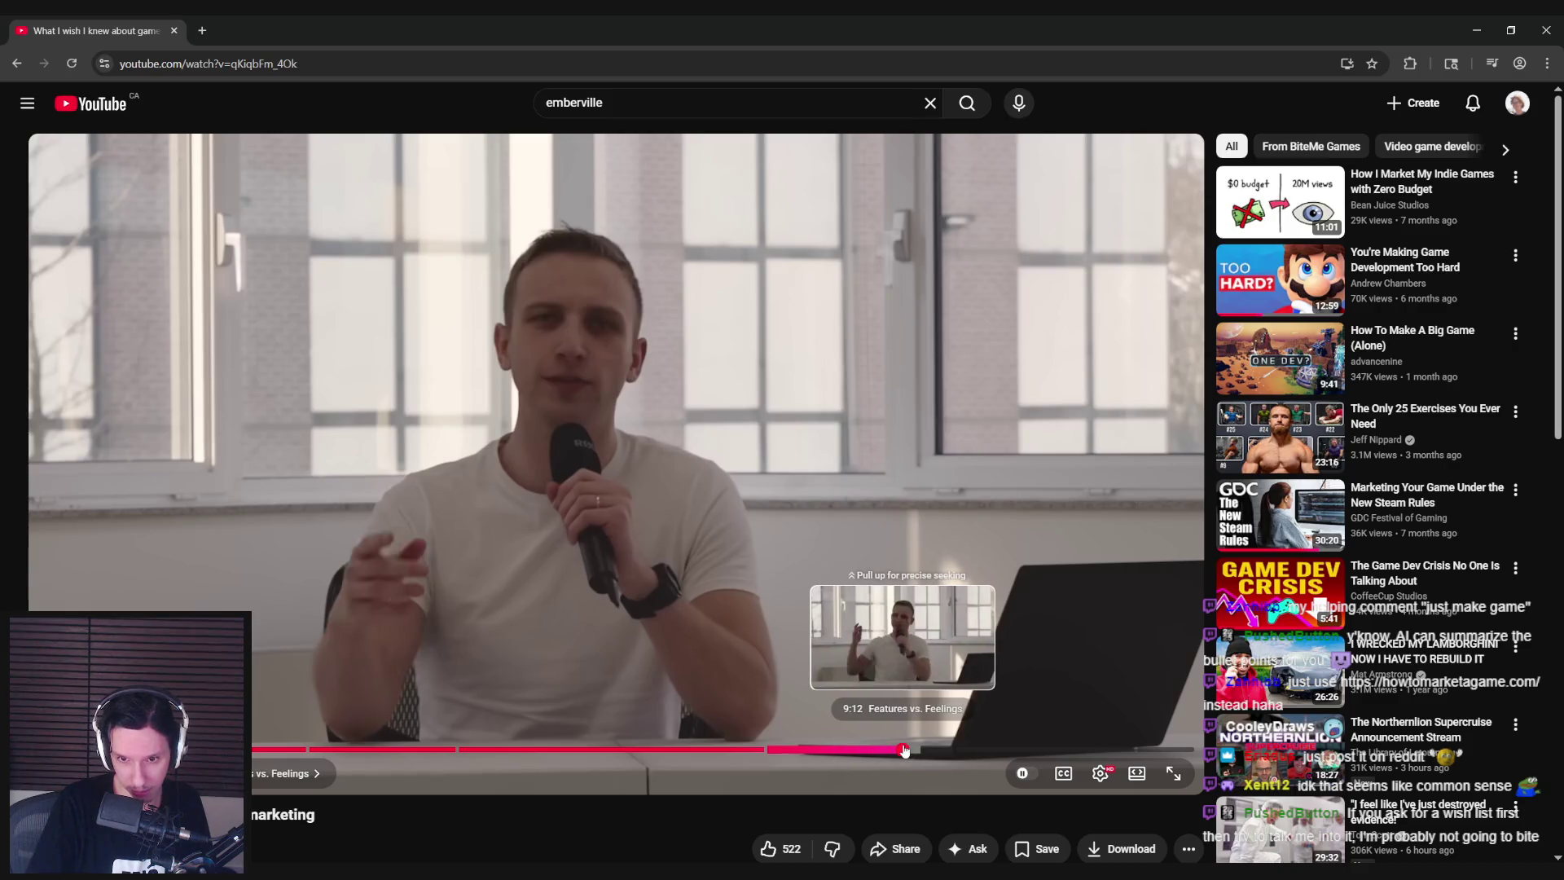
click(920, 751)
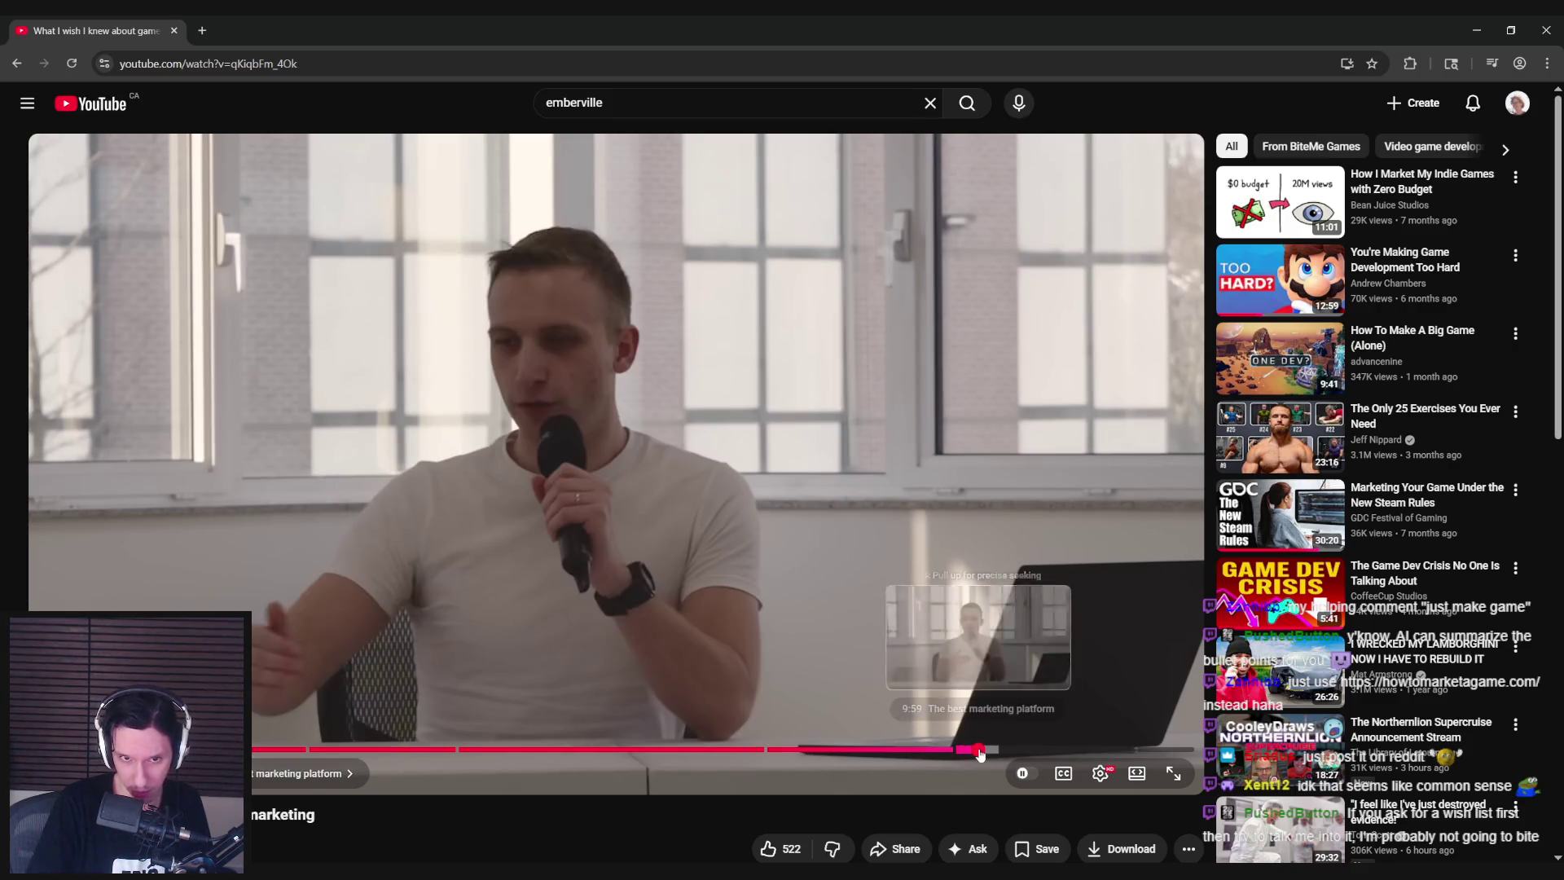
click(996, 750)
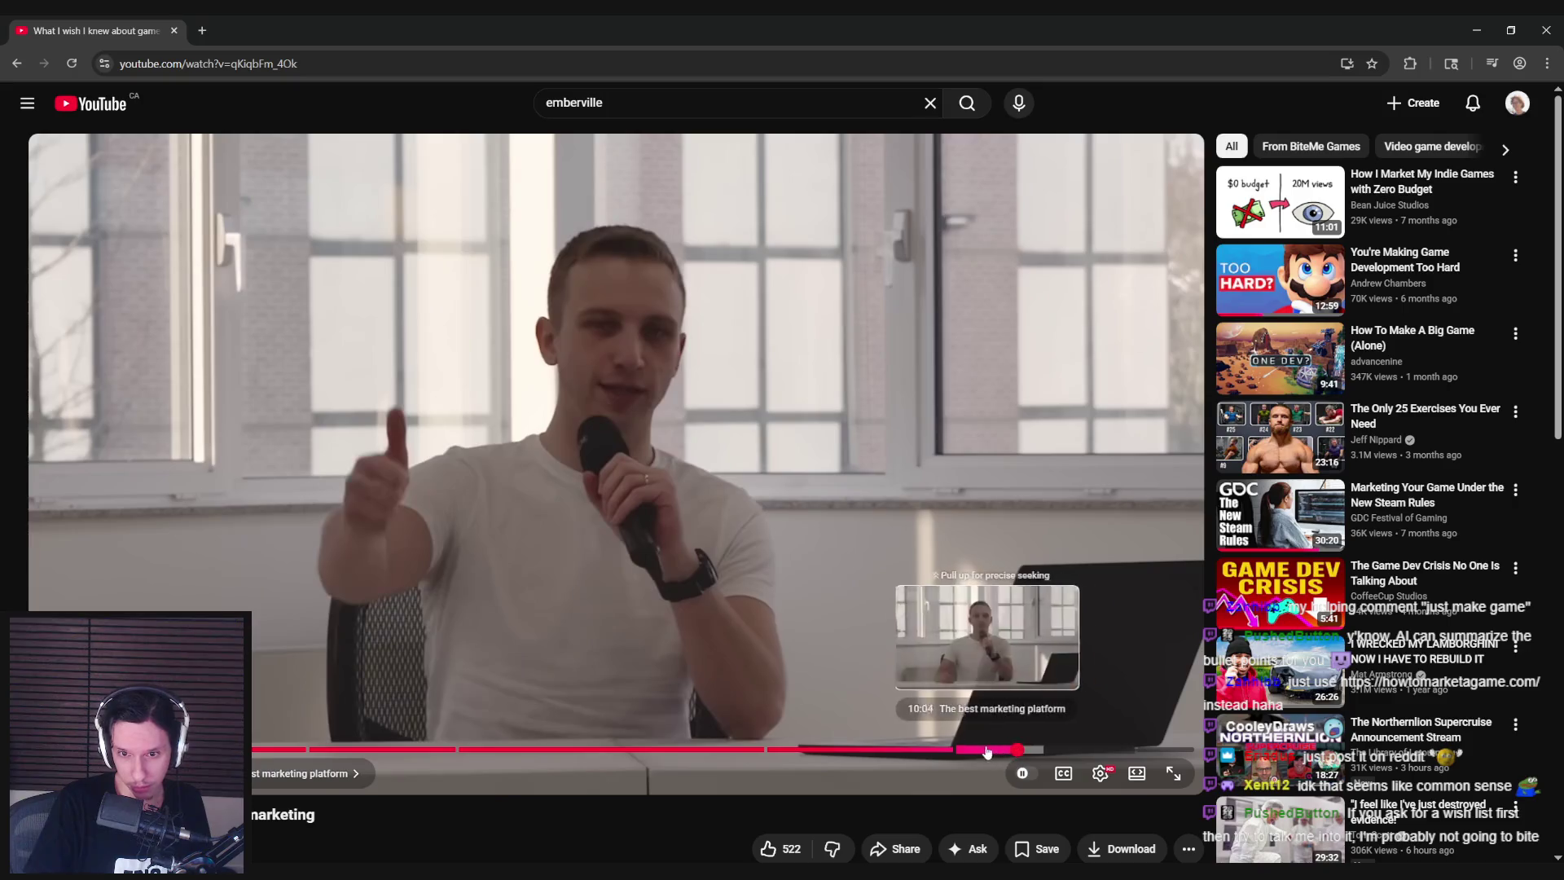
click(964, 750)
drag(964, 750, 1074, 750)
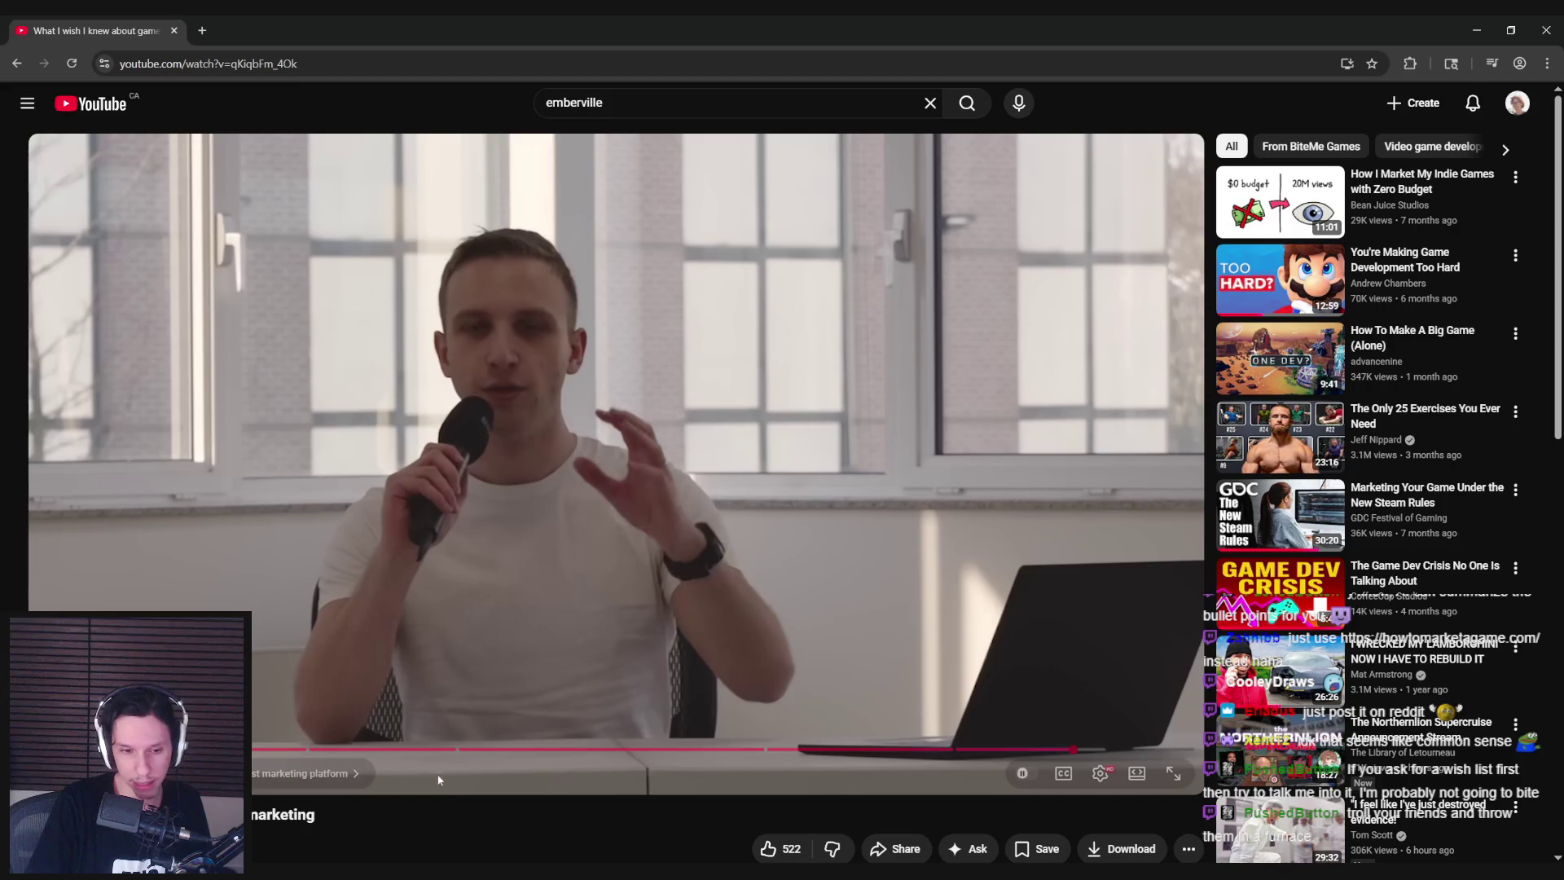
key(alt+Tab)
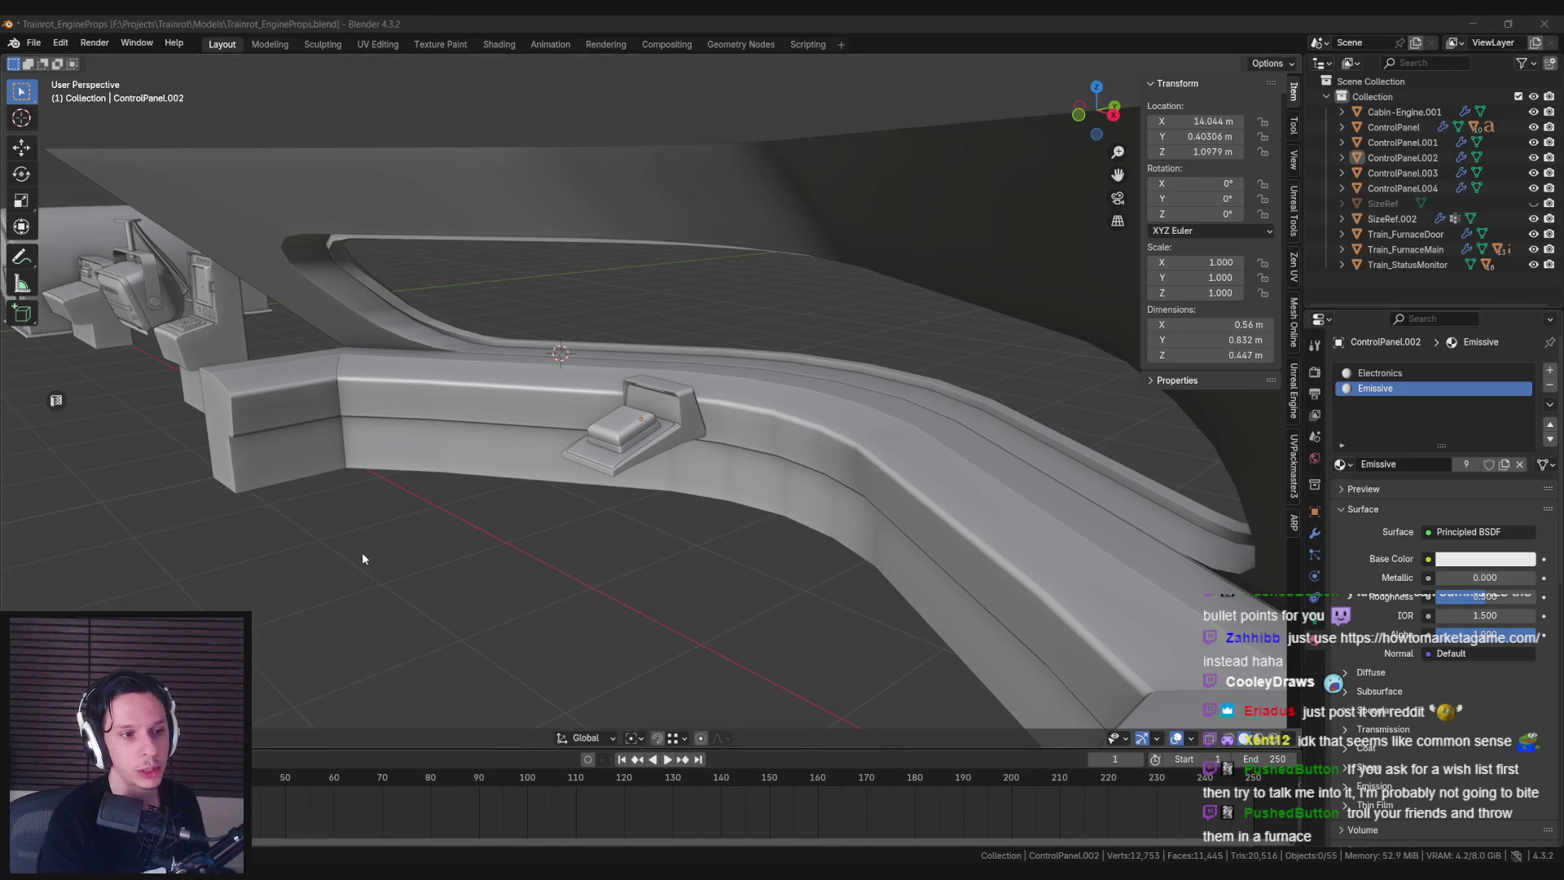
Close in on the dashboard control panel and select housing ControlPanel.002 in wireframe.
middle_drag(359, 542, 467, 545)
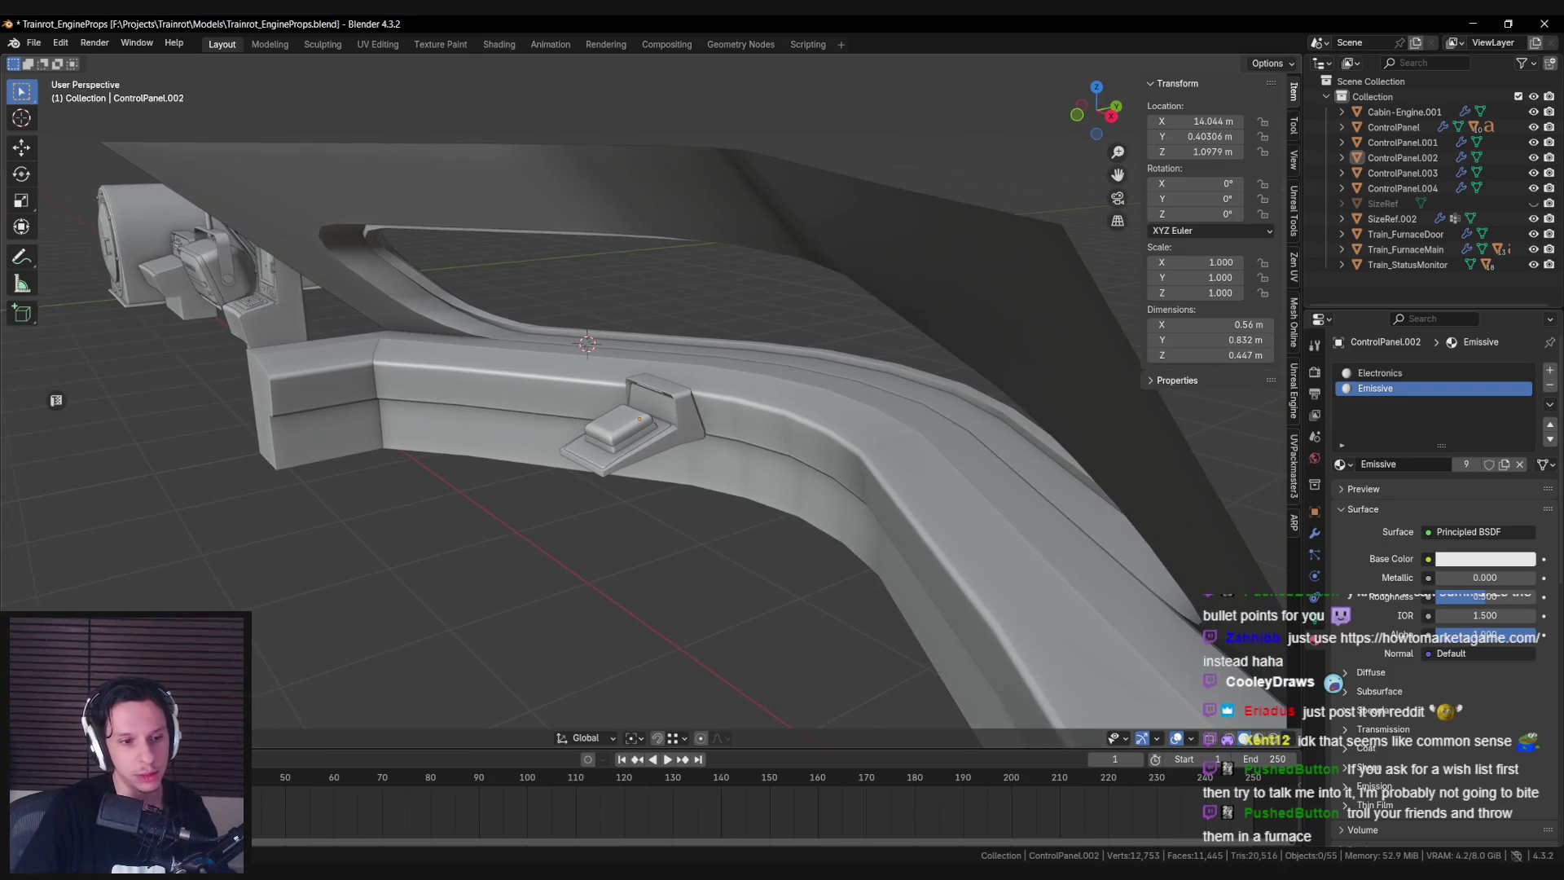
middle_drag(317, 644, 323, 670)
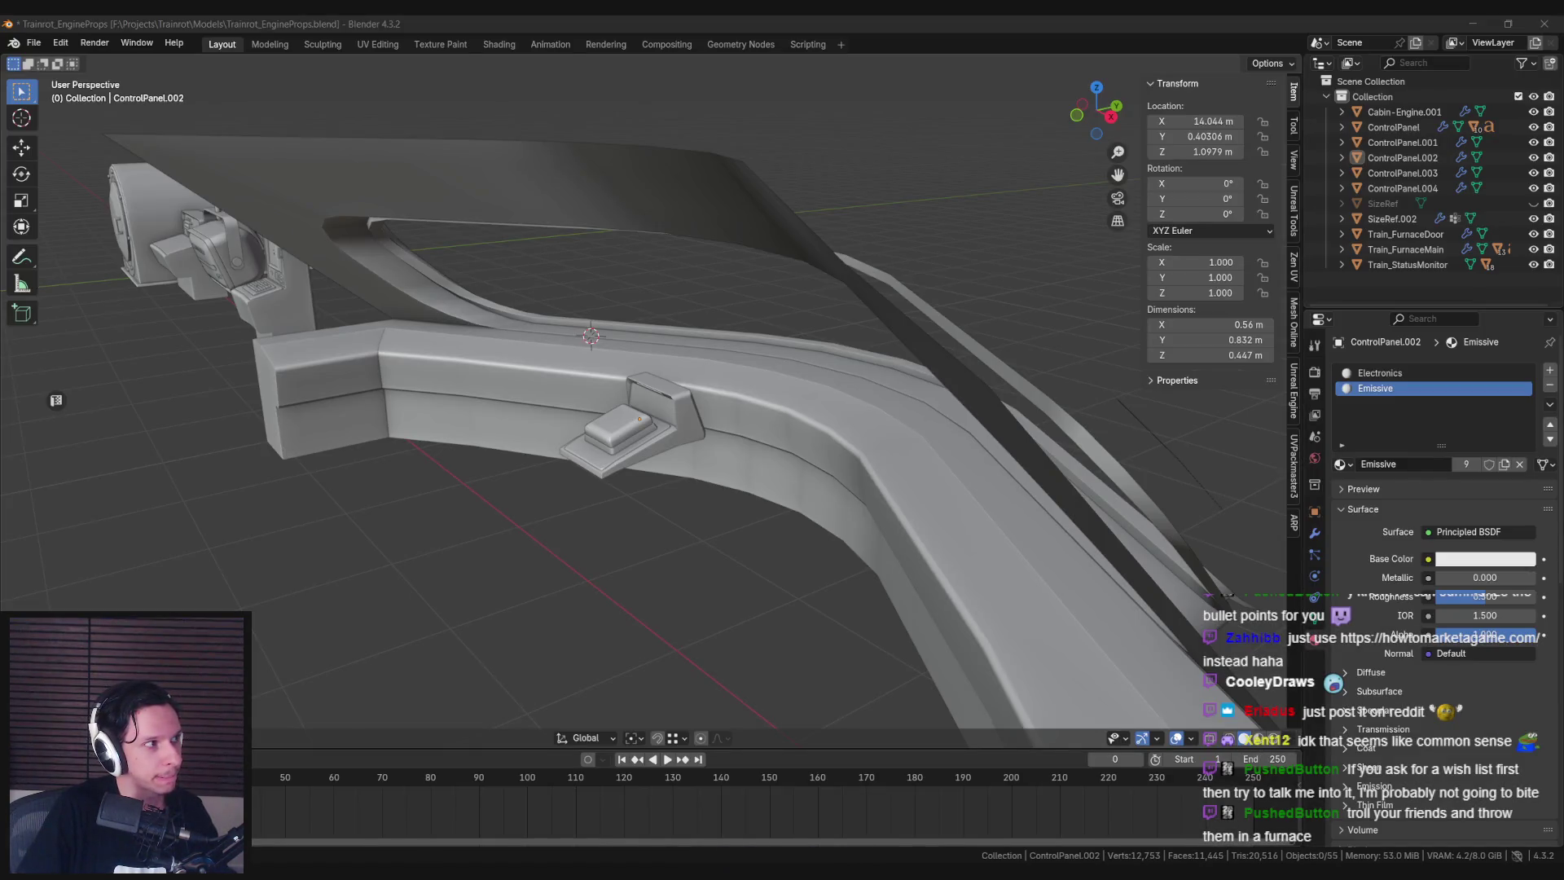
mouse_move(488, 469)
middle_down()
mouse_move(673, 524)
mouse_move(774, 529)
mouse_move(652, 513)
mouse_move(642, 476)
mouse_move(607, 525)
mouse_move(405, 512)
middle_up()
scroll(489, 469, up, 3)
scroll(730, 509, up, 3)
scroll(730, 509, down, 3)
scroll(404, 512, down, 3)
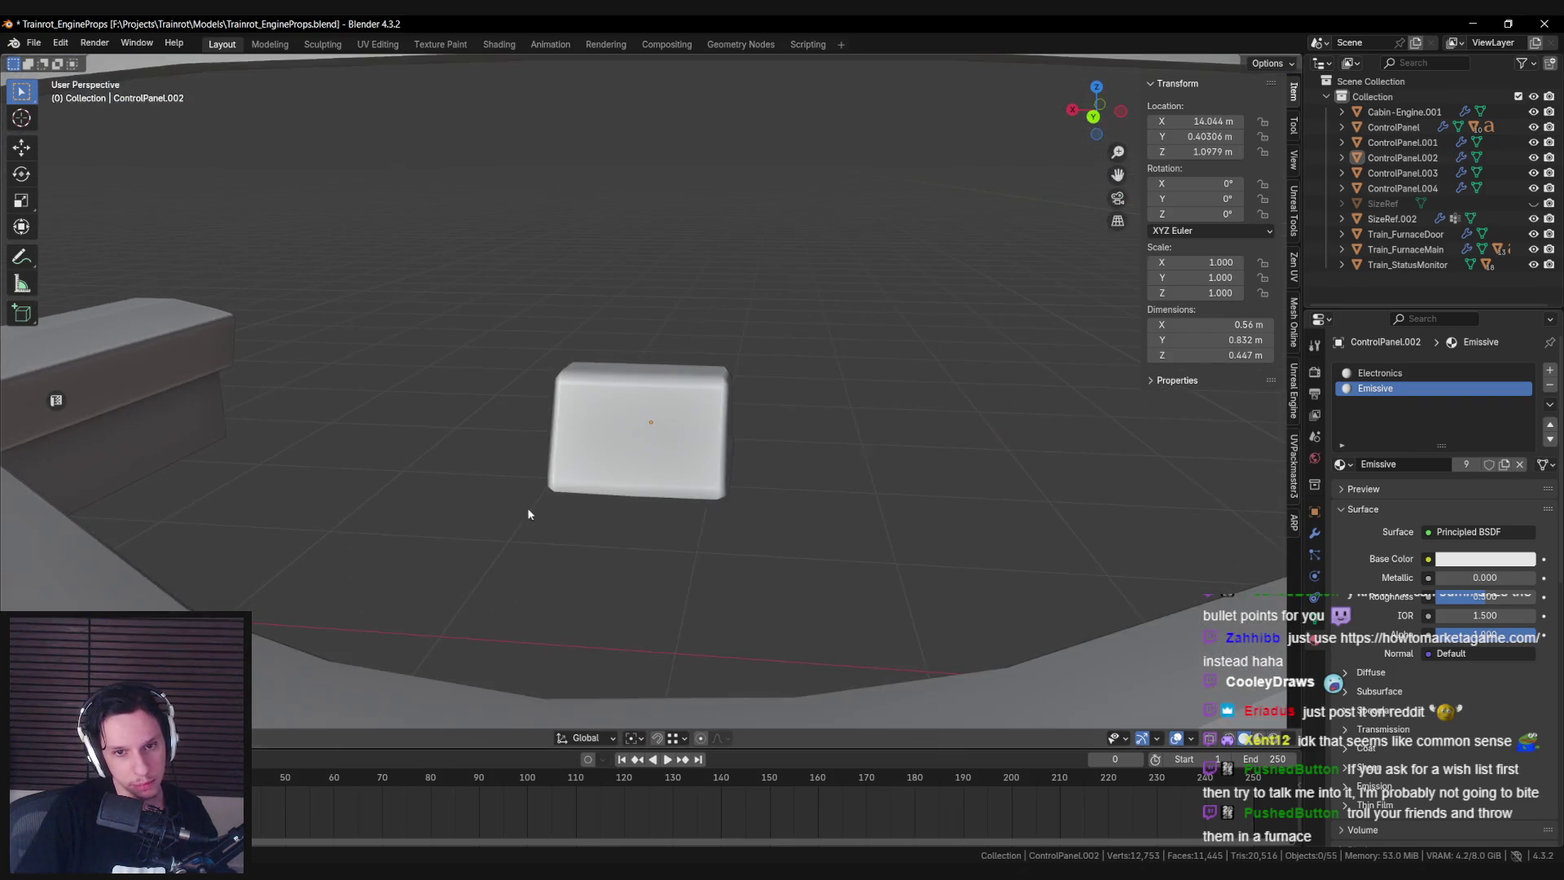
click(562, 489)
key(shift+z)
Inspect the panel from above, adding ControlPanel.003 and ControlPanel.004 to the selection.
mouse_move(540, 476)
middle_down()
mouse_move(625, 550)
mouse_move(578, 389)
mouse_move(629, 443)
middle_up()
key(shift+z)
key(shift+z)
shift+click(643, 456)
shift+click(661, 549)
Save Trainrot_EngineProps.blend and reselect only the housing ControlPanel.002 in wireframe.
key(shift+z)
scroll(656, 521, up, 2)
key(ctrl+s)
click(580, 388)
key(shift+z)
mouse_move(571, 478)
middle_down()
mouse_move(643, 553)
mouse_move(665, 545)
mouse_move(665, 510)
middle_up()
Briefly enter edit mode on the panel parts, then select only the button ControlPanel.003.
click(580, 505)
shift+click(620, 570)
key(Tab)
key(shift+z)
key(shift+z)
key(Tab)
click(666, 537)
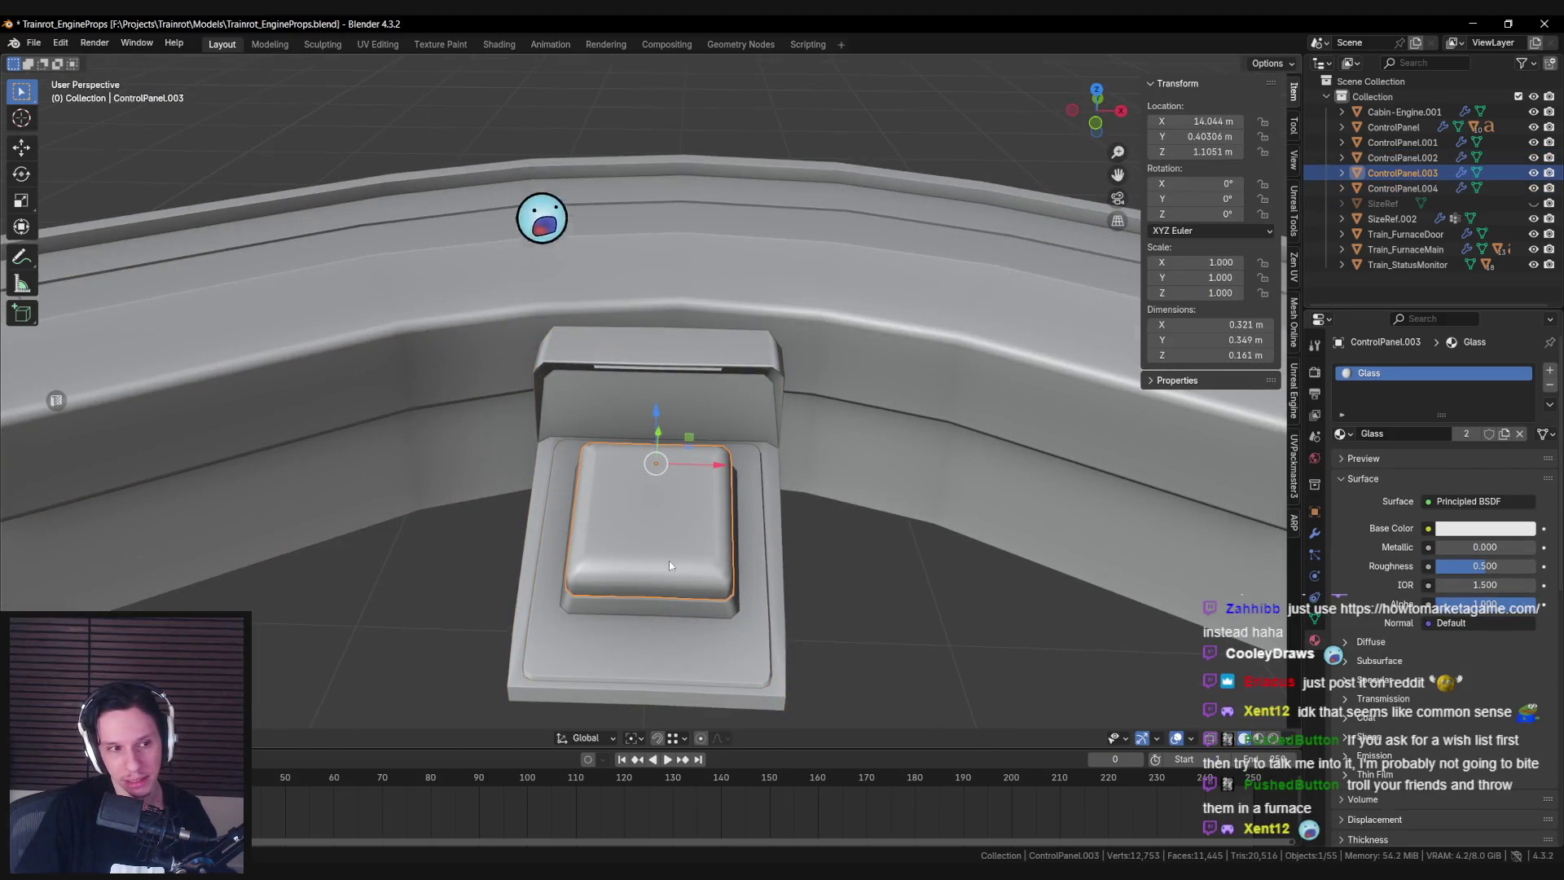
scroll(669, 560, down, 3)
Delete the Mirror modifier from button .003, base plate .004 and housing .002.
click(1314, 534)
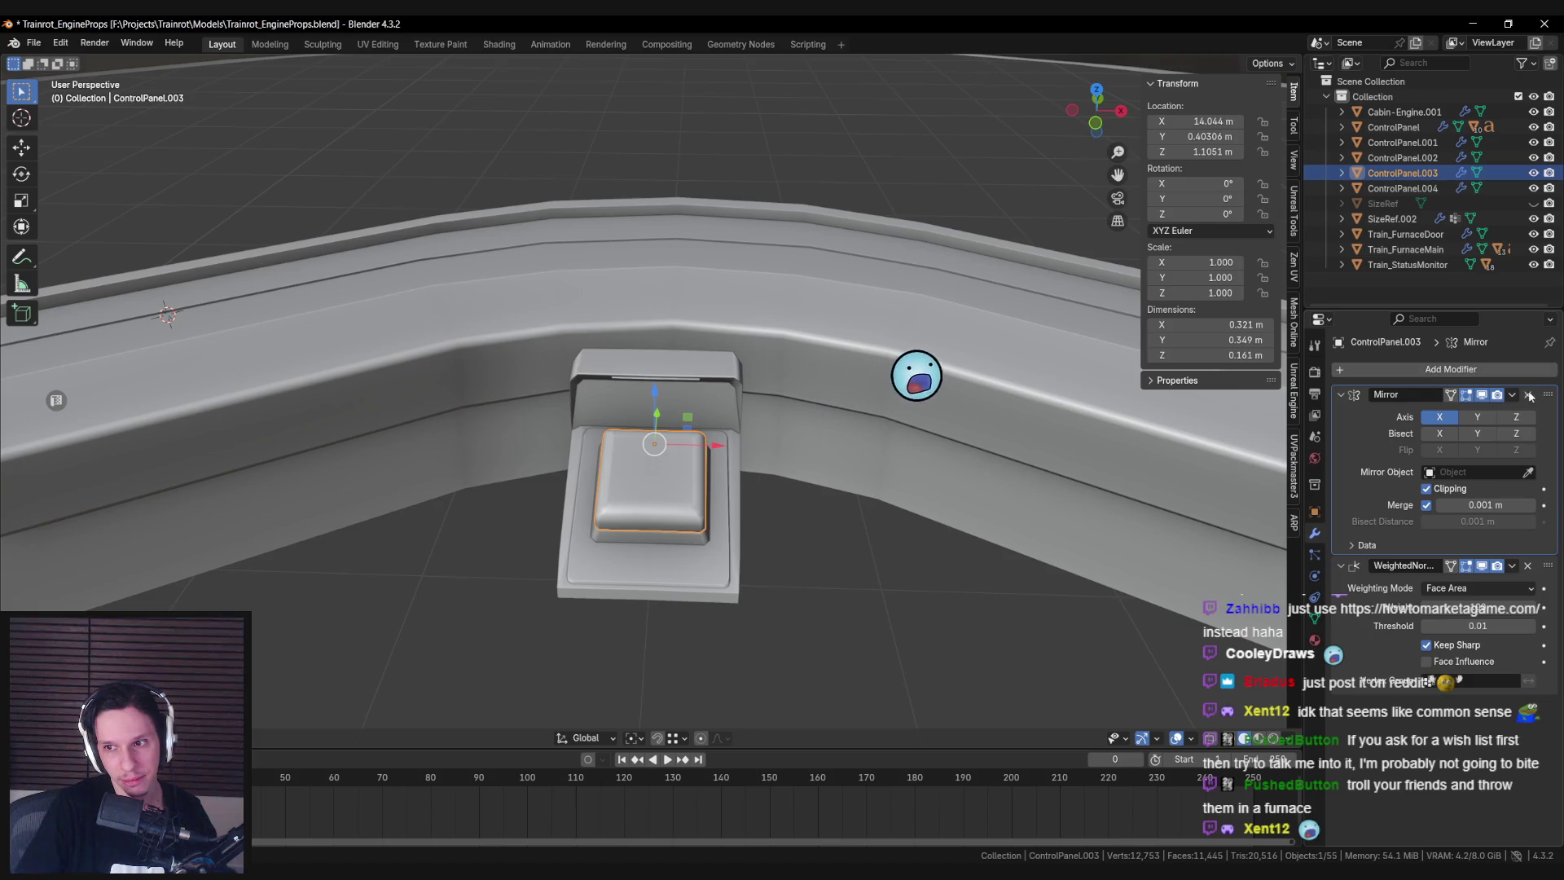
click(1509, 397)
click(1458, 461)
middle_drag(1071, 450, 681, 513)
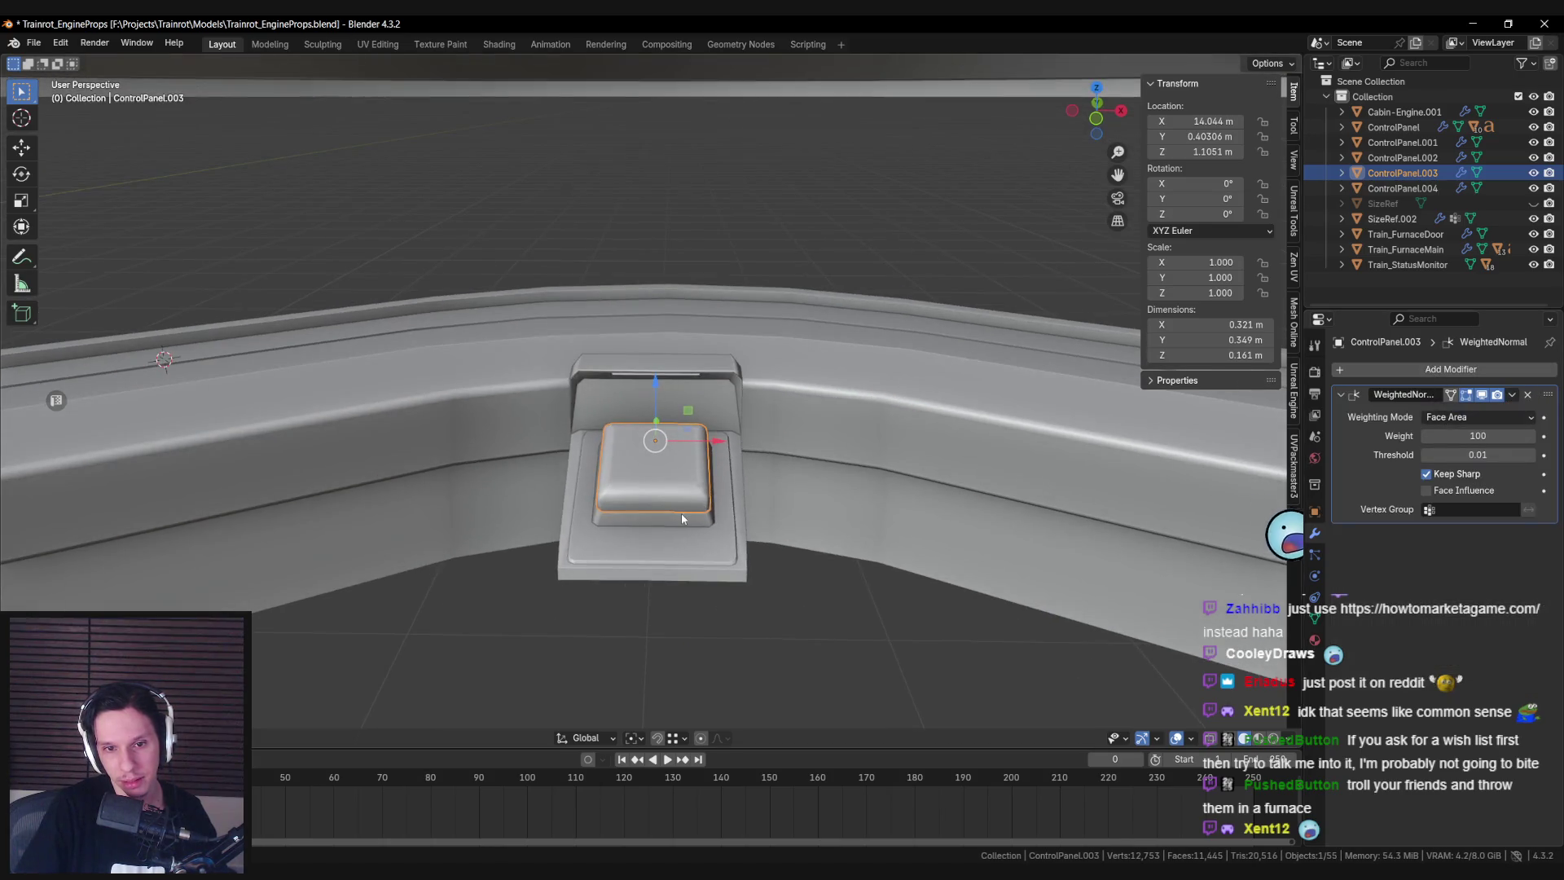
click(681, 521)
click(1509, 396)
click(1458, 461)
middle_drag(717, 383, 722, 413)
click(722, 413)
click(1512, 395)
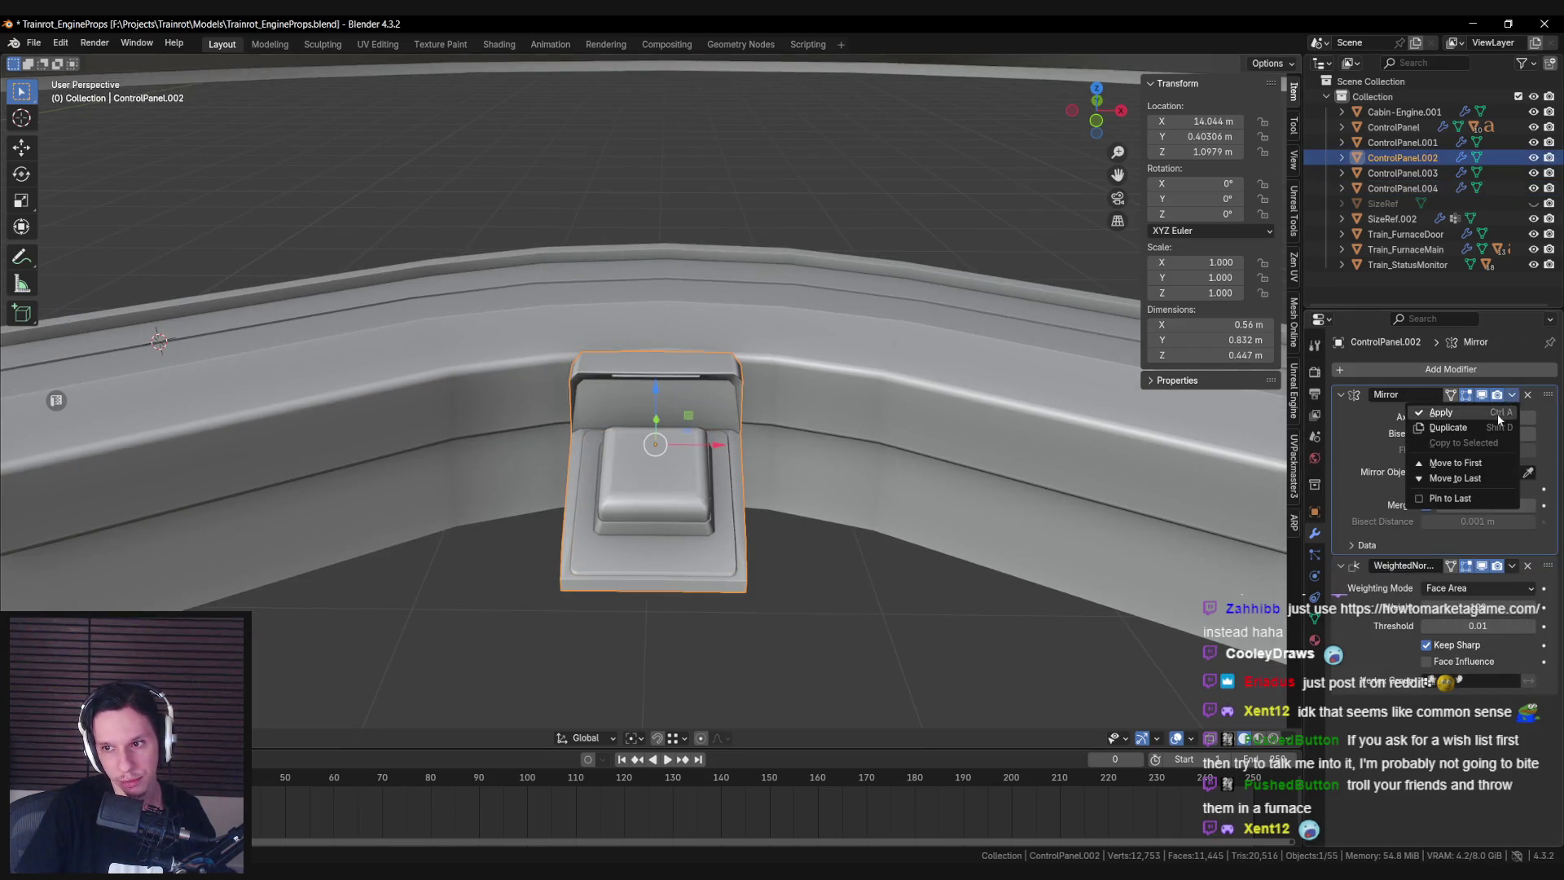
click(1458, 461)
Select the inner button ControlPanel.003 via X-ray and enter edit mode with nothing selected.
key(alt+z)
middle_drag(707, 476, 669, 502)
click(669, 502)
key(alt+z)
drag(580, 512, 749, 359)
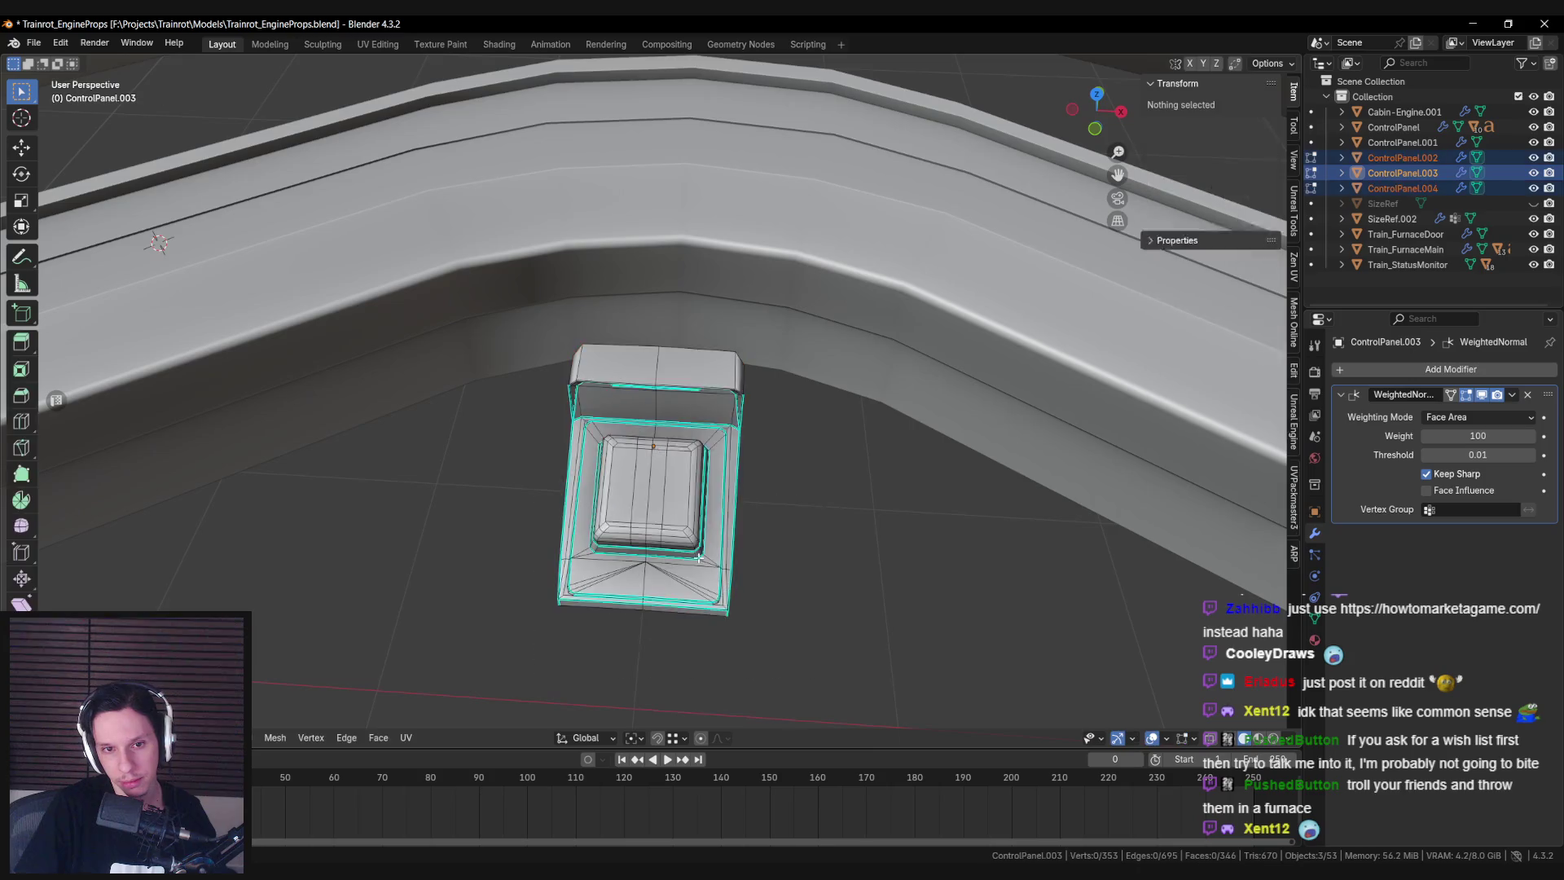
key(Tab)
mouse_move(668, 456)
middle_down()
mouse_move(644, 497)
mouse_move(615, 485)
mouse_move(683, 576)
middle_up()
click(682, 575)
scroll(683, 575, down, 3)
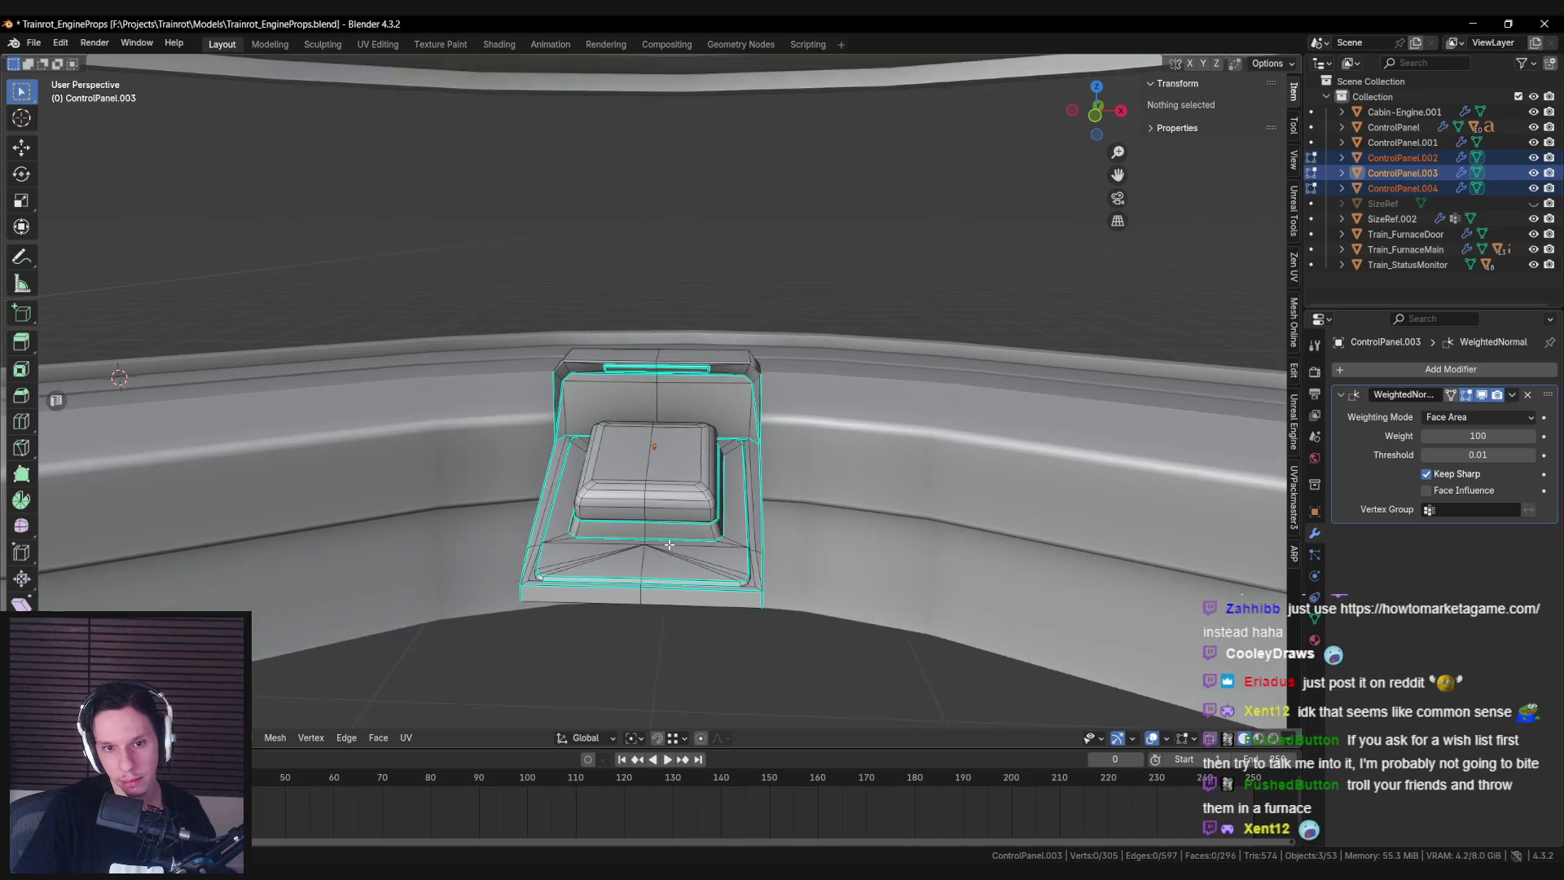
scroll(683, 575, up, 3)
key(alt+a)
Add an edge loop around the button mesh and return to object mode.
mouse_move(683, 575)
middle_down()
mouse_move(567, 556)
mouse_move(652, 587)
mouse_move(636, 521)
mouse_move(617, 518)
middle_up()
scroll(652, 587, up, 3)
key(ctrl+r)
click(720, 614)
key(ctrl+r)
key(Tab)
middle_drag(971, 459, 697, 510)
scroll(652, 417, up, 3)
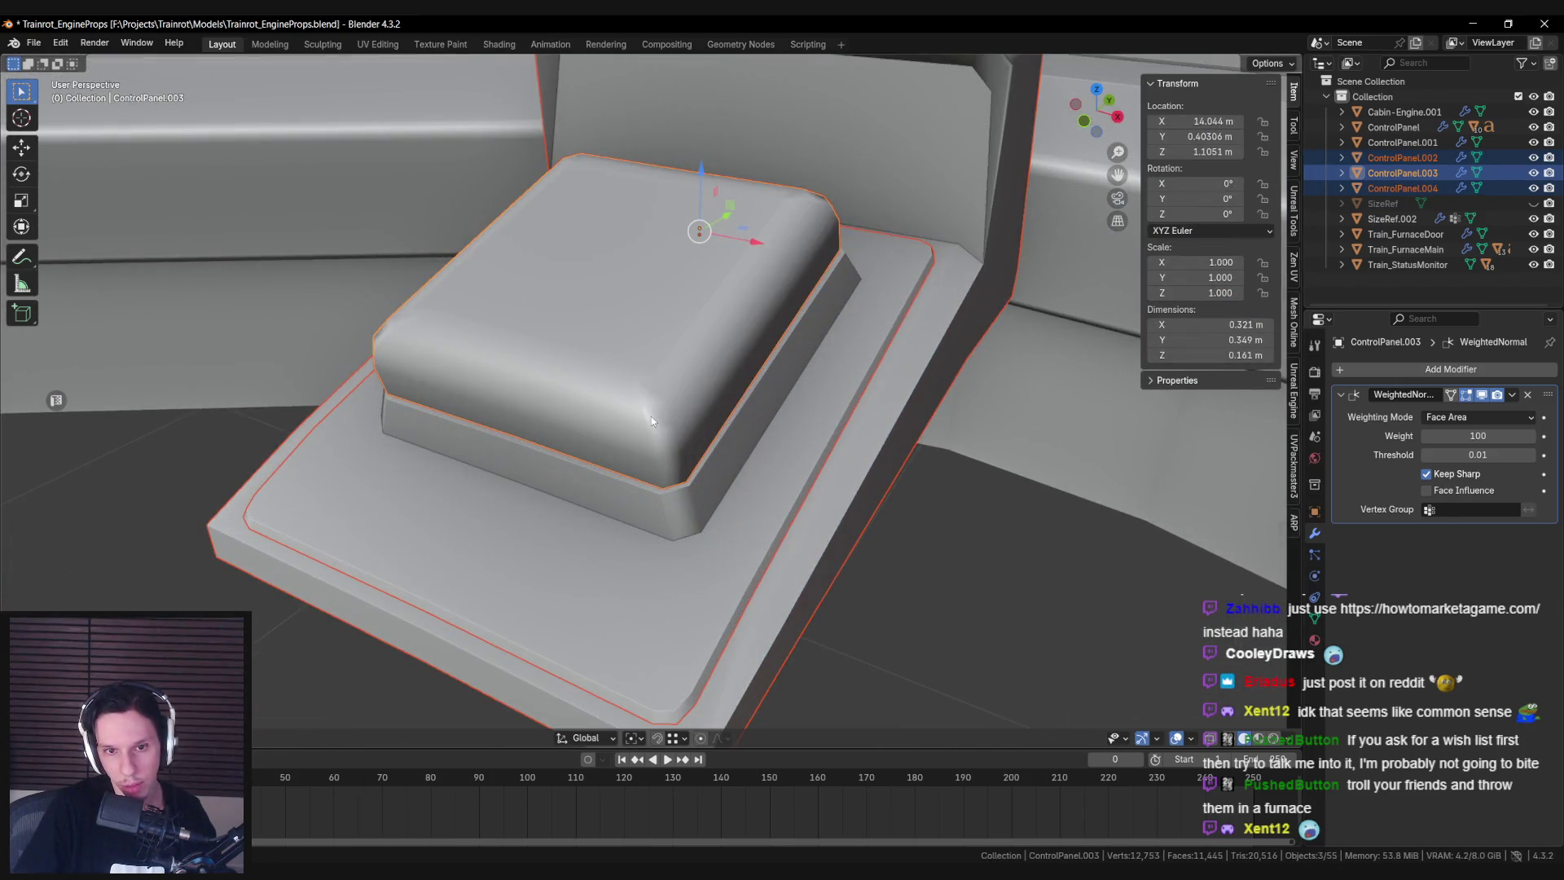
Select housing ControlPanel.002, look it over, and save Trainrot_EngineProps.blend.
mouse_move(654, 419)
middle_down()
mouse_move(623, 367)
mouse_move(658, 423)
middle_up()
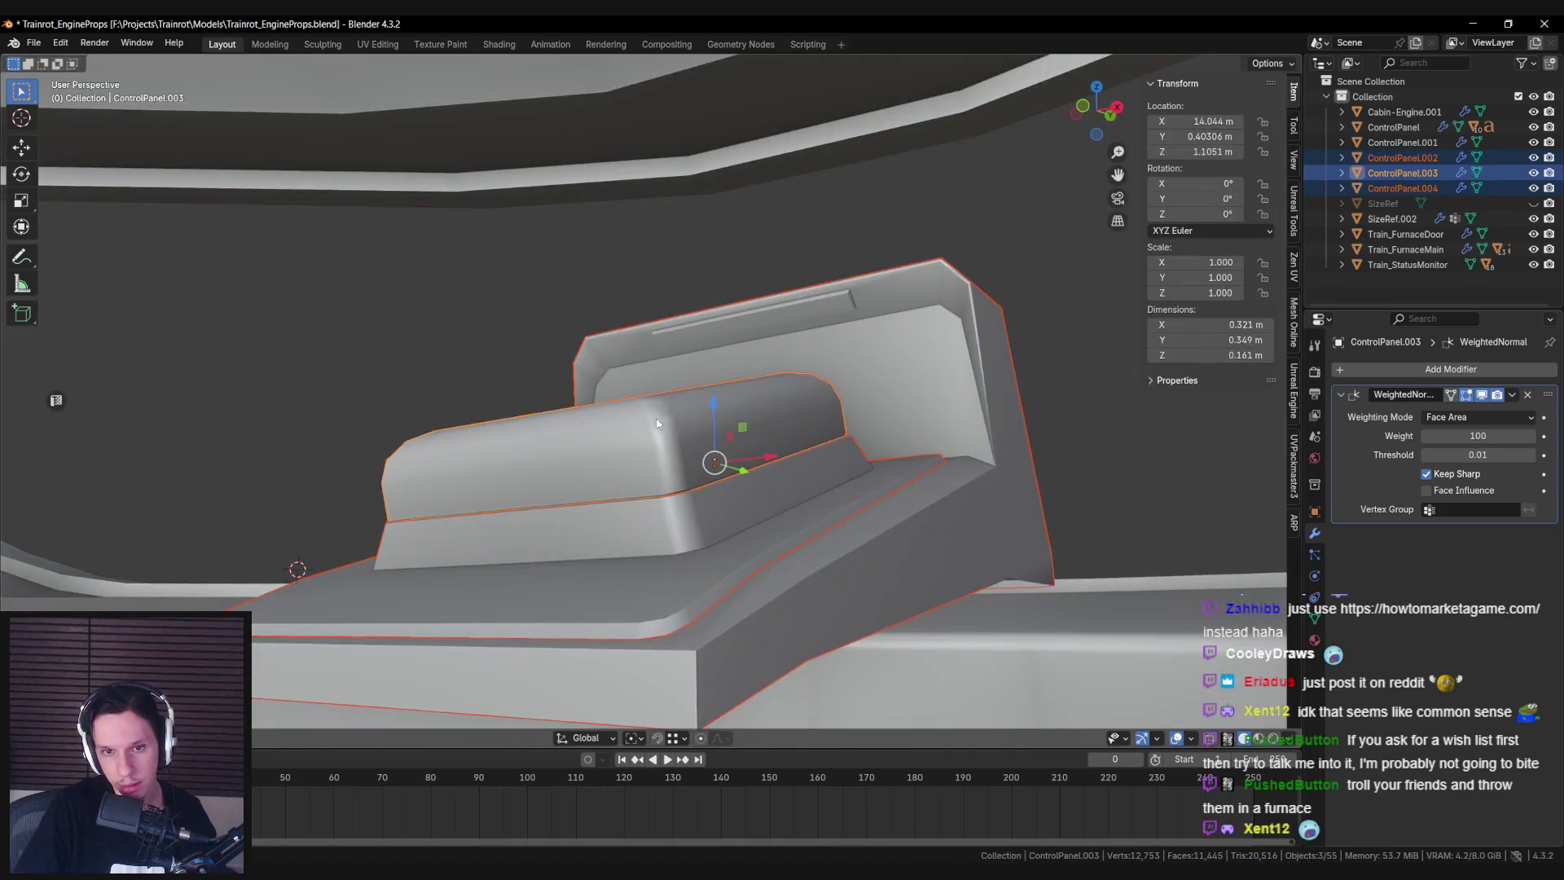
click(637, 424)
middle_drag(623, 513, 707, 559)
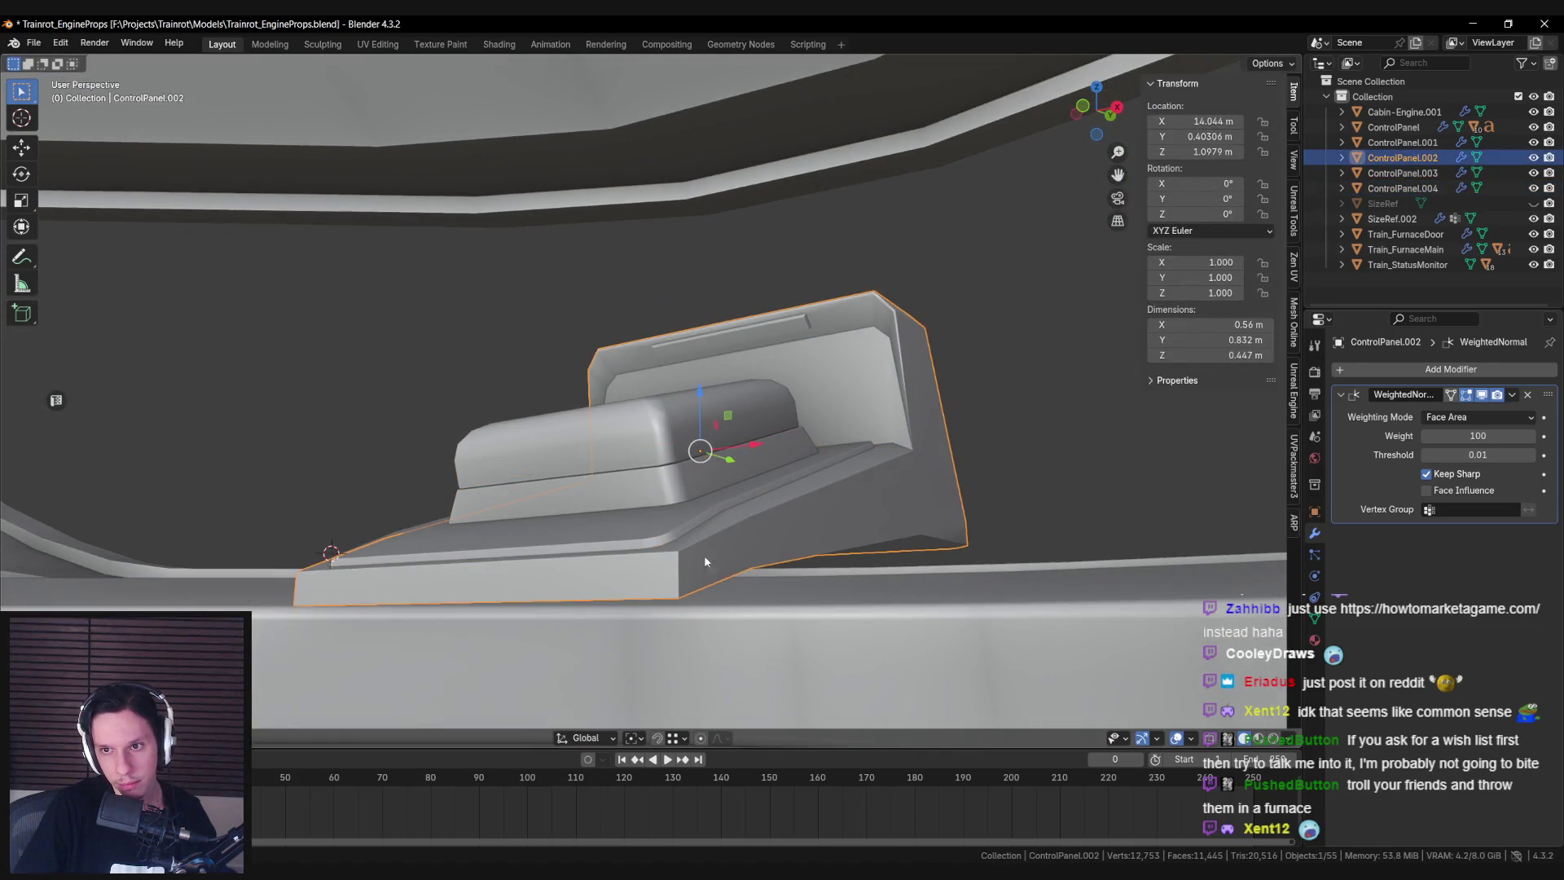
mouse_move(724, 331)
middle_down()
mouse_move(628, 450)
mouse_move(609, 501)
middle_up()
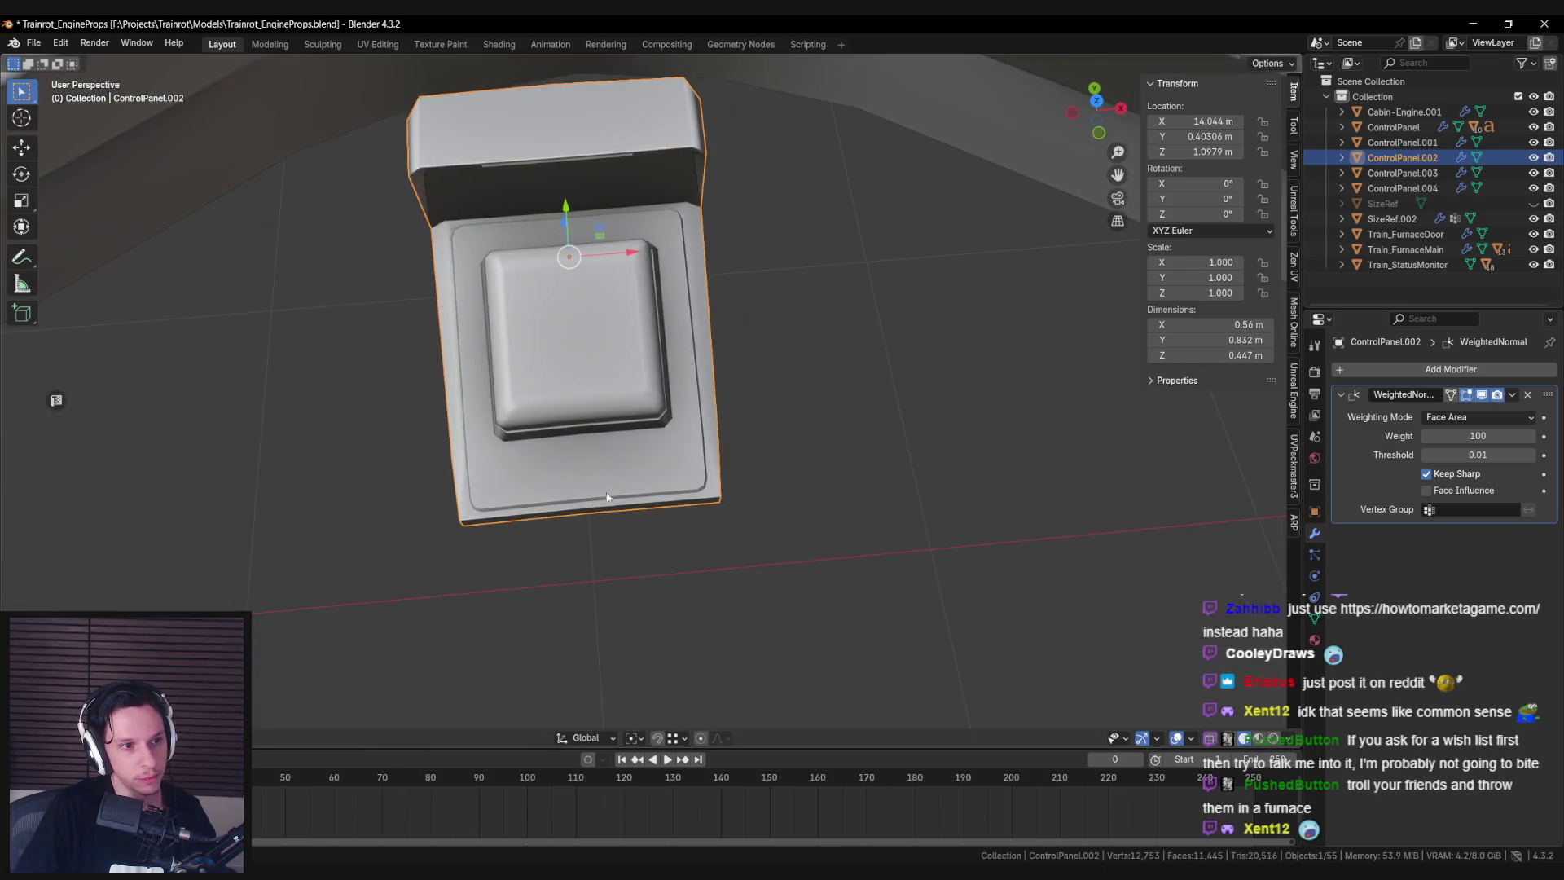
middle_drag(523, 462, 414, 374)
key(ctrl+s)
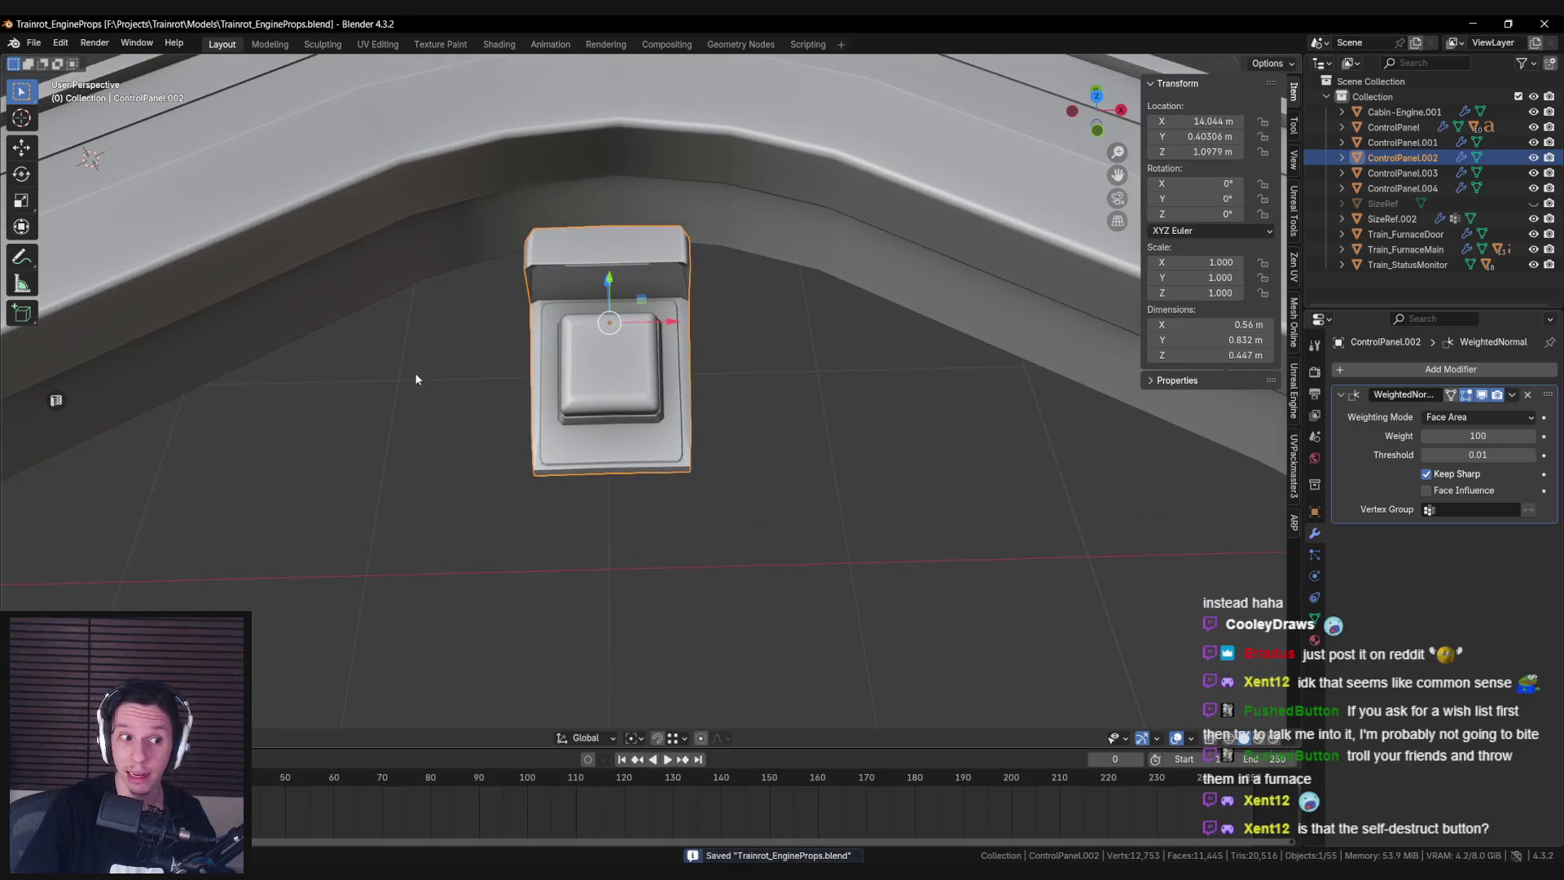
Cycle through the panel parts back to the housing ControlPanel.002 and zoom in.
click(551, 473)
click(551, 473)
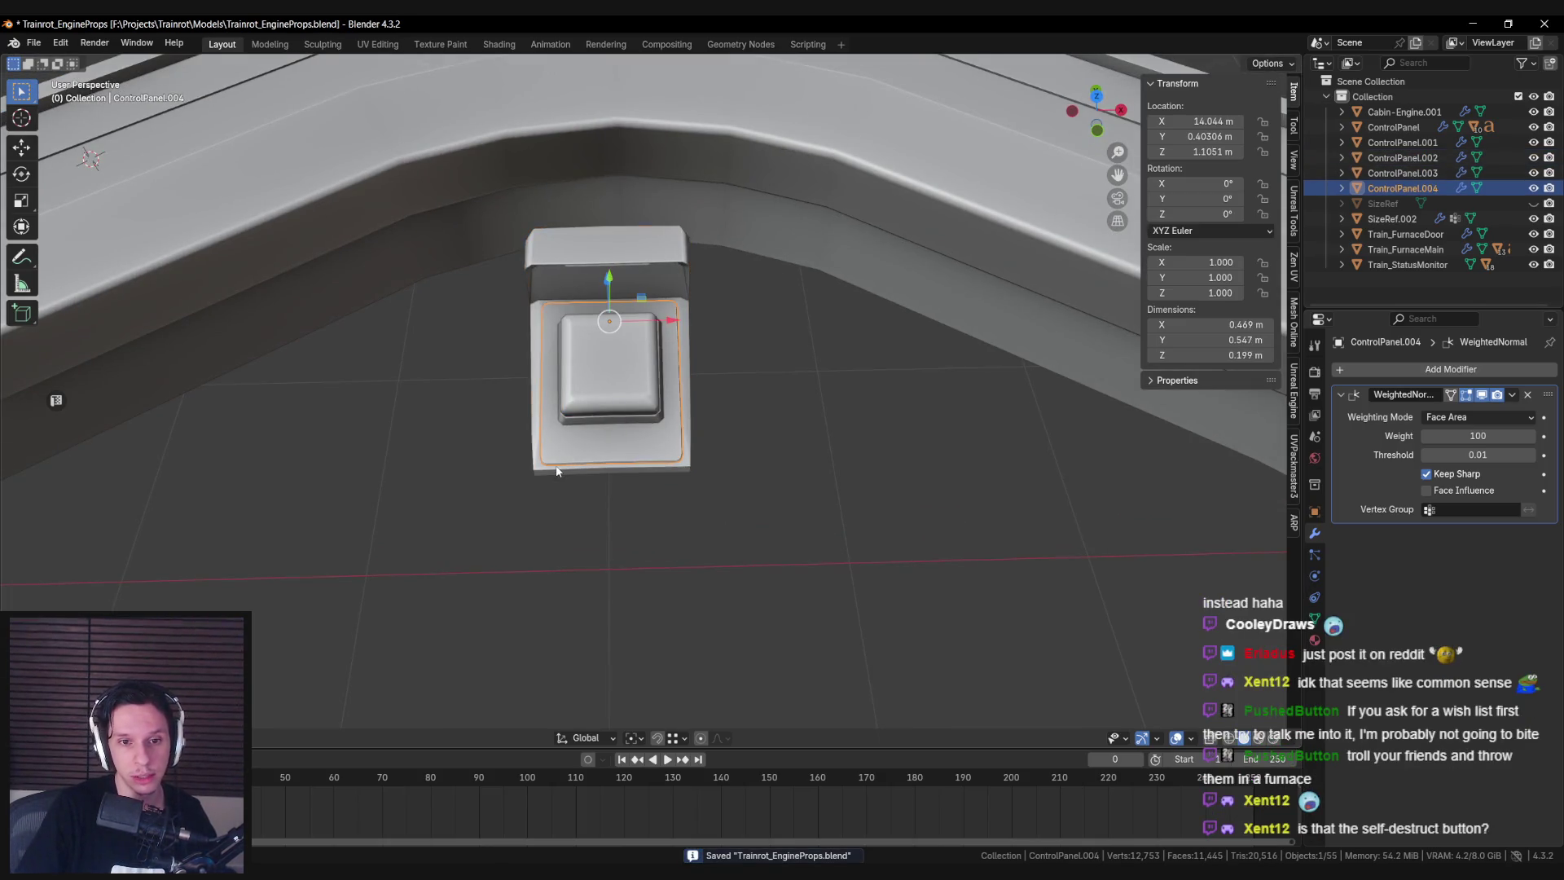
click(552, 473)
mouse_move(551, 475)
middle_down()
mouse_move(721, 494)
mouse_move(657, 559)
mouse_move(594, 481)
mouse_move(501, 518)
mouse_move(519, 495)
middle_up()
scroll(594, 481, up, 4)
Check a housing corner vertex in edit mode, then return to object mode in wireframe.
key(Tab)
click(659, 416)
mouse_move(659, 416)
middle_down()
mouse_move(692, 432)
mouse_move(730, 423)
middle_up()
click(729, 423)
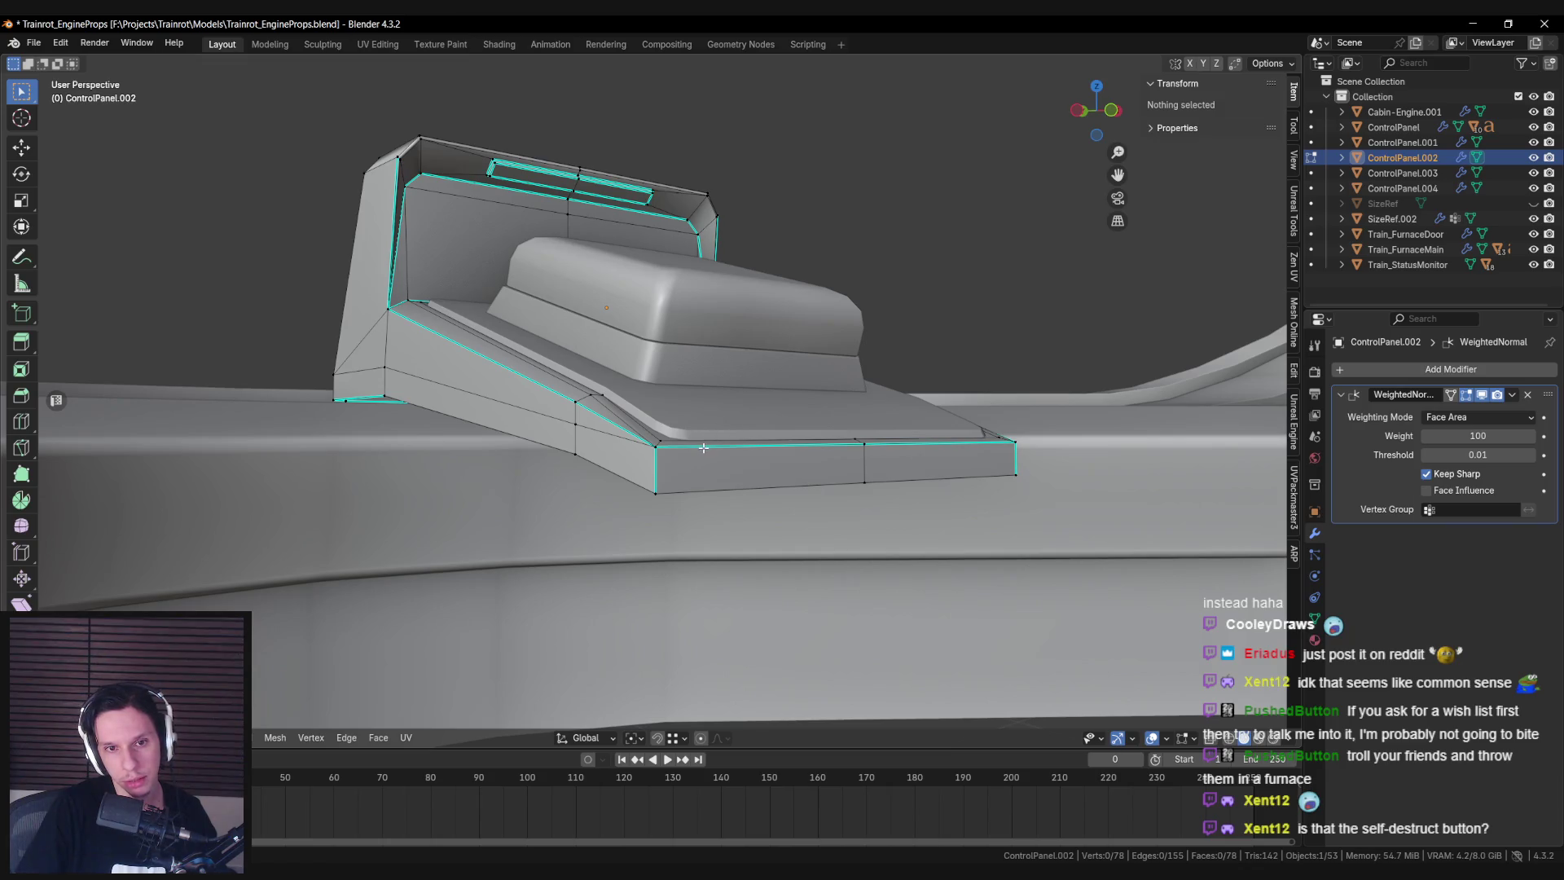
scroll(703, 448, down, 3)
key(Tab)
mouse_move(702, 448)
middle_down()
mouse_move(579, 550)
mouse_move(642, 534)
mouse_move(409, 555)
mouse_move(359, 543)
middle_up()
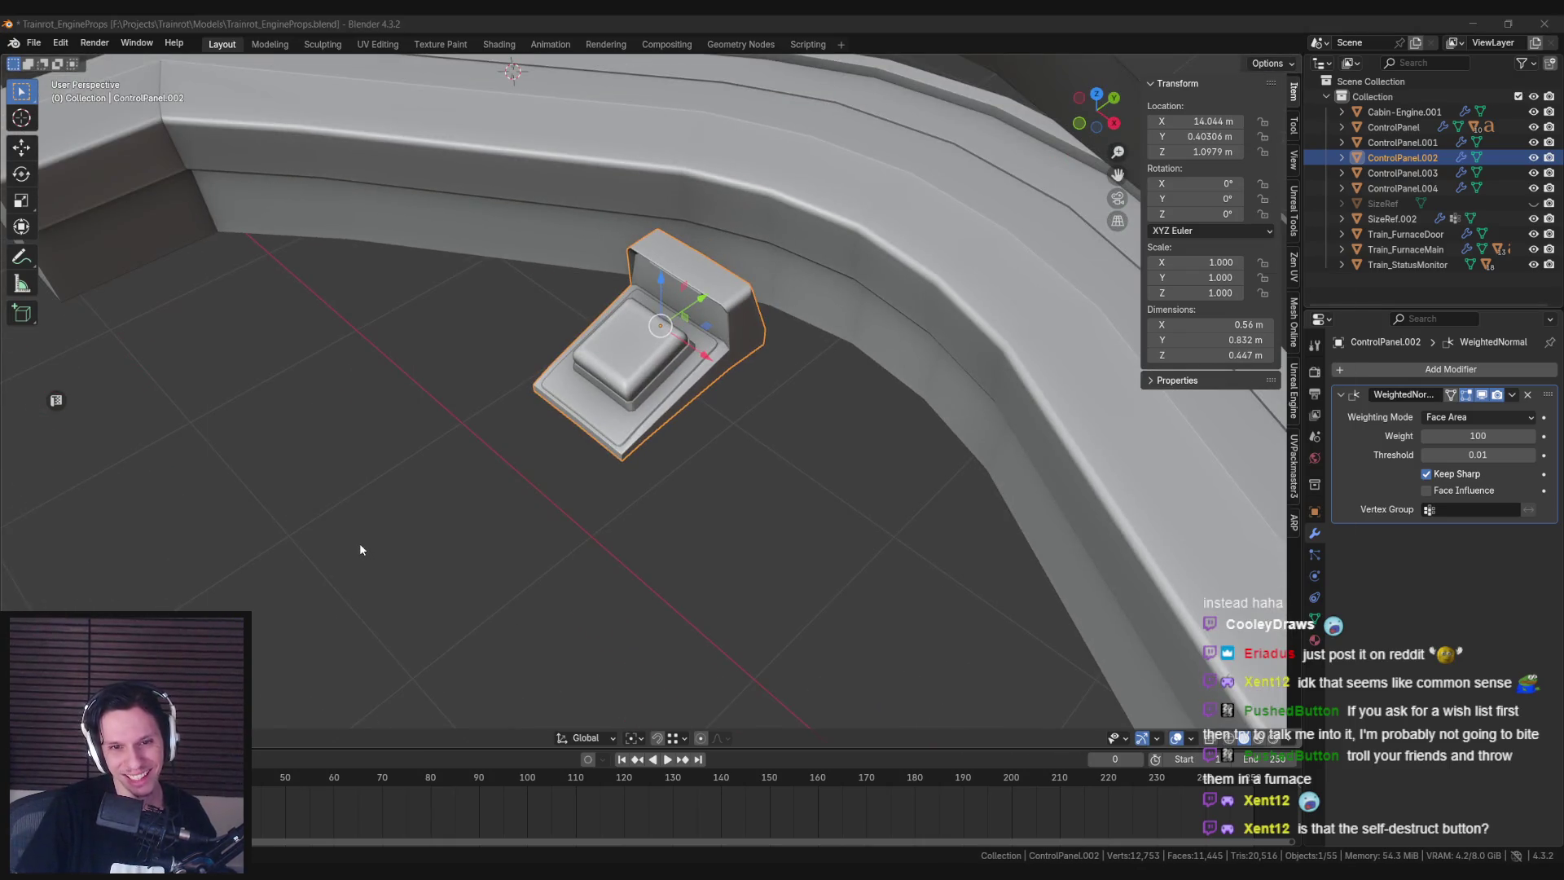
mouse_move(363, 548)
middle_down()
mouse_move(482, 534)
mouse_move(537, 495)
mouse_move(544, 541)
mouse_move(505, 394)
middle_up()
key(shift+z)
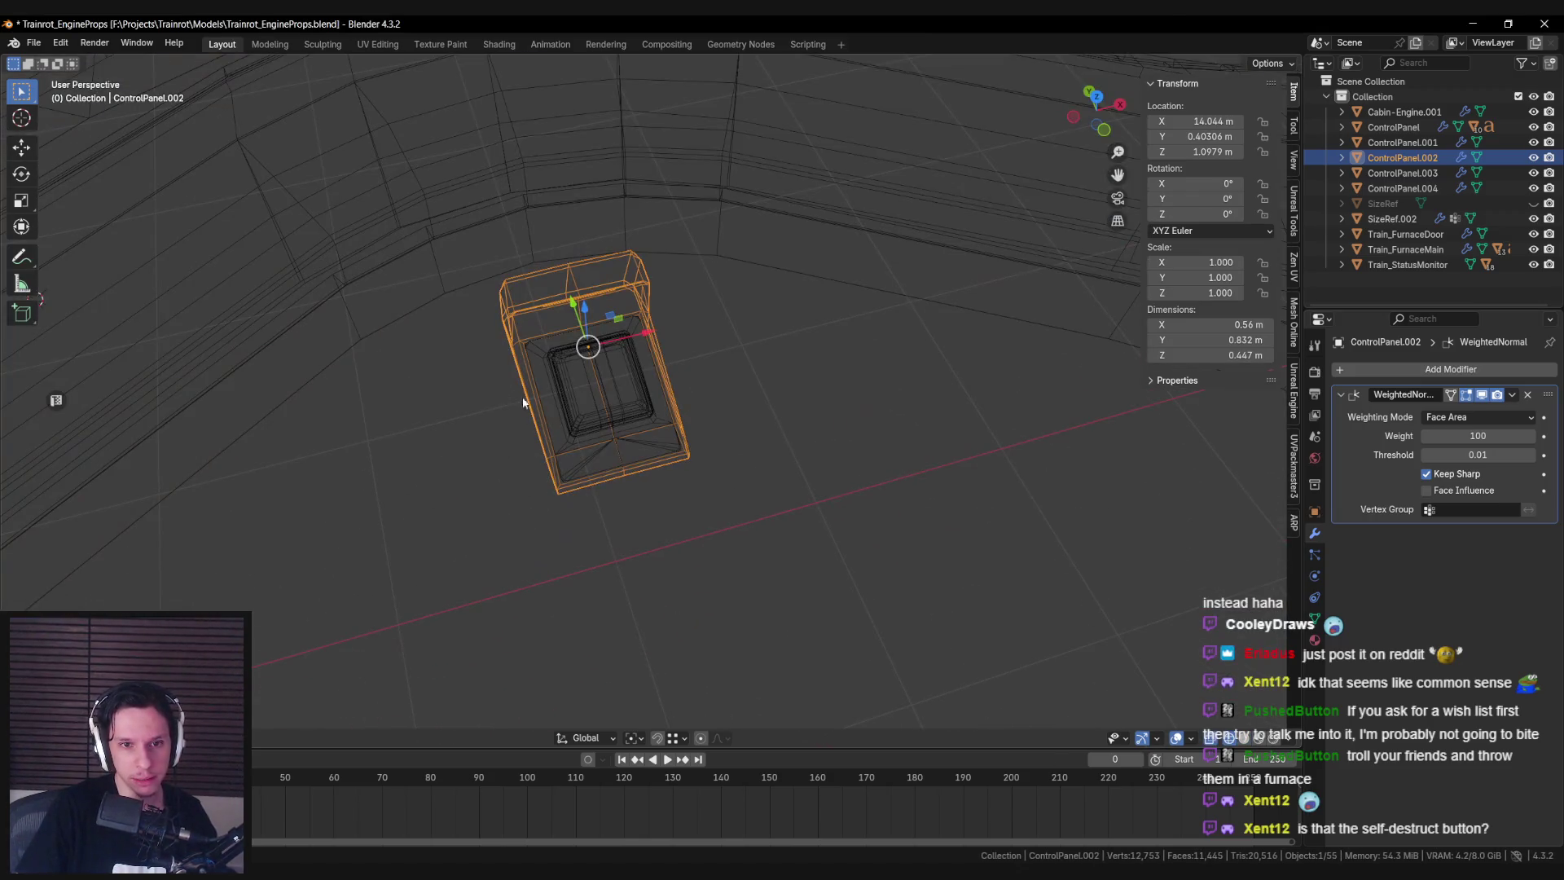
Select base plate ControlPanel.004 then housing .002, save, and parent them with Ctrl+P Object.
click(599, 383)
key(KP_Decimal)
key(shift+z)
click(630, 456)
shift+click(630, 456)
shift+click(603, 444)
key(shift+z)
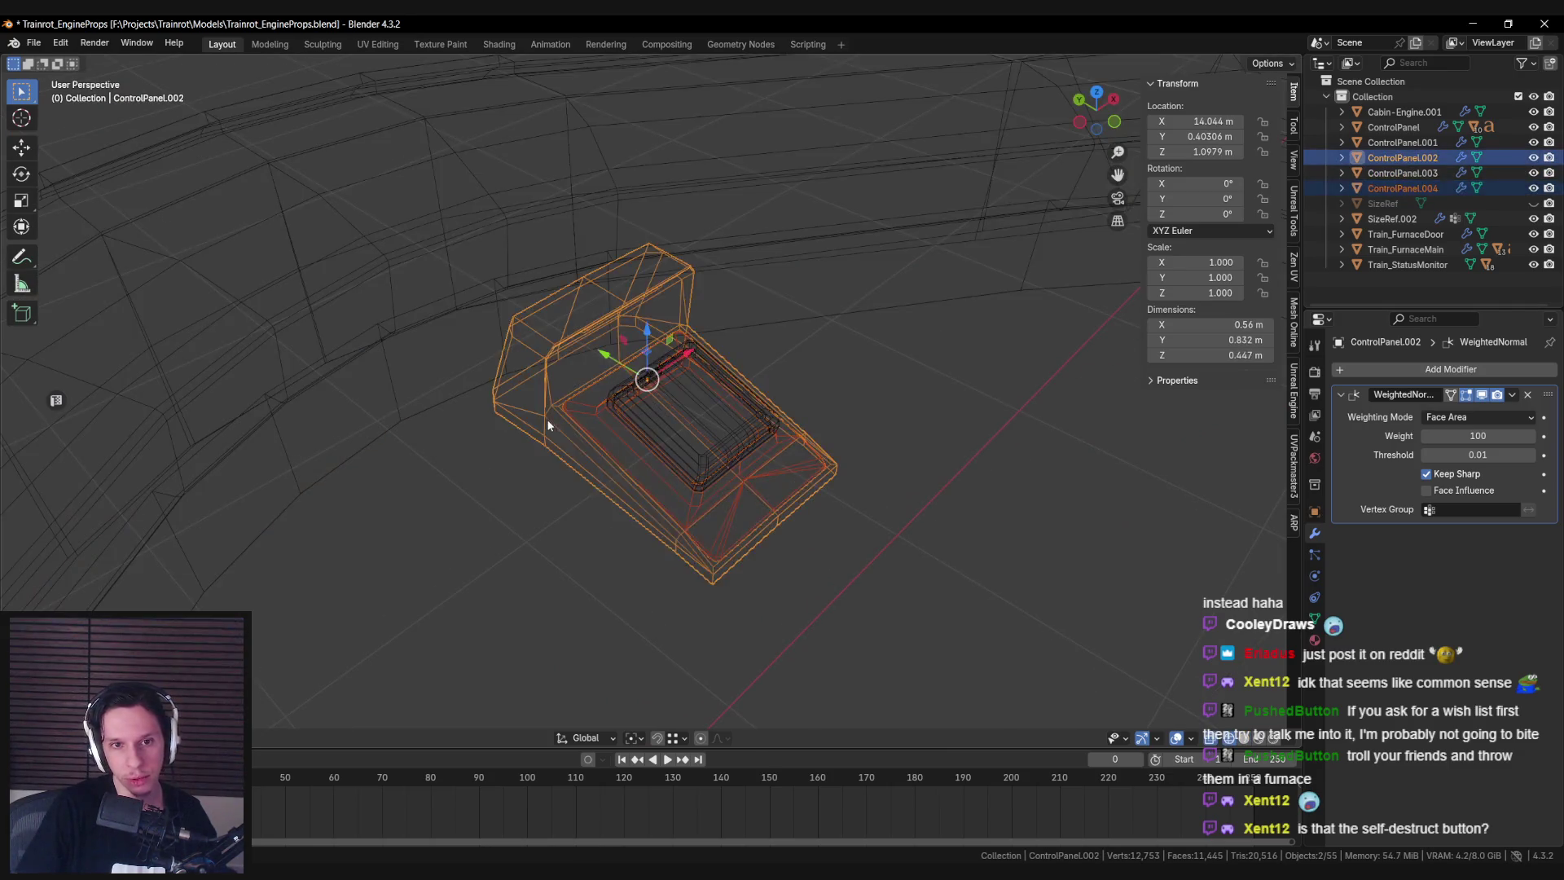
key(shift+z)
key(ctrl+s)
key(ctrl+p)
click(555, 408)
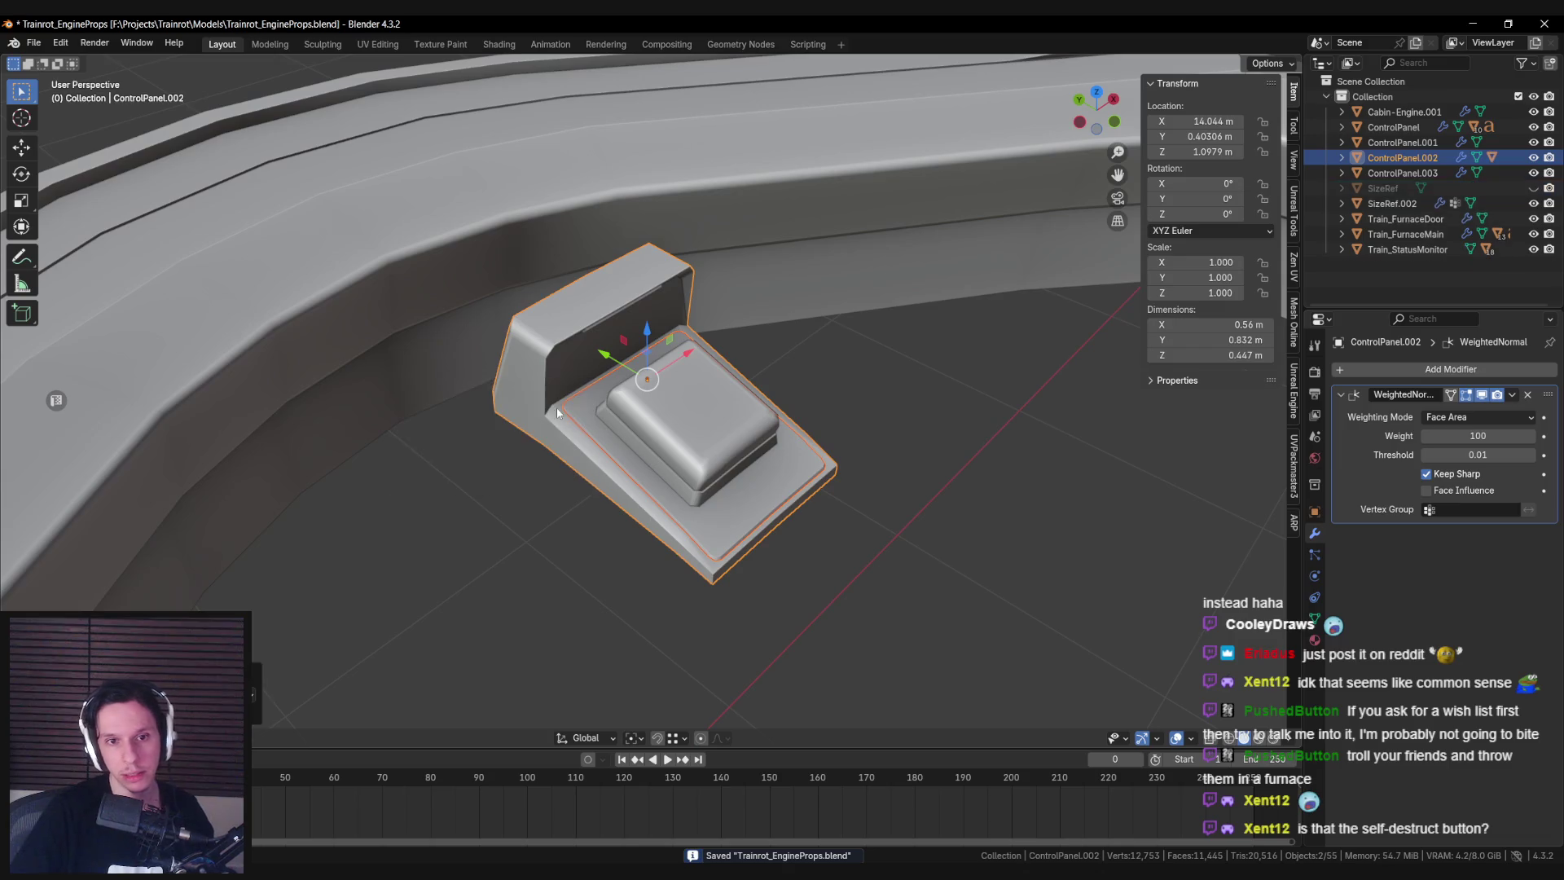
Select button ControlPanel.003 and expand its Unreal Engine exporter object properties.
click(660, 413)
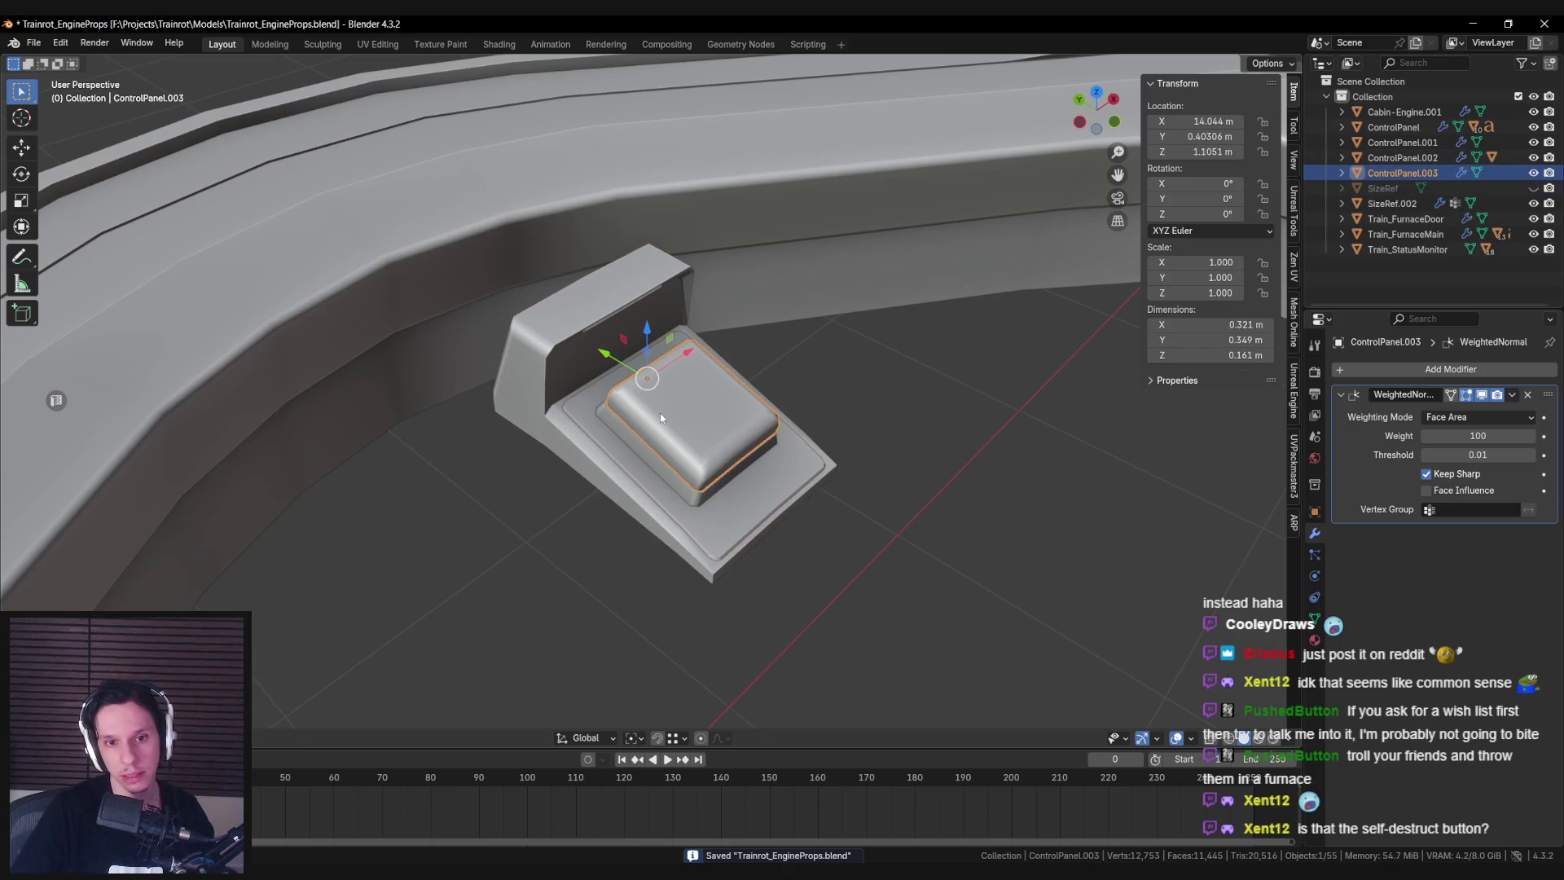
click(1293, 418)
click(1185, 231)
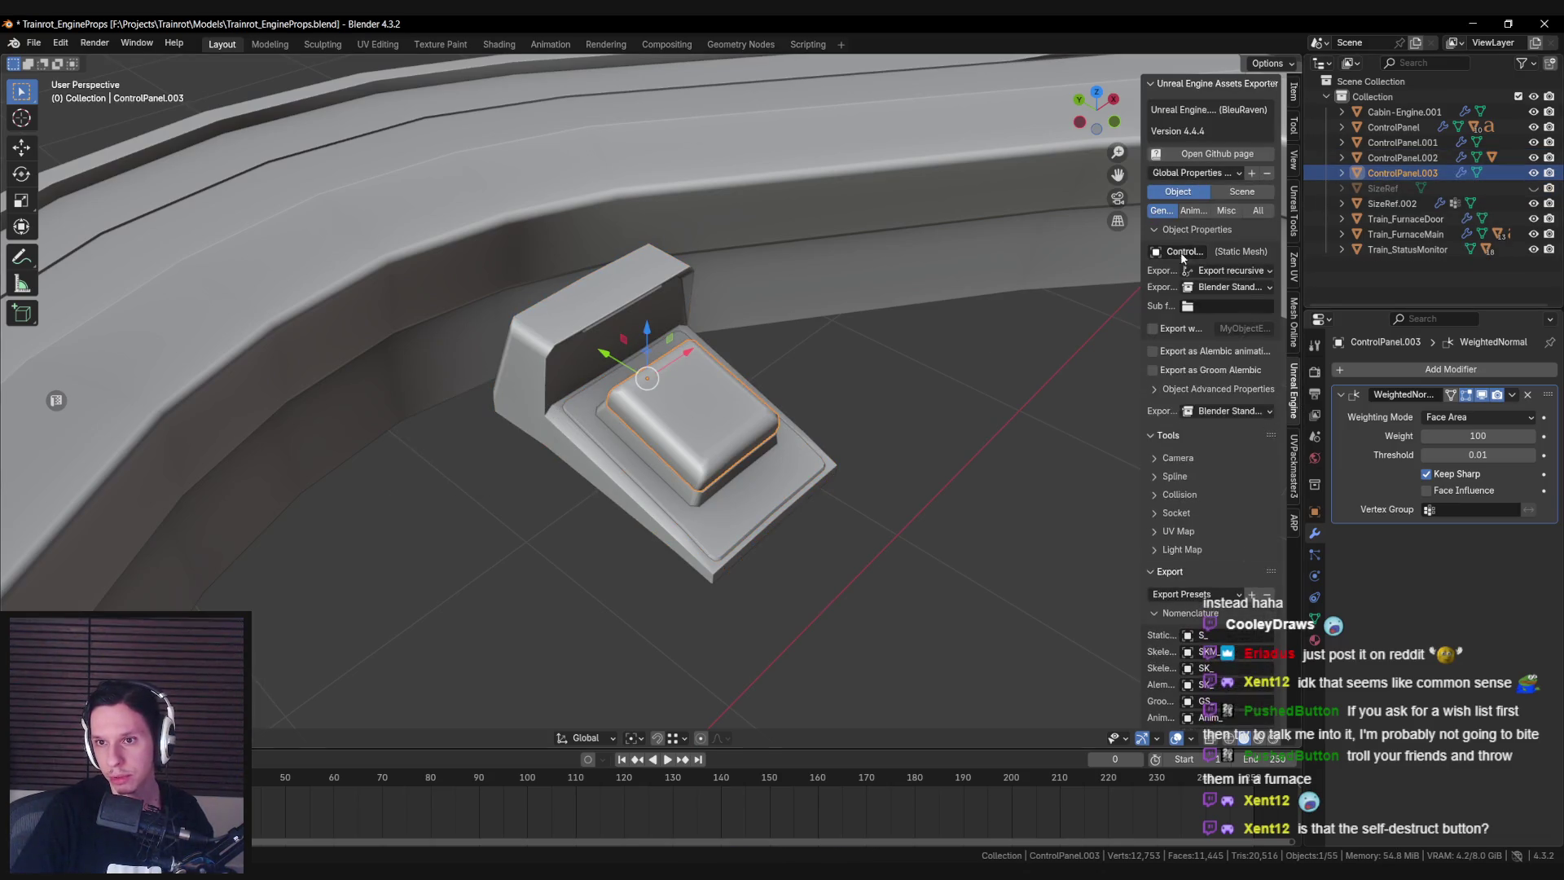
Select the housing, base plate and button objects, then start renaming ControlPanel.002.
click(598, 417)
click(590, 422)
click(1225, 272)
click(644, 432)
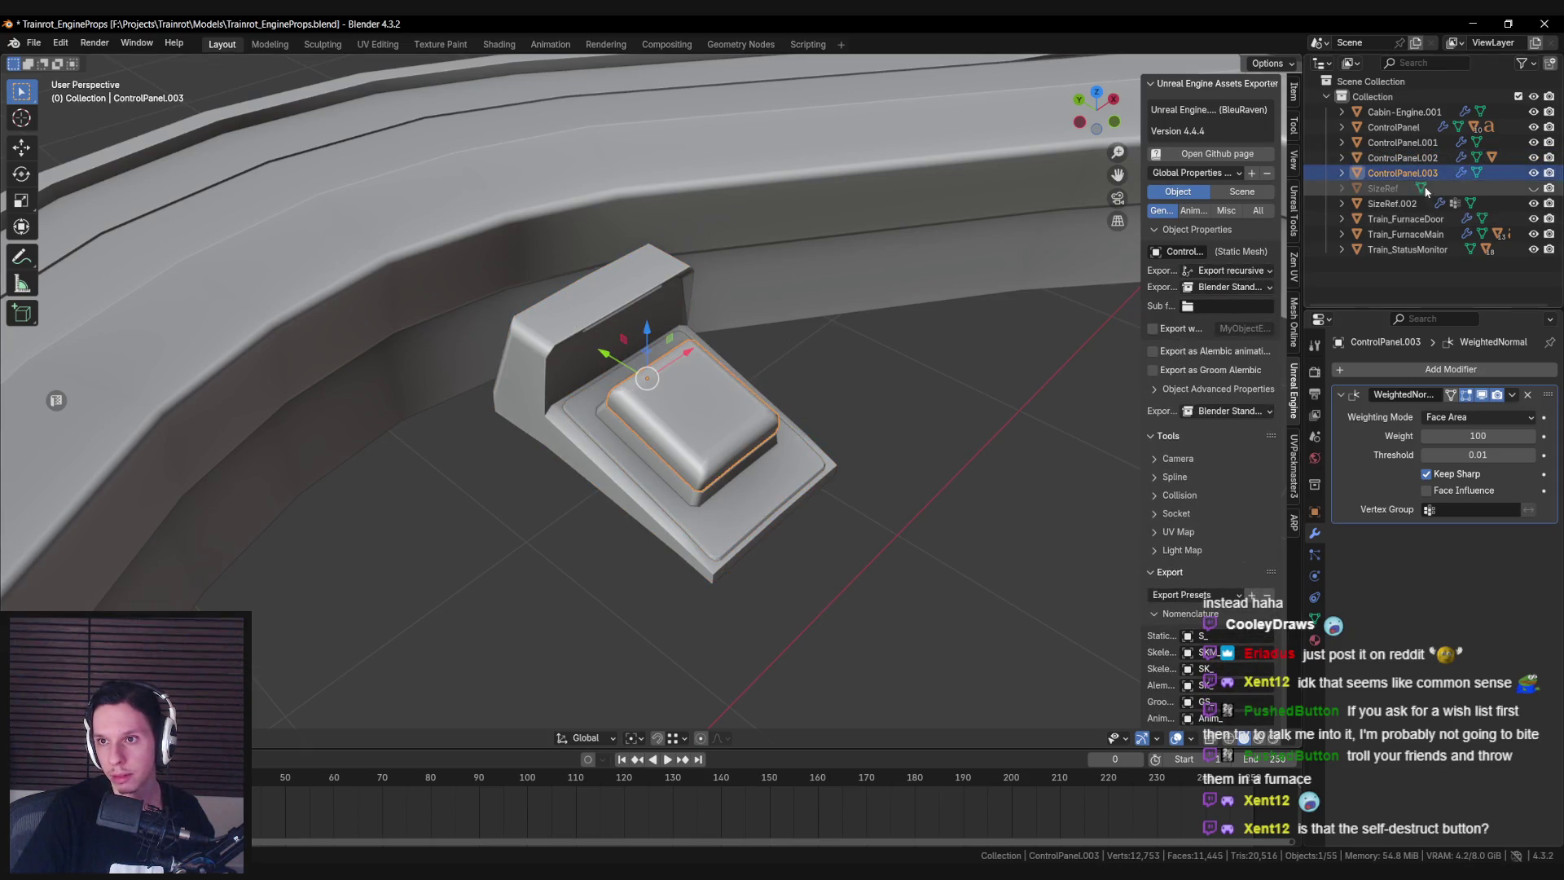
double_click(1397, 157)
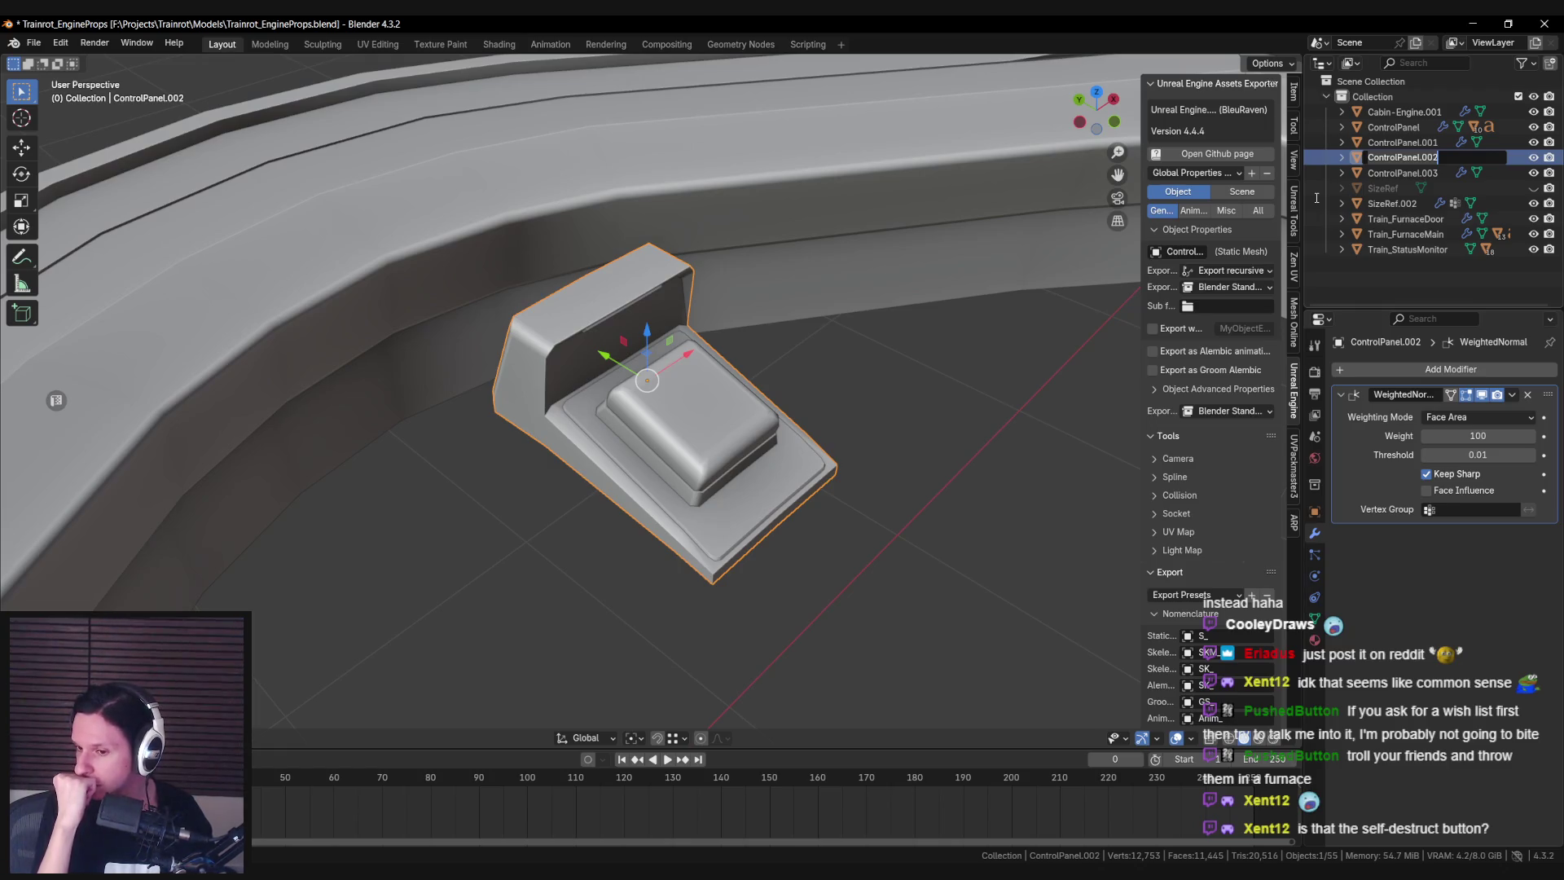
Rename the housing to GoStopPanel and the button cap to GoStopPanel-SafetyBox.
text(GoStop)
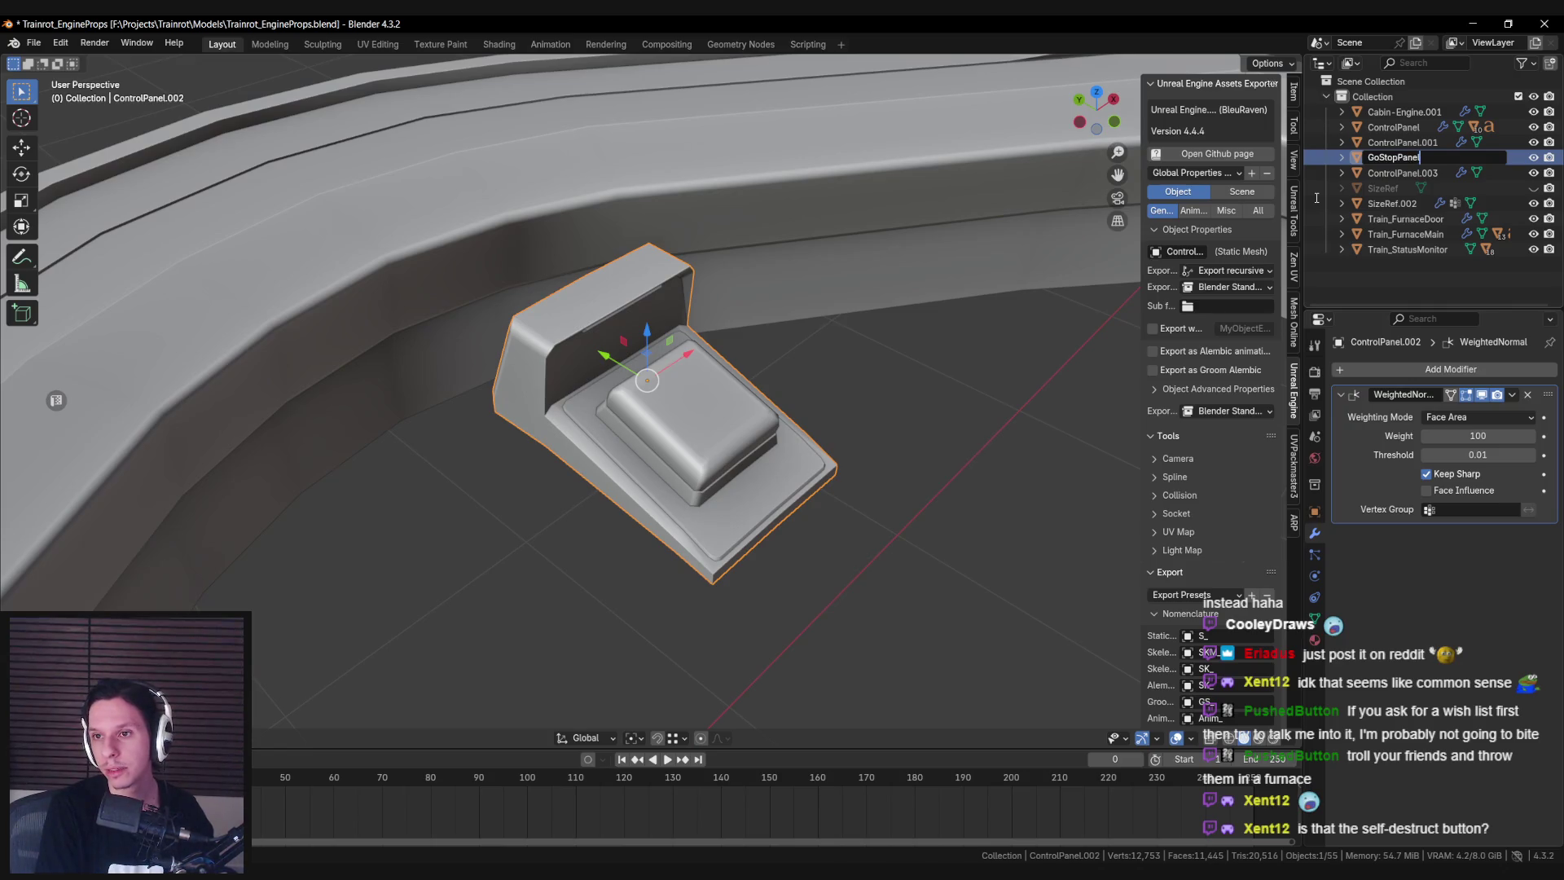
key(Return)
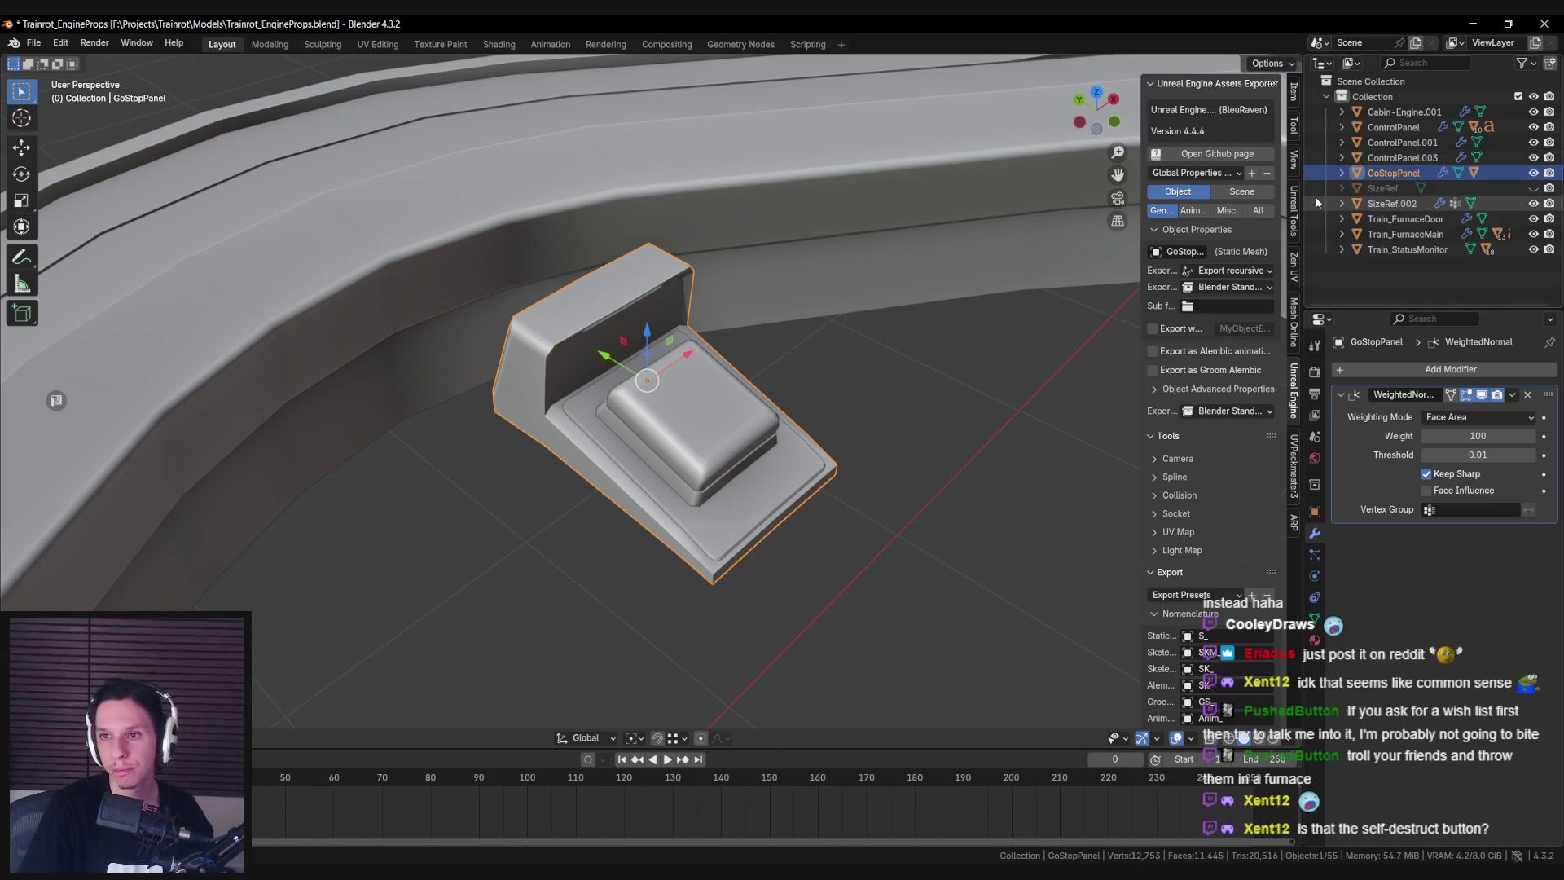
click(725, 407)
key(alt+z)
key(alt+z)
double_click(1402, 157)
text(GoStopPane)
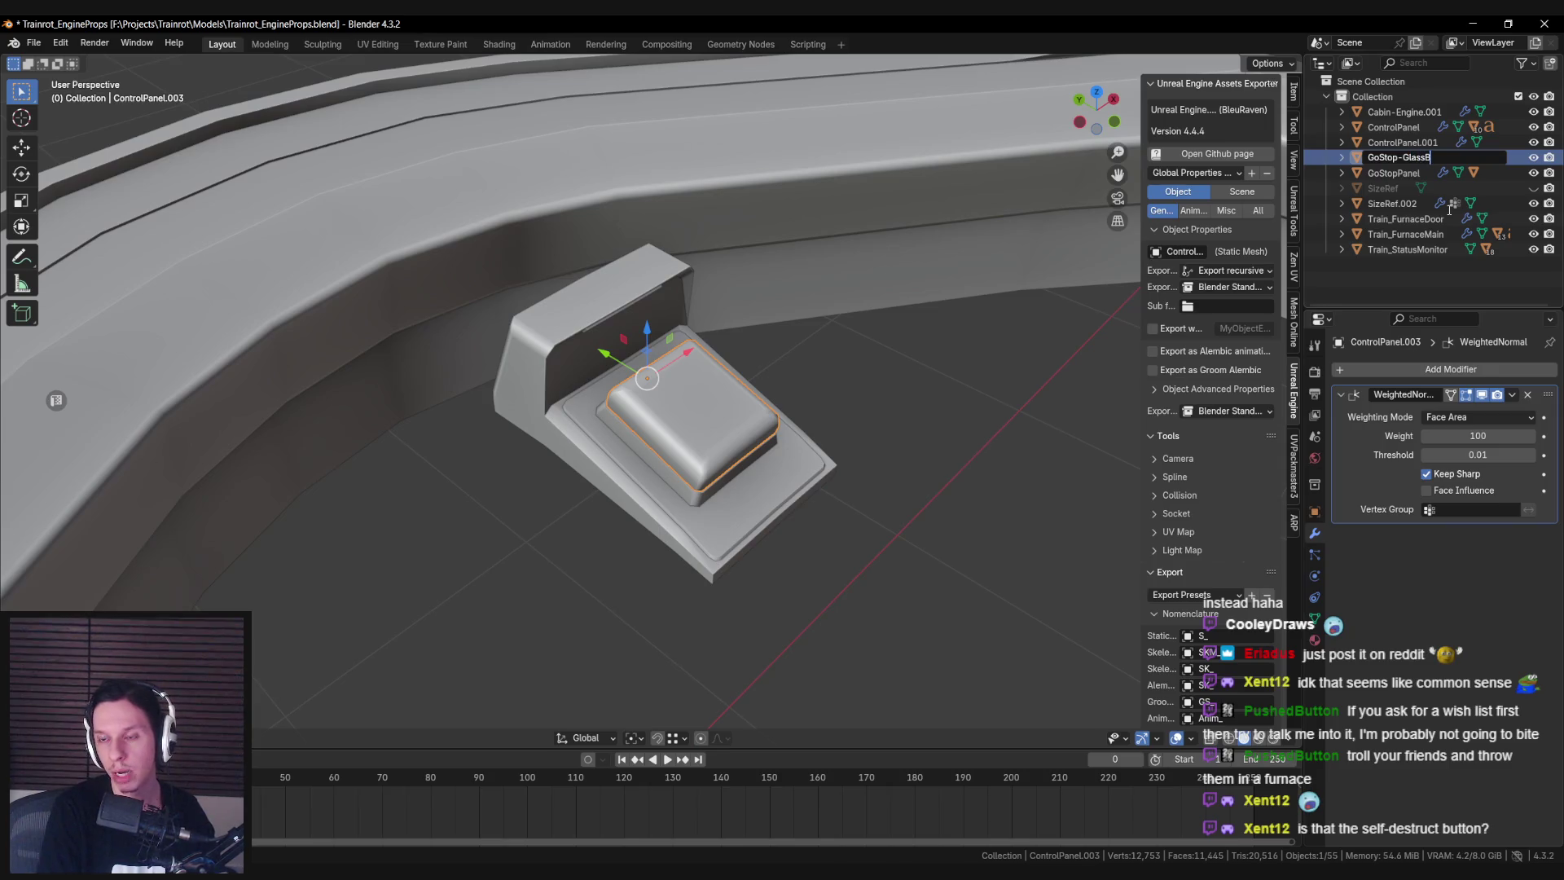
text(ox)
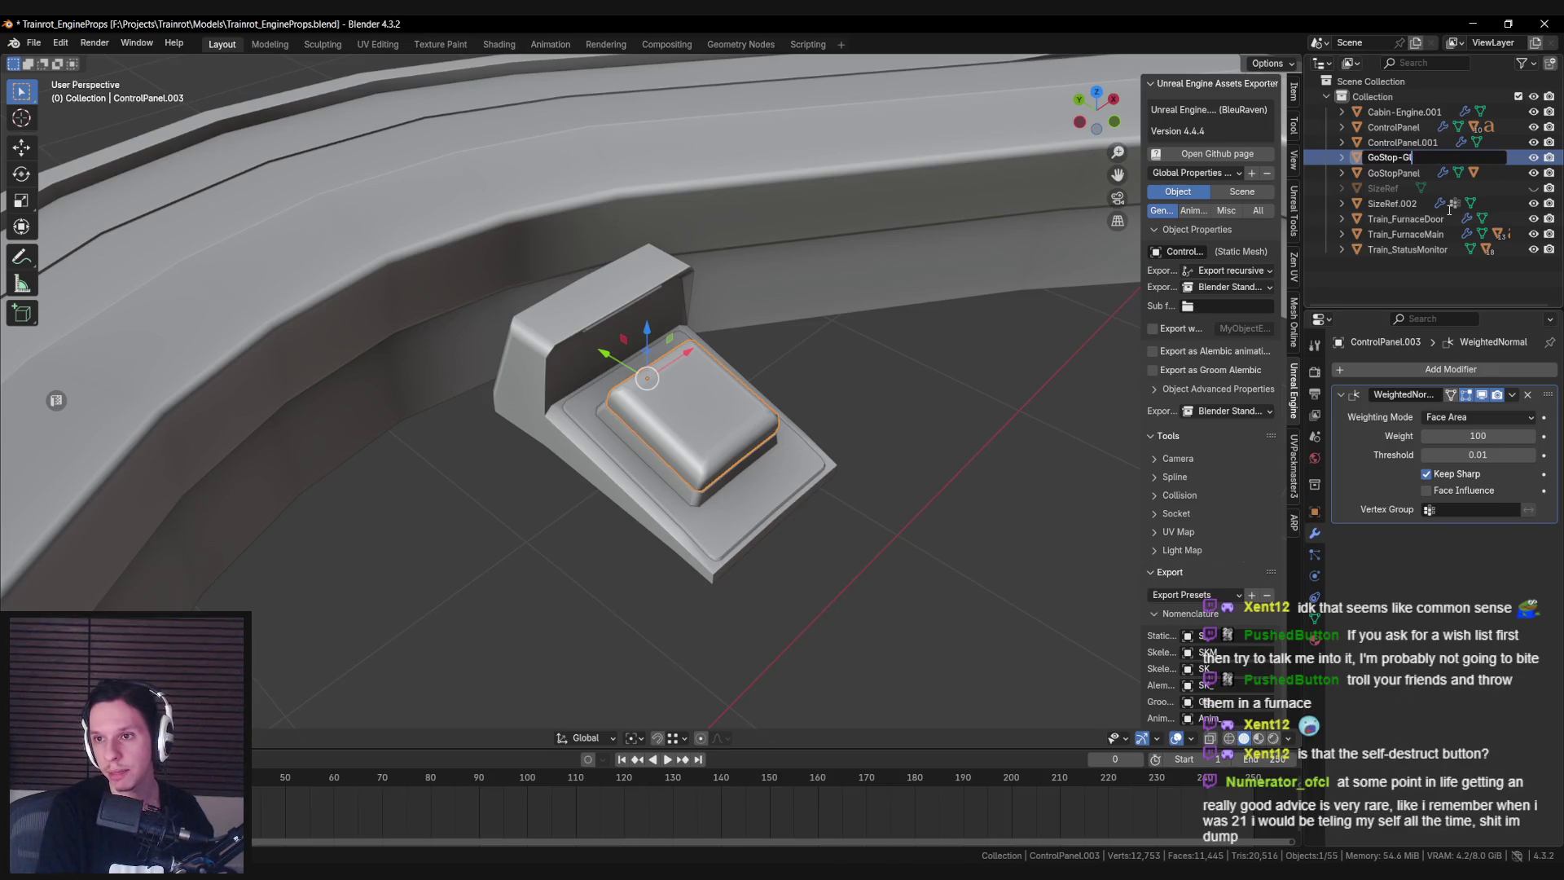
text(Box)
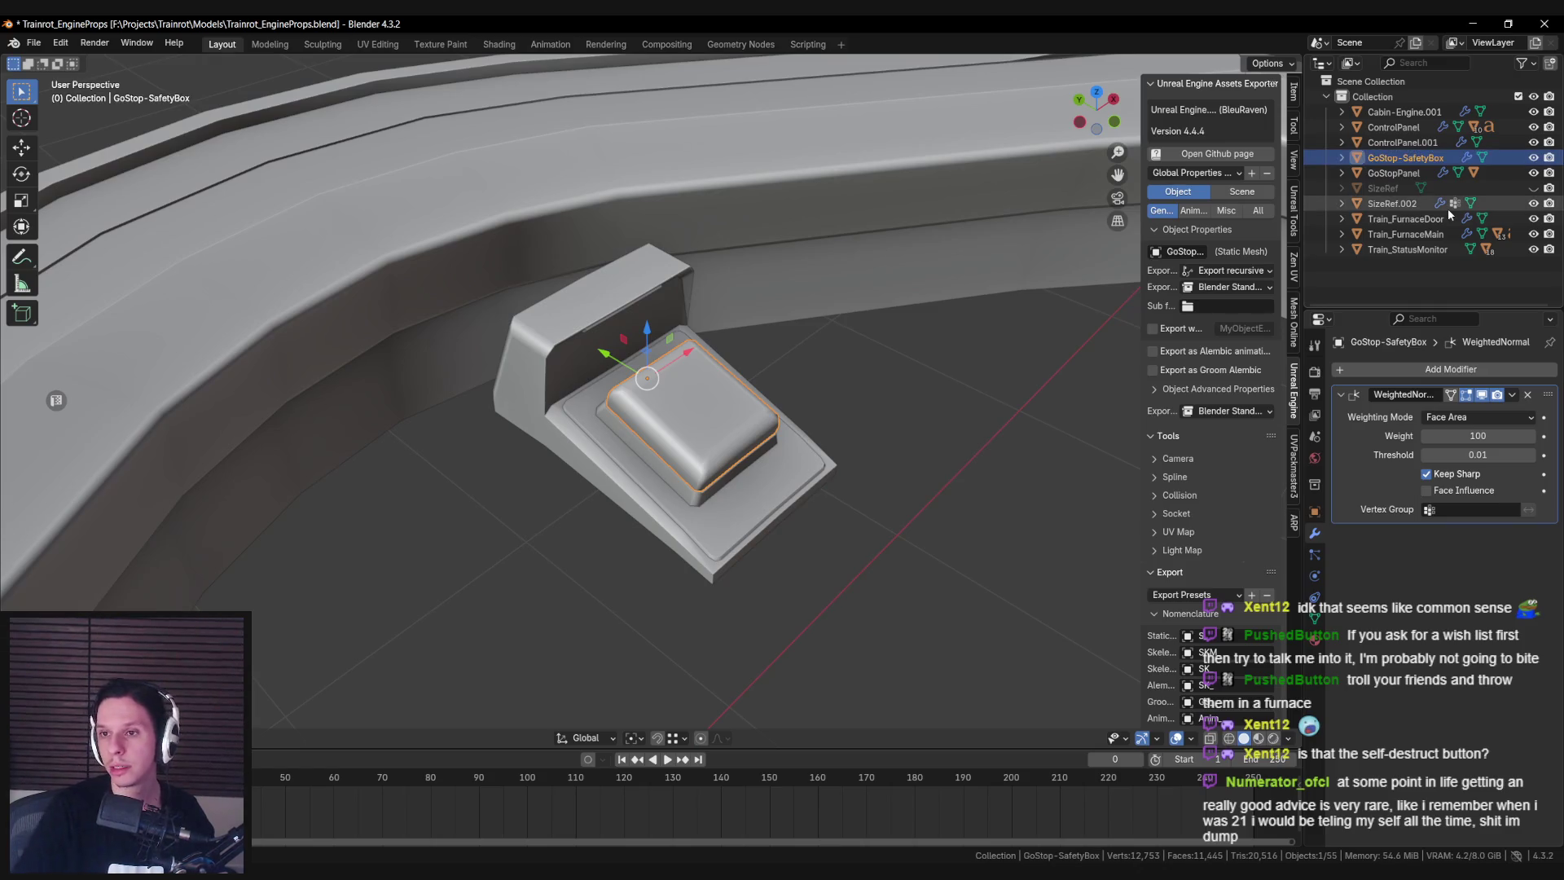
click(1397, 158)
text(Panel)
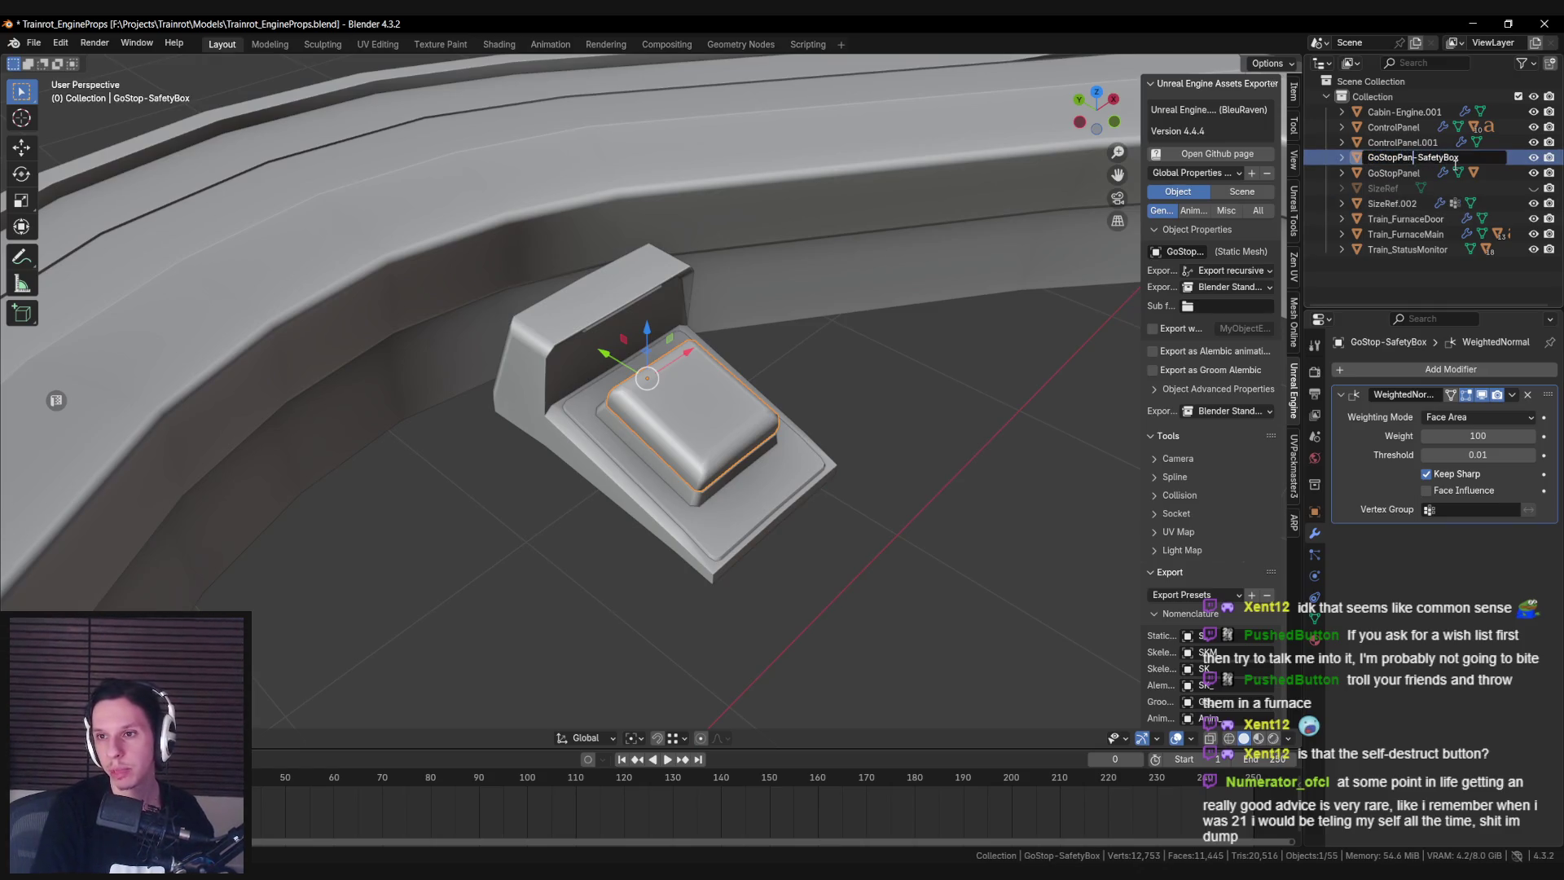
key(Return)
Select the GoStopPanel housing and save the file.
click(658, 394)
mouse_move(659, 393)
middle_down()
mouse_move(664, 456)
mouse_move(652, 381)
middle_up()
key(ctrl+s)
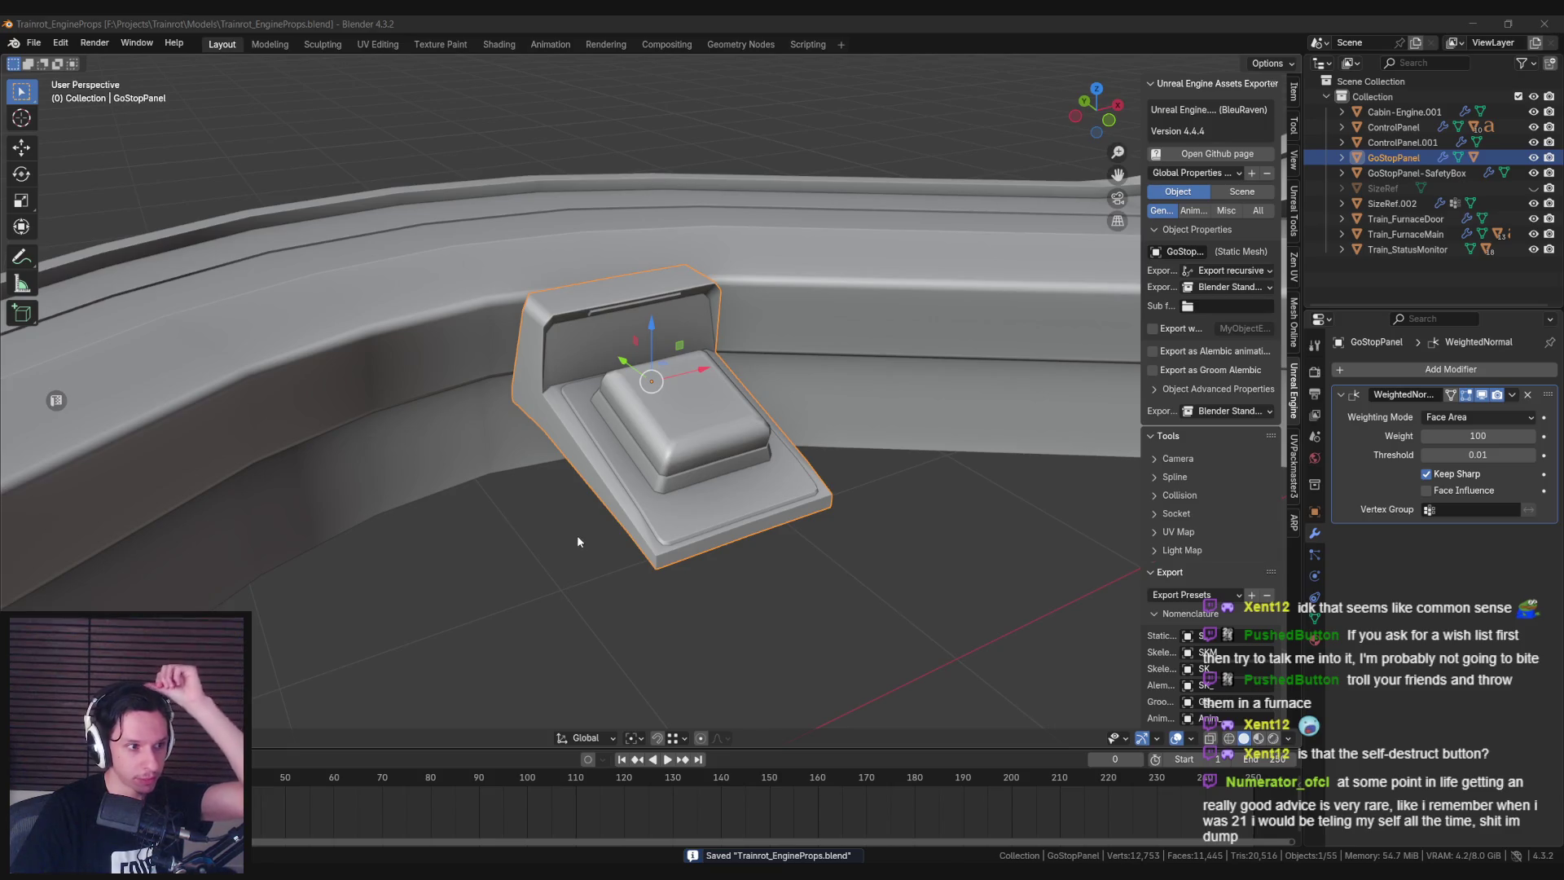
Mark a Lightshot capture region over the viewport showing the GoStop panel.
middle_drag(578, 539, 551, 544)
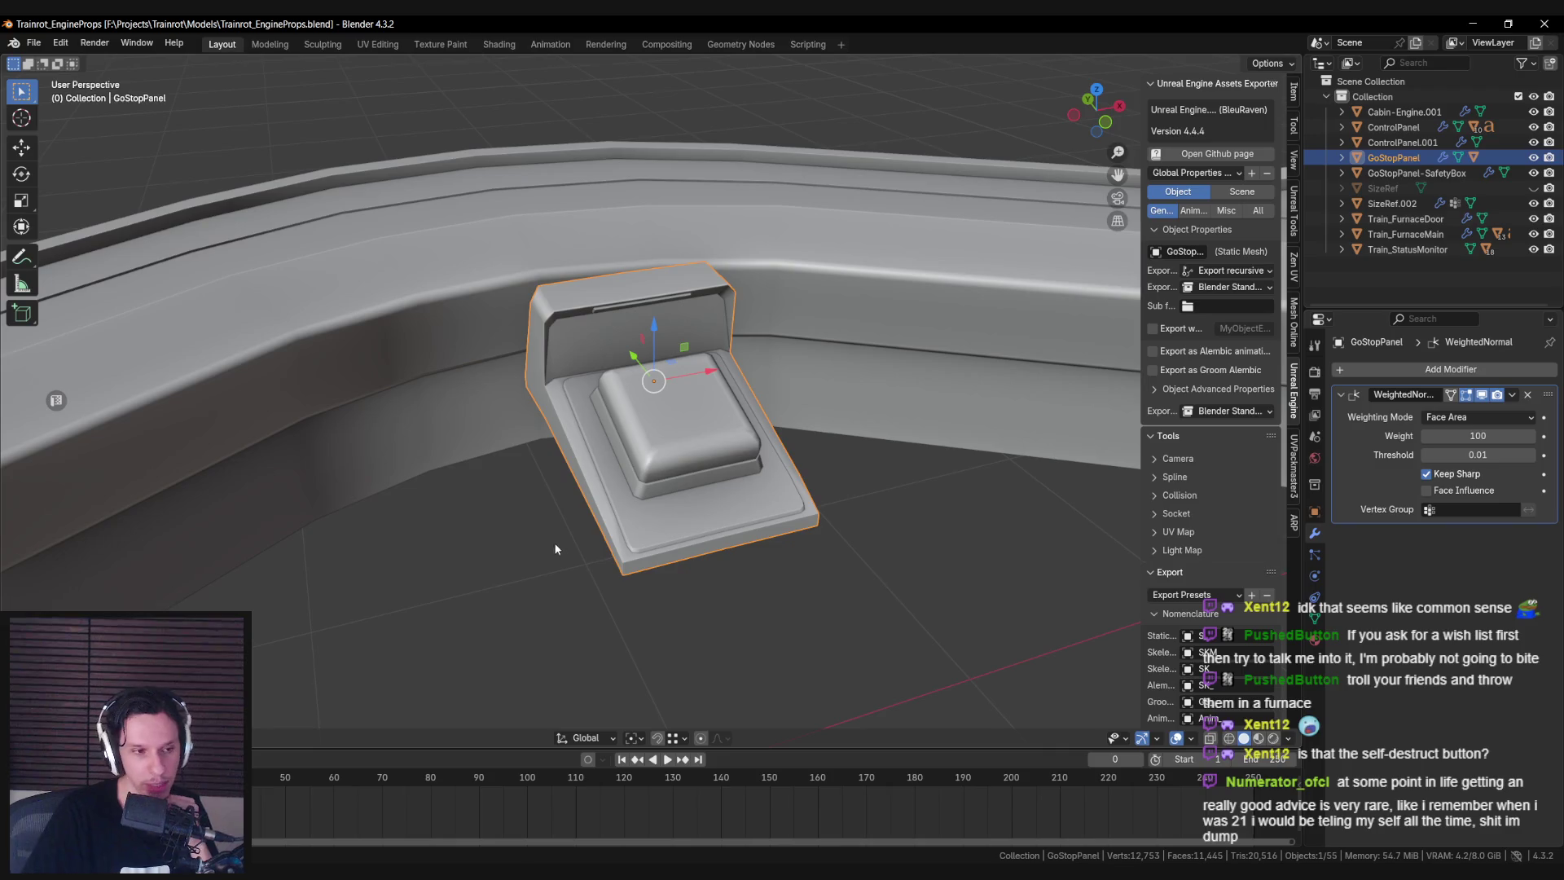
key(Print)
drag(203, 154, 1250, 751)
drag(1188, 702, 1175, 699)
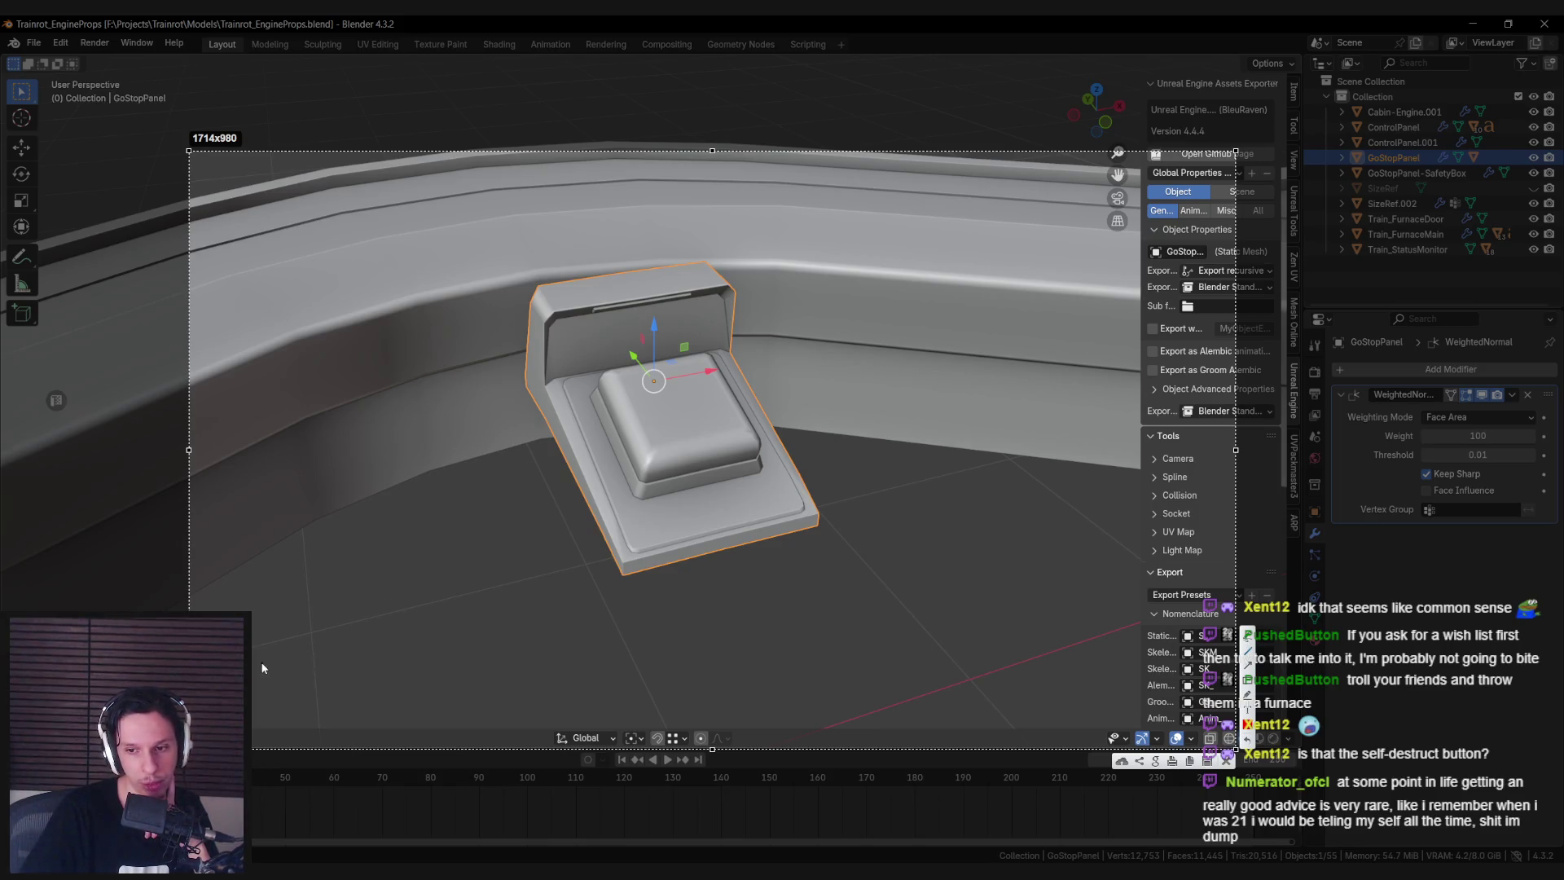
Draw red annotation lines across the screenshot, then copy it and close the capture.
mouse_move(277, 667)
mouse_down()
mouse_move(427, 673)
mouse_move(536, 593)
mouse_up()
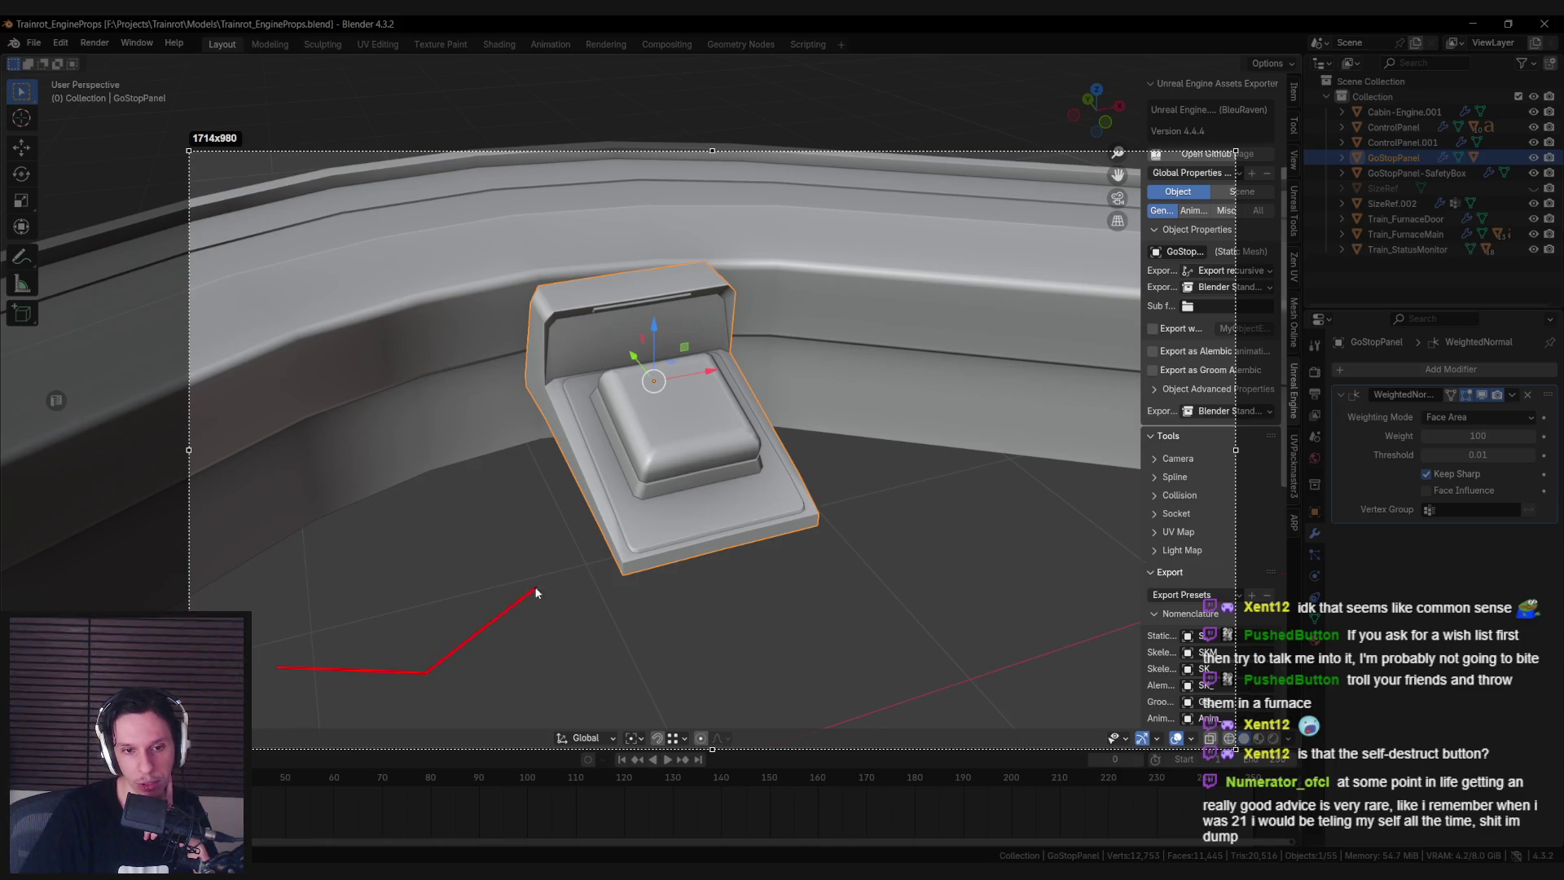
drag(629, 626, 633, 623)
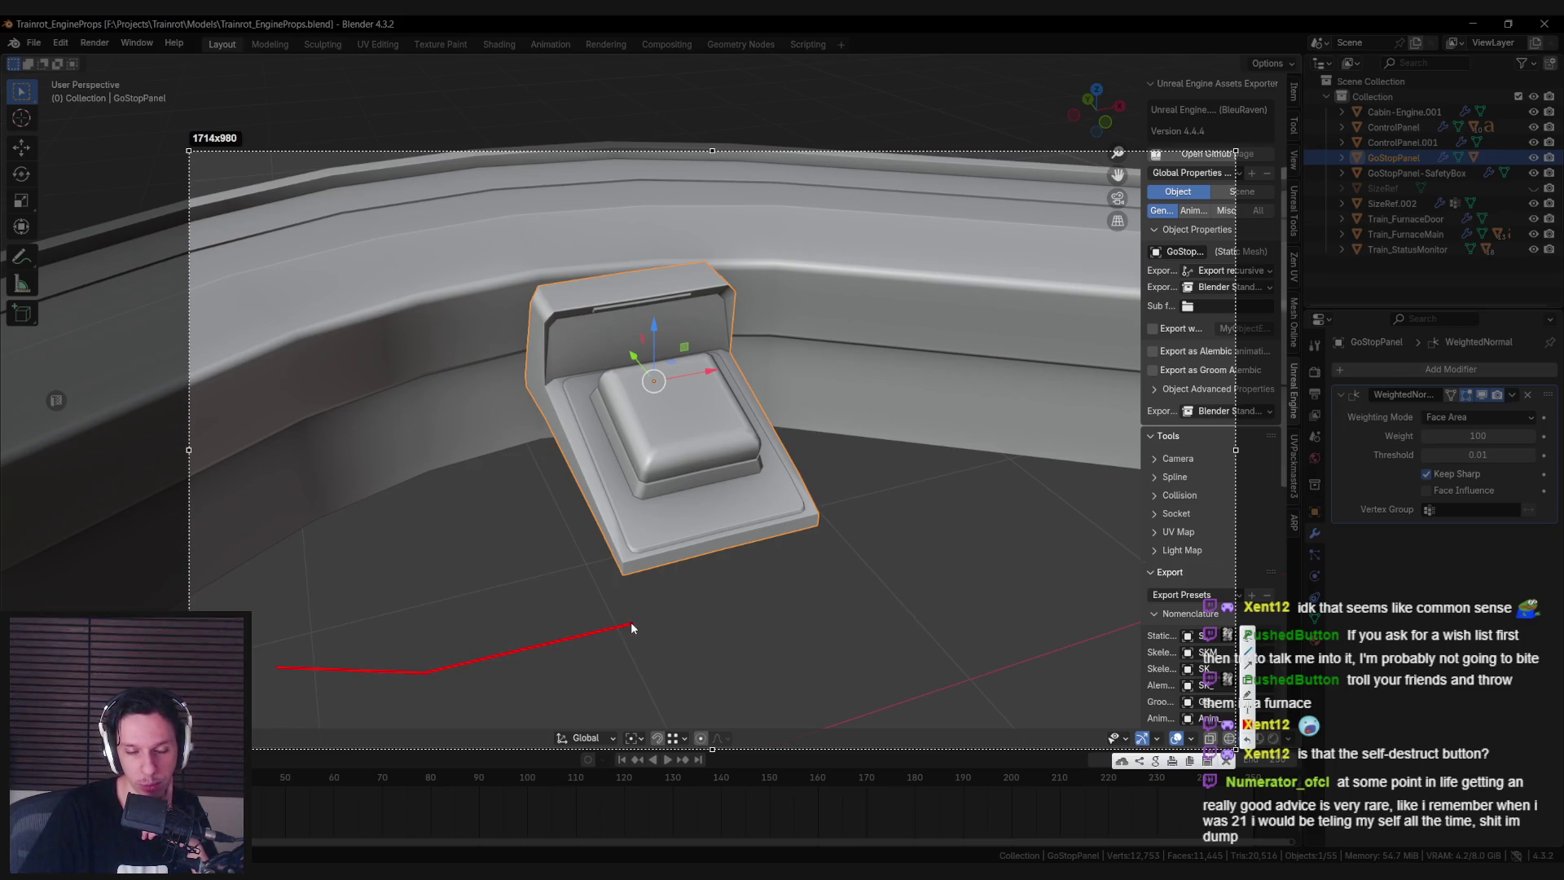
drag(630, 624, 1101, 626)
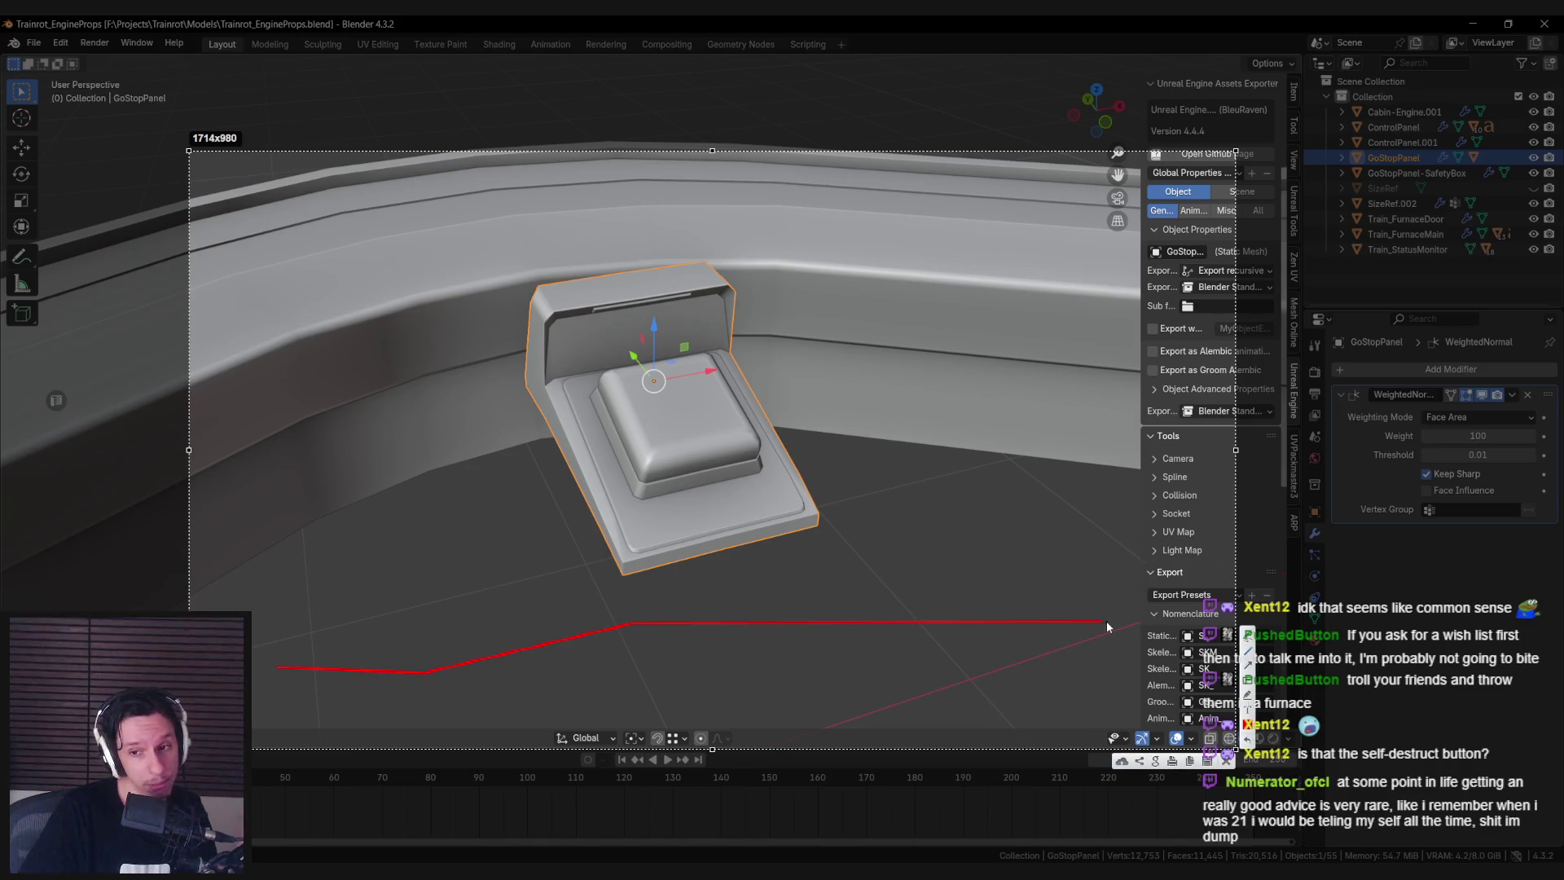
key(ctrl+c)
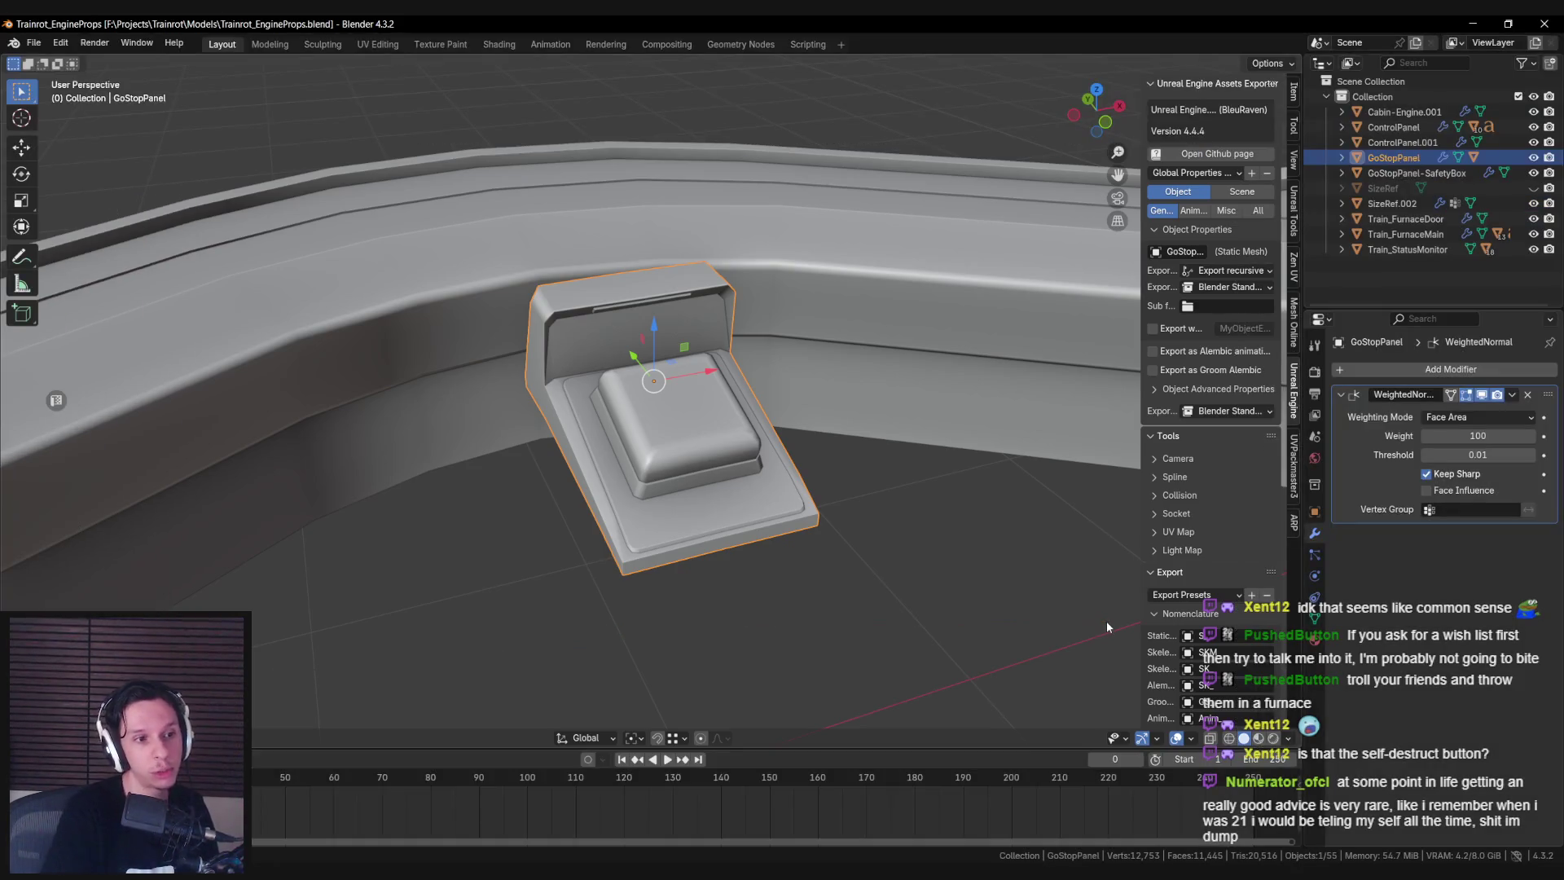
middle_drag(1100, 619, 660, 522)
key(shift+z)
key(shift+z)
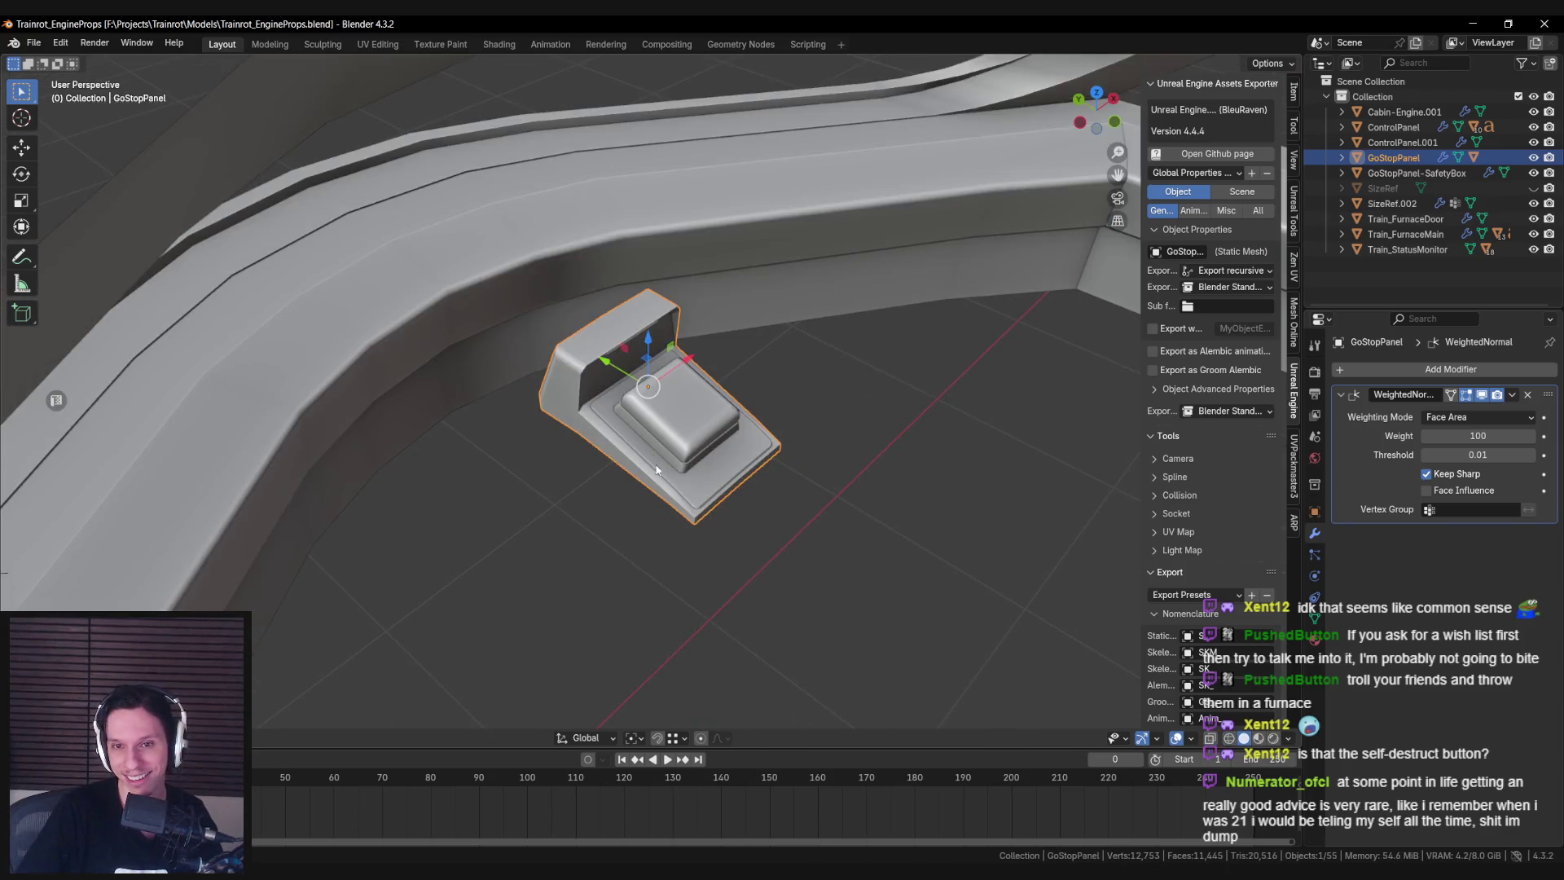
key(ctrl+s)
scroll(1228, 530, down, 15)
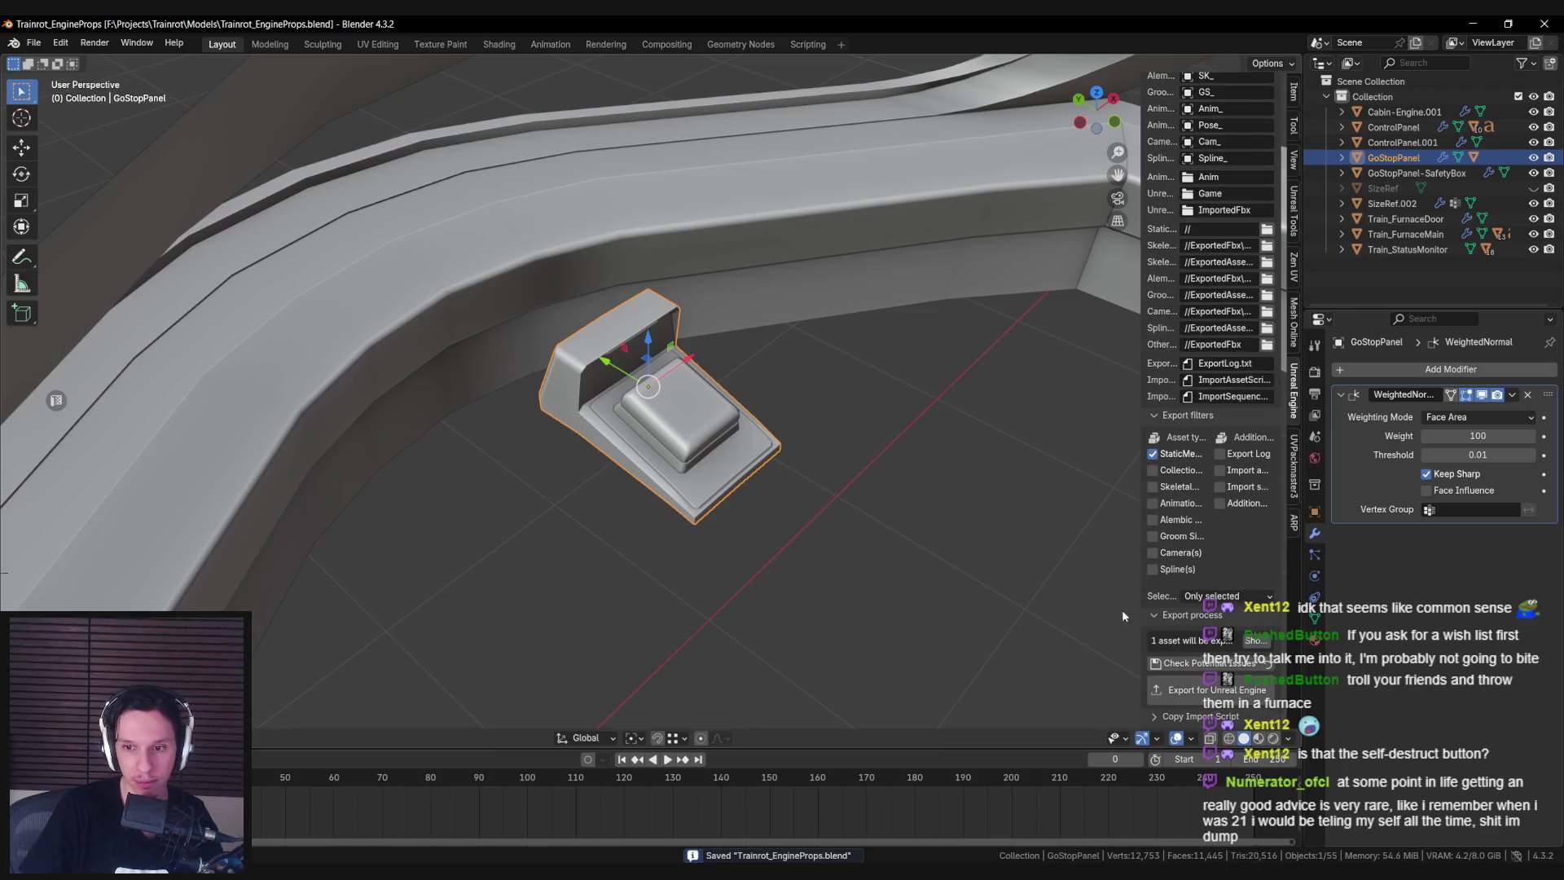
middle_drag(936, 562, 837, 520)
click(613, 424)
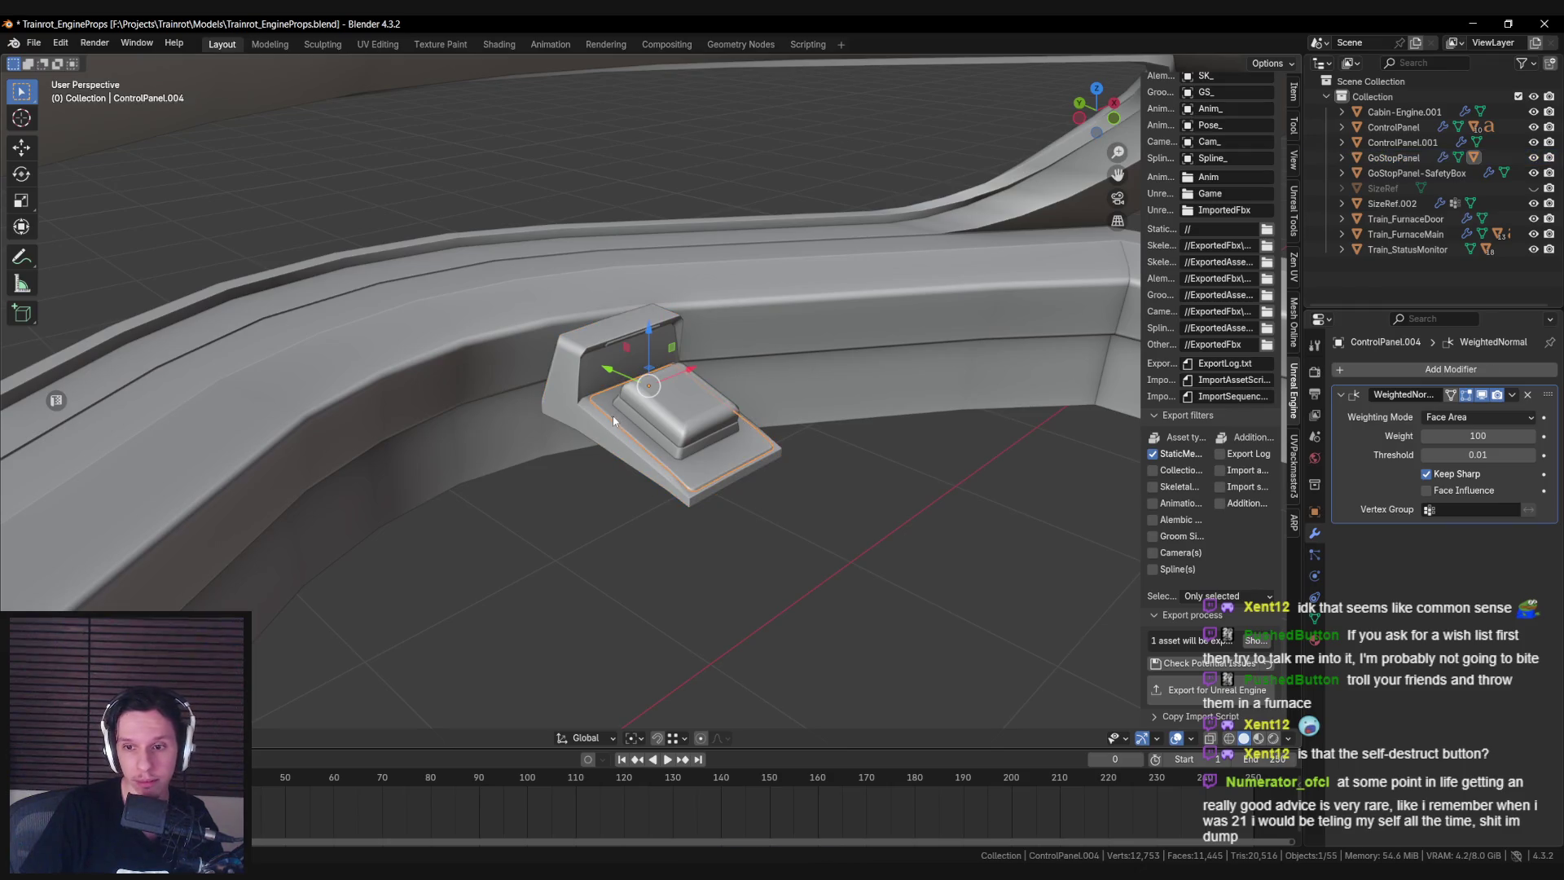
scroll(1222, 571, up, 10)
scroll(1236, 625, down, 10)
mouse_move(717, 652)
middle_down()
mouse_move(824, 577)
mouse_move(697, 395)
mouse_move(653, 471)
mouse_move(601, 492)
middle_up()
click(696, 396)
click(697, 396)
click(636, 449)
key(ctrl+s)
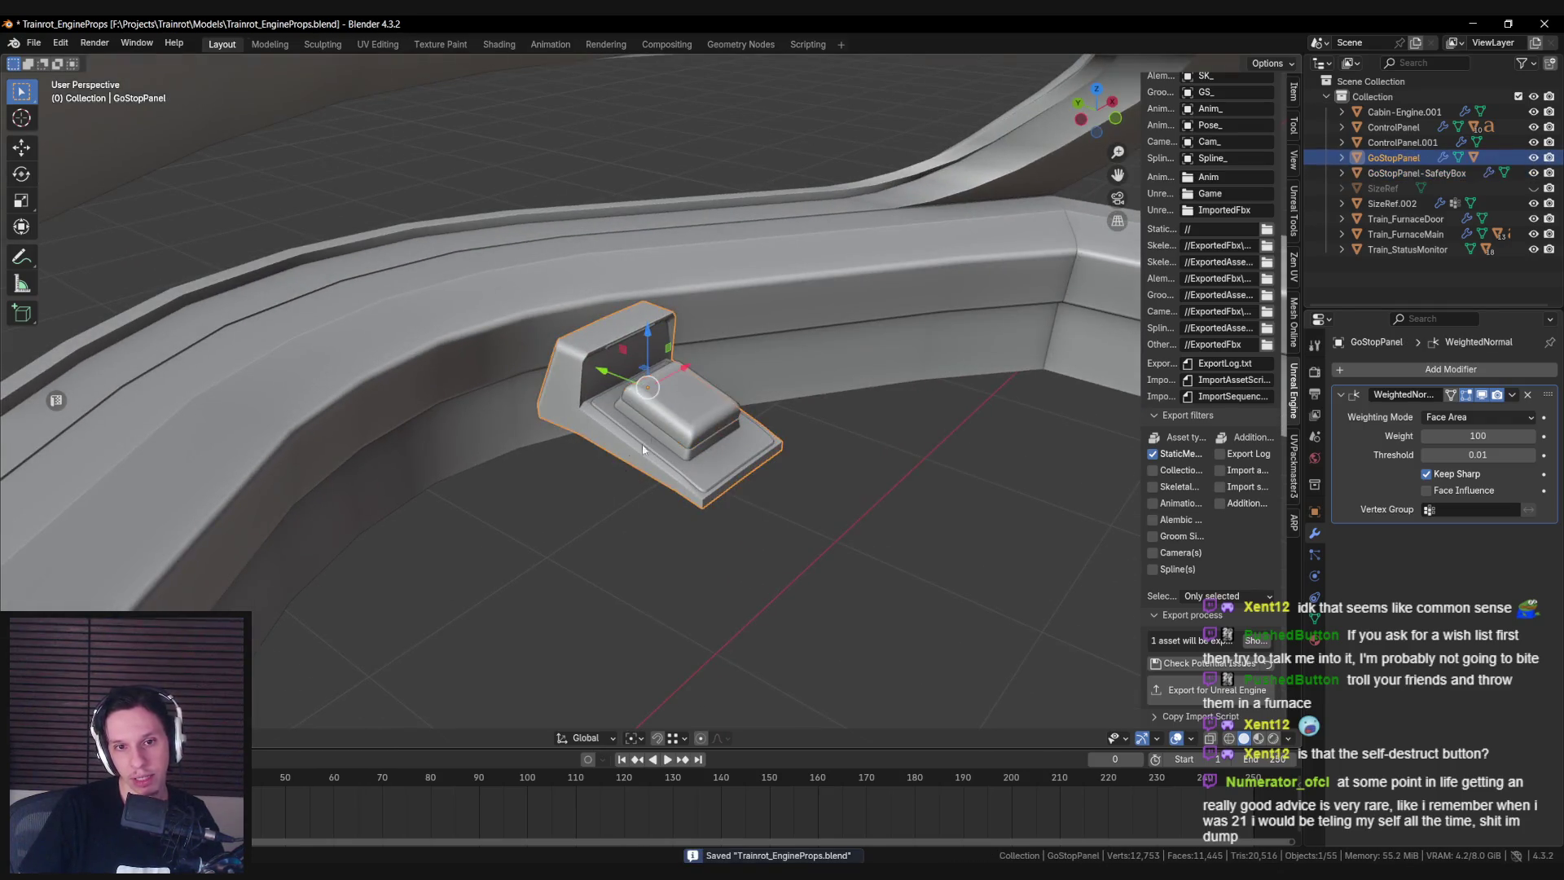
scroll(636, 450, up, 5)
middle_drag(748, 457, 790, 353)
click(741, 317)
scroll(734, 300, up, 3)
mouse_move(734, 300)
middle_down()
mouse_move(682, 258)
mouse_move(730, 363)
mouse_move(601, 377)
mouse_move(399, 351)
mouse_move(503, 421)
mouse_move(285, 404)
mouse_move(592, 470)
middle_up()
scroll(682, 258, down, 3)
key(alt+a)
scroll(502, 420, down, 3)
scroll(593, 470, up, 7)
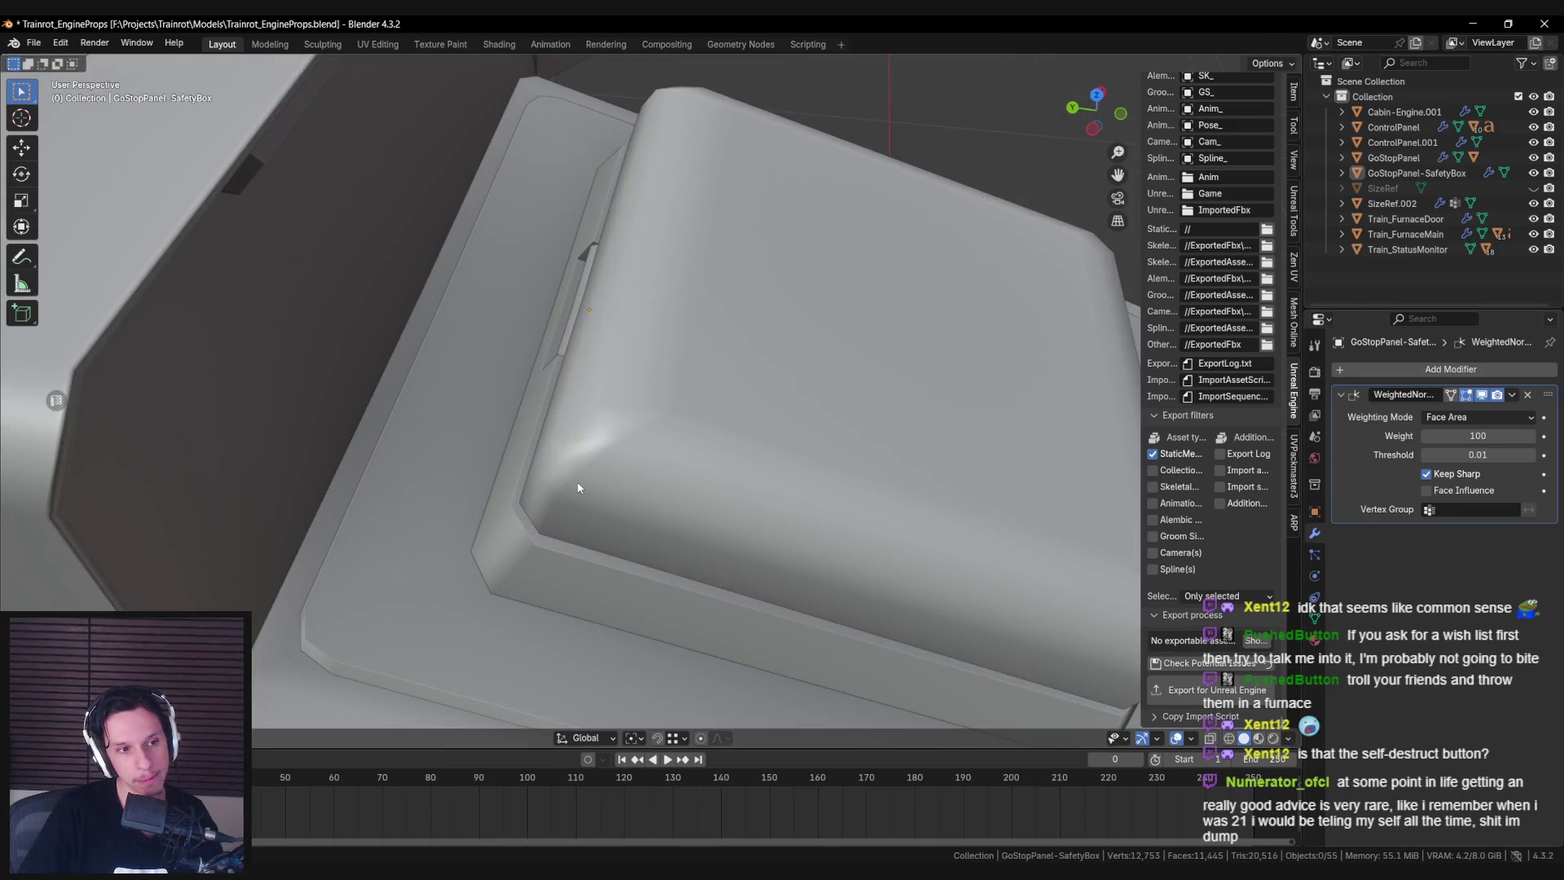
scroll(578, 488, down, 3)
mouse_move(577, 487)
middle_down()
mouse_move(585, 511)
mouse_move(573, 459)
middle_up()
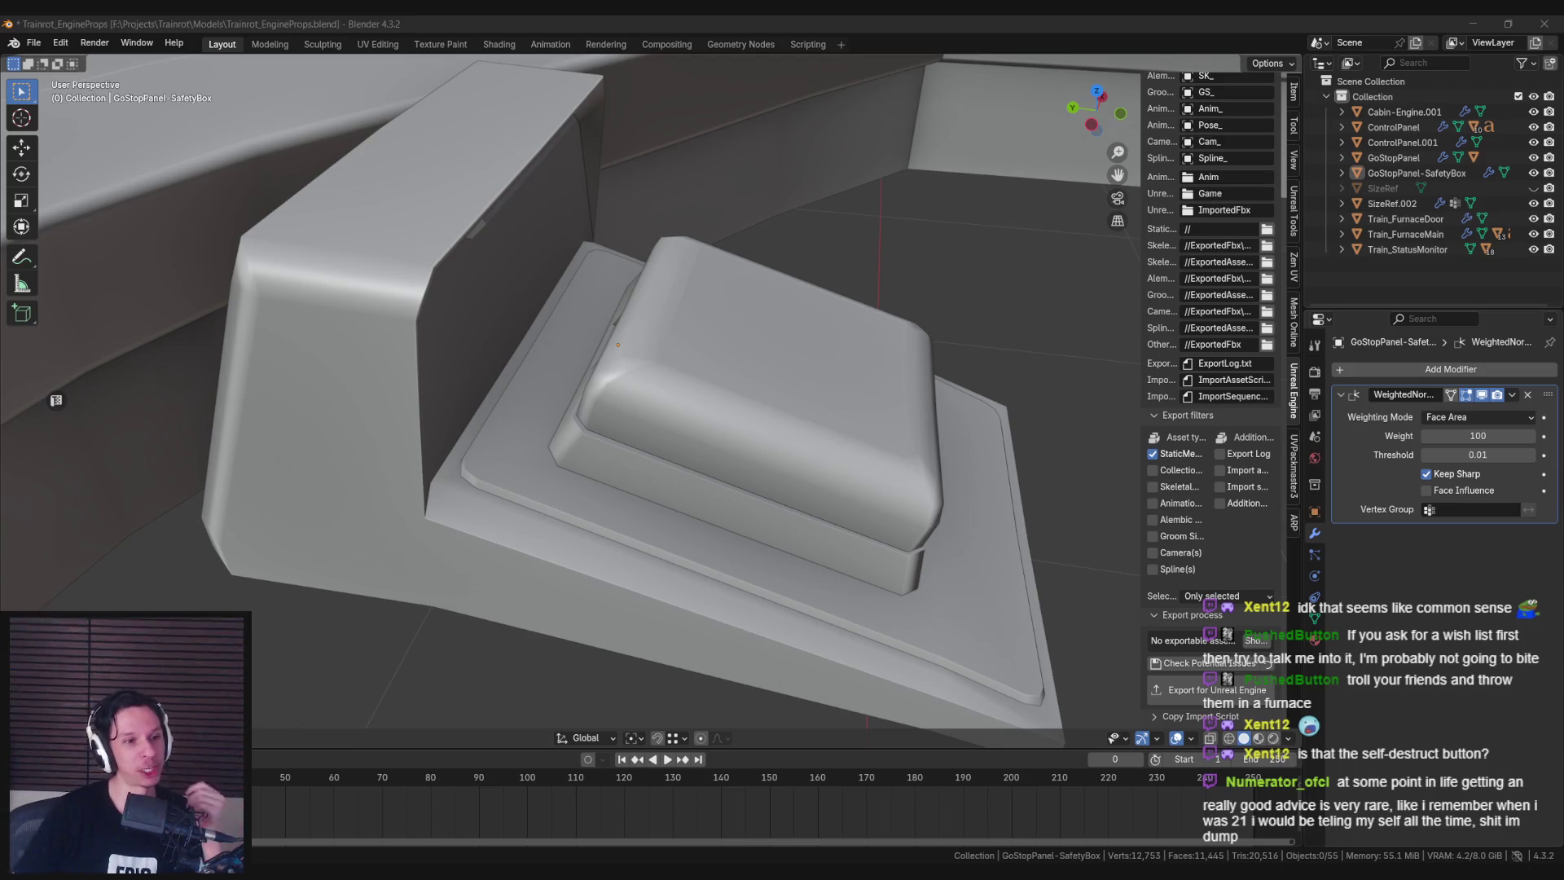
Save the file and get a close front view of the safety box.
mouse_move(487, 365)
middle_down()
mouse_move(603, 433)
mouse_move(500, 371)
mouse_move(546, 306)
mouse_move(619, 342)
middle_up()
key(ctrl+s)
scroll(693, 378, up, 4)
mouse_move(692, 378)
middle_down()
mouse_move(657, 222)
mouse_move(699, 349)
middle_up()
scroll(698, 348, down, 3)
mouse_move(674, 405)
middle_down()
mouse_move(653, 426)
mouse_move(698, 526)
mouse_move(563, 391)
middle_up()
middle_drag(550, 394, 501, 403)
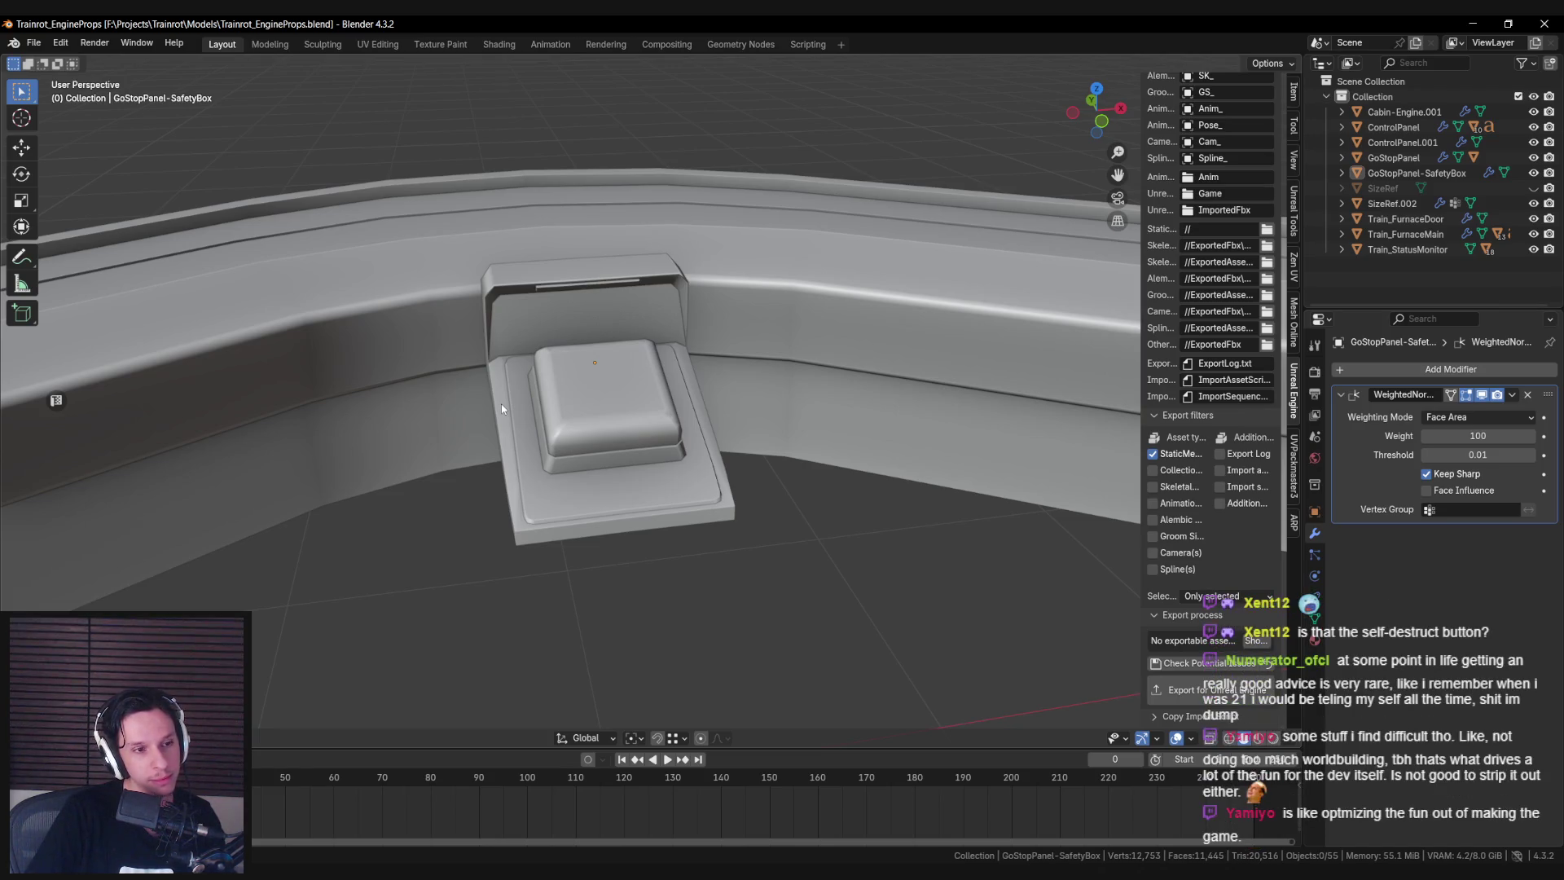
scroll(501, 403, up, 2)
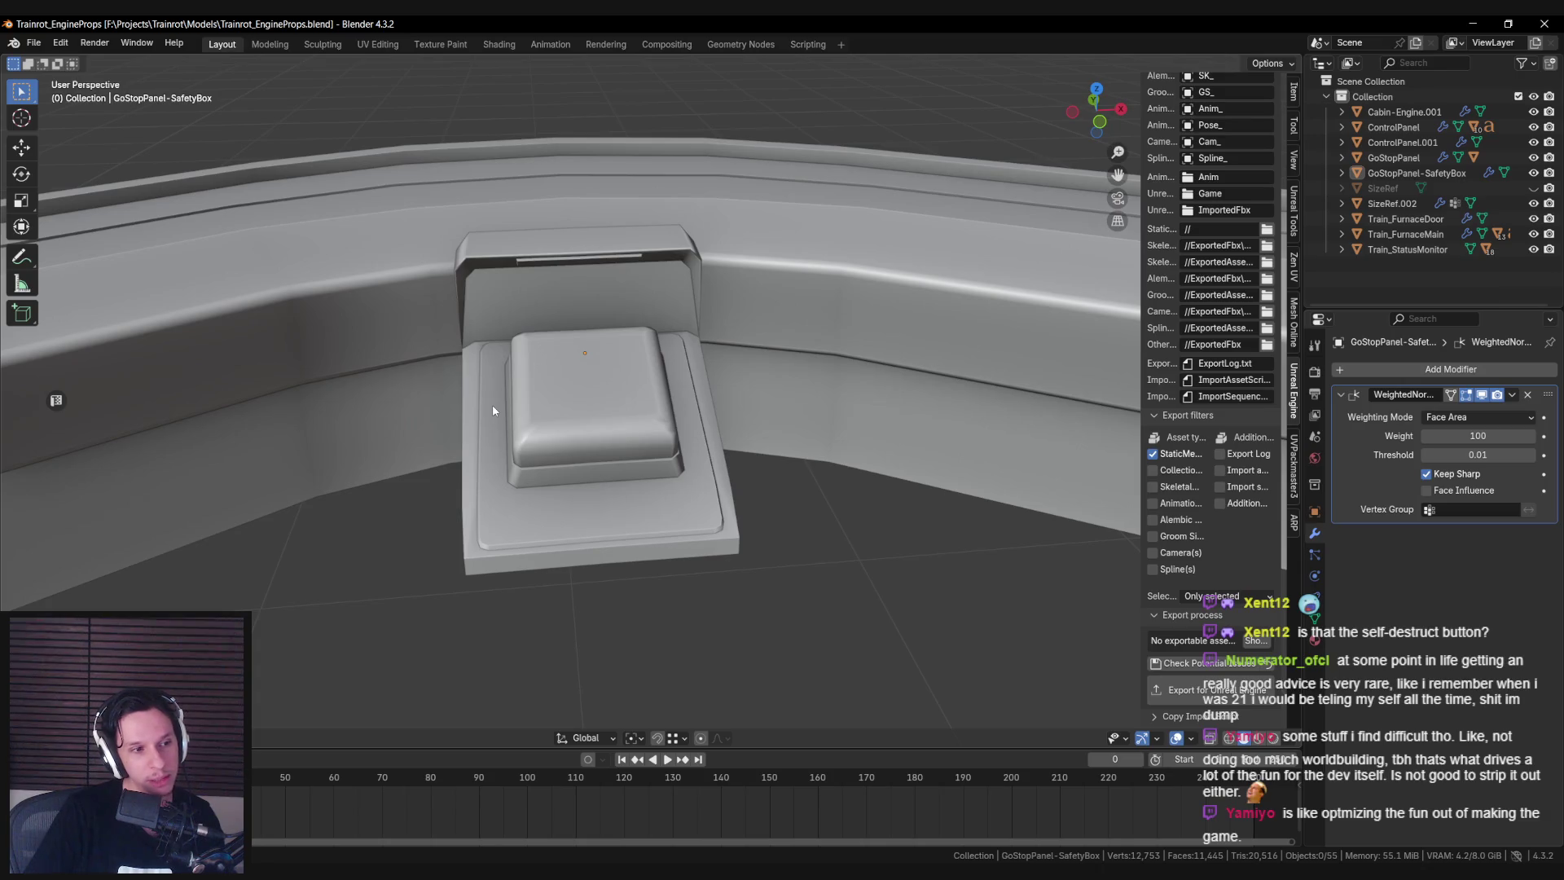
scroll(492, 410, down, 3)
mouse_move(492, 409)
middle_down()
mouse_move(495, 426)
mouse_move(707, 404)
mouse_move(641, 446)
mouse_move(668, 553)
mouse_move(778, 545)
middle_up()
scroll(618, 419, up, 4)
Put the safety box in Edit Mode and select an edge on its top.
click(619, 419)
key(Tab)
scroll(778, 546, up, 2)
click(734, 544)
Edge-slide the two selected top edges and leave Edit Mode.
shift+click(815, 545)
key(g)
key(g)
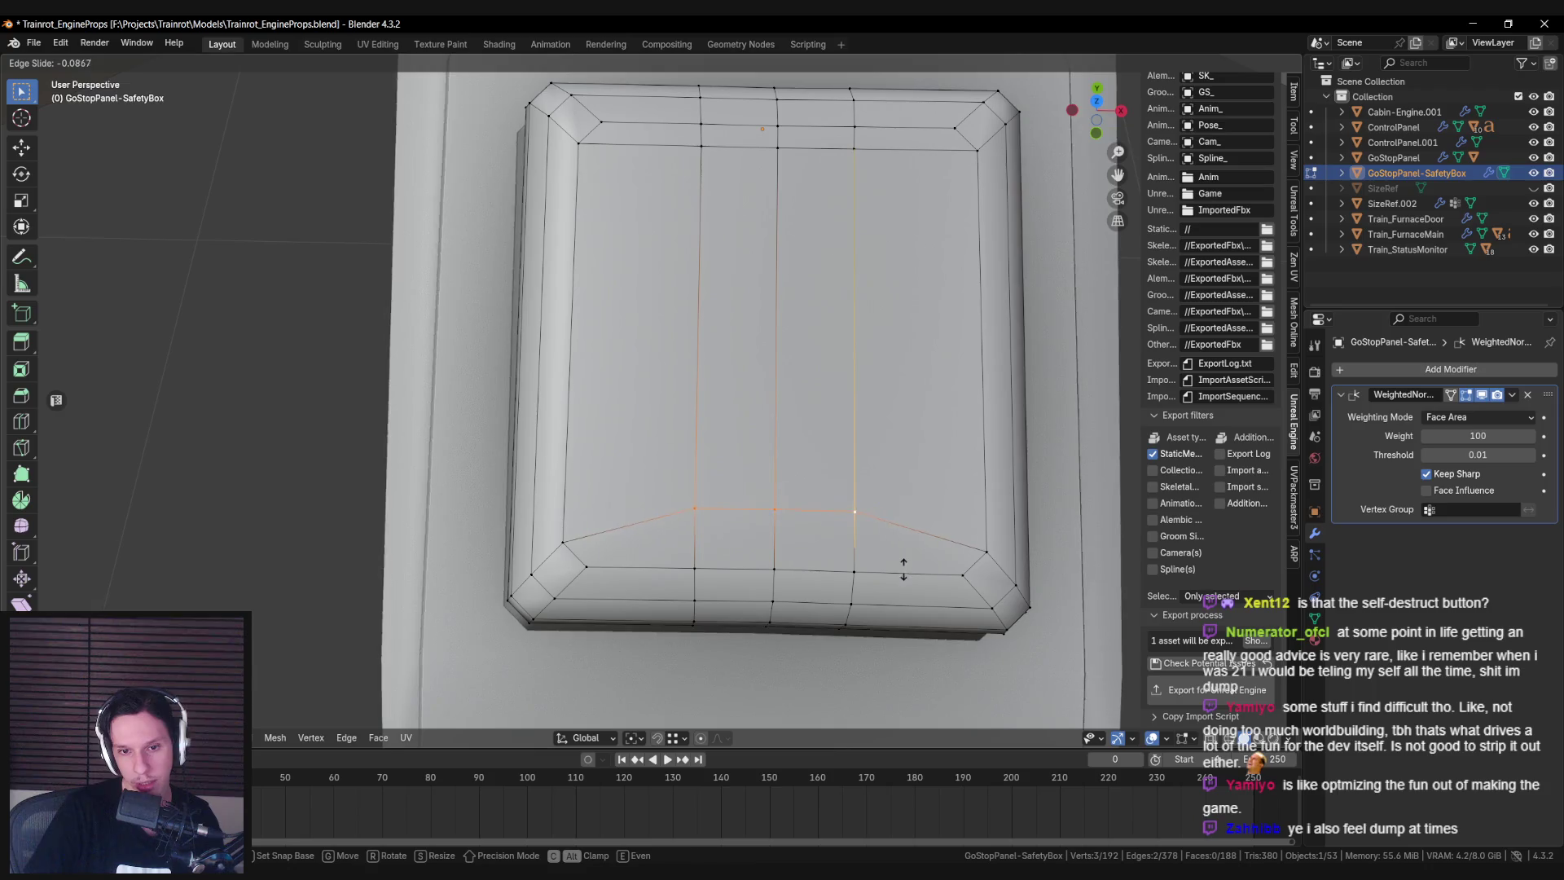
click(903, 575)
key(Tab)
Re-enter Edit Mode and slide the two edges again to a new position.
mouse_move(779, 542)
middle_down()
mouse_move(784, 511)
mouse_move(873, 464)
mouse_move(859, 513)
middle_up()
key(Tab)
scroll(859, 513, up, 2)
key(g)
key(g)
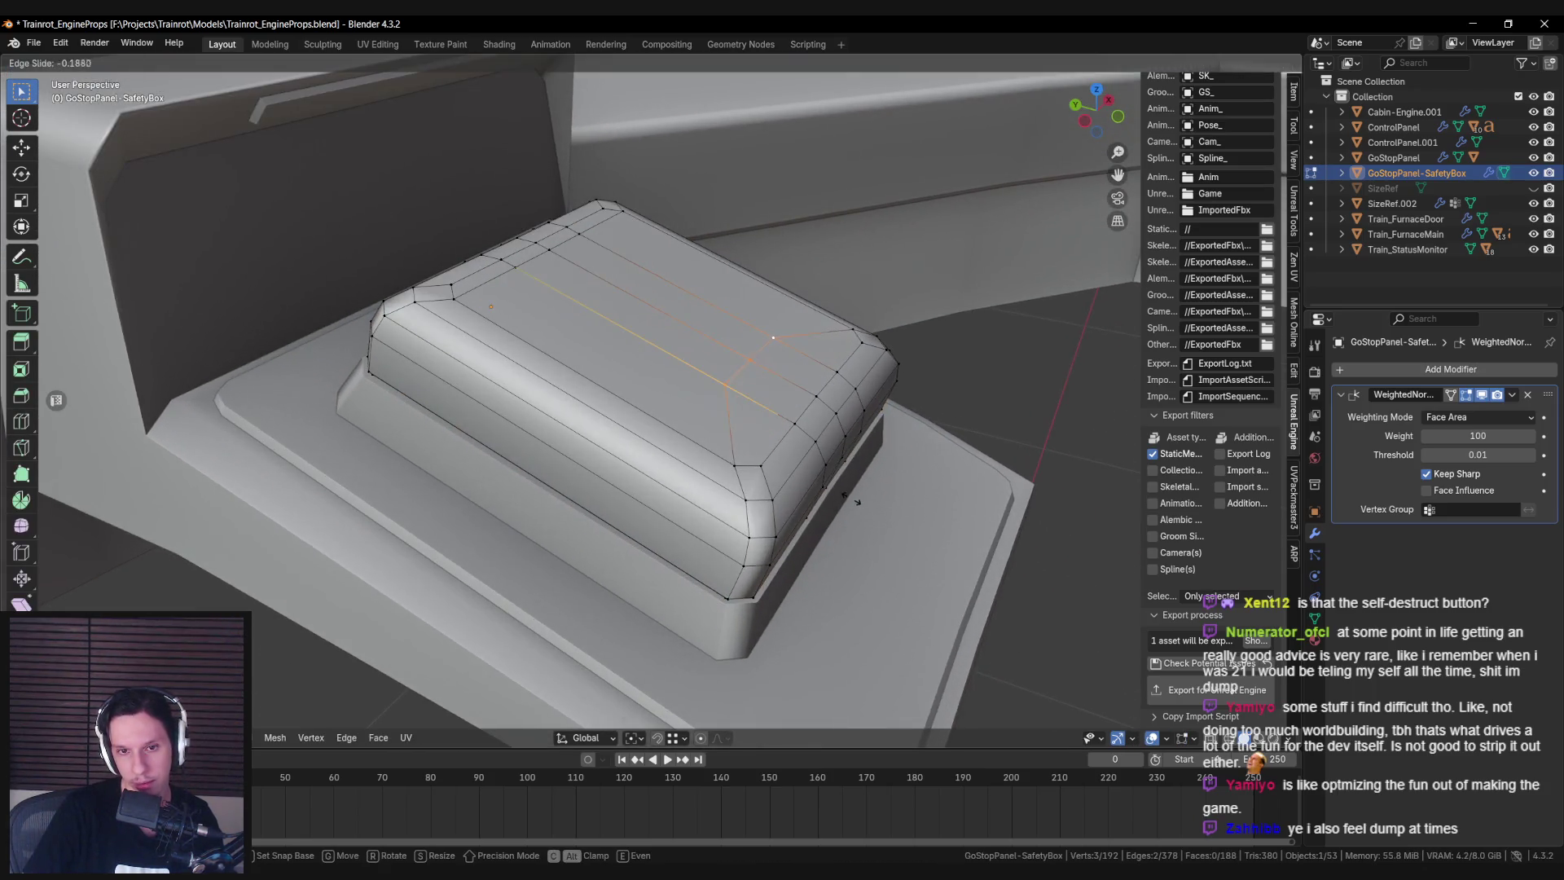
click(862, 517)
key(Tab)
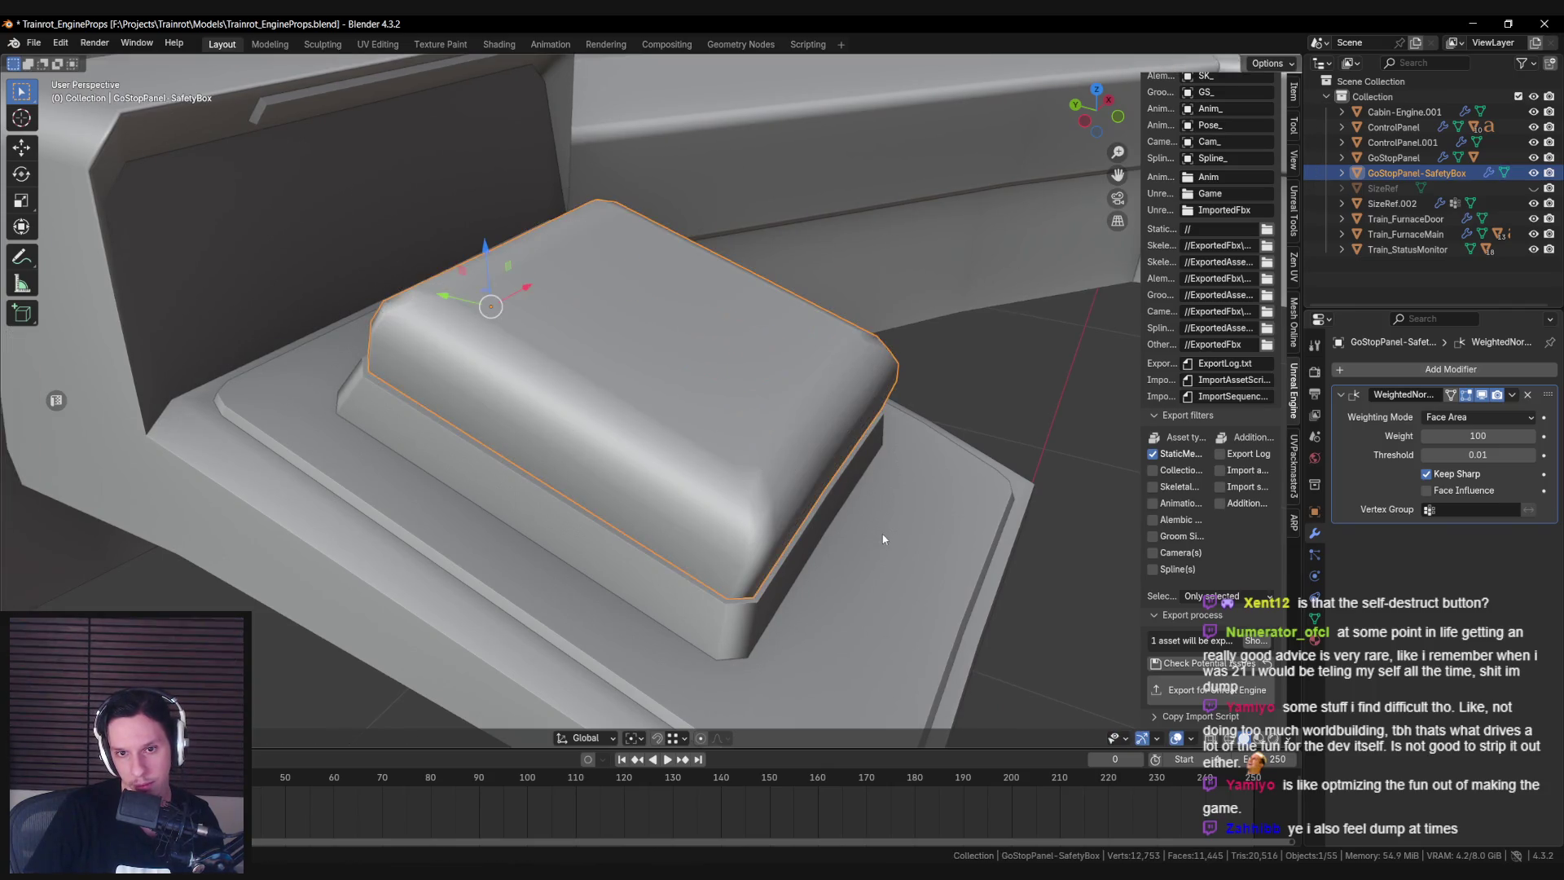
Save the file and inspect the panel from above.
scroll(882, 531, down, 3)
middle_drag(882, 531, 725, 492)
key(ctrl+s)
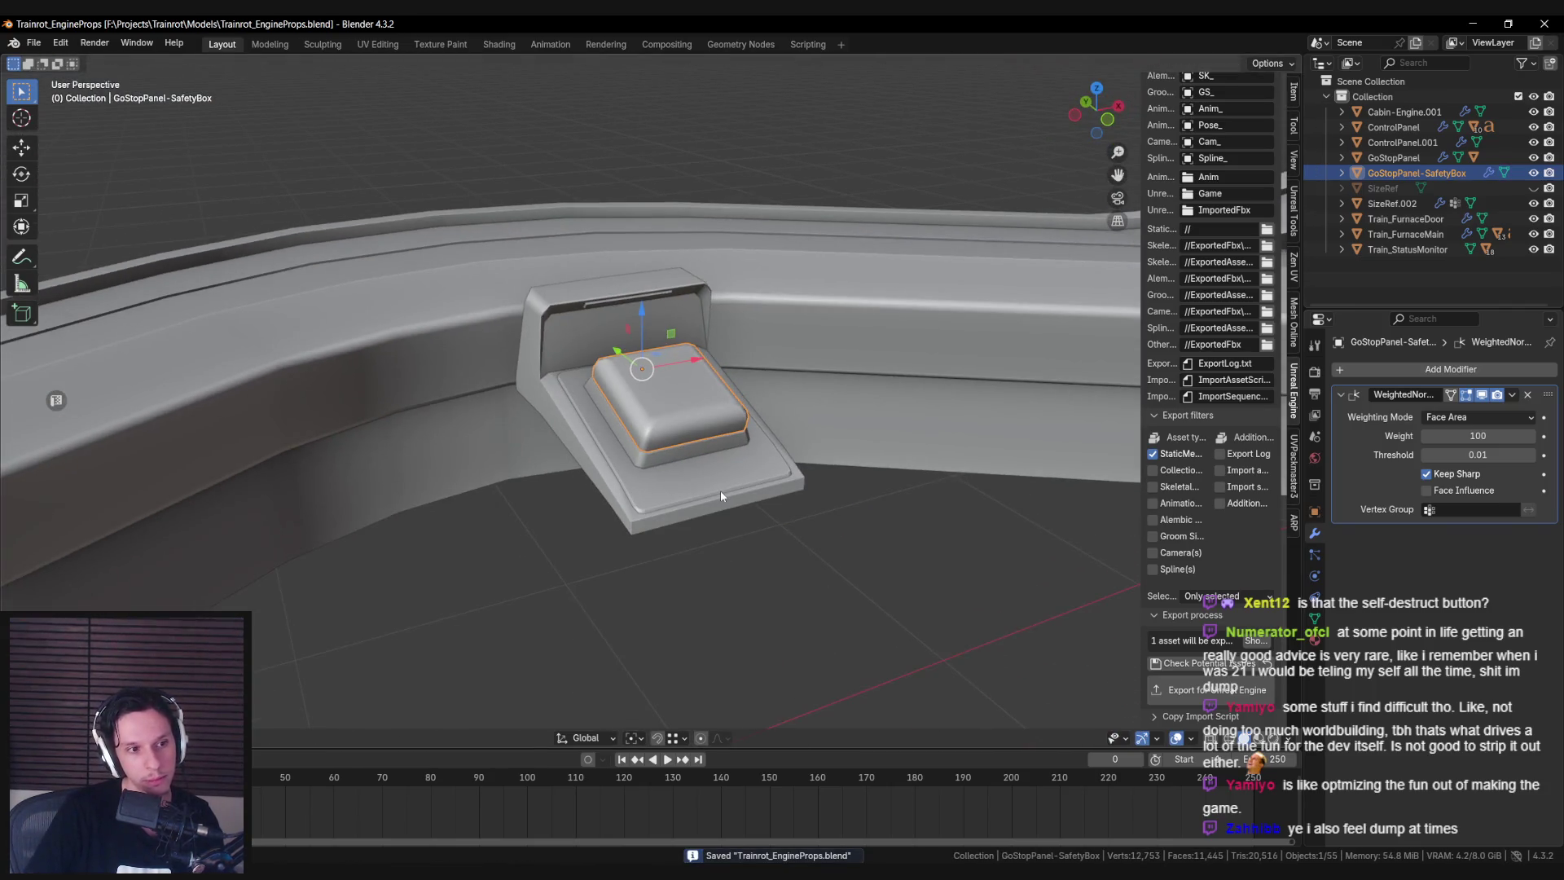
mouse_move(720, 494)
middle_down()
mouse_move(741, 501)
mouse_move(695, 462)
mouse_move(586, 481)
mouse_move(506, 472)
mouse_move(609, 509)
mouse_move(443, 531)
mouse_move(595, 491)
middle_up()
scroll(743, 501, up, 4)
scroll(746, 502, down, 5)
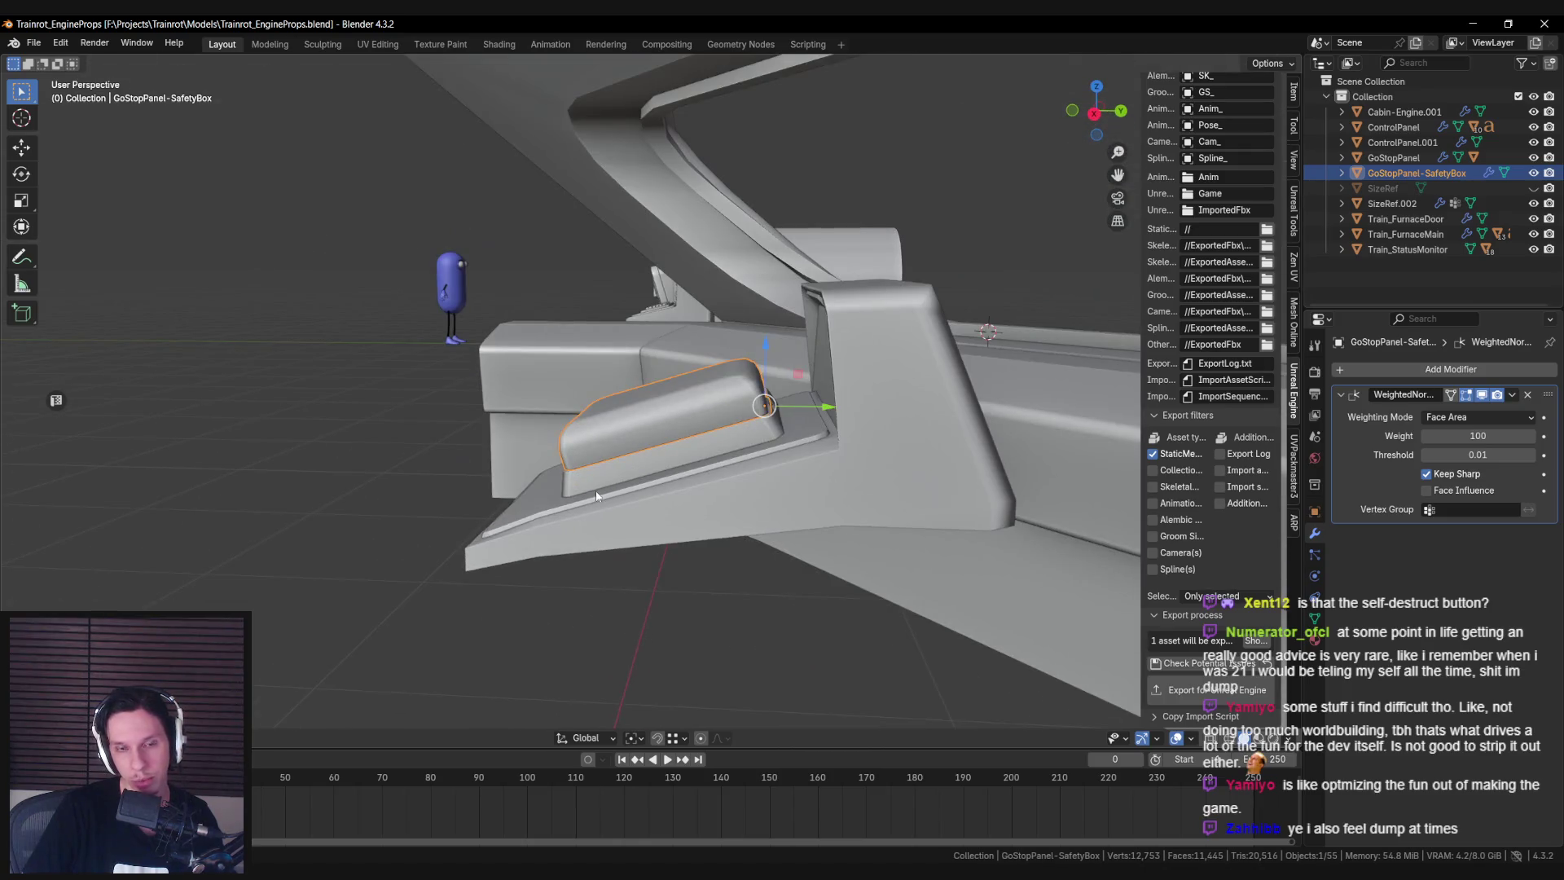
scroll(594, 490, up, 1)
scroll(603, 489, up, 4)
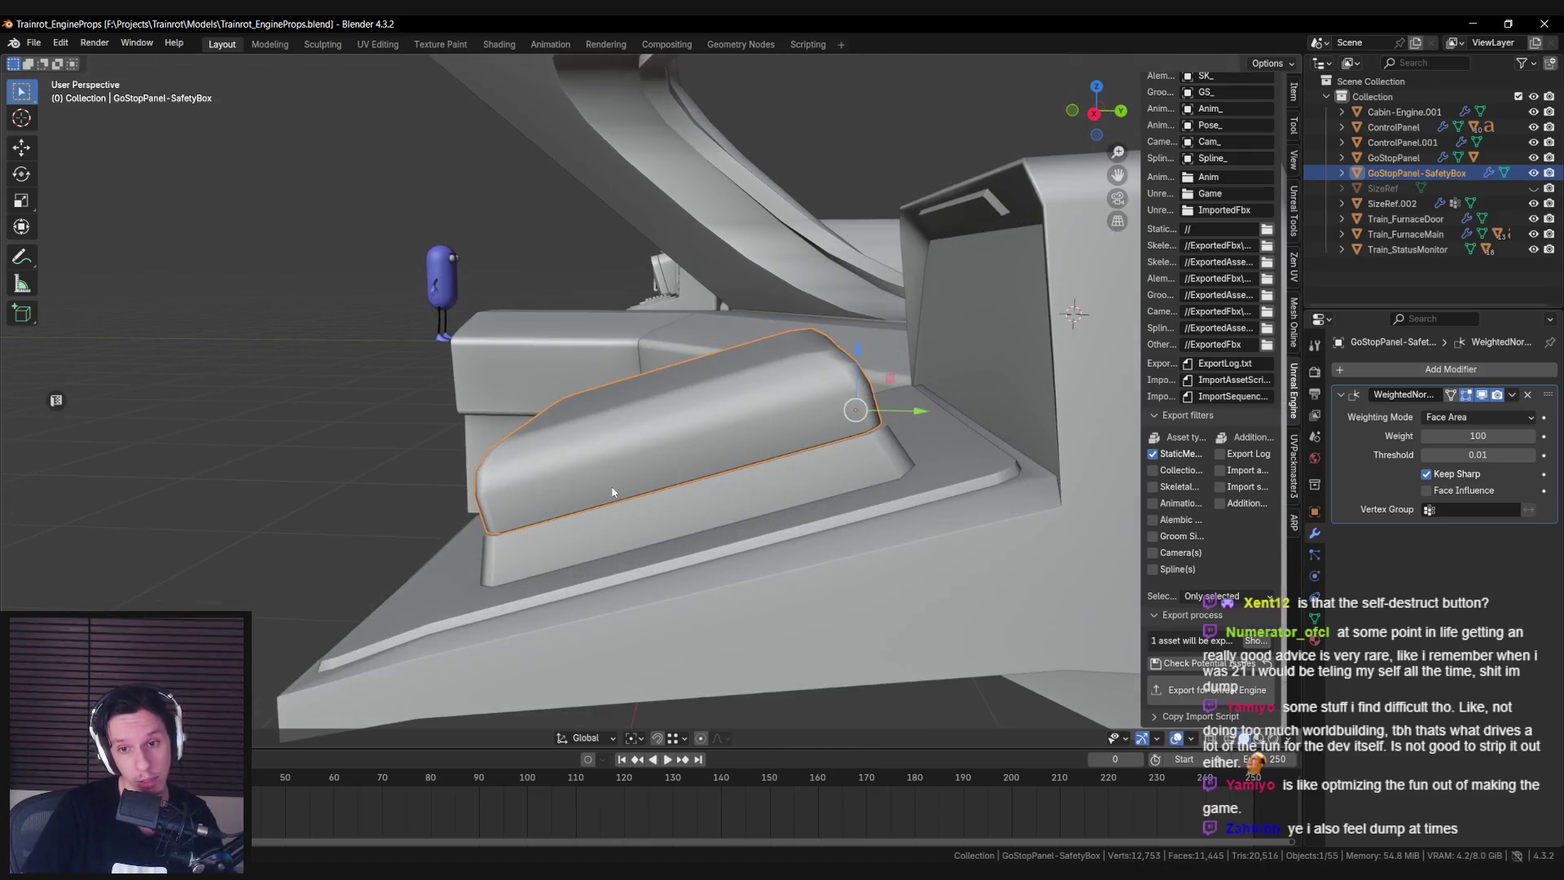
middle_drag(613, 495, 649, 517)
click(648, 516)
key(Tab)
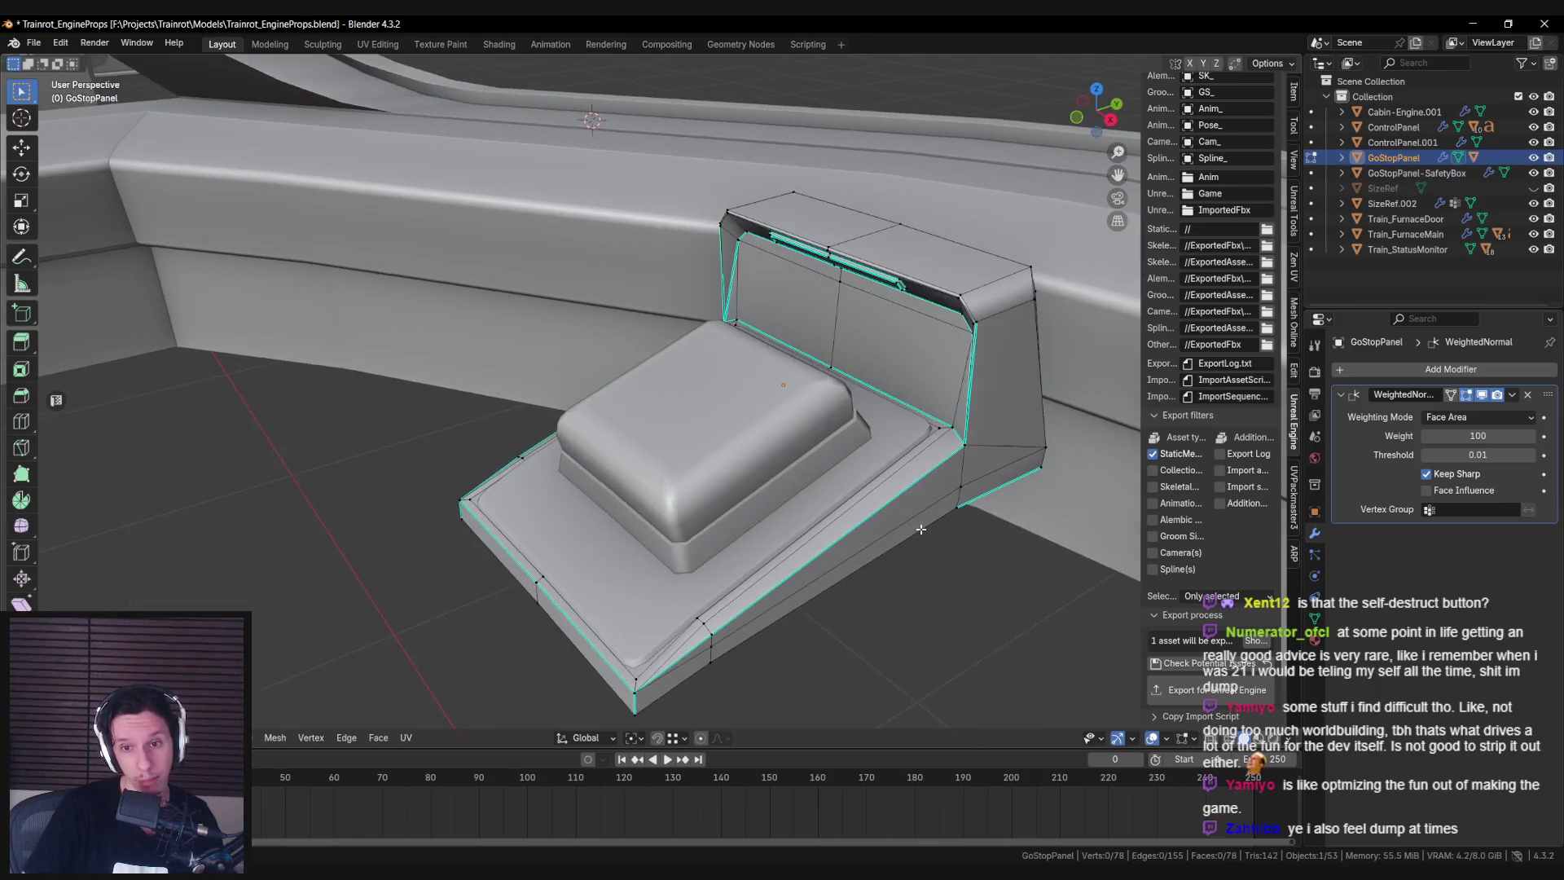
alt+click(673, 644)
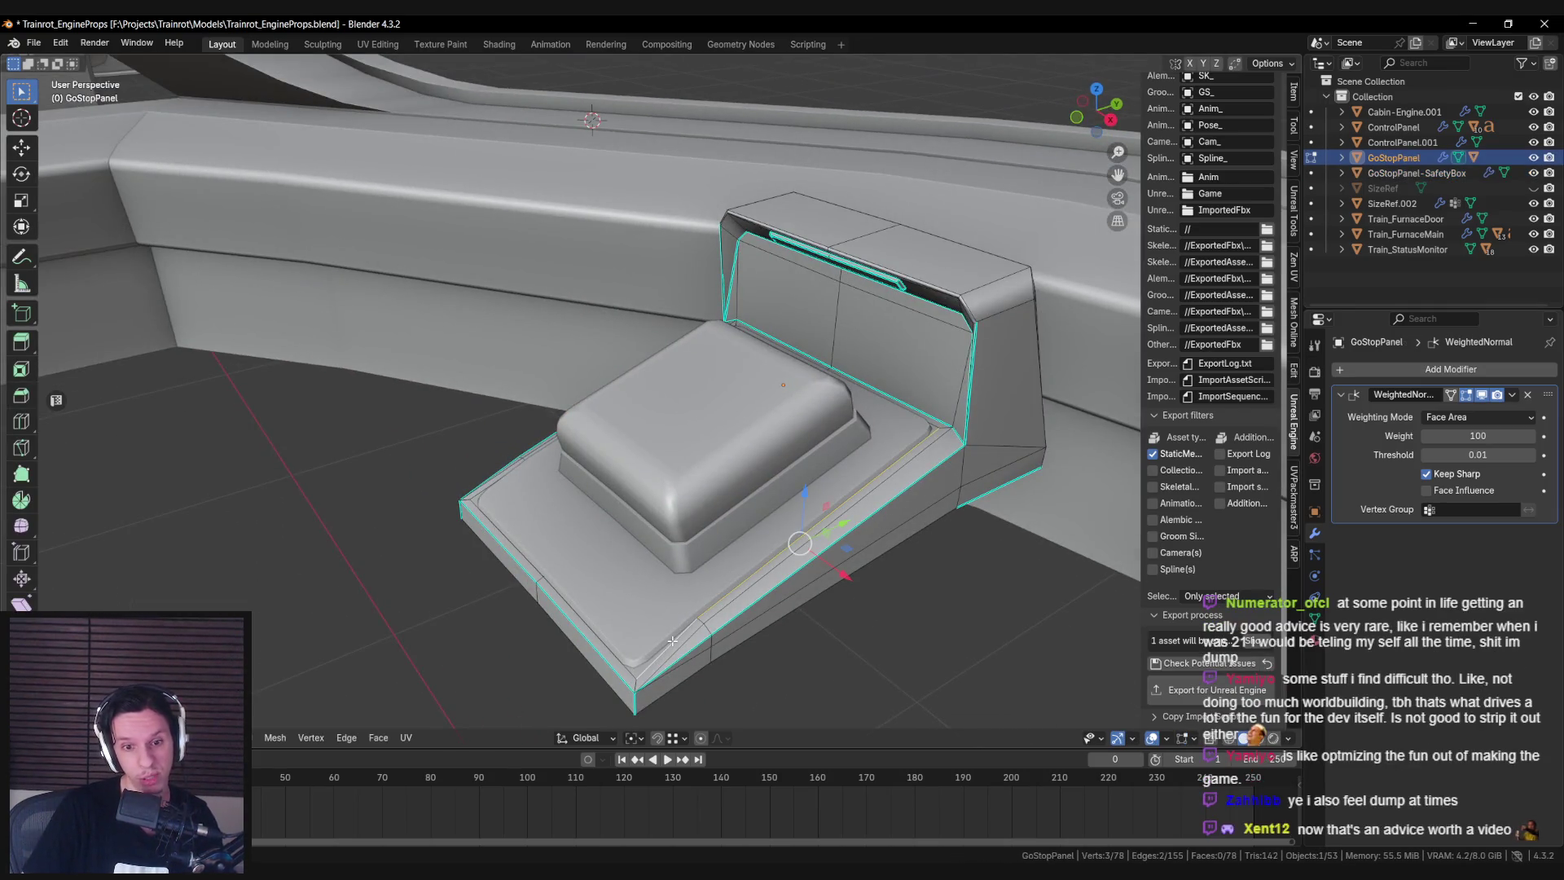
key(KP_Divide)
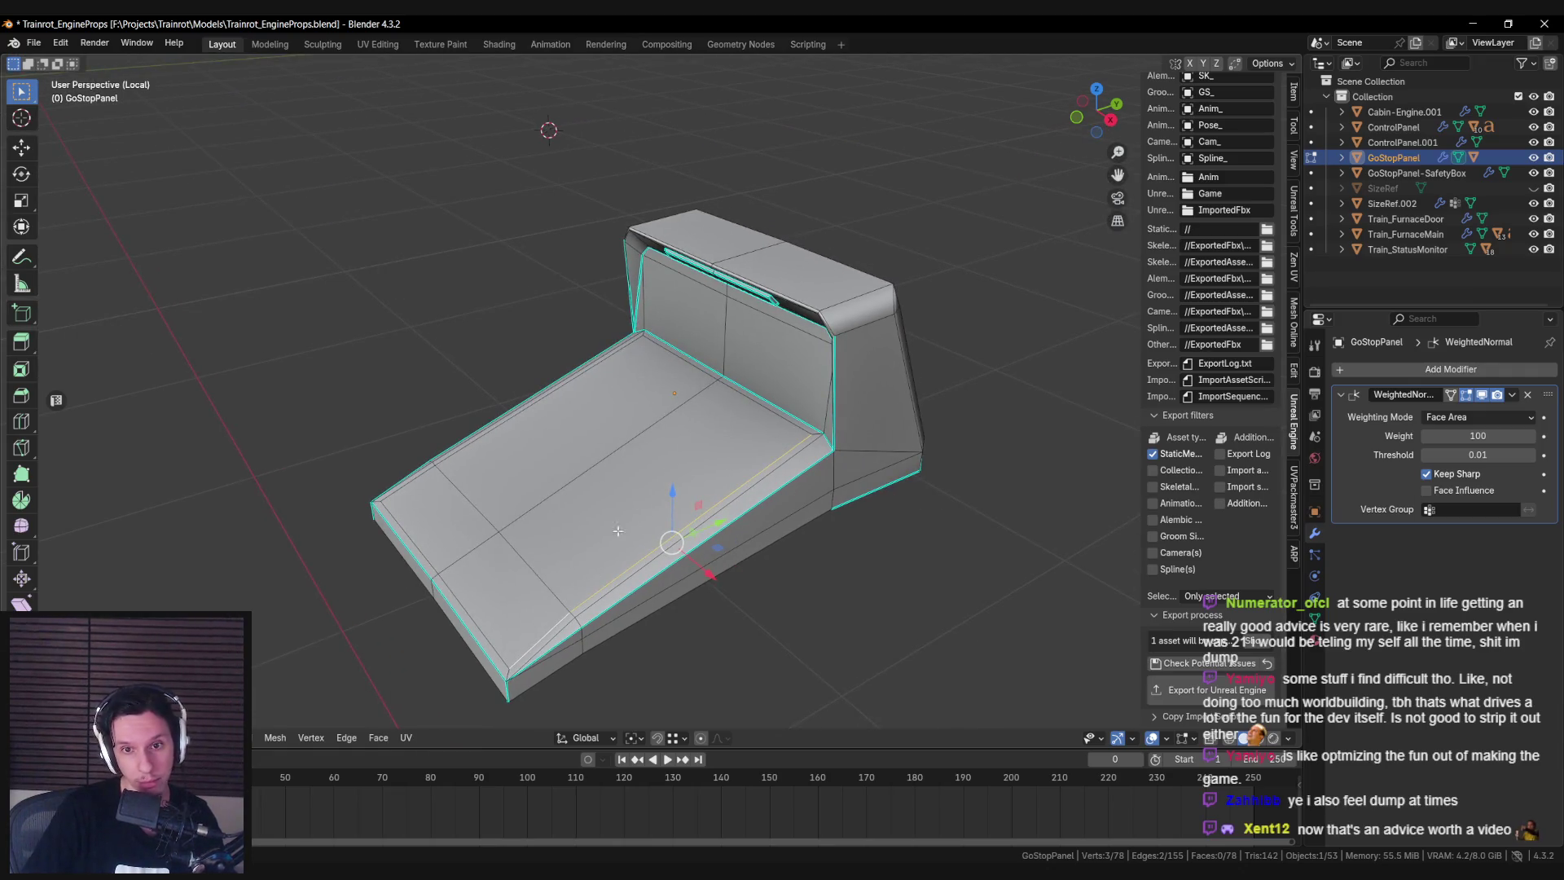
middle_drag(731, 414, 529, 655)
alt+click(529, 661)
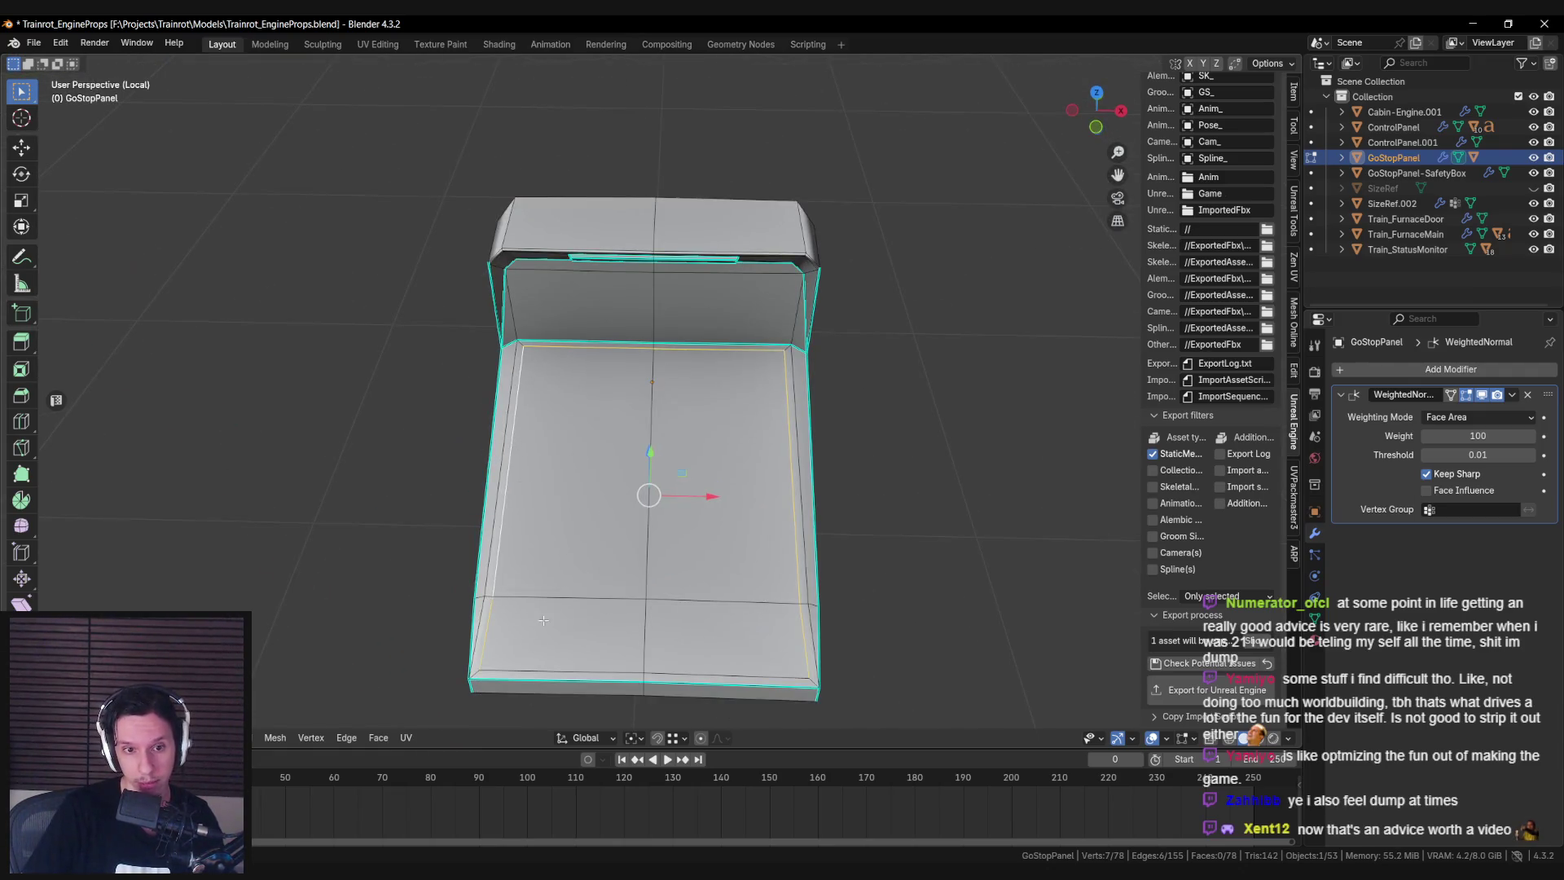
key(Tab)
mouse_move(563, 570)
middle_down()
mouse_move(587, 530)
mouse_move(637, 557)
mouse_move(529, 569)
middle_up()
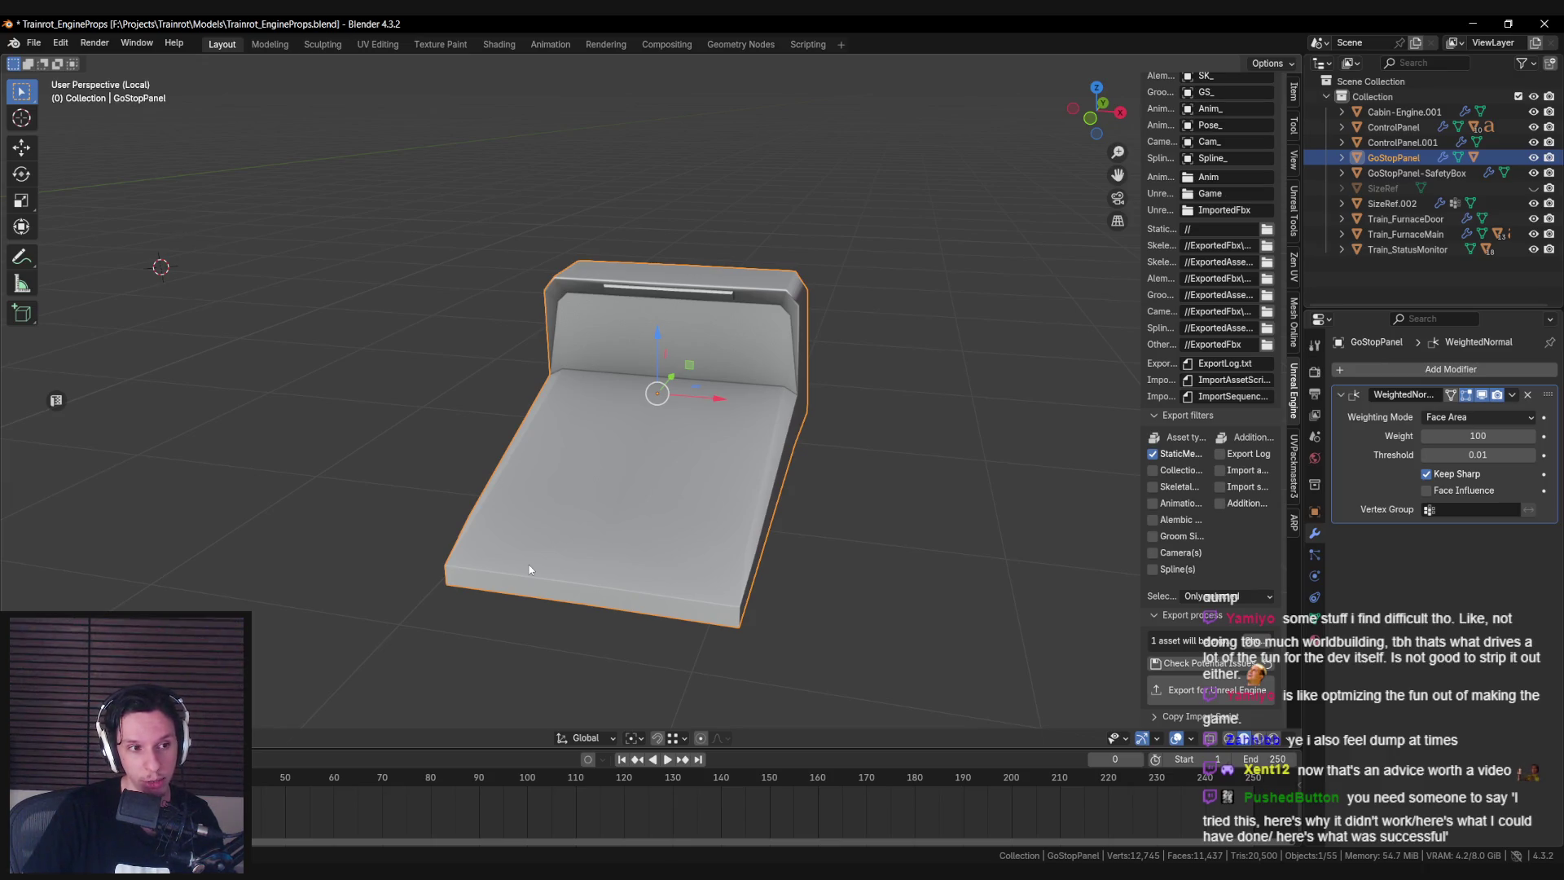
middle_drag(514, 433, 500, 458)
scroll(473, 476, down, 2)
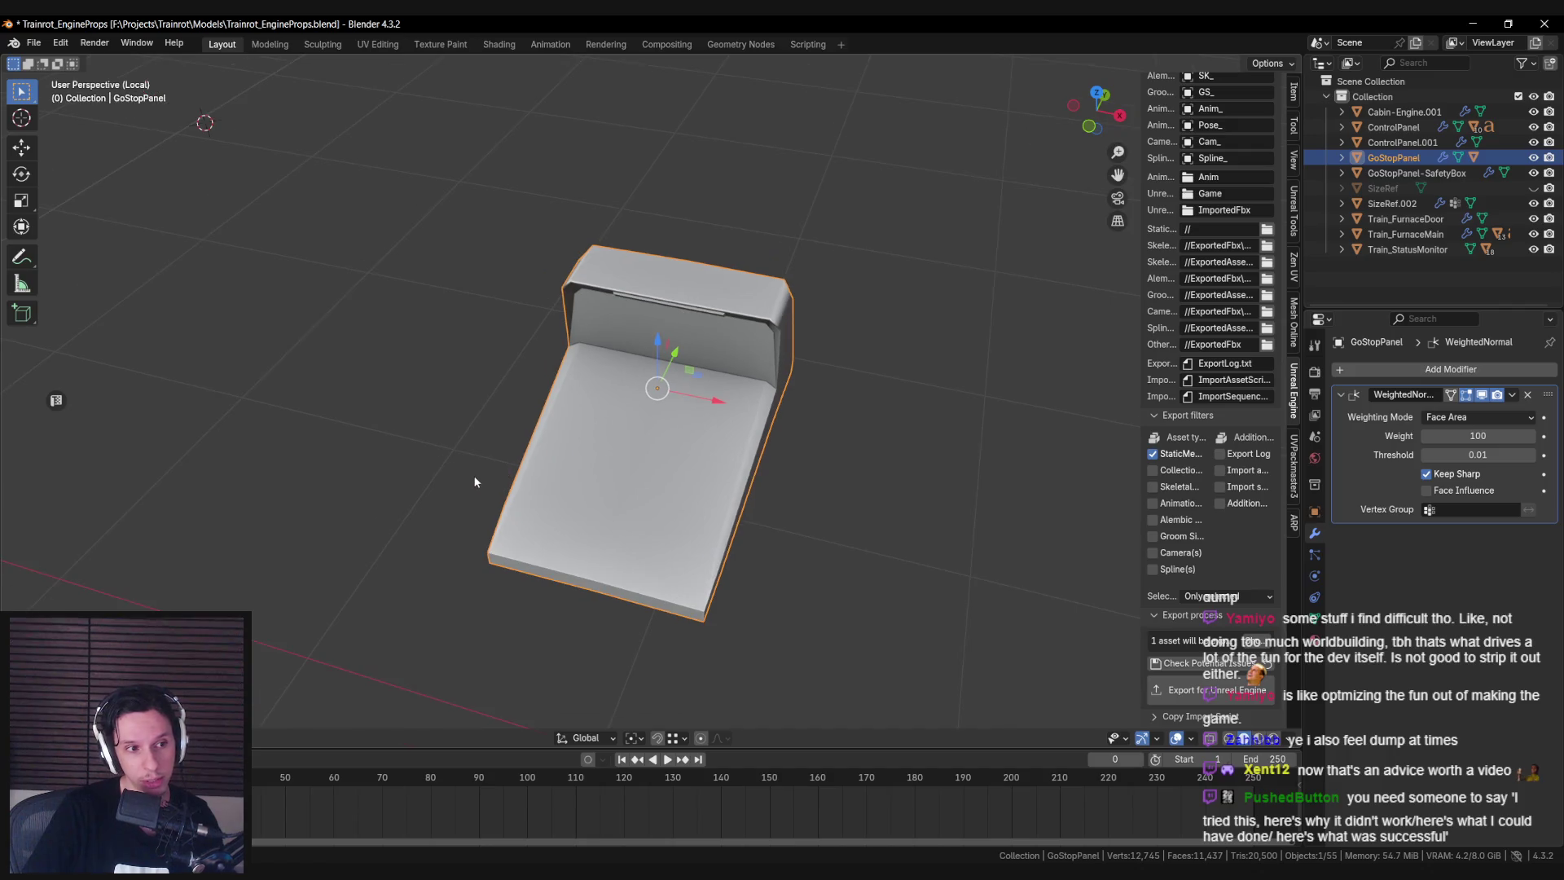
key(KP_Divide)
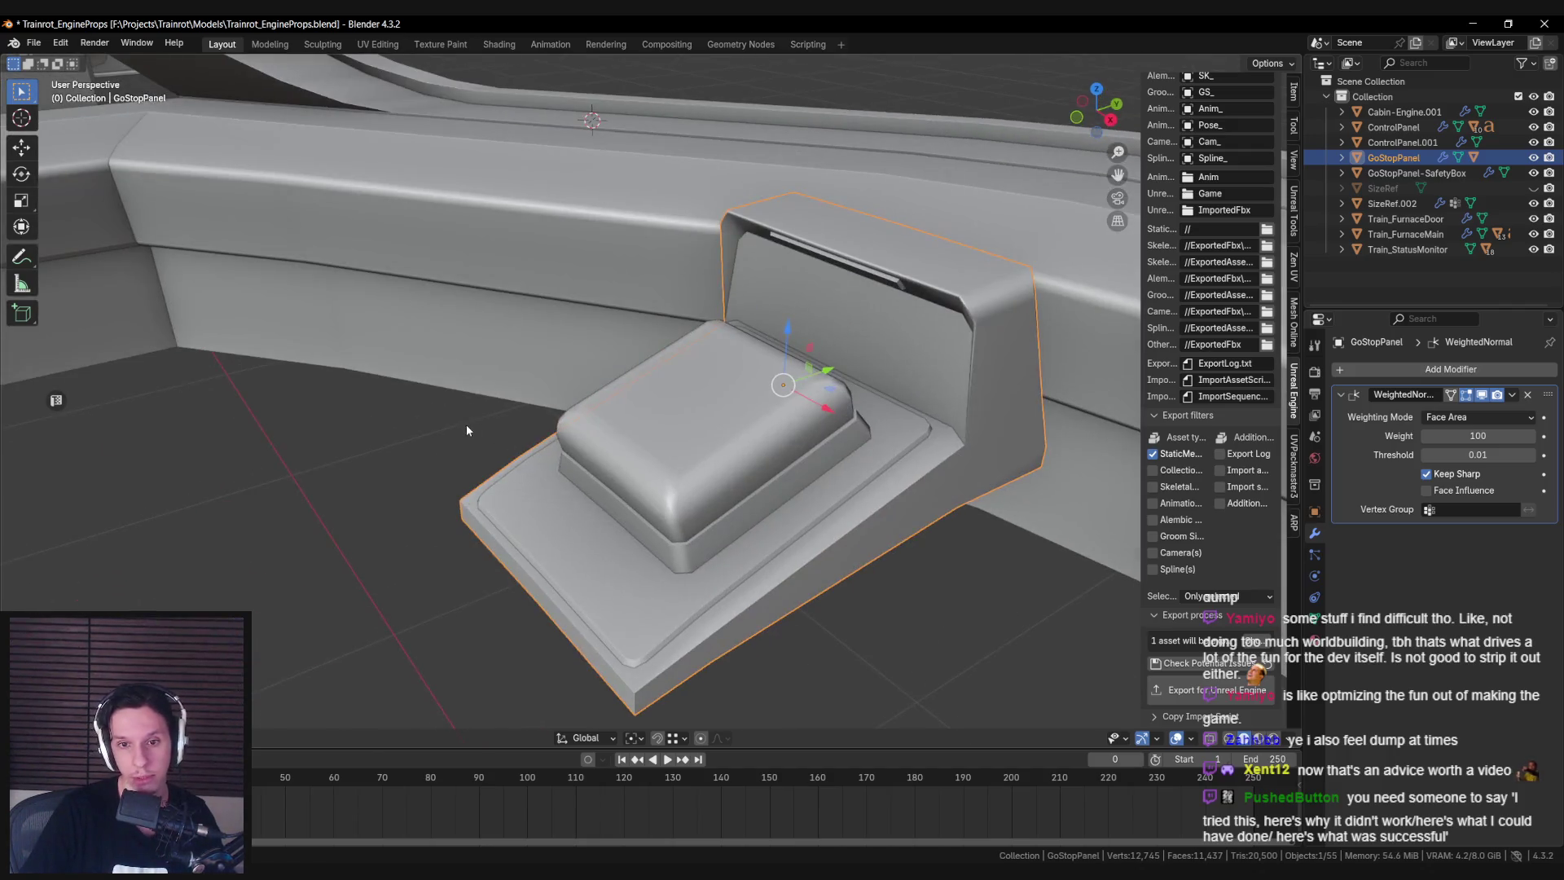
Save the project and toggle Edit Mode on the GoStopPanel, clearing its selection.
mouse_move(947, 466)
middle_down()
mouse_move(891, 489)
mouse_move(916, 434)
mouse_move(689, 413)
mouse_move(726, 517)
mouse_move(565, 482)
mouse_move(580, 454)
mouse_move(607, 452)
mouse_move(727, 482)
middle_up()
key(ctrl+s)
key(Tab)
key(Tab)
key(alt+a)
key(ctrl+s)
click(635, 457)
key(Tab)
key(Tab)
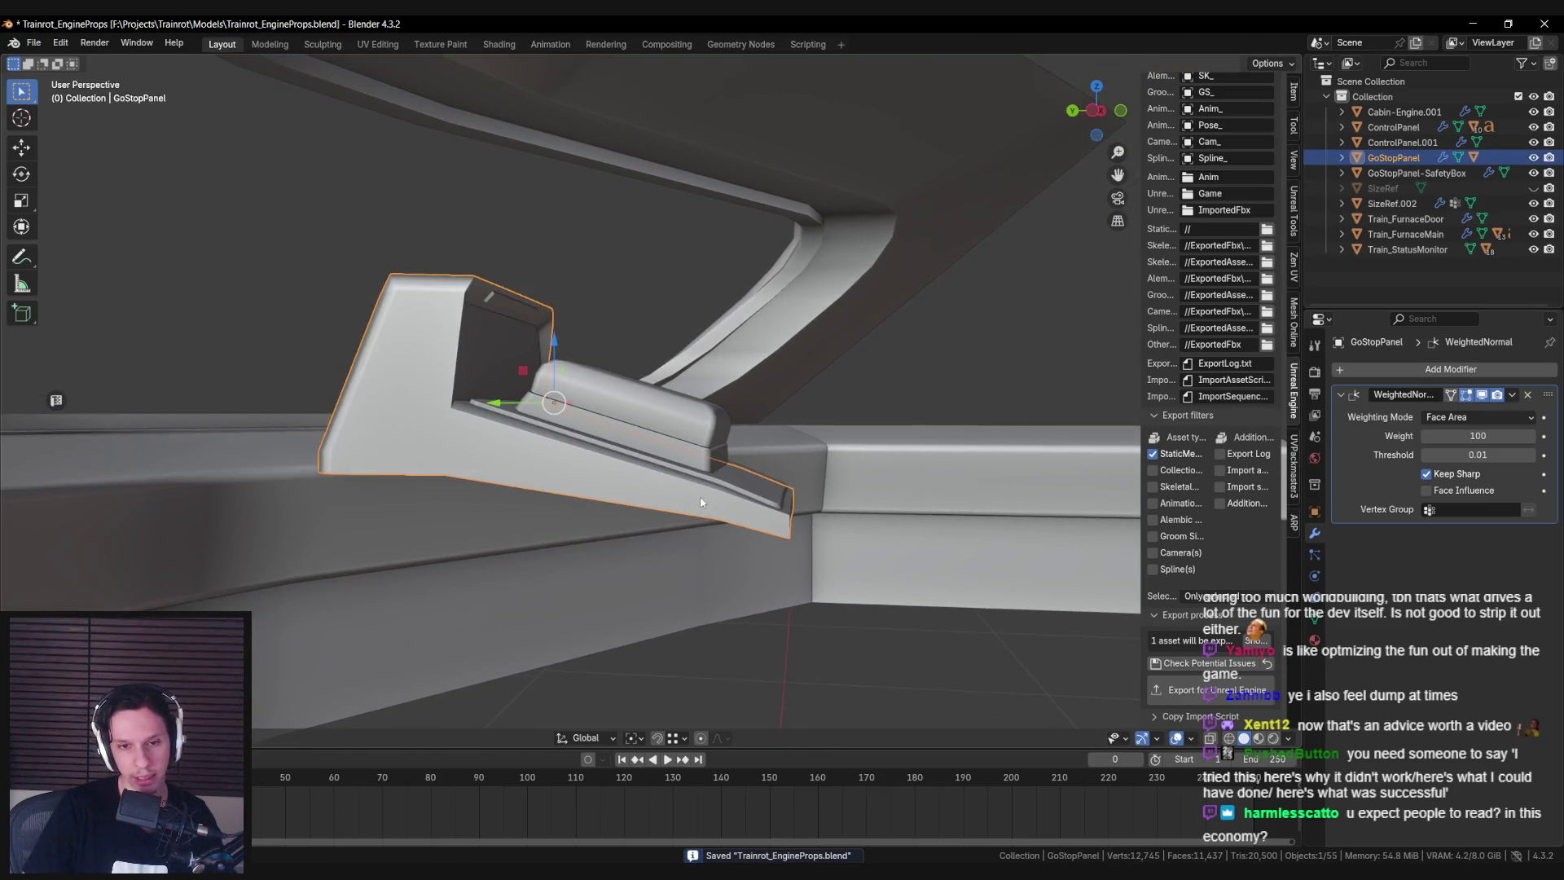
Select the ControlPanel.004 panel and save the project again.
mouse_move(689, 497)
middle_down()
mouse_move(558, 540)
mouse_move(654, 546)
mouse_move(582, 561)
middle_up()
key(Tab)
key(Tab)
key(Tab)
key(Tab)
click(655, 545)
key(ctrl+s)
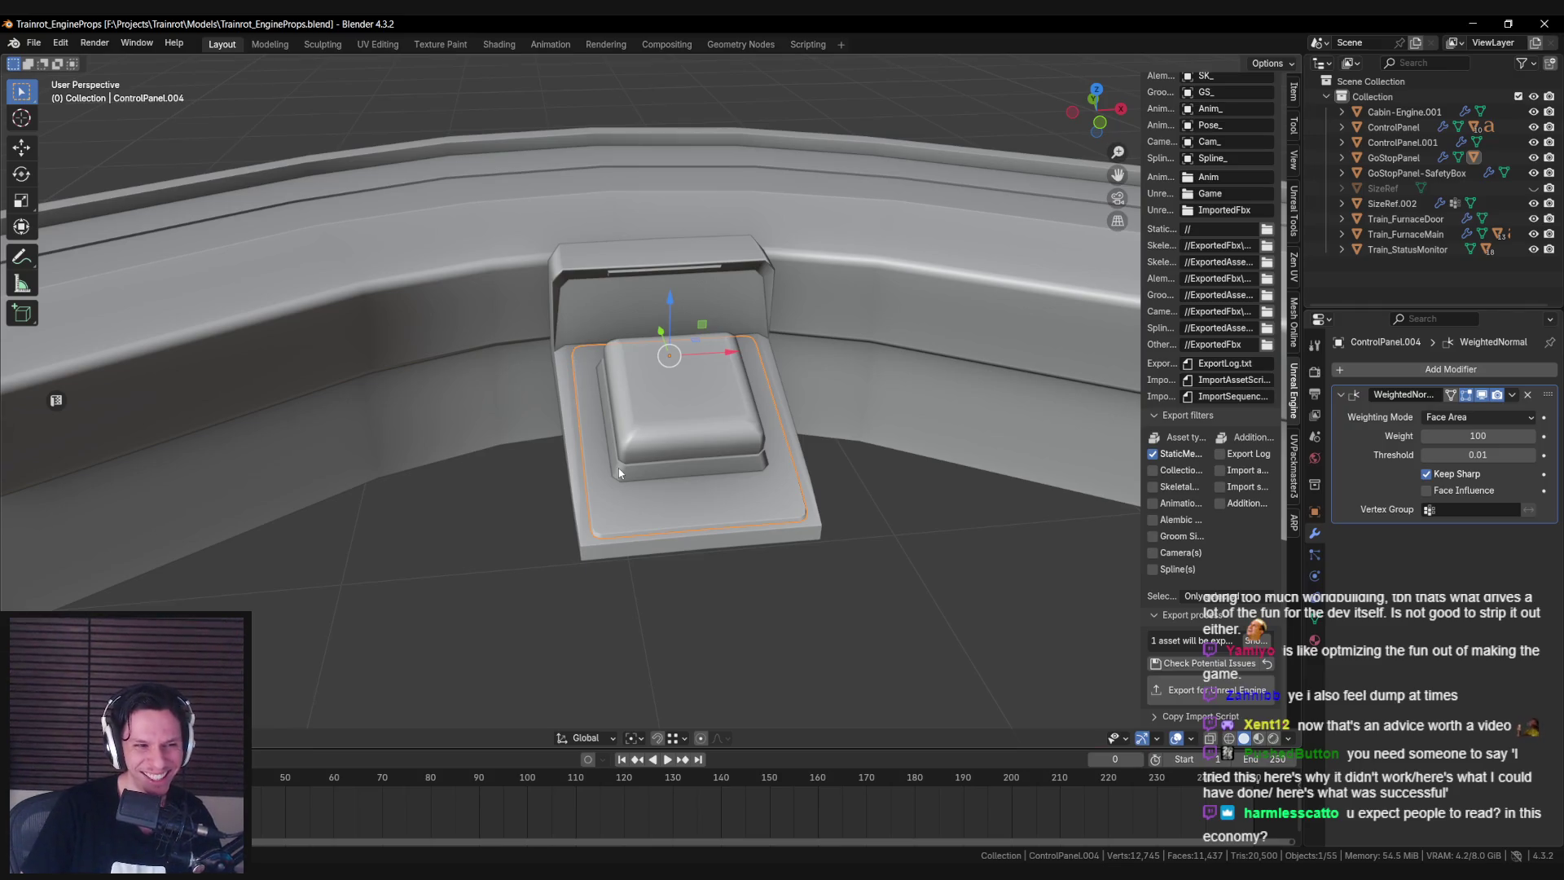
mouse_move(619, 473)
middle_down()
mouse_move(605, 511)
mouse_move(521, 484)
mouse_move(693, 414)
mouse_move(714, 467)
mouse_move(526, 492)
mouse_move(593, 443)
middle_up()
scroll(605, 510, down, 8)
Clear the selection, then select the GoStopPanel and its glass safety box.
click(521, 483)
scroll(709, 420, up, 5)
scroll(681, 429, down, 2)
scroll(681, 429, down, 3)
scroll(525, 492, up, 5)
scroll(525, 489, up, 5)
scroll(275, 552, down, 5)
scroll(564, 434, up, 3)
click(564, 435)
scroll(564, 502, up, 2)
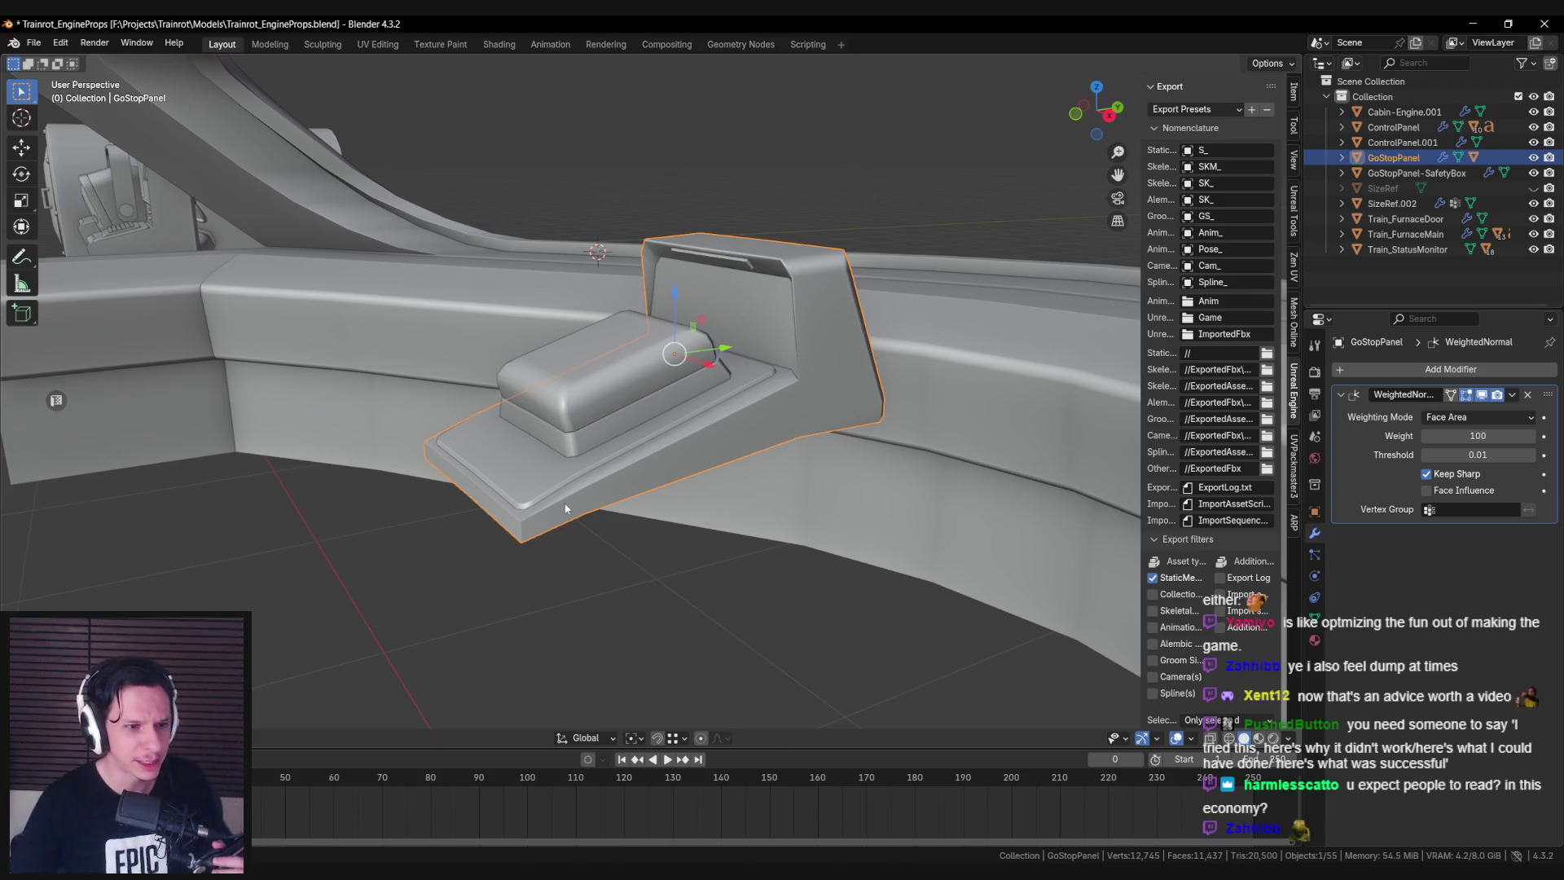
click(589, 413)
Select the GoStopPanel, toggle Edit Mode and save the file.
scroll(595, 420, up, 3)
mouse_move(602, 432)
middle_down()
mouse_move(650, 482)
mouse_move(596, 495)
mouse_move(574, 536)
middle_up()
click(488, 533)
key(Tab)
key(Tab)
key(Tab)
mouse_move(489, 533)
middle_down()
mouse_move(642, 460)
mouse_move(690, 467)
mouse_move(536, 374)
middle_up()
key(Tab)
key(ctrl+s)
Select the curved console ControlPanel.001, view it whole, and start renaming it.
click(594, 415)
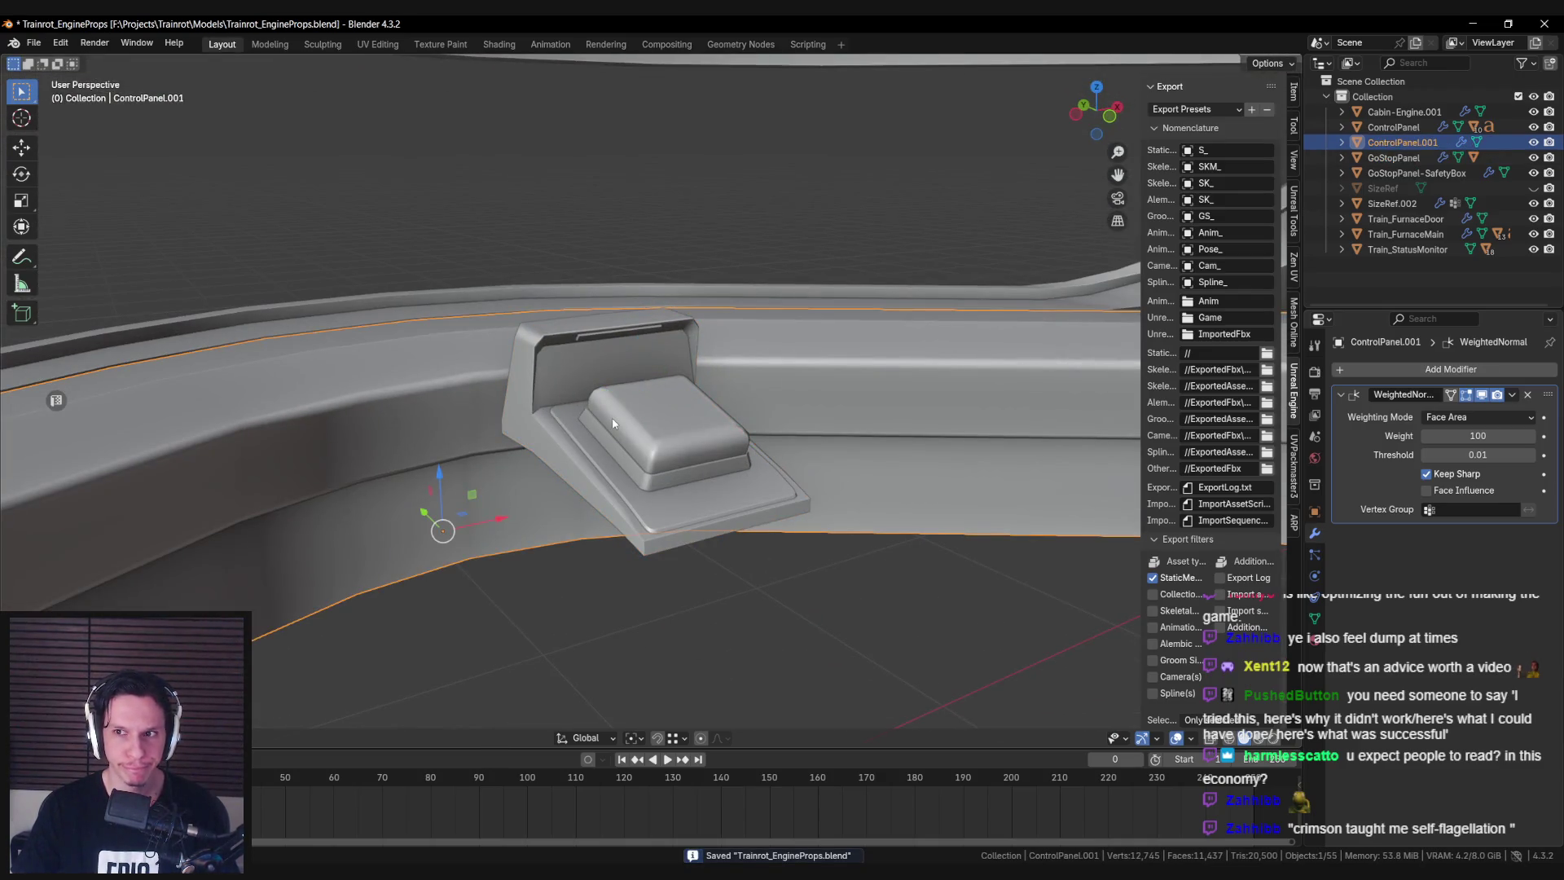
click(536, 372)
scroll(643, 385, down, 6)
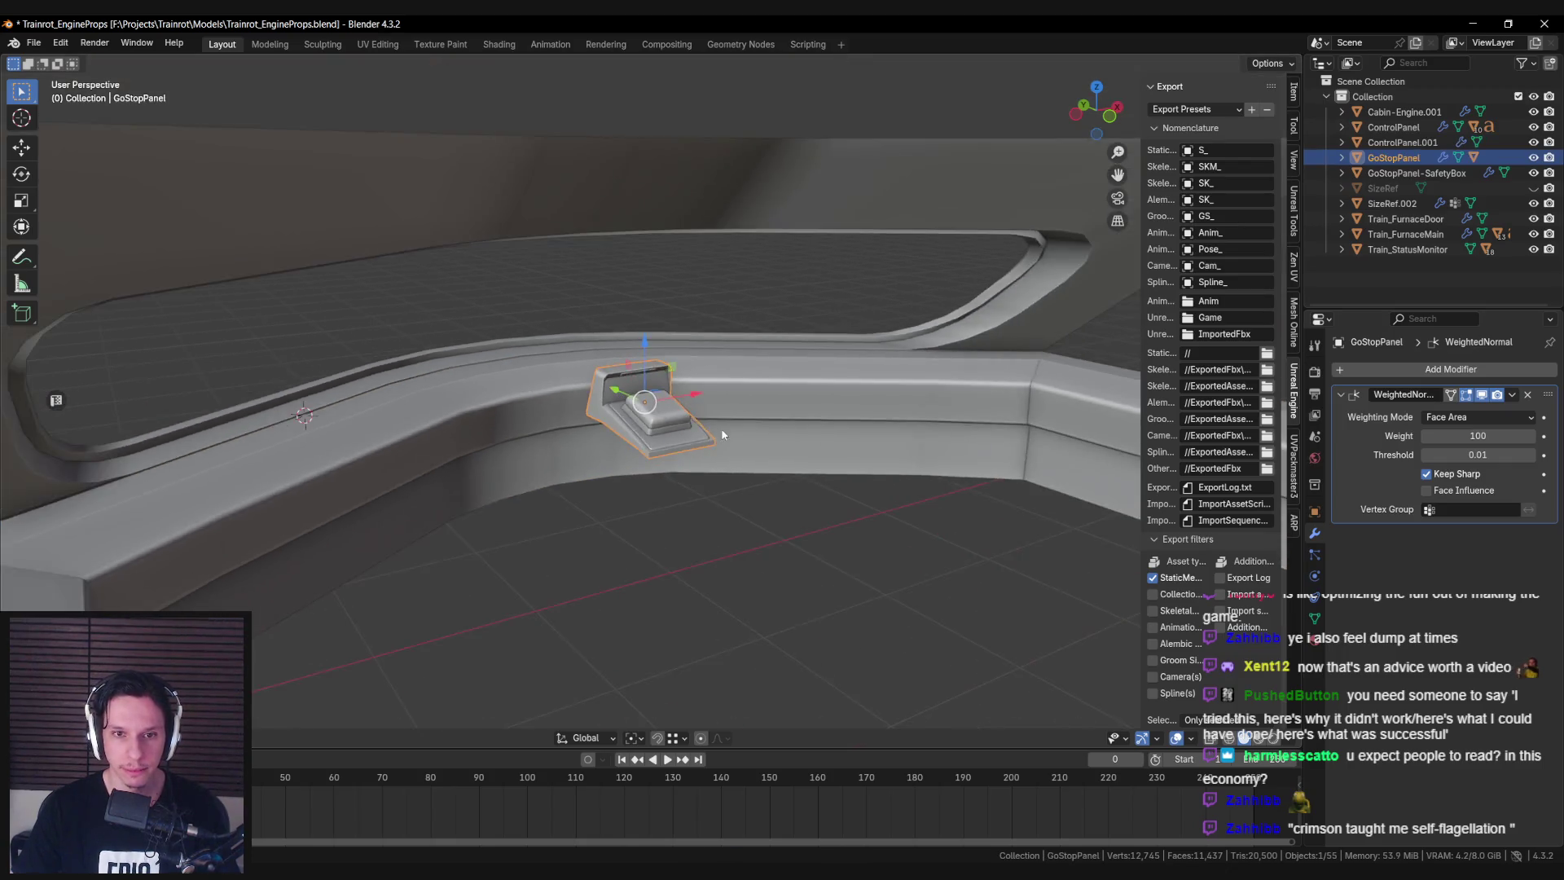
click(765, 427)
mouse_move(766, 427)
middle_down()
mouse_move(654, 490)
mouse_move(643, 521)
middle_up()
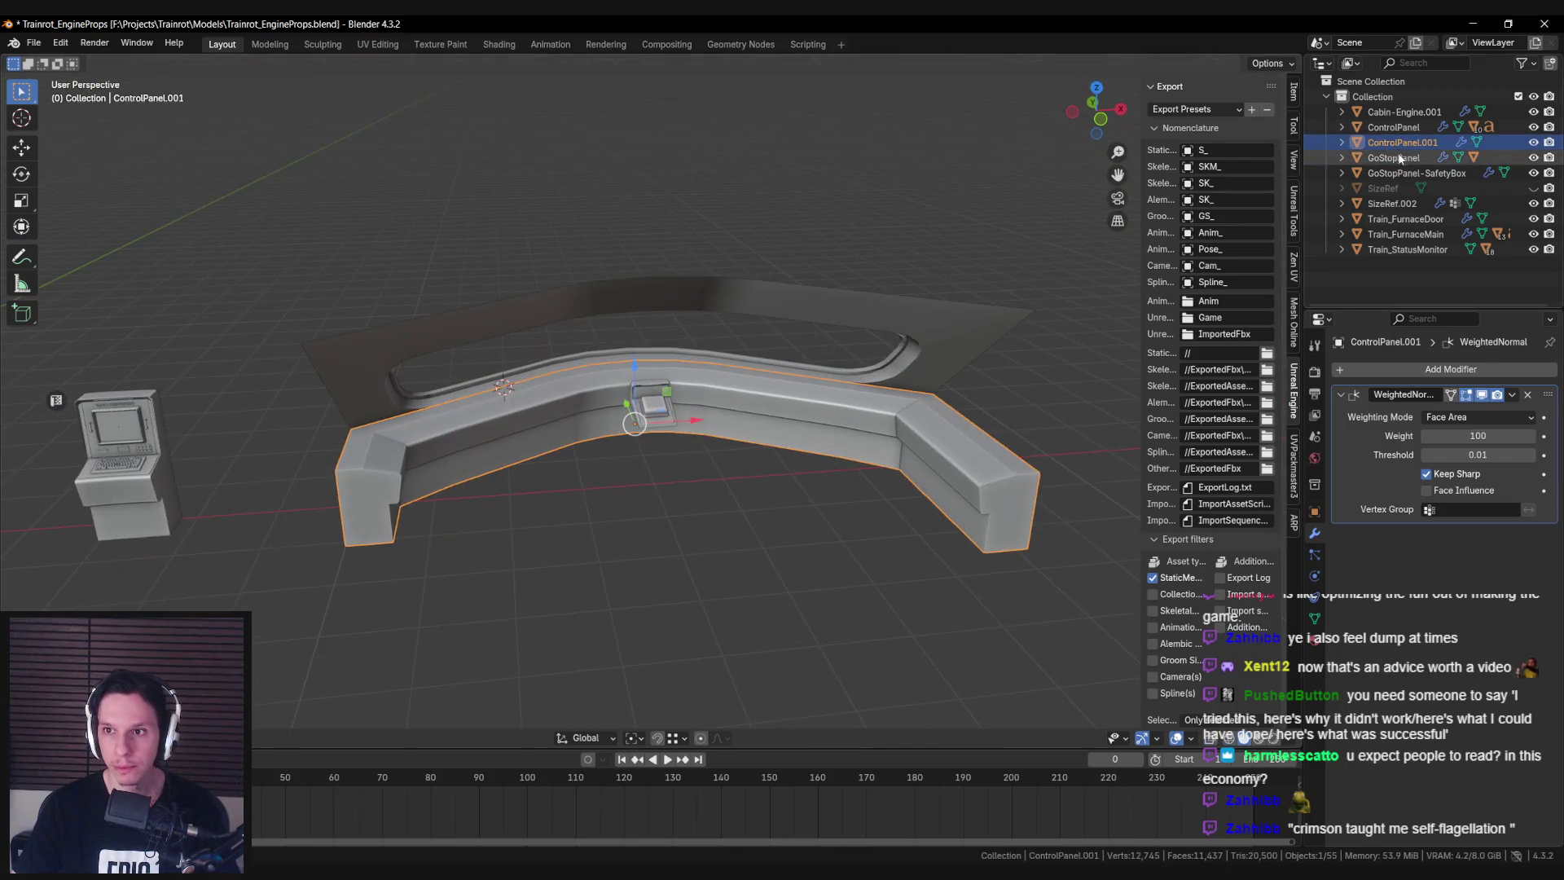
click(1394, 127)
double_click(1403, 142)
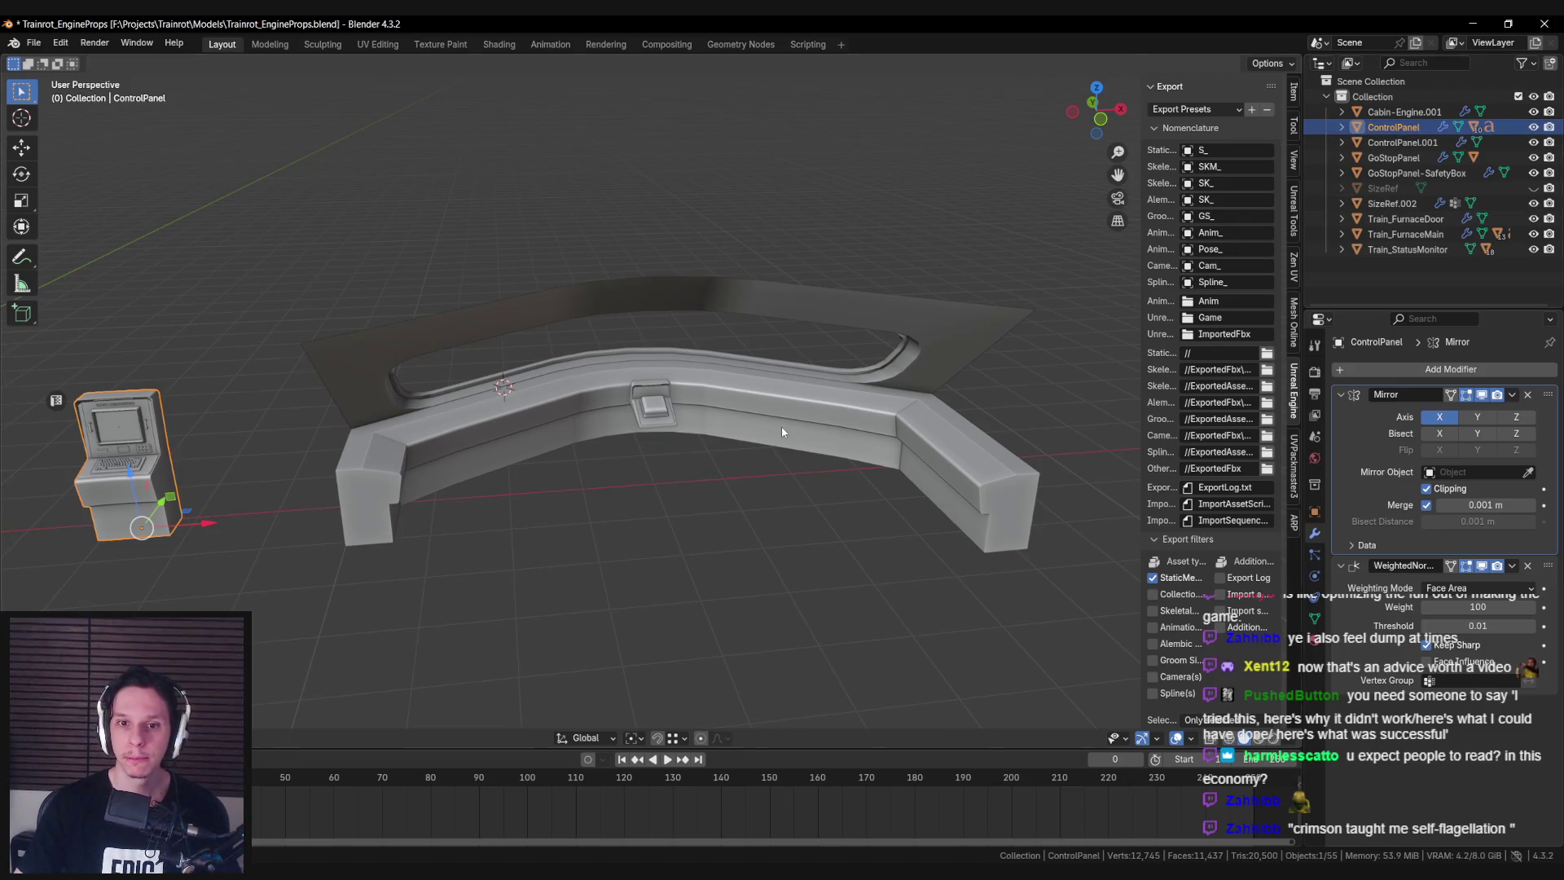
Rename the curved console ControlPanel.001 to Train-Dashboard.
click(1390, 145)
text(Train)
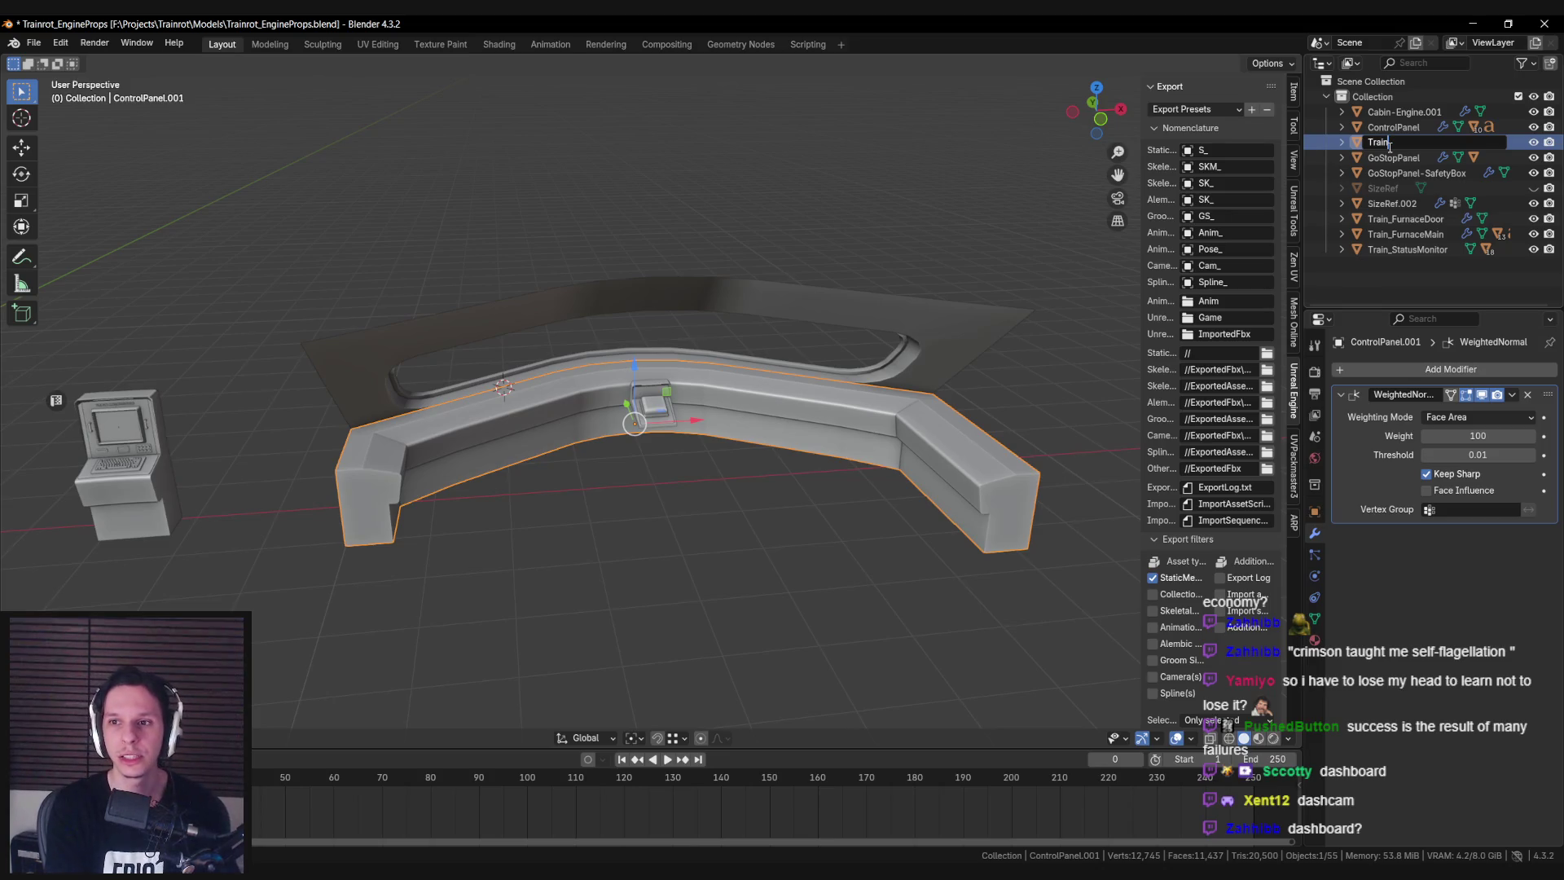
text(-Dashboard)
key(Return)
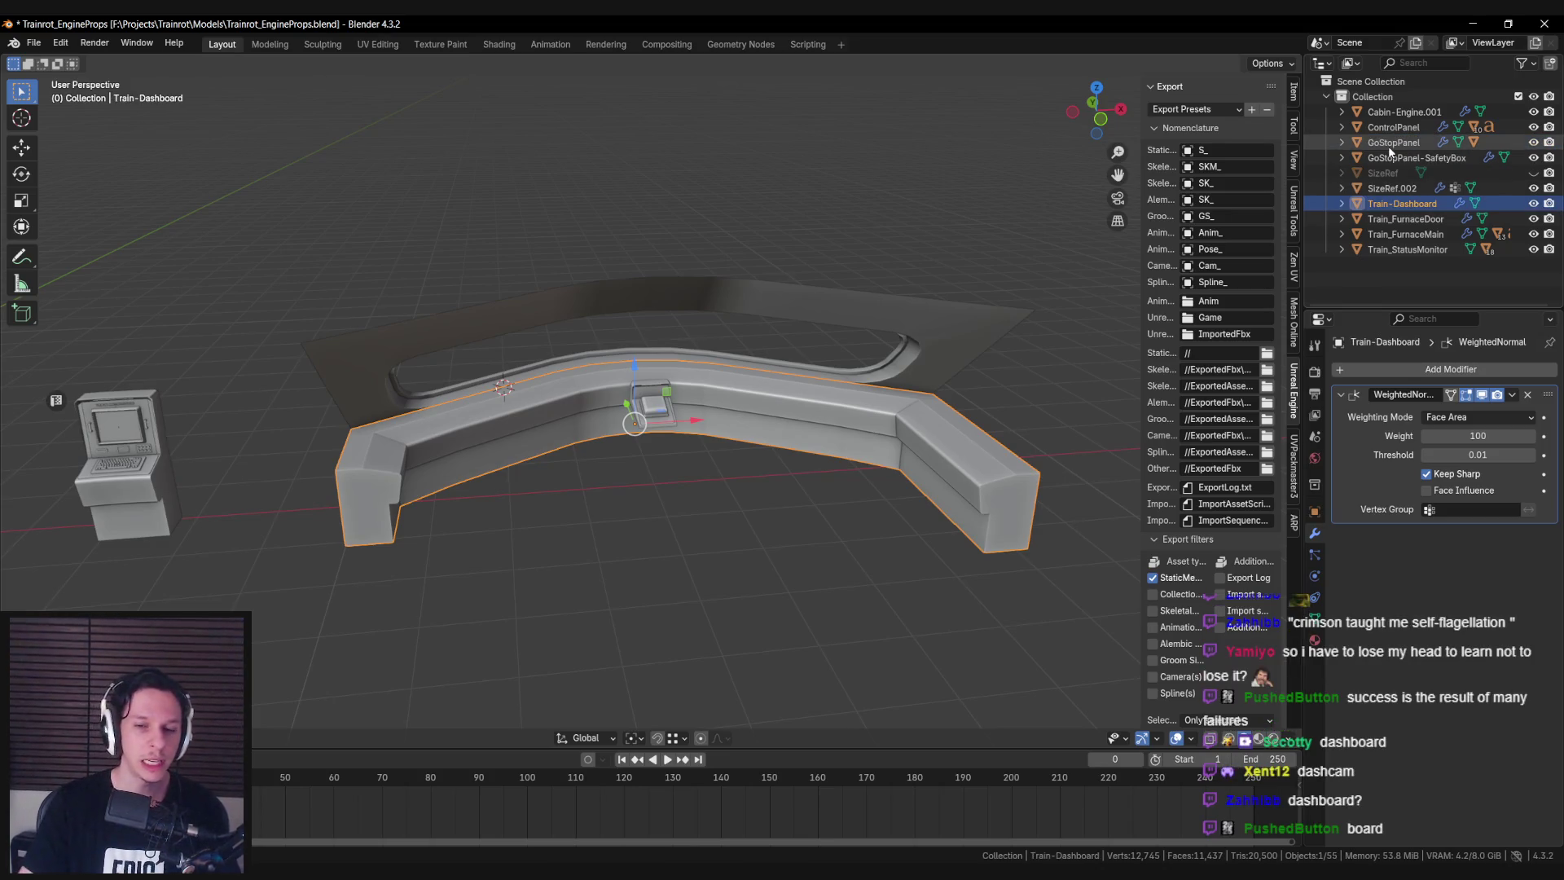
Save the file and switch the scene to wireframe display.
scroll(819, 330, up, 3)
mouse_move(820, 330)
middle_down()
mouse_move(783, 515)
mouse_move(566, 551)
mouse_move(554, 567)
mouse_move(598, 461)
mouse_move(580, 495)
middle_up()
scroll(812, 374, down, 3)
key(ctrl+s)
key(shift+z)
key(shift+z)
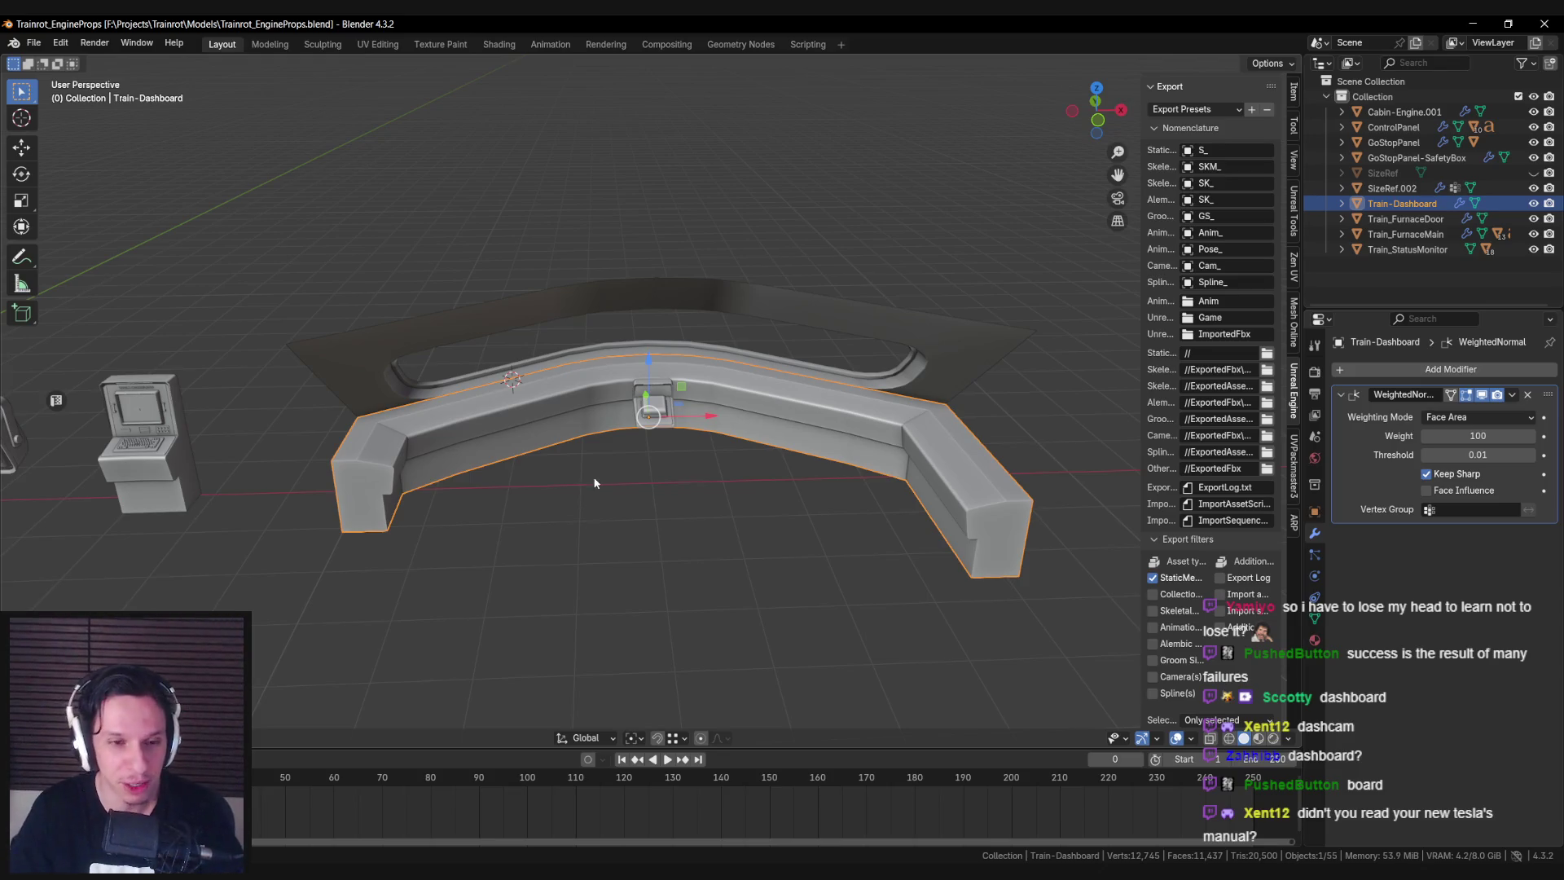
Enter Edit Mode on Train-Dashboard and frame its left end section.
middle_drag(580, 494, 607, 530)
key(Tab)
scroll(608, 505, up, 4)
scroll(609, 480, down, 4)
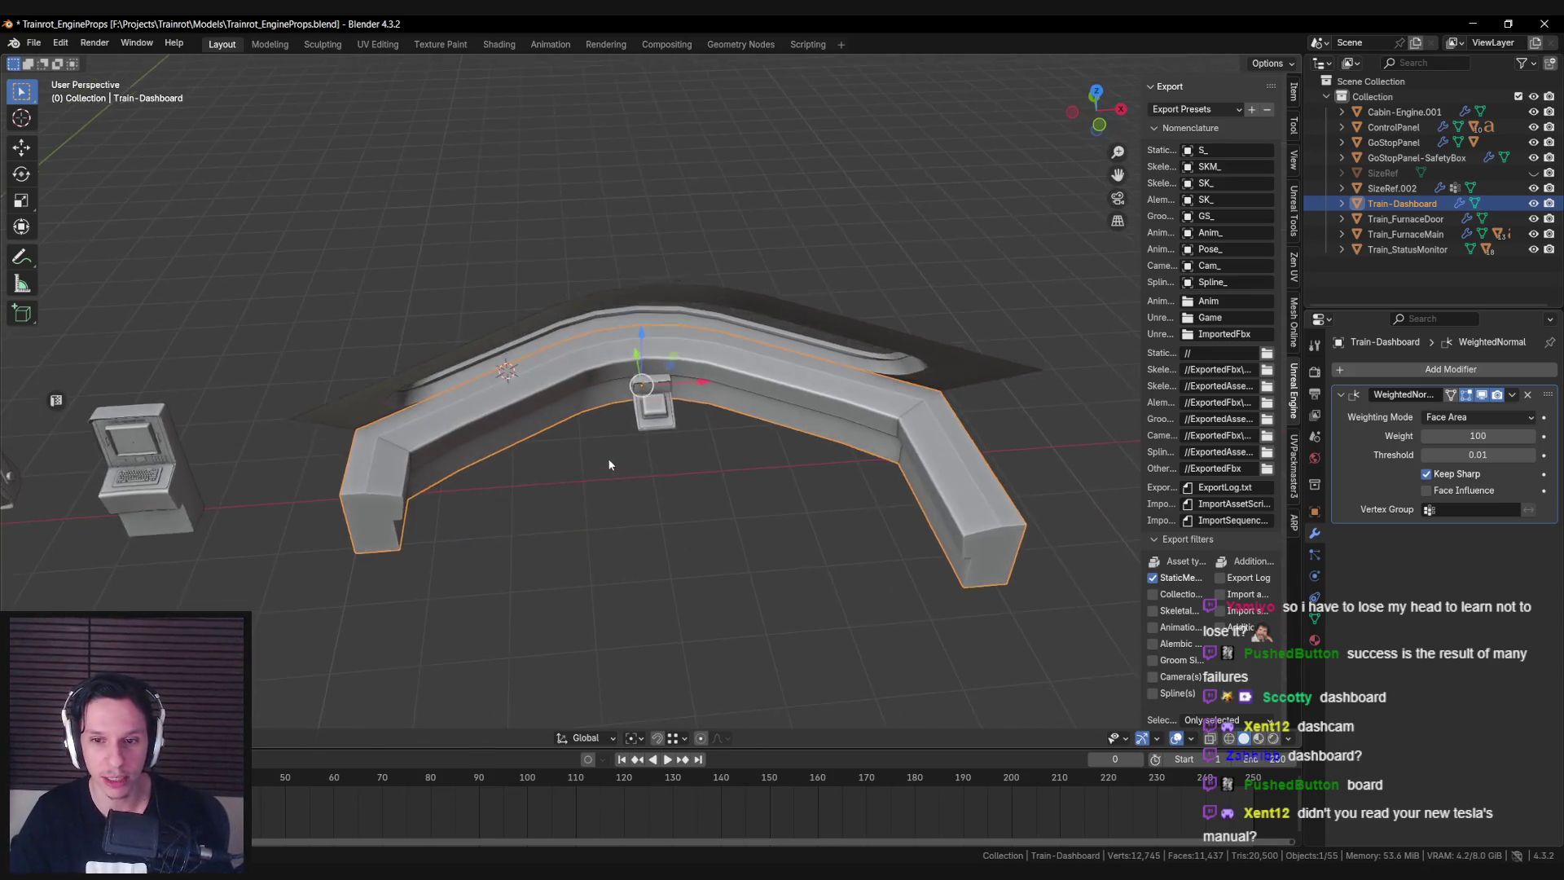
scroll(609, 459, up, 4)
scroll(521, 447, down, 3)
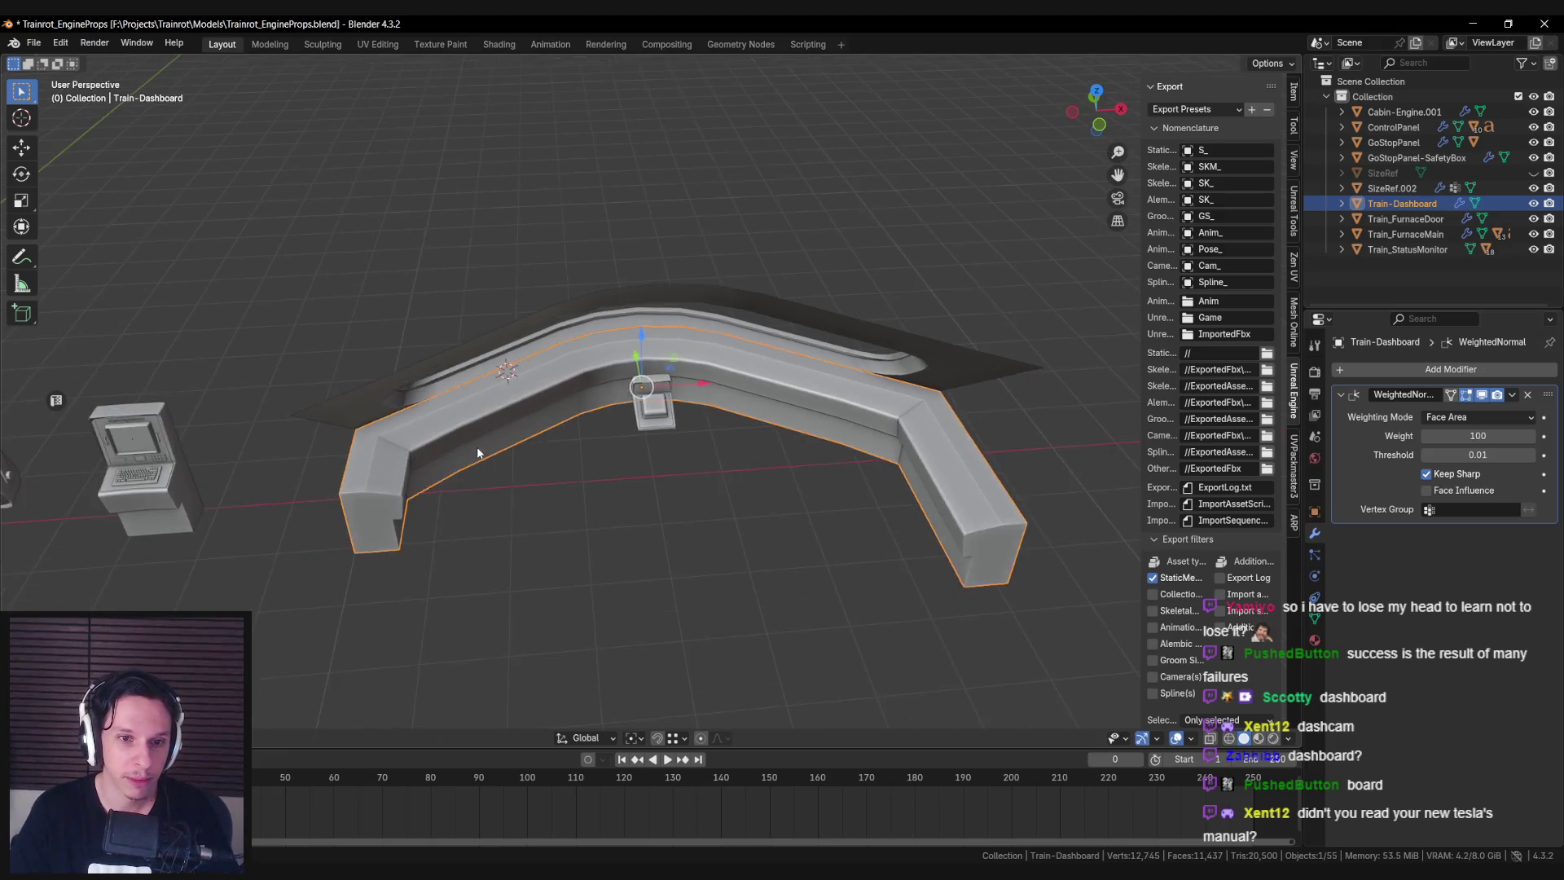
middle_drag(477, 446, 459, 414)
scroll(460, 414, down, 2)
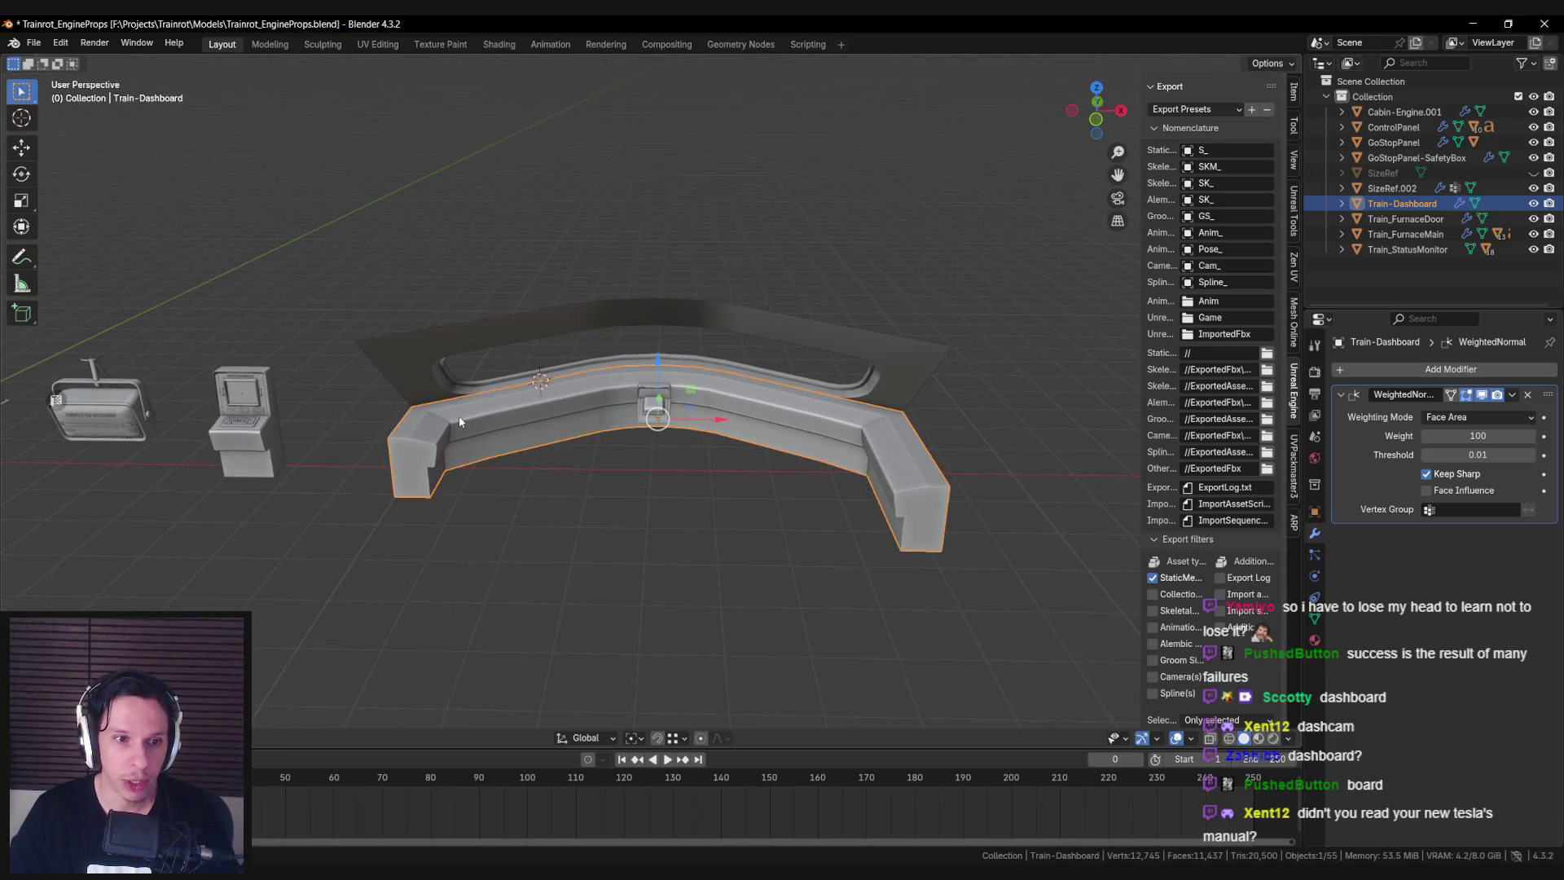
scroll(459, 421, up, 5)
mouse_move(461, 407)
middle_down()
mouse_move(682, 414)
mouse_move(419, 432)
mouse_move(489, 473)
middle_up()
scroll(474, 432, down, 3)
scroll(501, 463, down, 2)
scroll(507, 403, up, 3)
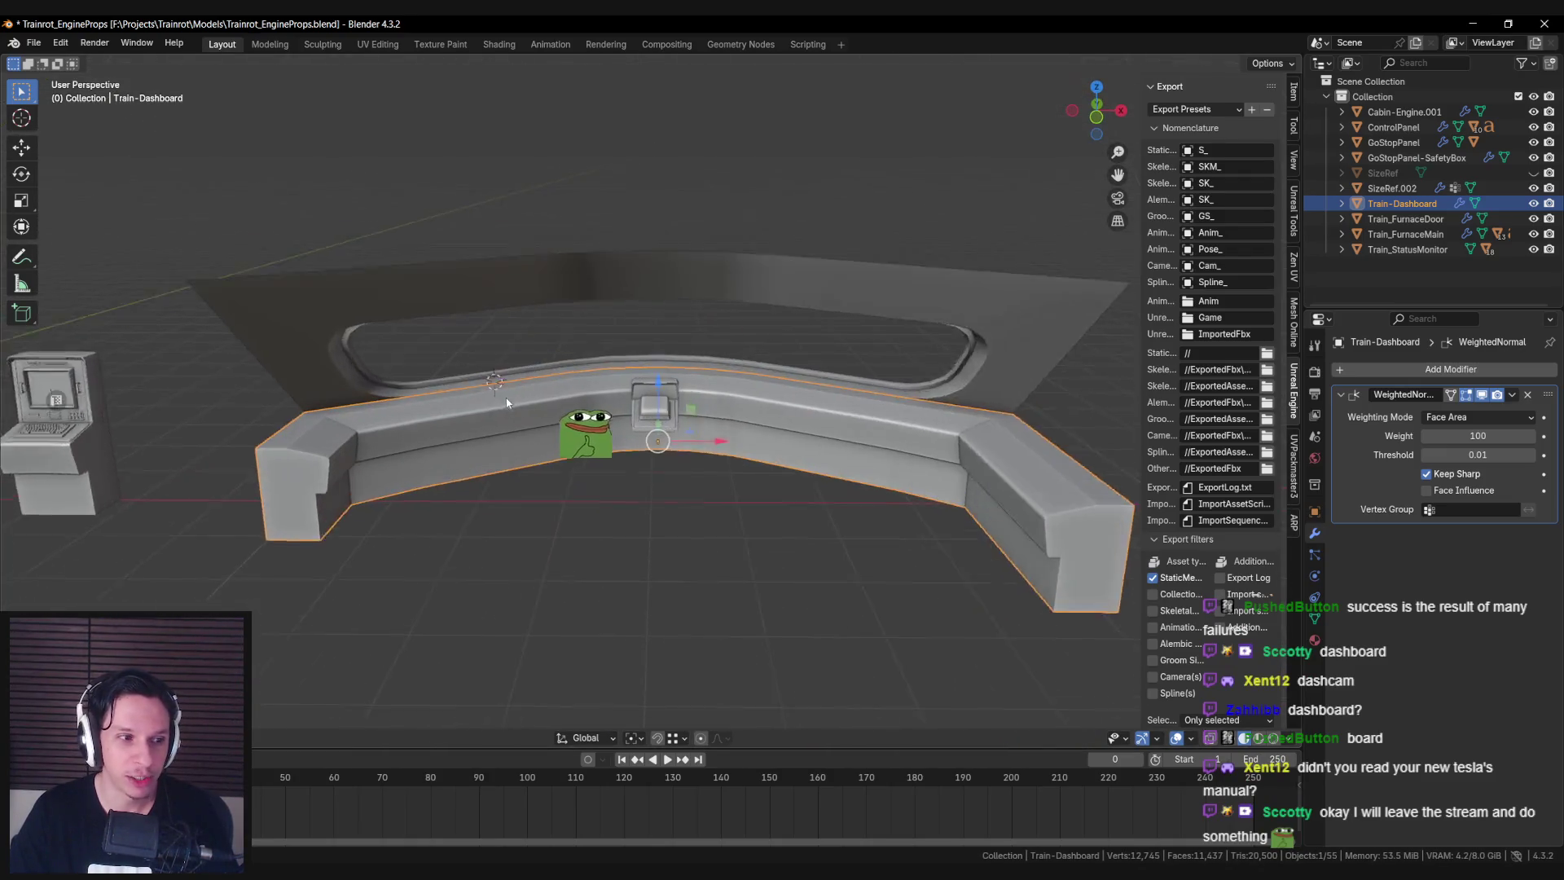
scroll(507, 403, up, 2)
mouse_move(507, 403)
middle_down()
mouse_move(573, 416)
mouse_move(311, 418)
middle_up()
Move the end piece's selected top down about 7 mm along Z.
key(Tab)
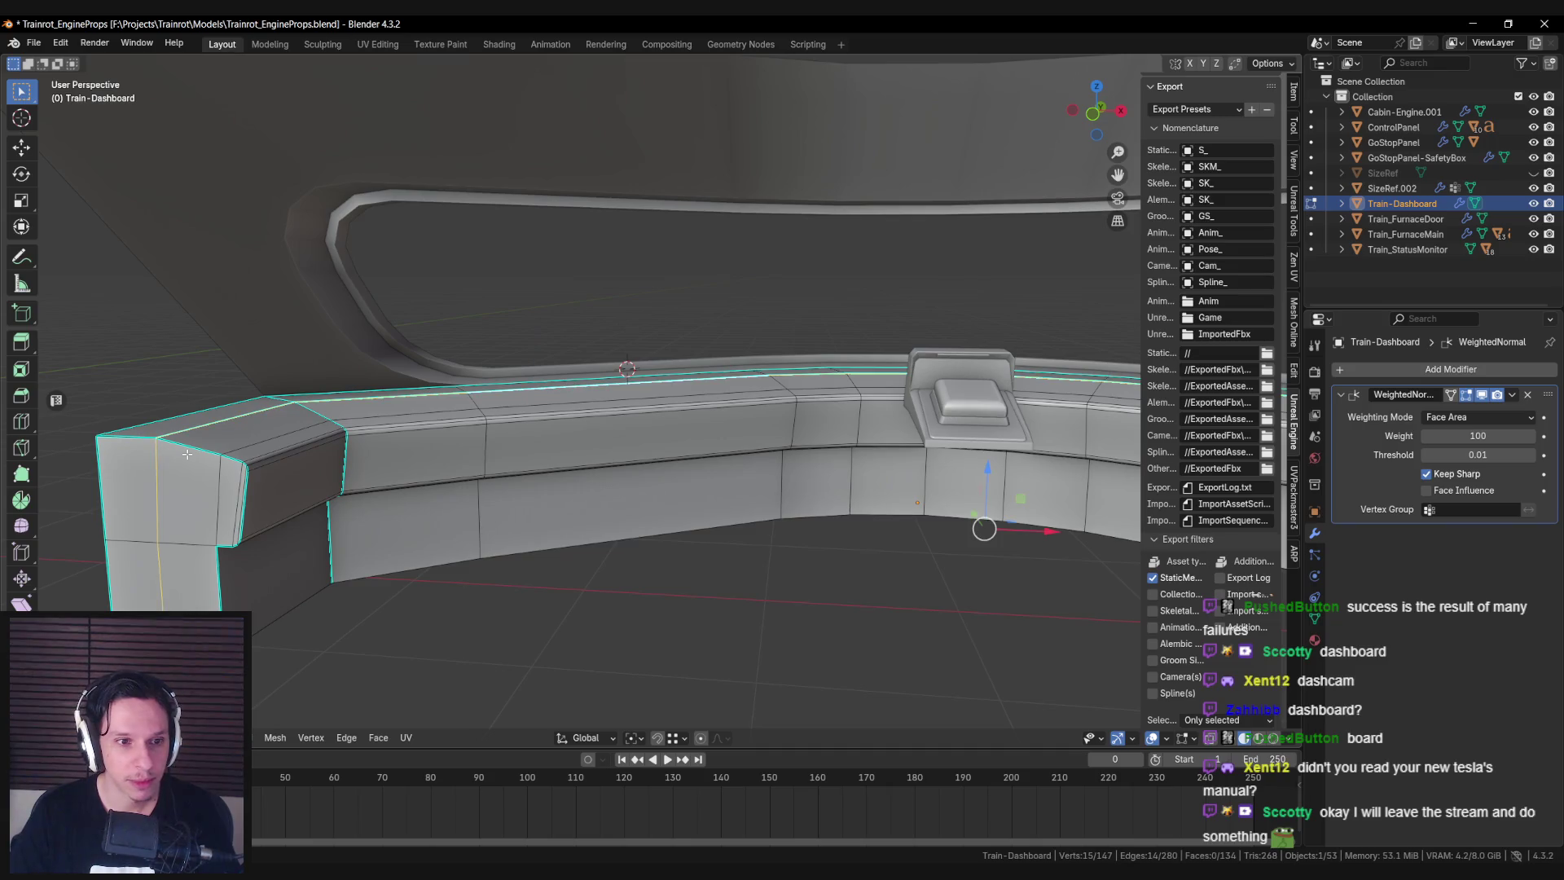
middle_drag(154, 577, 603, 421)
middle_drag(746, 433, 766, 429)
key(g)
key(z)
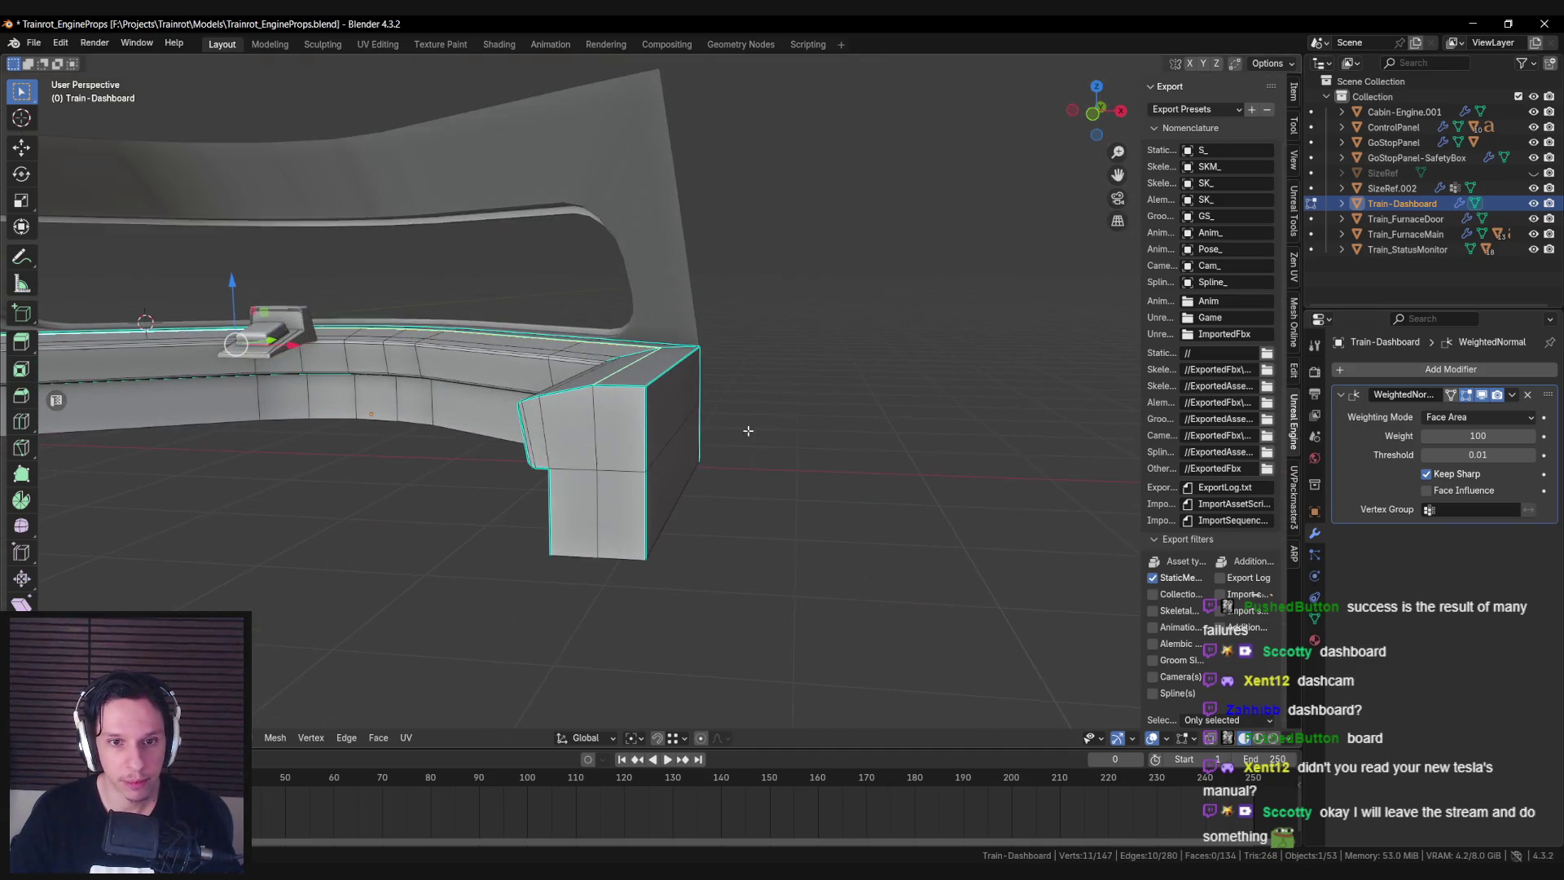
alt+scroll(907, 447, up, 4)
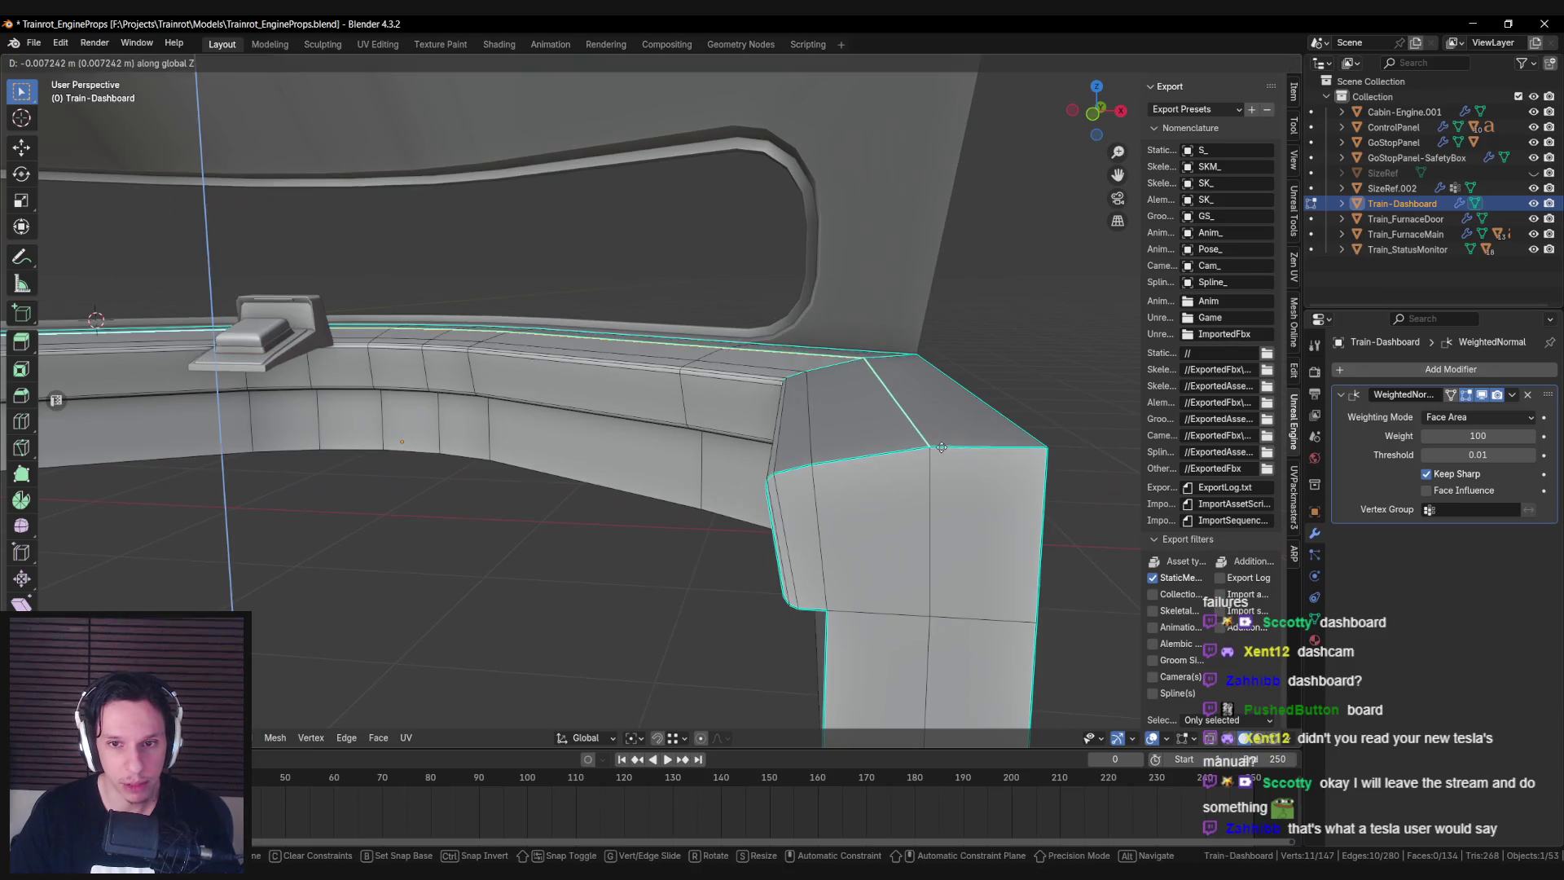
click(944, 424)
Return to Object Mode, clear the selection and save the file.
mouse_move(939, 442)
alt+middle_down()
mouse_move(944, 425)
mouse_move(692, 456)
mouse_move(809, 505)
mouse_move(548, 405)
mouse_move(663, 453)
mouse_move(643, 467)
mouse_move(622, 447)
mouse_move(699, 502)
mouse_move(587, 444)
alt+middle_up()
key(Tab)
key(alt+a)
key(ctrl+s)
Select the GoStopPanel on the train dashboard for export to Unreal Engine.
click(632, 474)
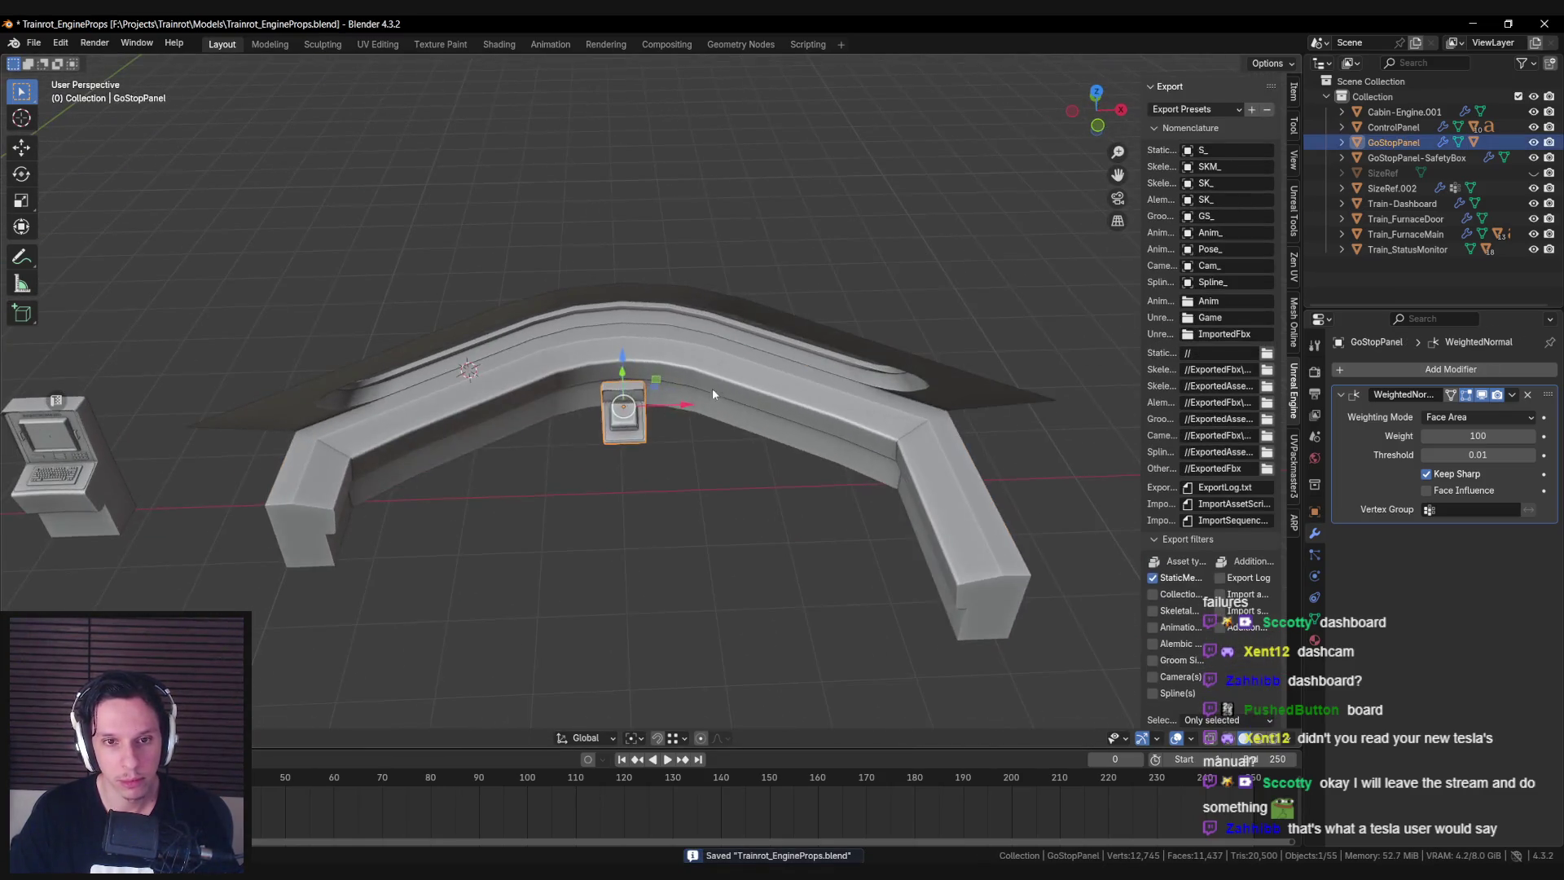
click(815, 407)
scroll(1241, 419, up, 10)
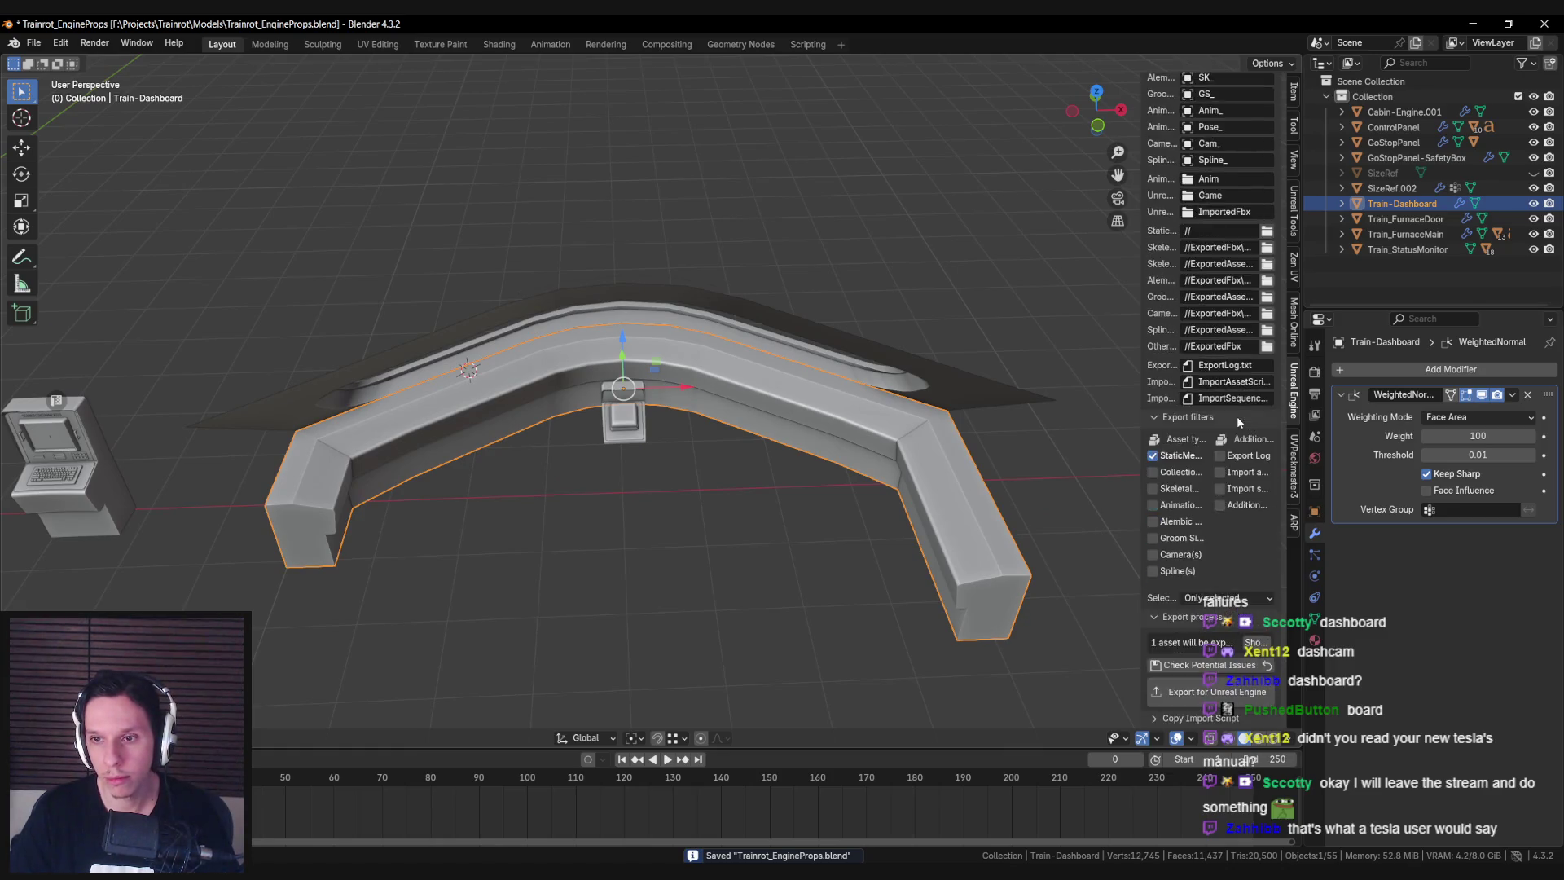
scroll(1237, 418, down, 15)
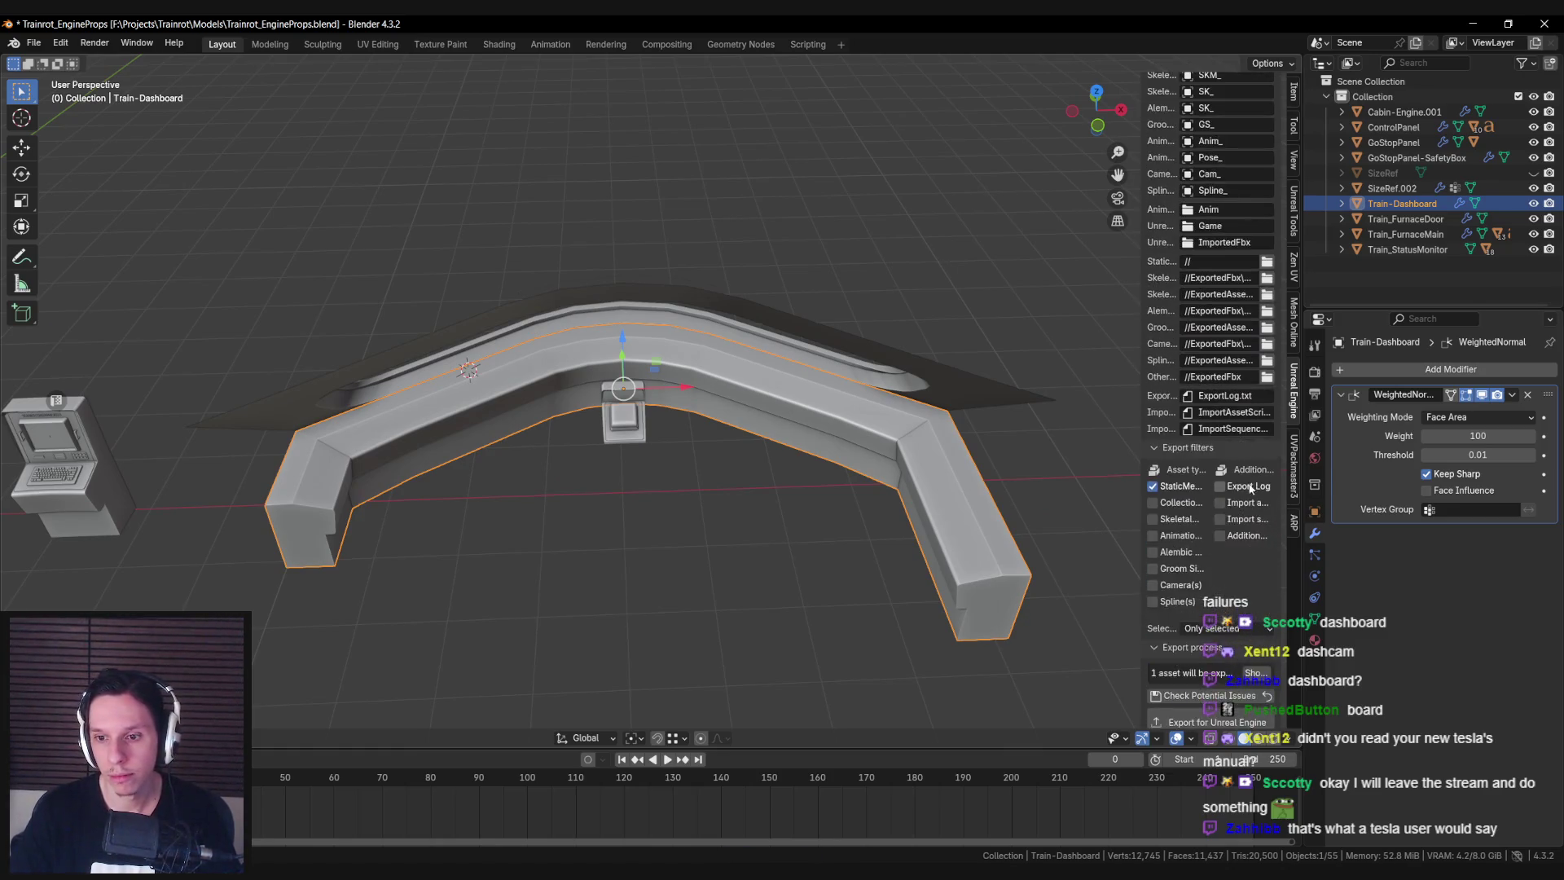
middle_drag(967, 617, 740, 438)
click(756, 204)
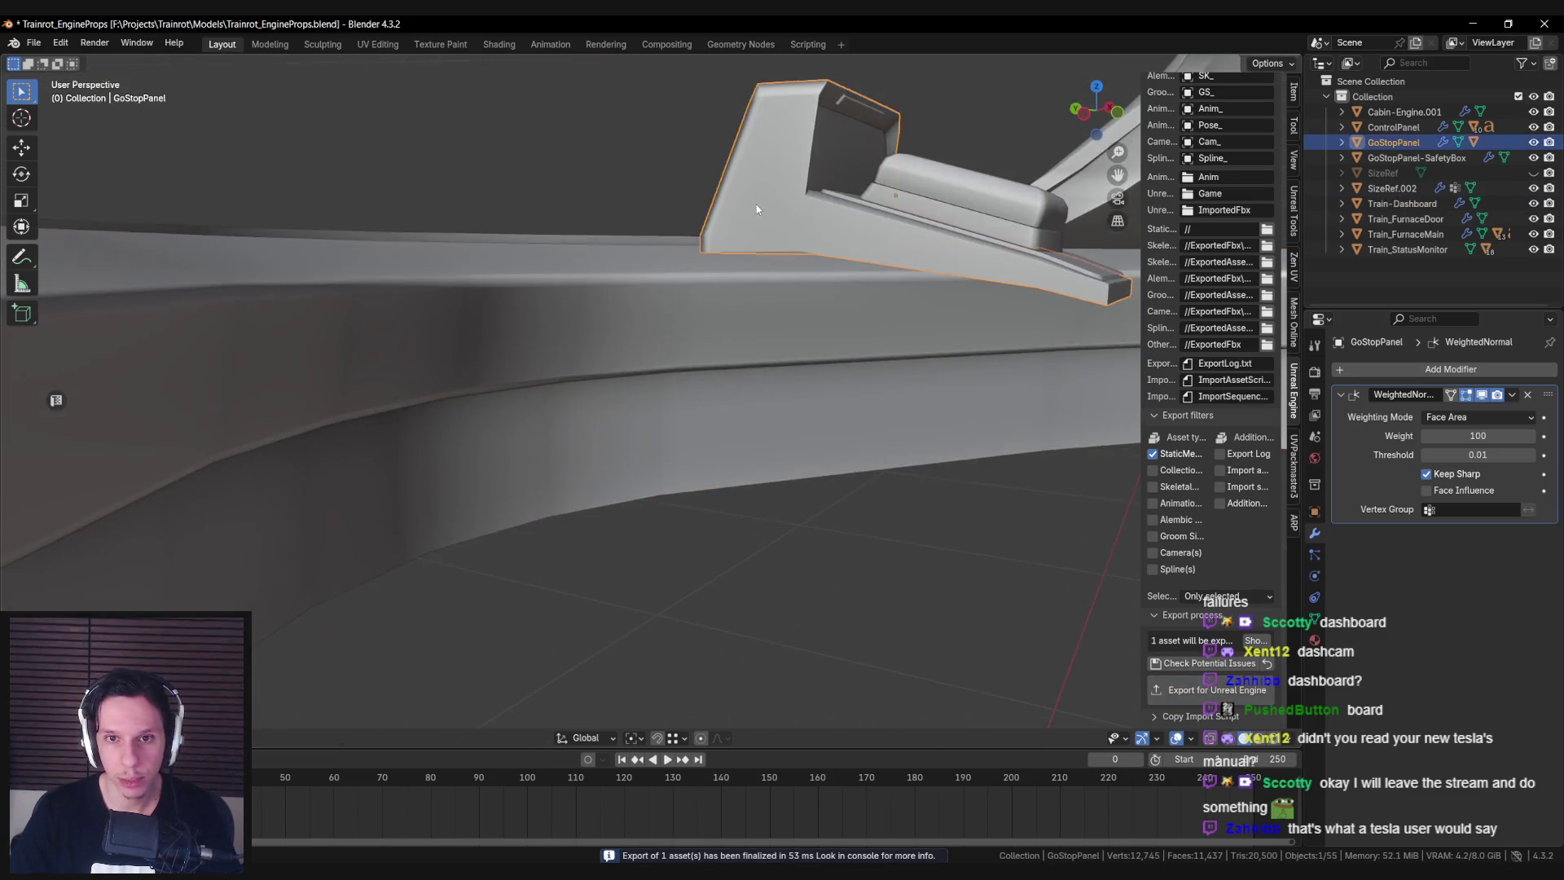
middle_drag(756, 203, 1161, 654)
Select the glass GoStopPanel-SafetyBox for export, then return to the Unreal level editor.
middle_drag(852, 424, 835, 328)
click(835, 328)
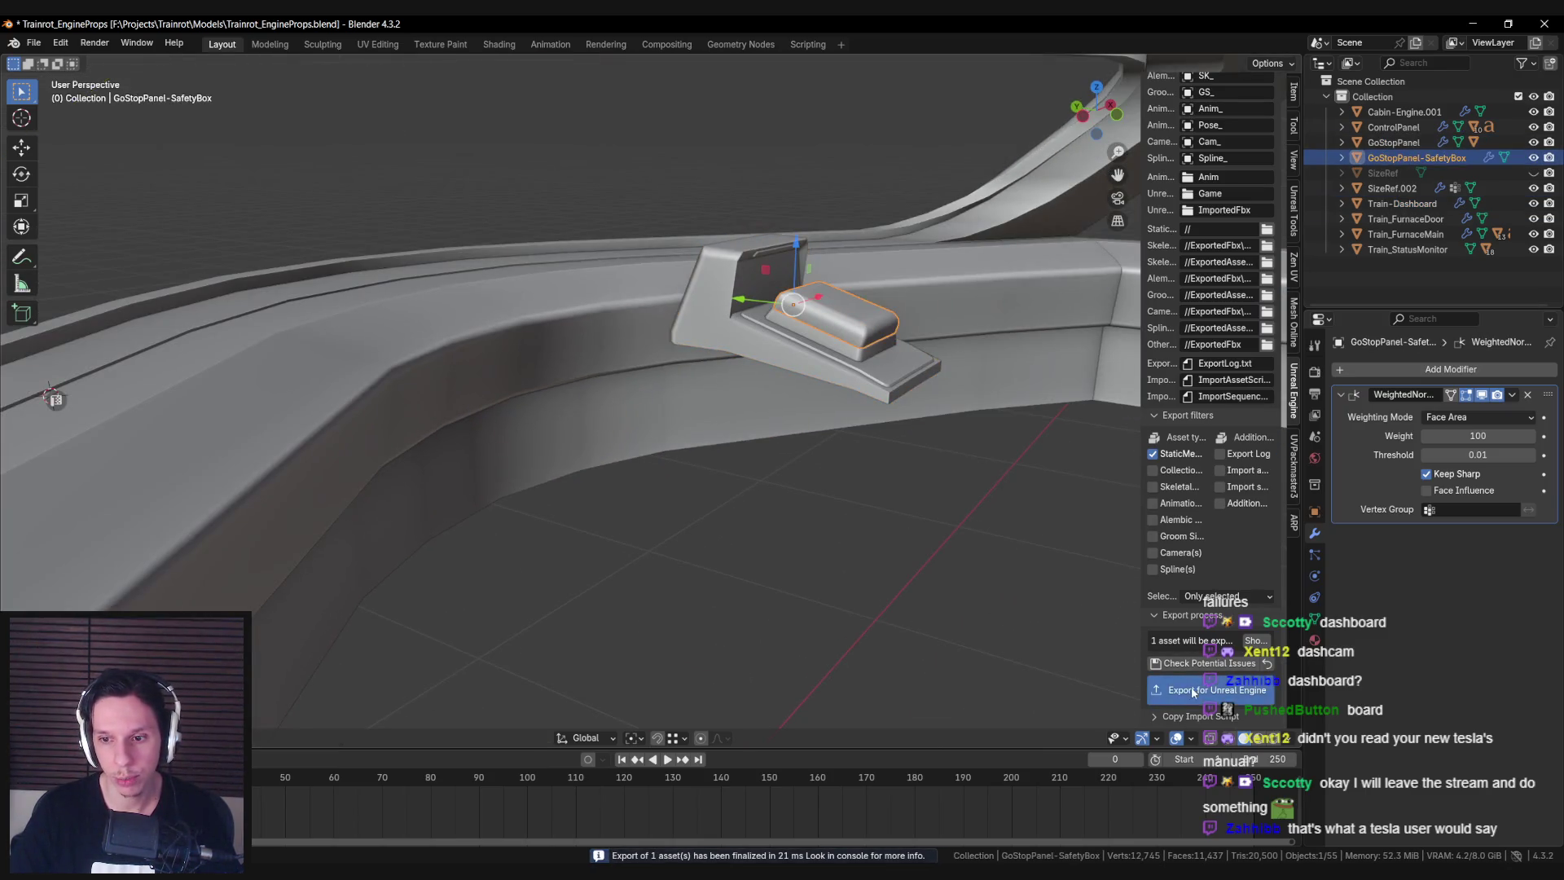
scroll(684, 481, down, 5)
click(570, 405)
key(alt+Tab)
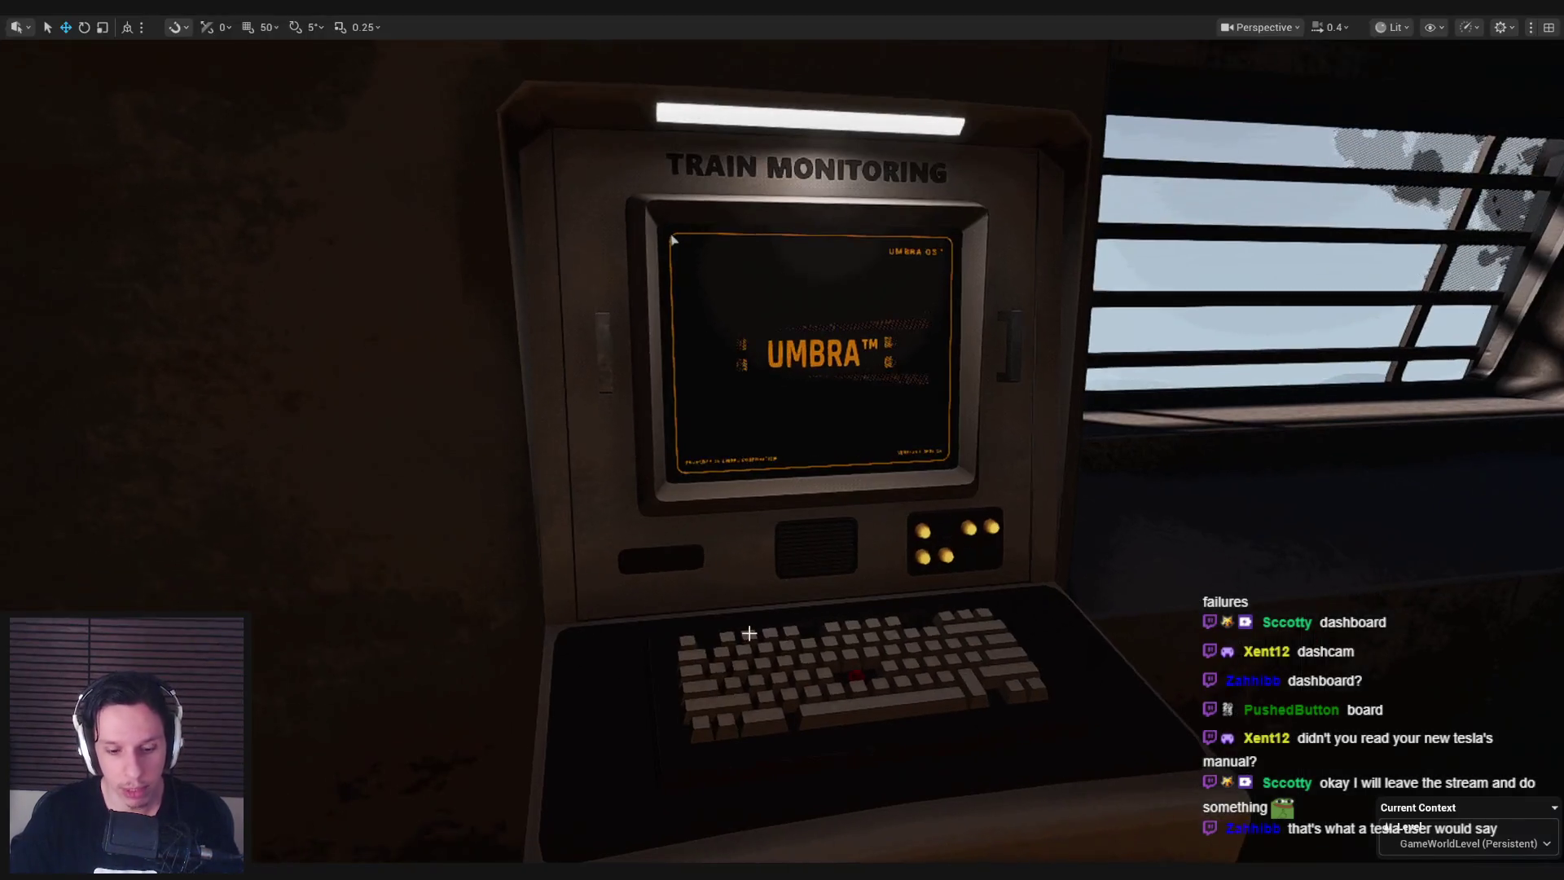
Restore the full editor layout and browse to the 0_Core > Train content folder.
key(F11)
click(69, 506)
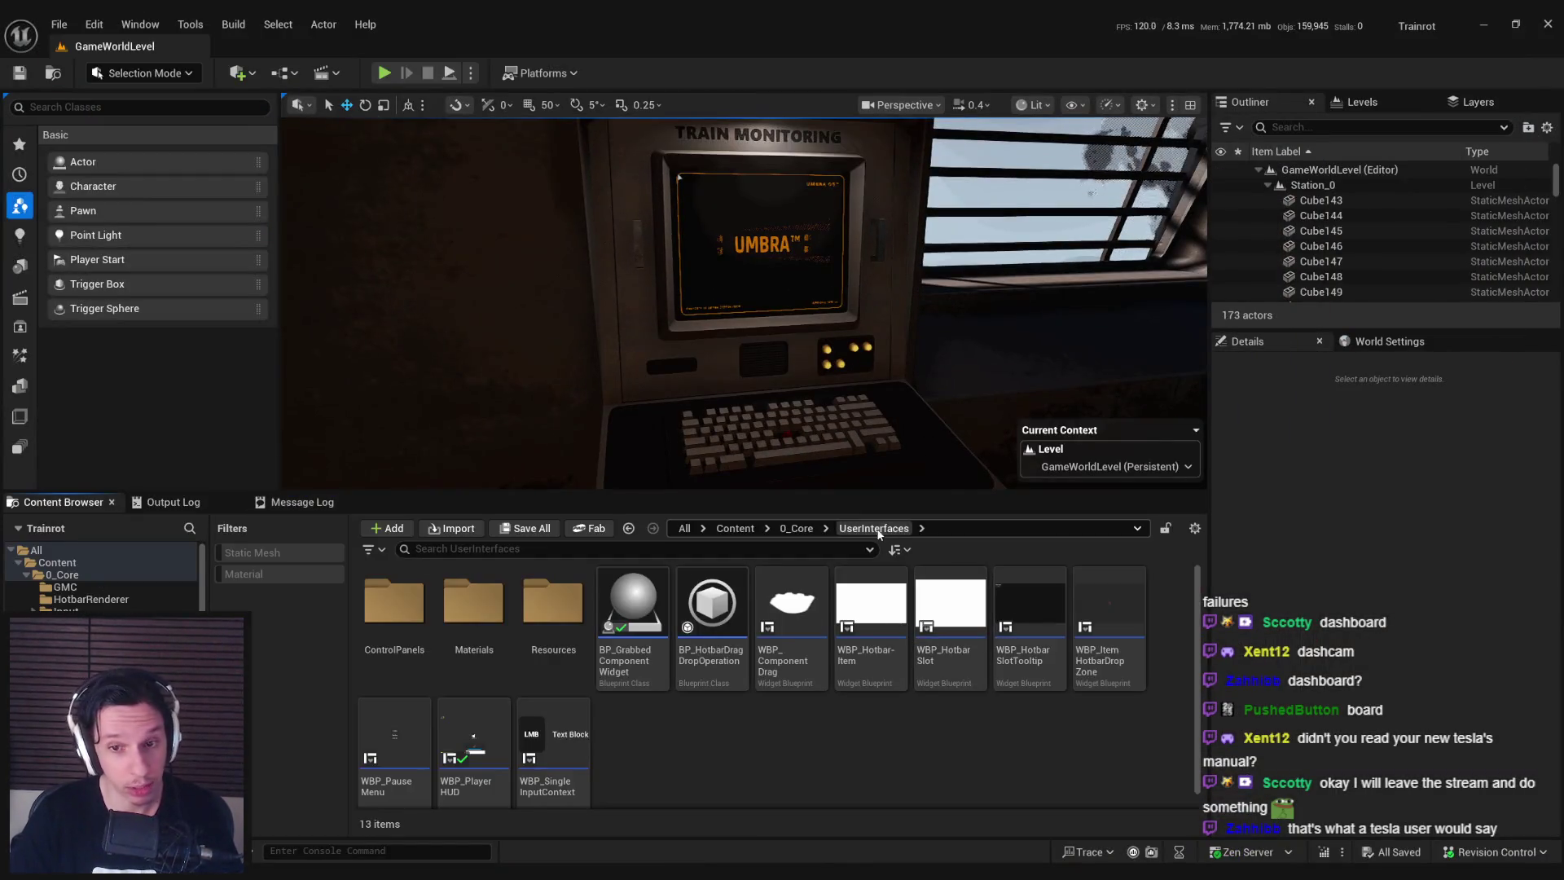
click(796, 528)
double_click(1110, 603)
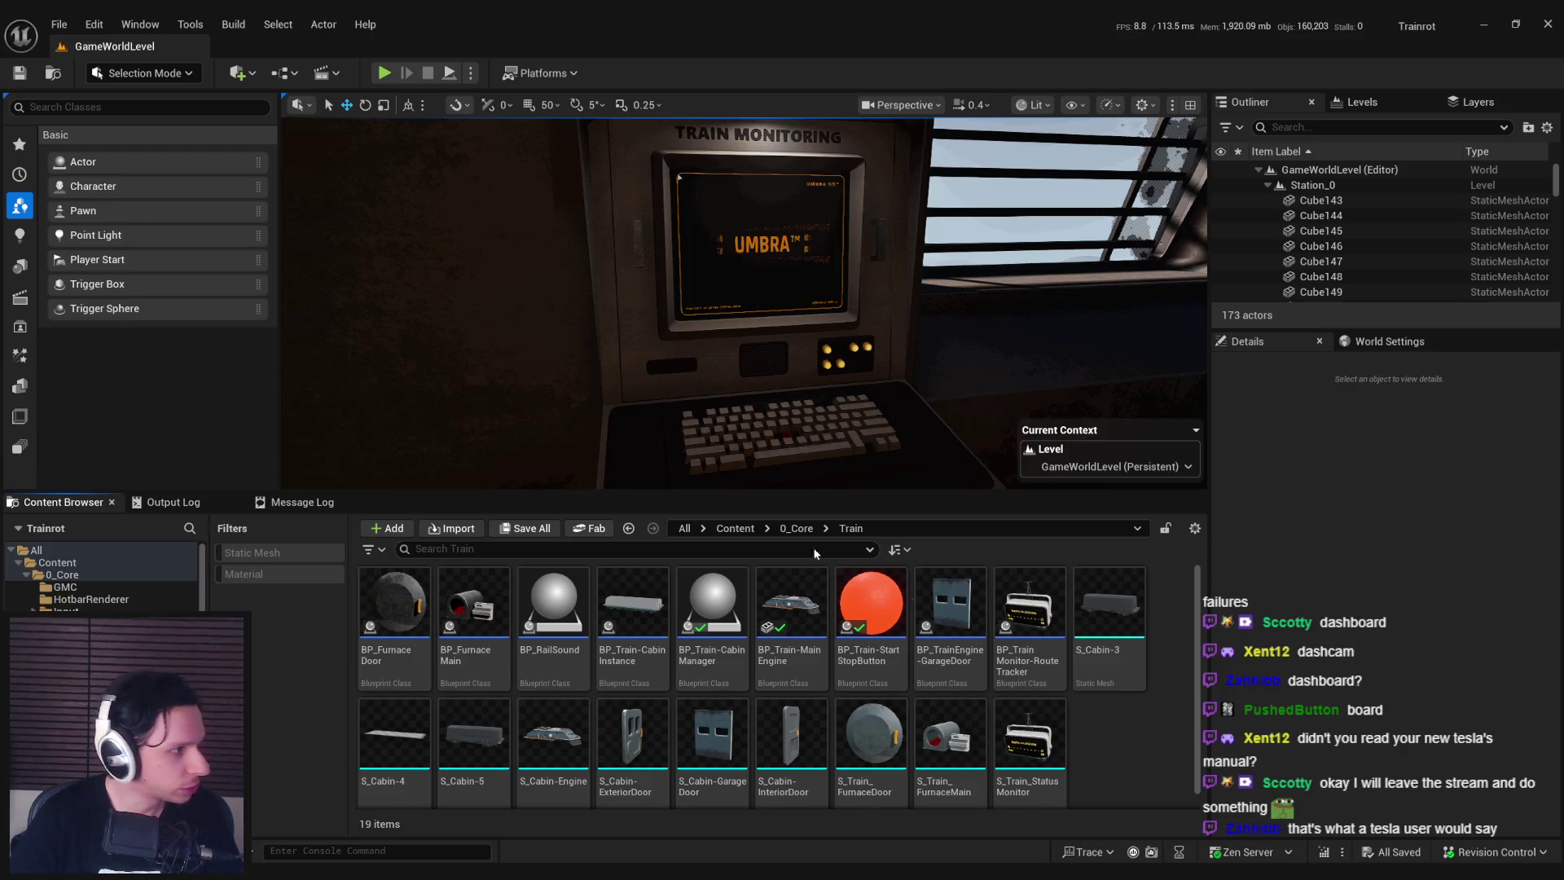
Import the dashboard and GoStopPanel FBX files with default settings, then open S_Train-Dashboard.
drag(1113, 770, 1110, 767)
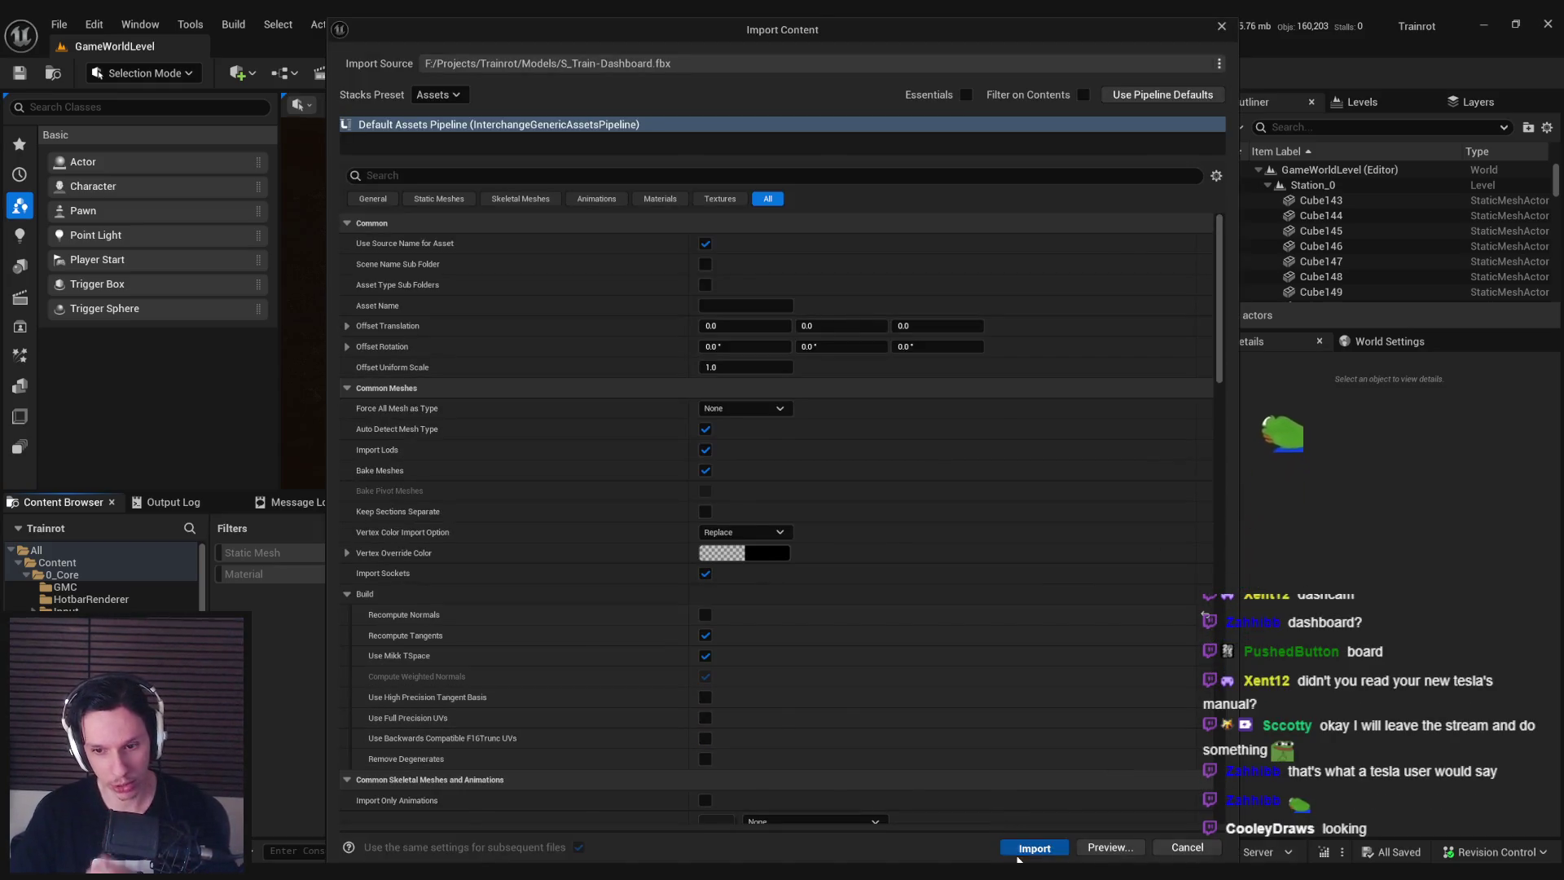
click(1020, 852)
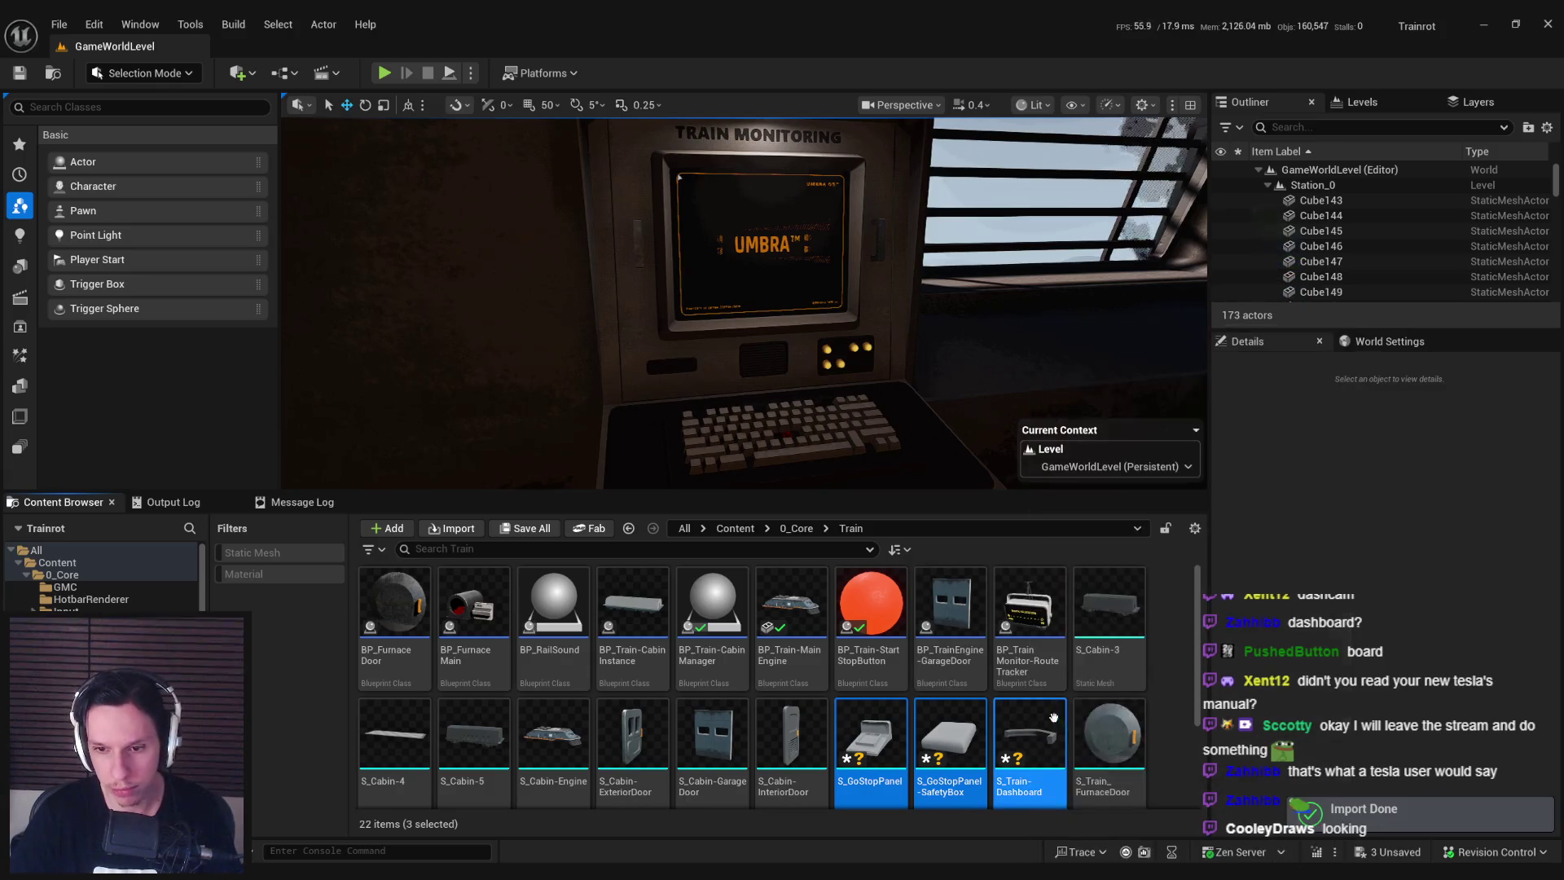
click(1029, 737)
right_drag(799, 326, 799, 326)
double_click(1028, 736)
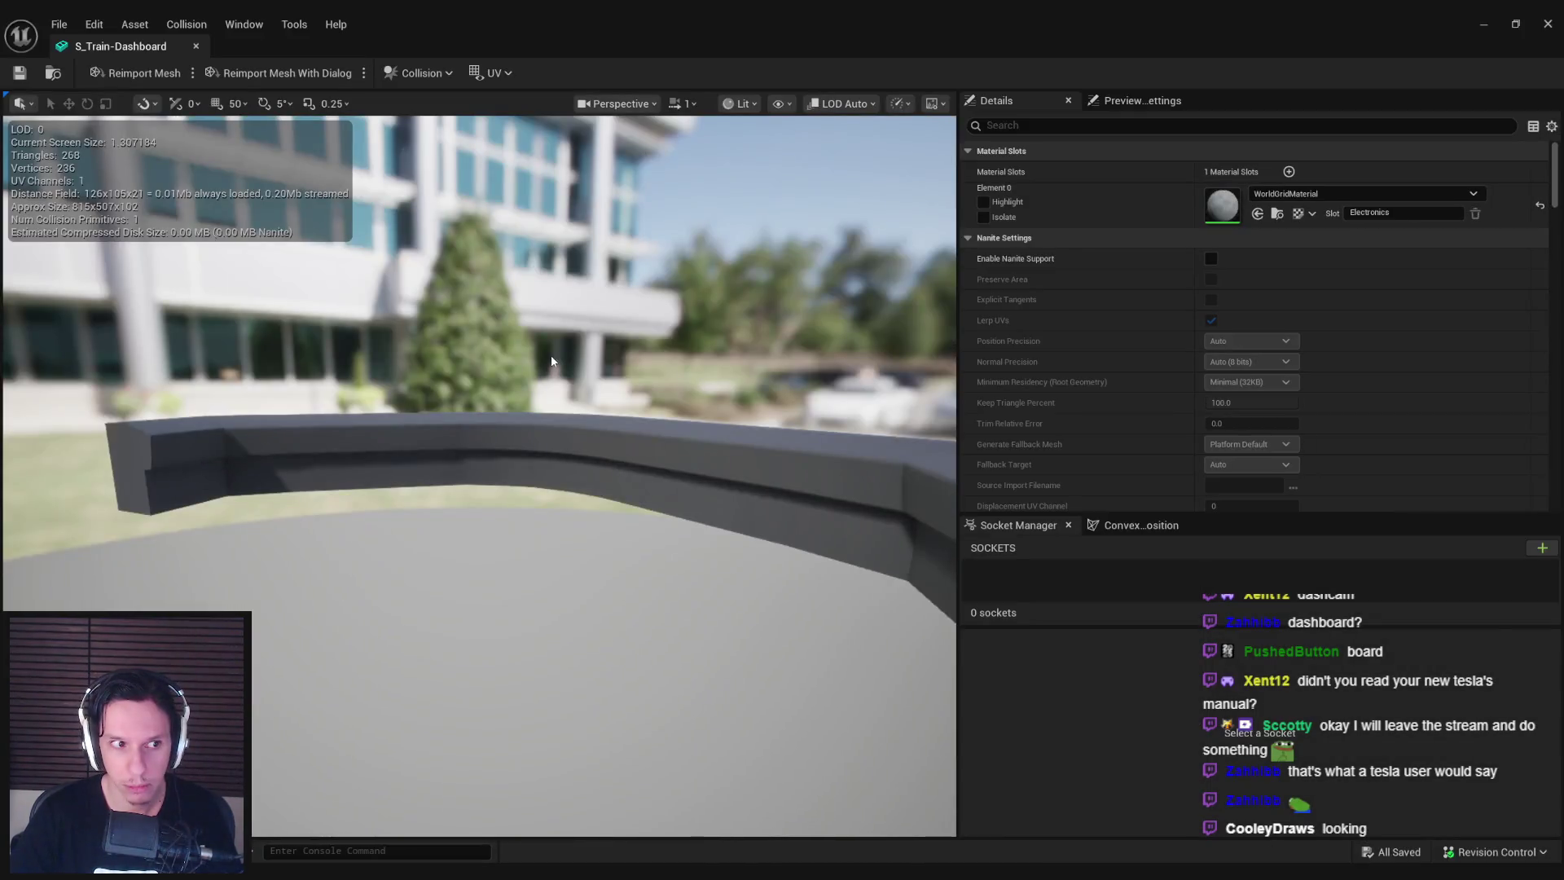
Replace WorldGridMaterial with MI_TestMat-ElectronicsMain on S_Train-Dashboard's Element 0, then close the mesh editor.
drag(552, 361, 687, 20)
double_click(687, 19)
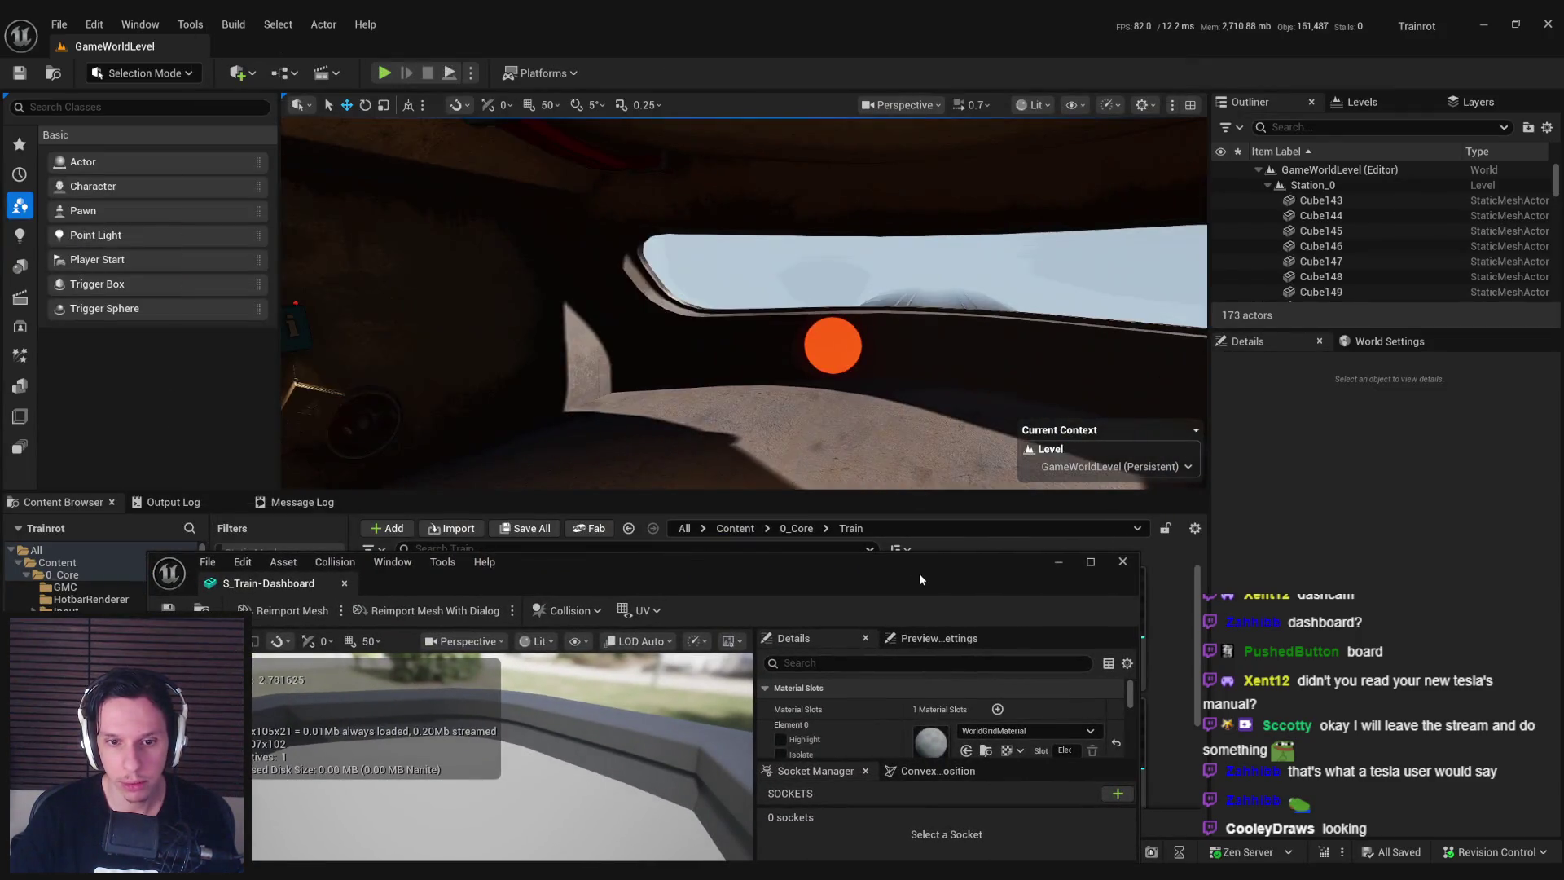
double_click(924, 576)
click(1341, 194)
text(electr)
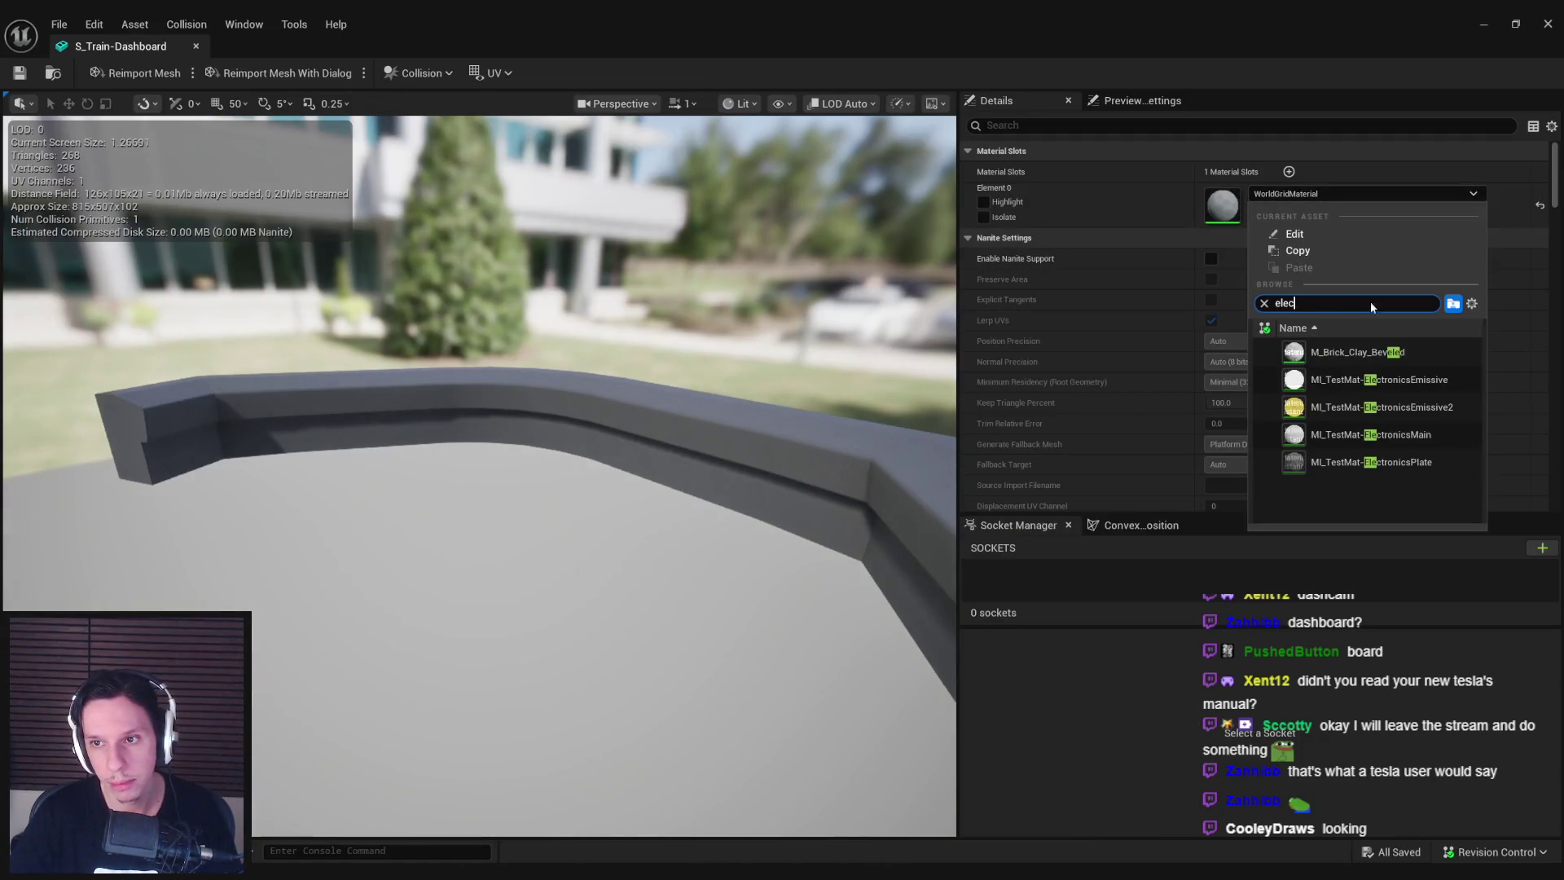
click(1359, 409)
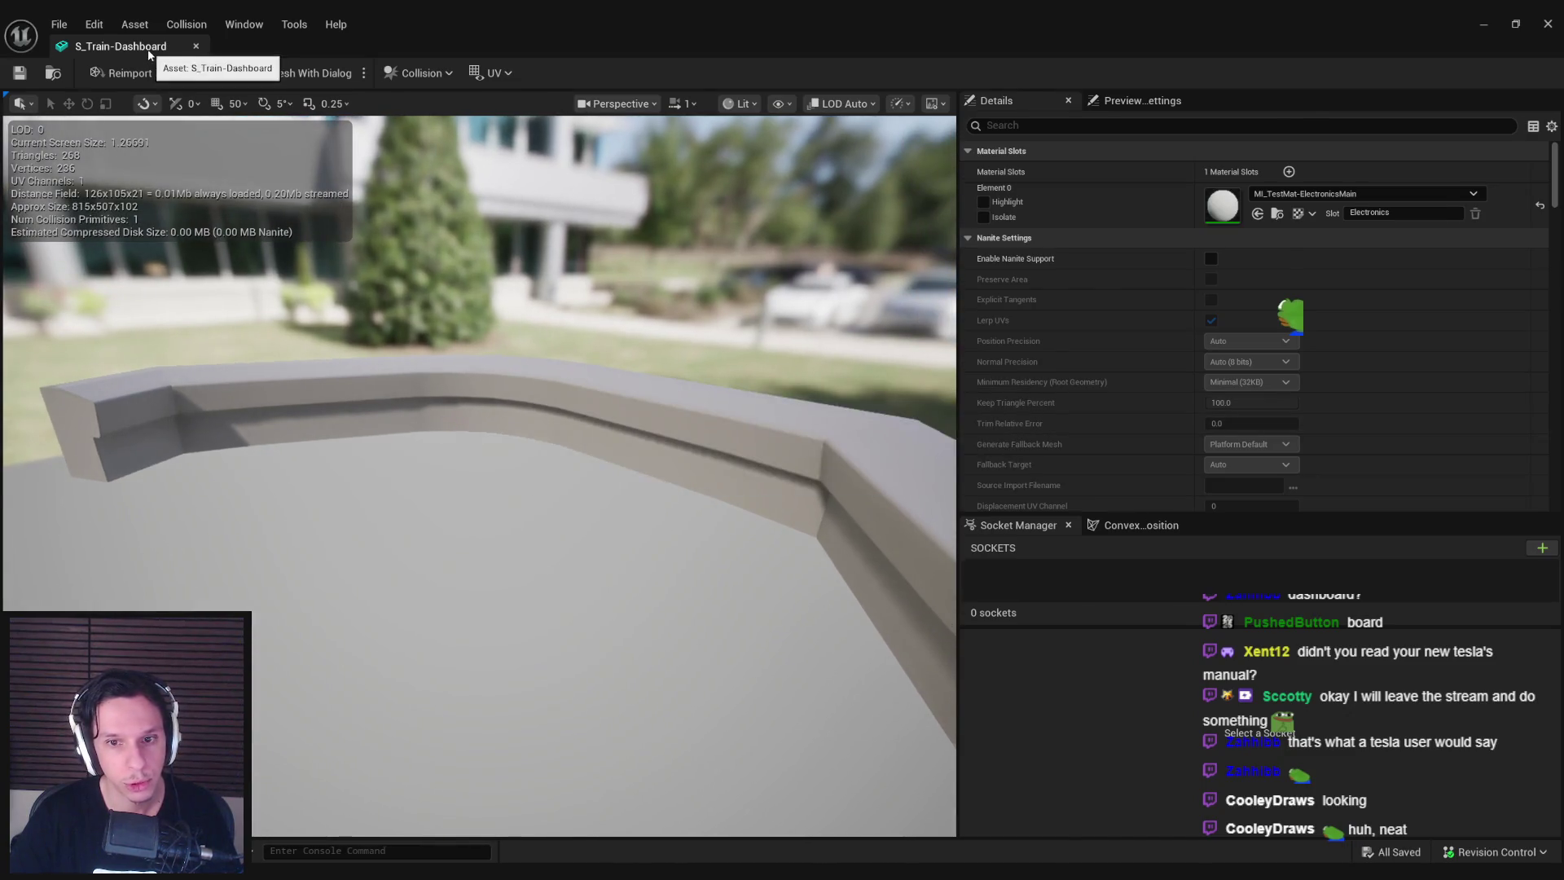
click(196, 45)
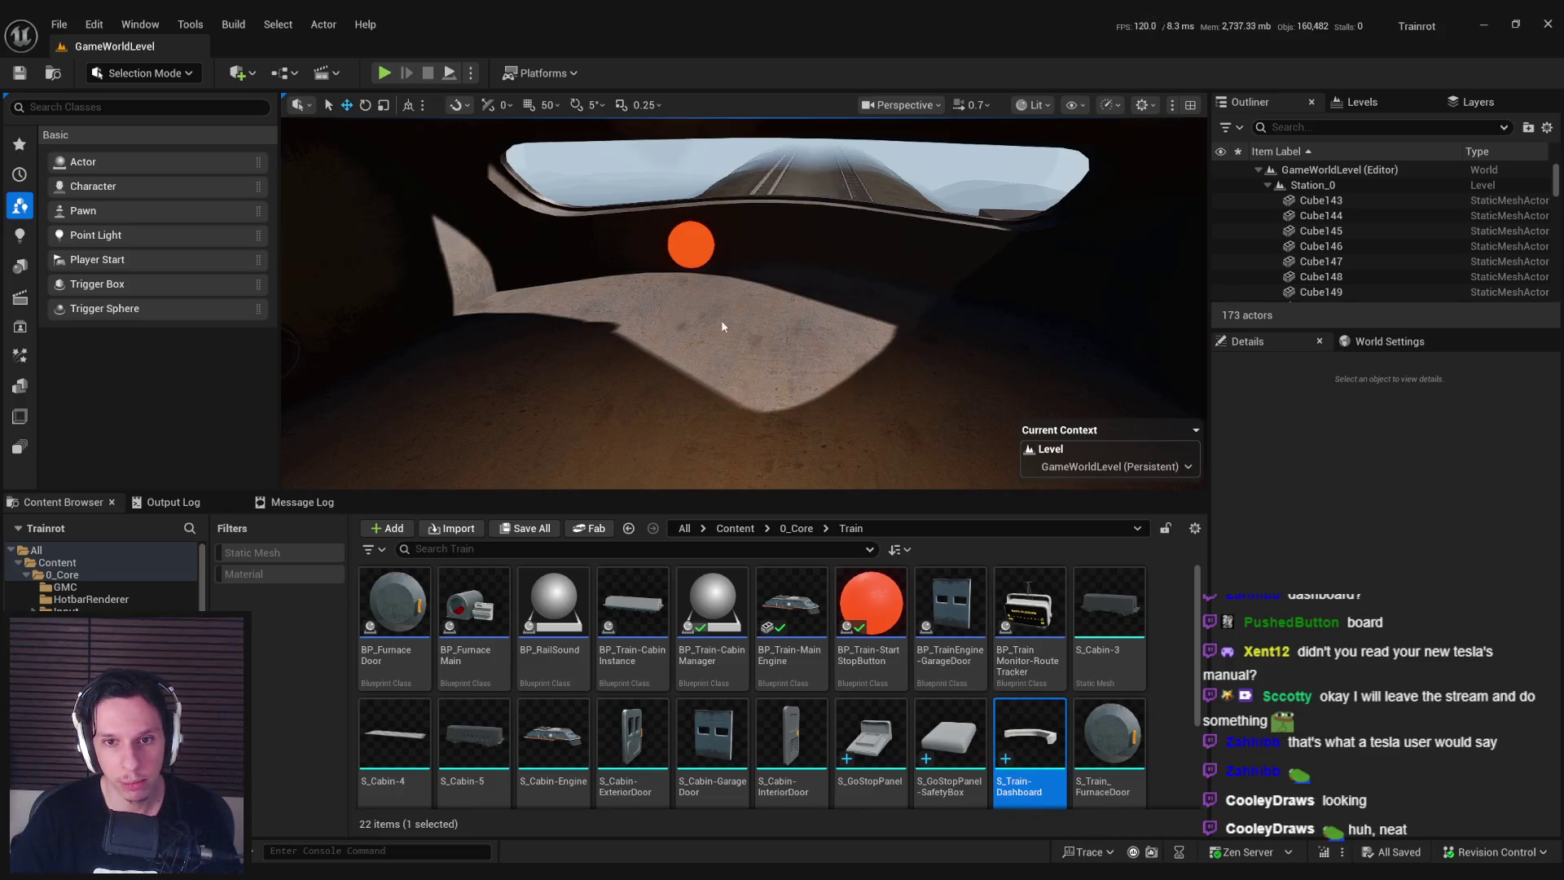
Place the dashboard, edit the LevelTrain_MainEngine level instance, and rotate S_Train-Dashboard 180°.
mouse_move(997, 738)
mouse_down()
mouse_move(807, 325)
mouse_move(766, 373)
mouse_move(754, 367)
mouse_move(788, 384)
mouse_up()
scroll(1365, 228, down, 2)
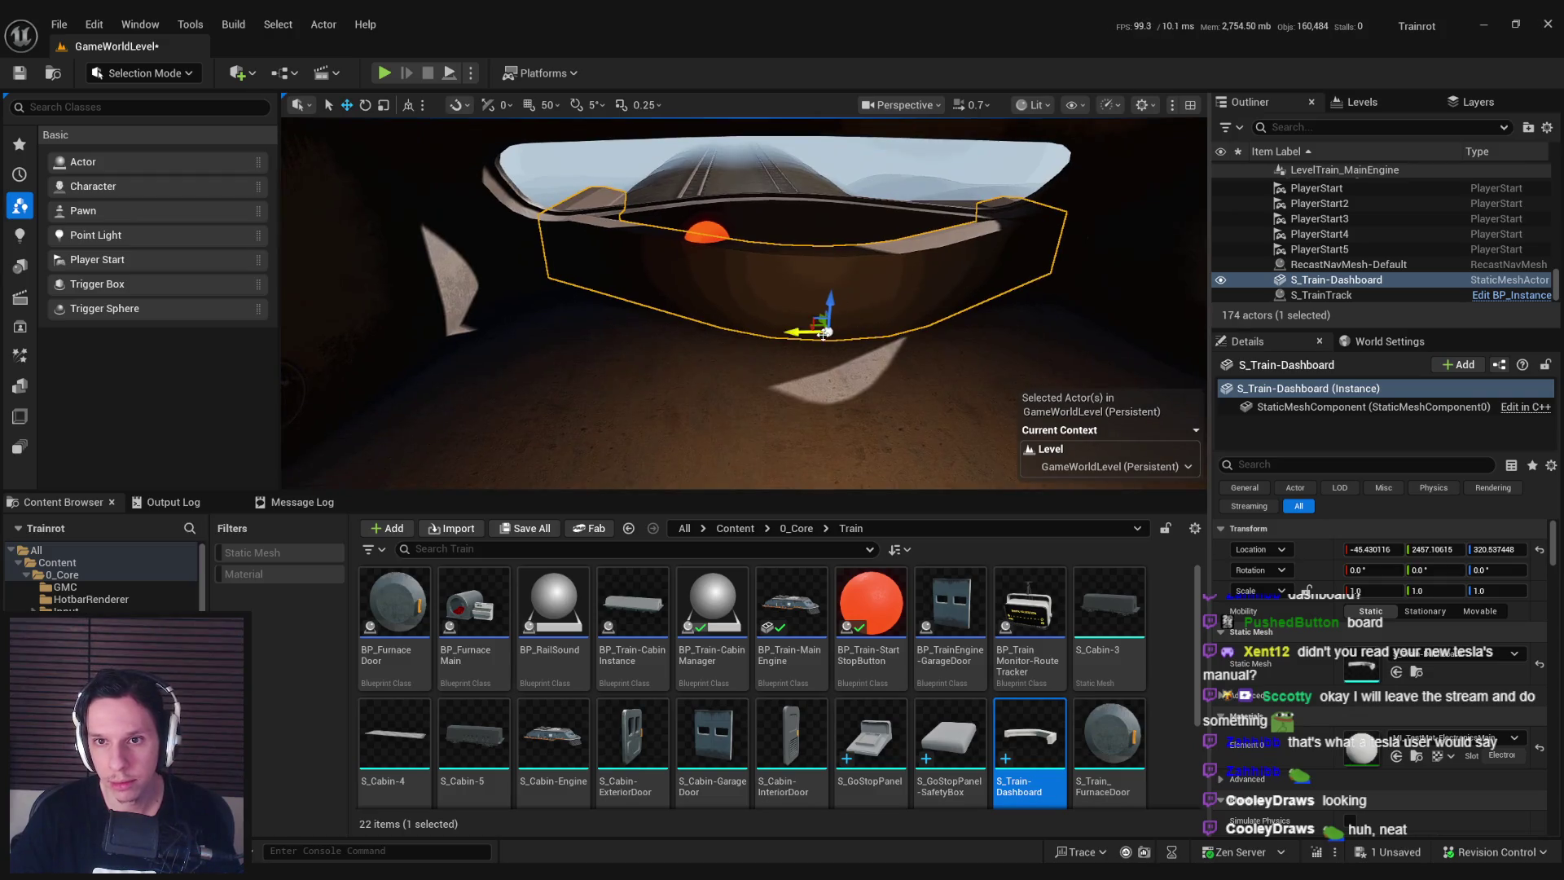
double_click(815, 334)
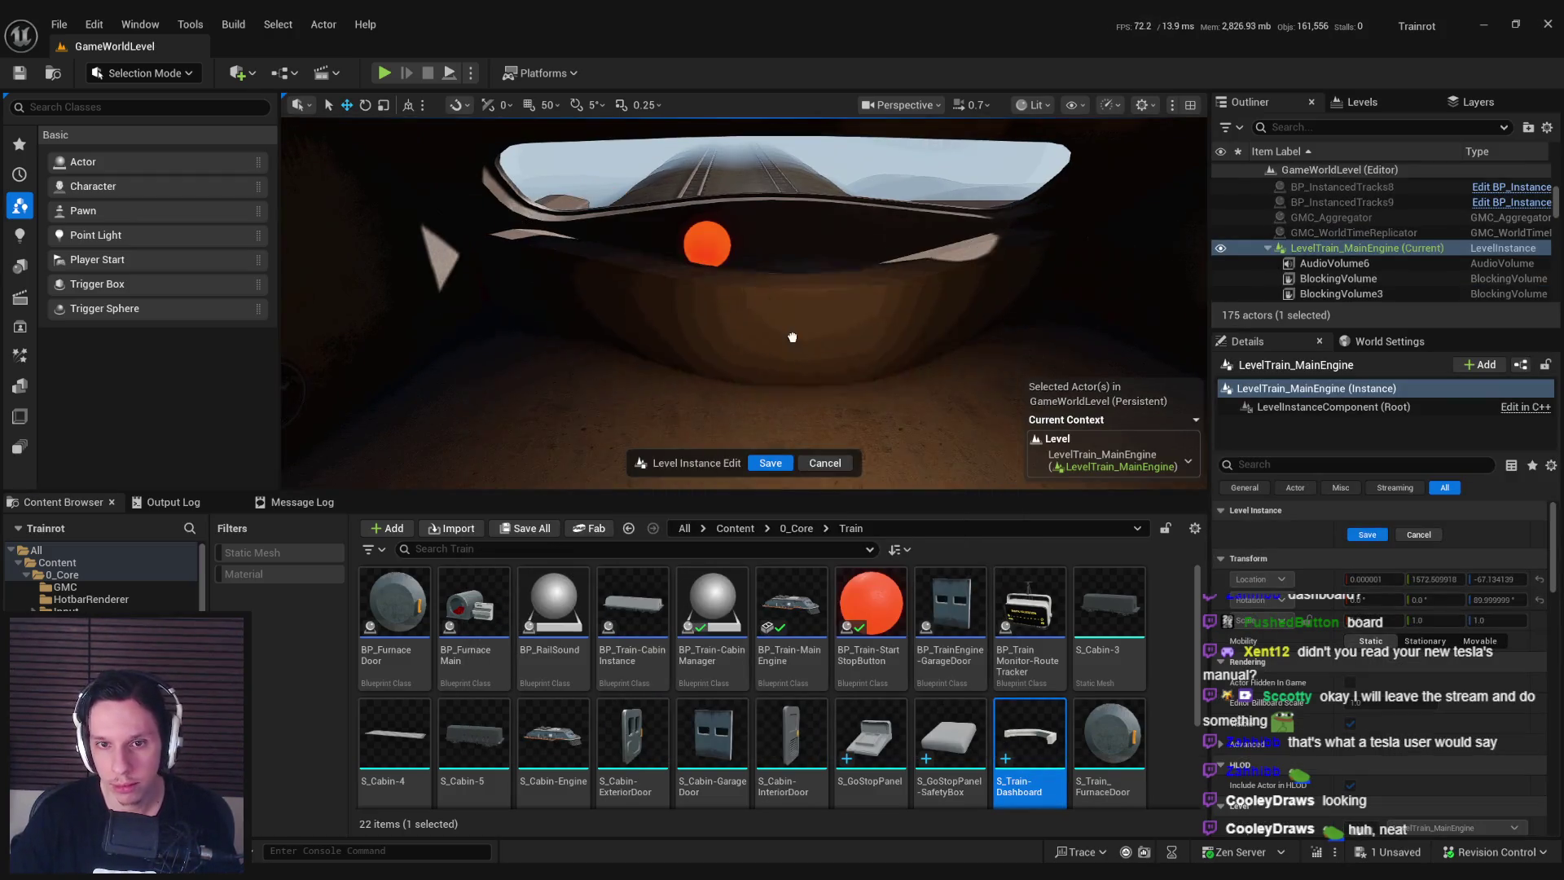
click(796, 343)
key(f)
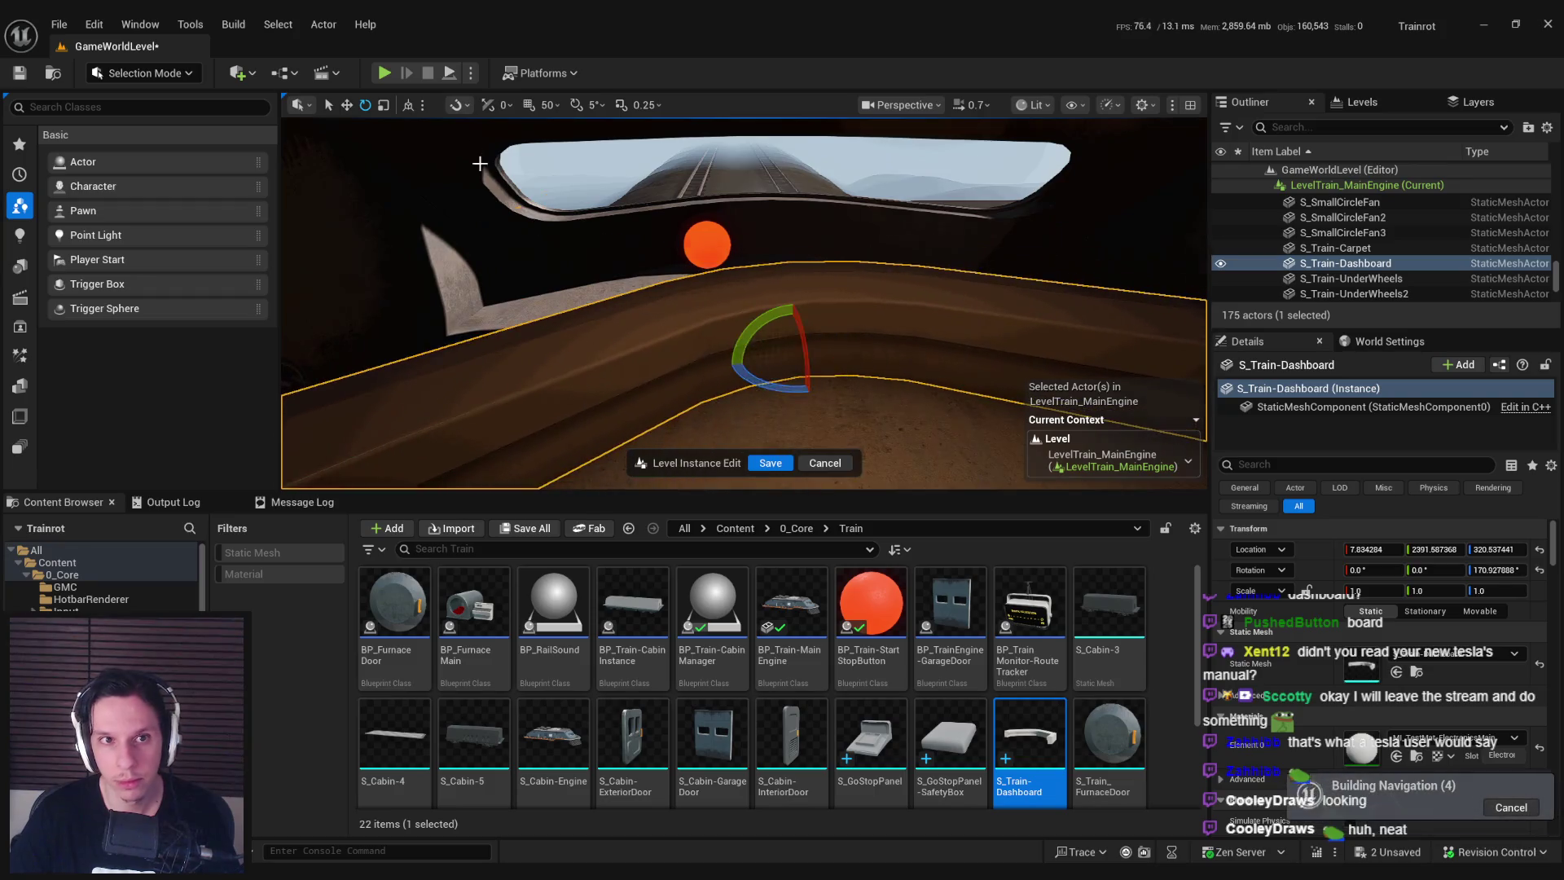
key(ctrl+z)
drag(732, 359, 852, 364)
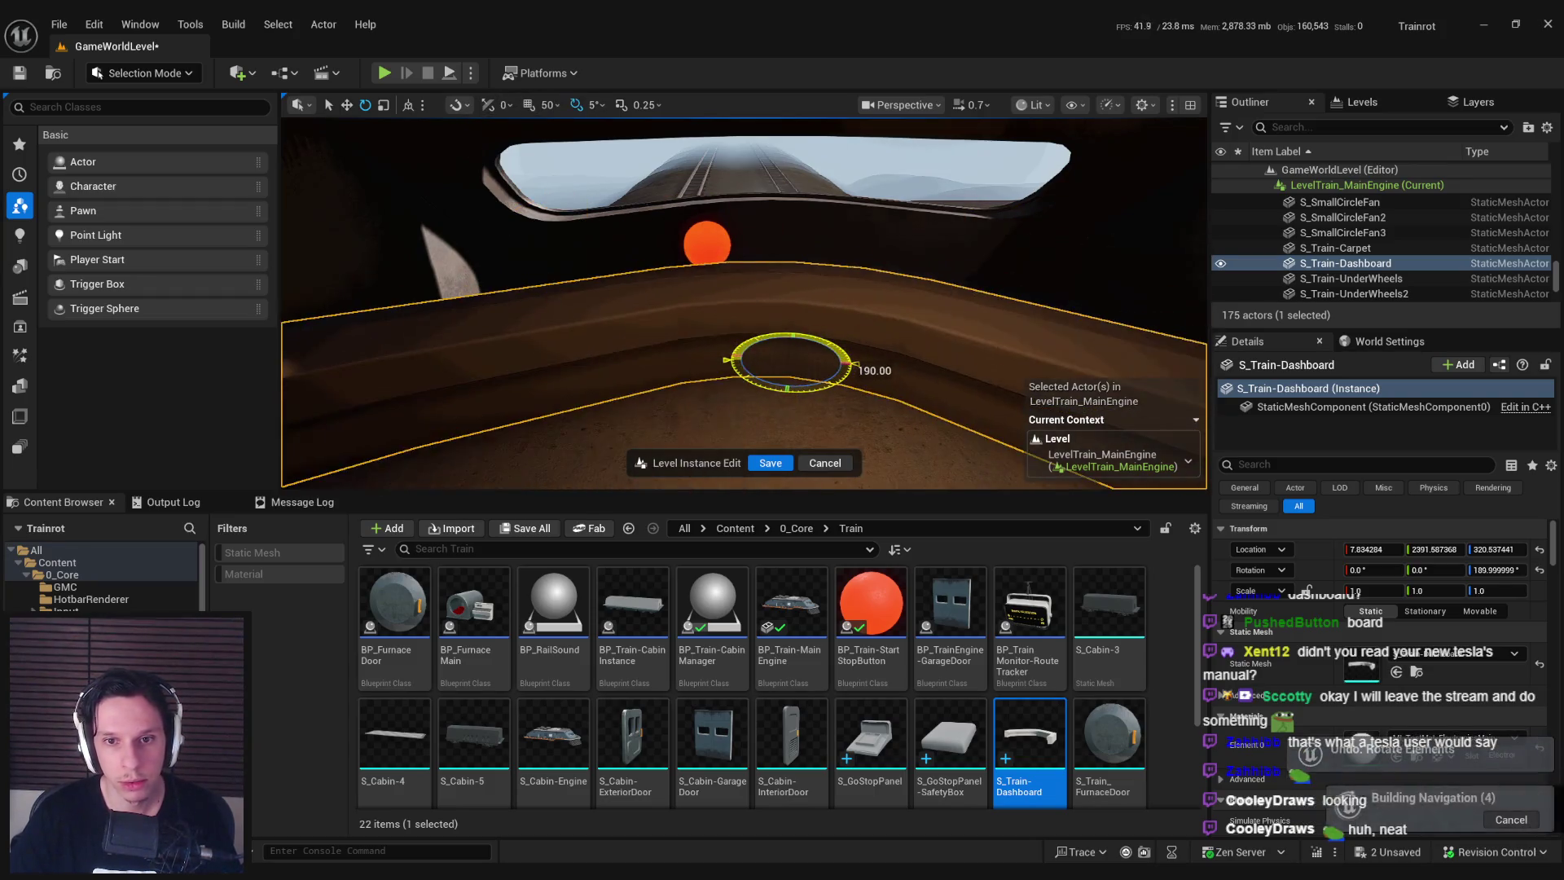
Move S_Train-Dashboard forward in the cabin from Y 2397.5 to about Y 2757.
click(778, 390)
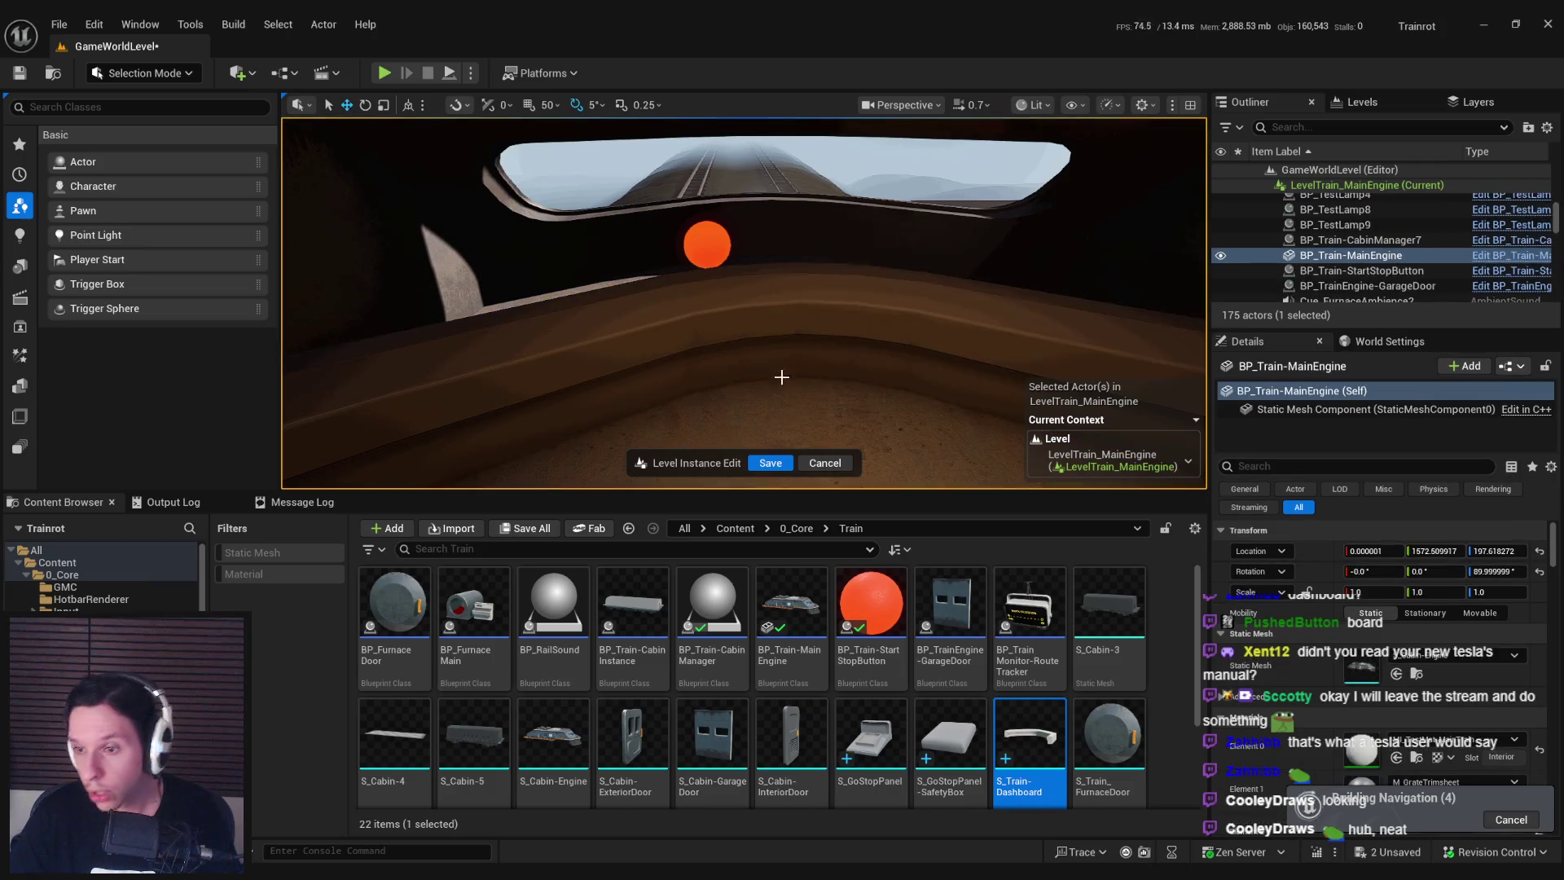
mouse_move(811, 323)
right_down()
mouse_move(782, 330)
mouse_move(810, 330)
right_up()
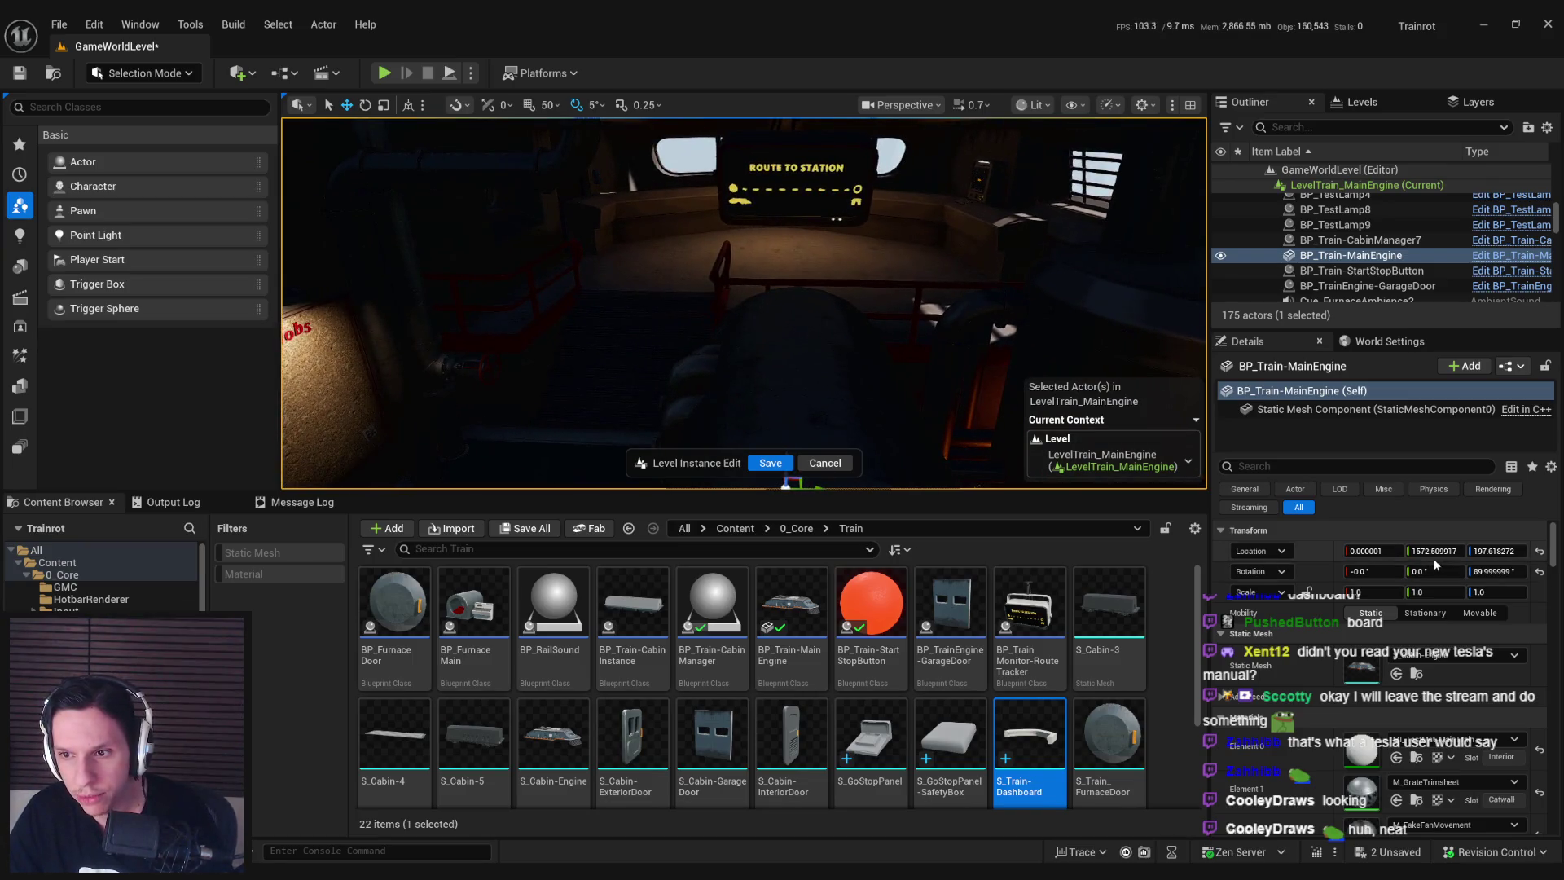
right_drag(1058, 400, 1051, 391)
click(897, 342)
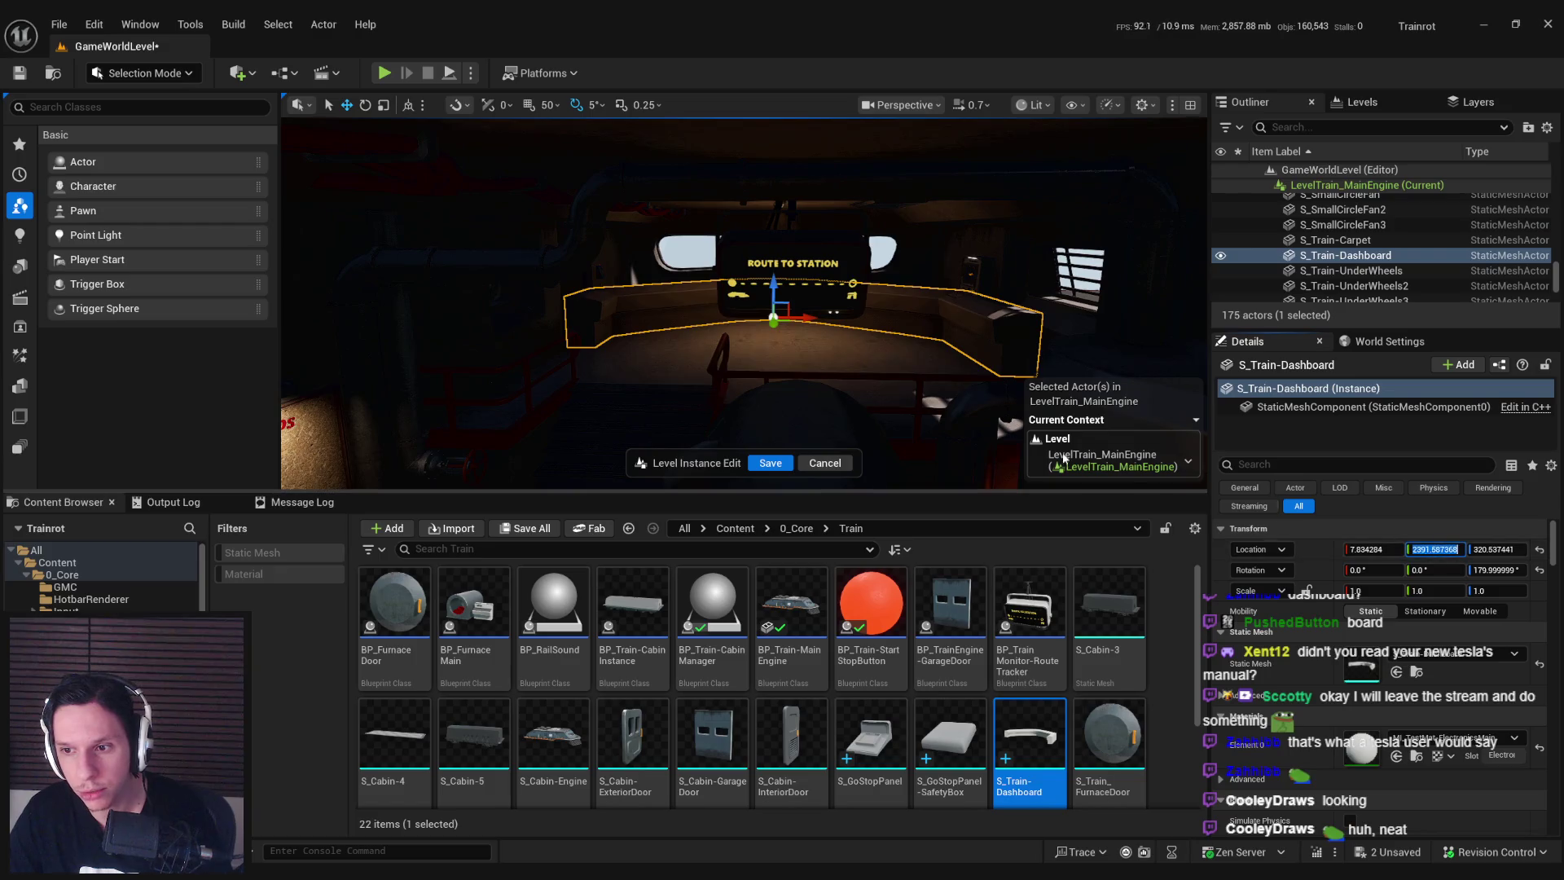
key(ctrl+z)
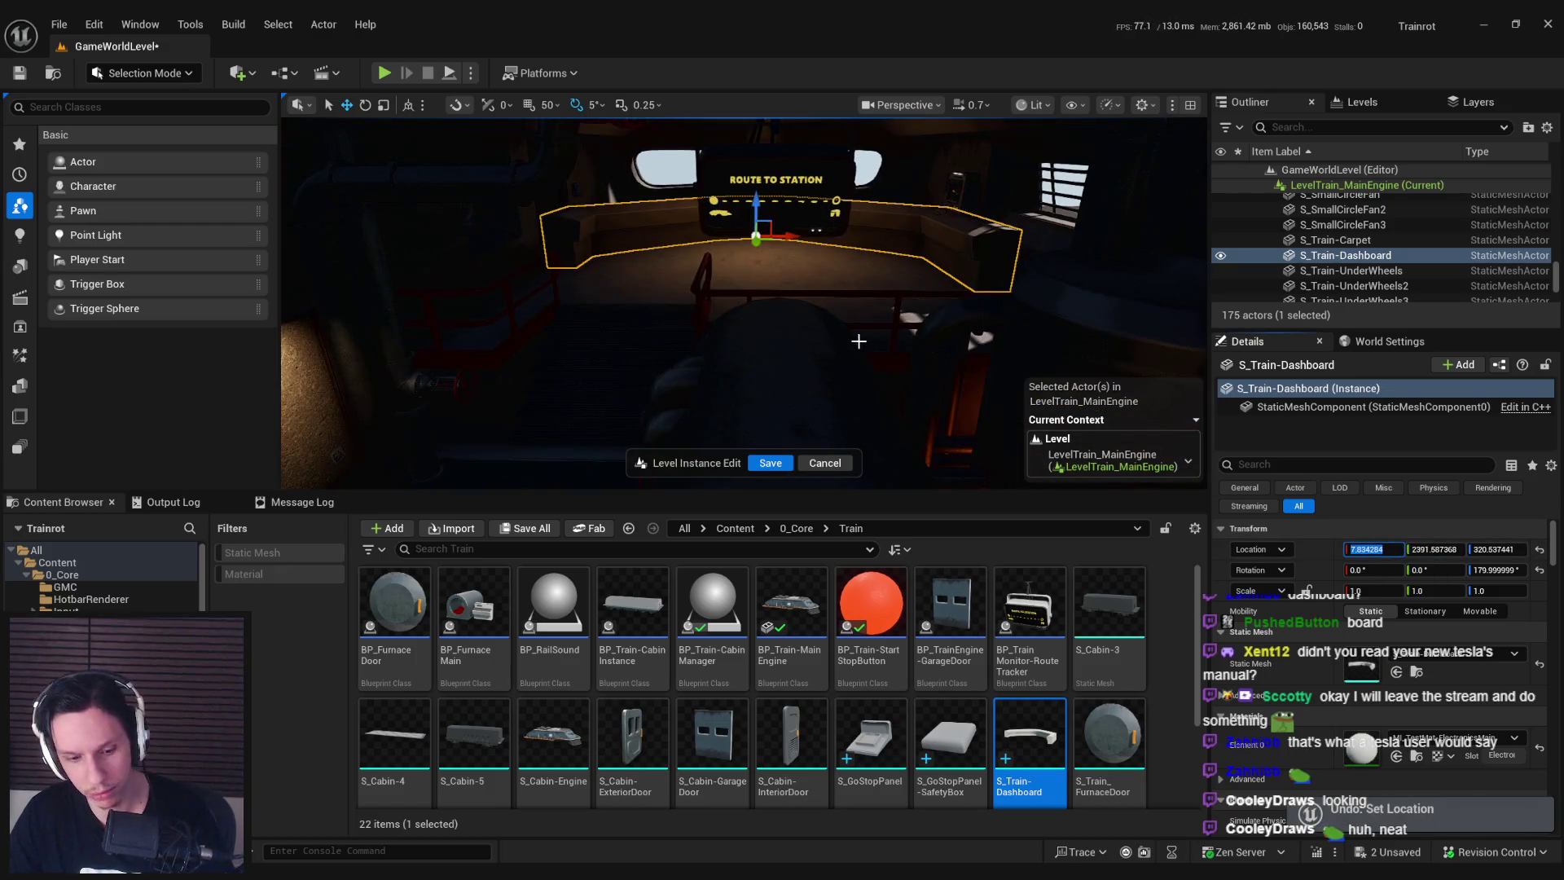
mouse_move(756, 239)
mouse_down()
mouse_move(665, 450)
mouse_move(690, 453)
mouse_move(735, 360)
mouse_move(820, 368)
mouse_move(760, 365)
mouse_up()
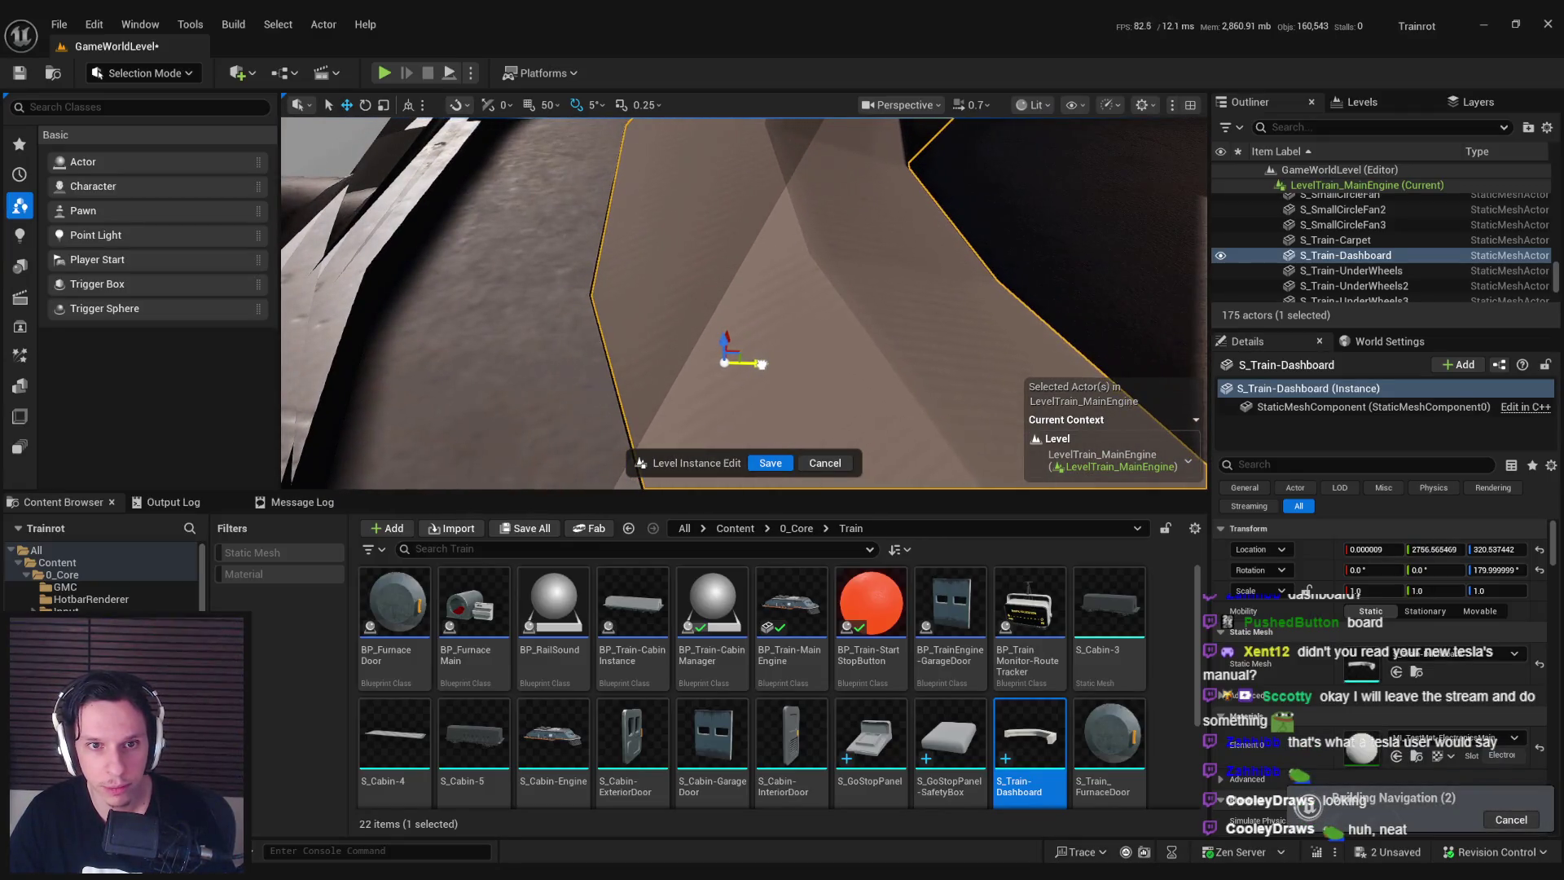
right_drag(759, 365, 806, 373)
Try sliding S_ControlPanel along the cabin, then undo to keep it in place.
click(828, 331)
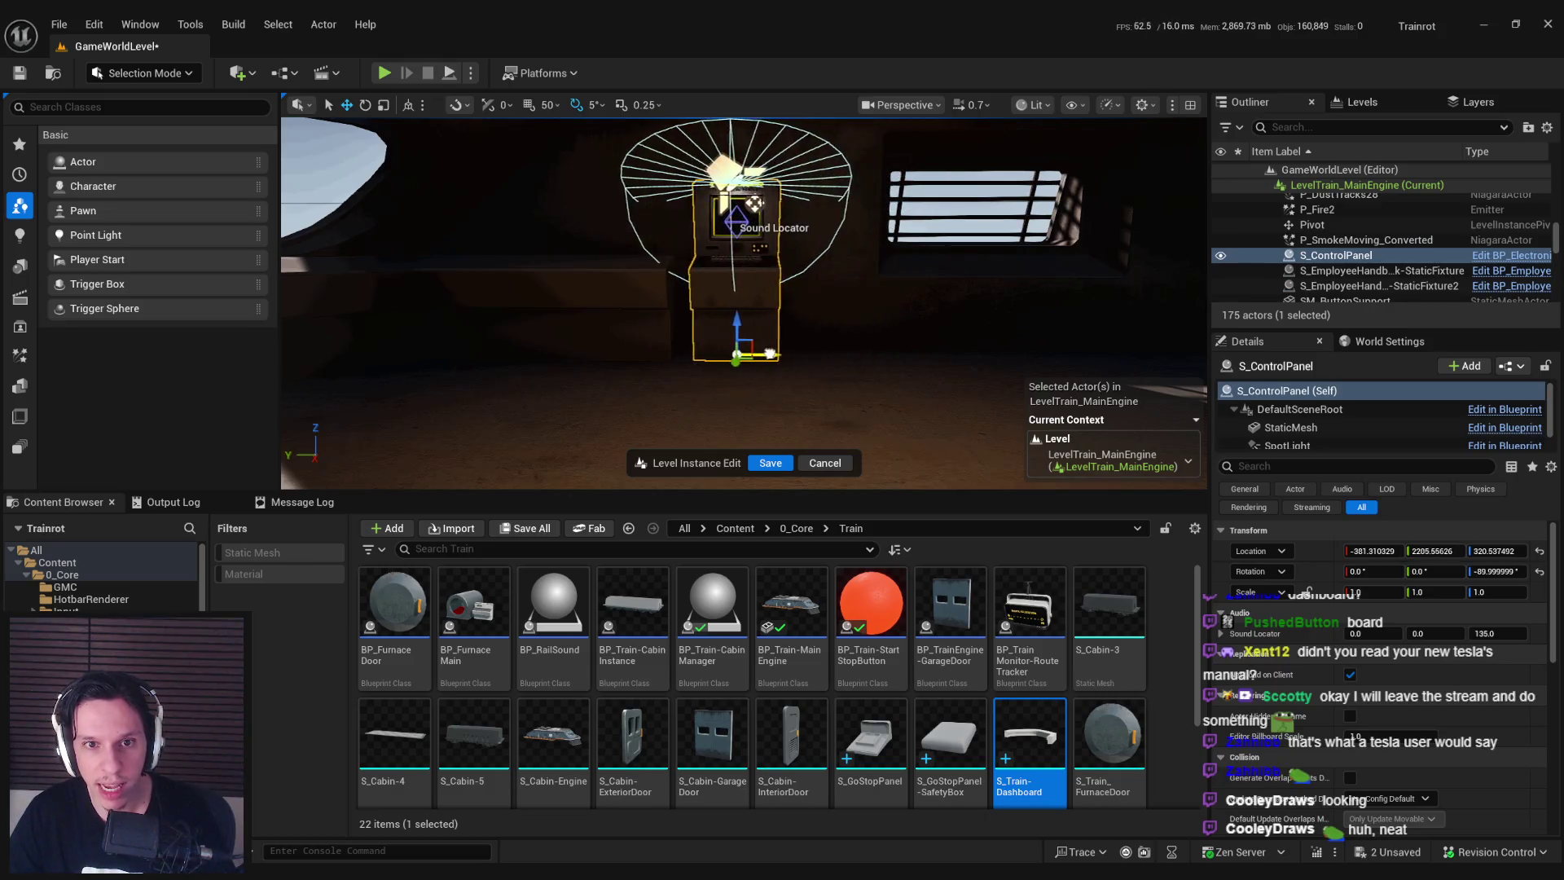
mouse_move(752, 349)
right_down()
mouse_move(705, 368)
mouse_move(758, 384)
mouse_move(966, 334)
right_up()
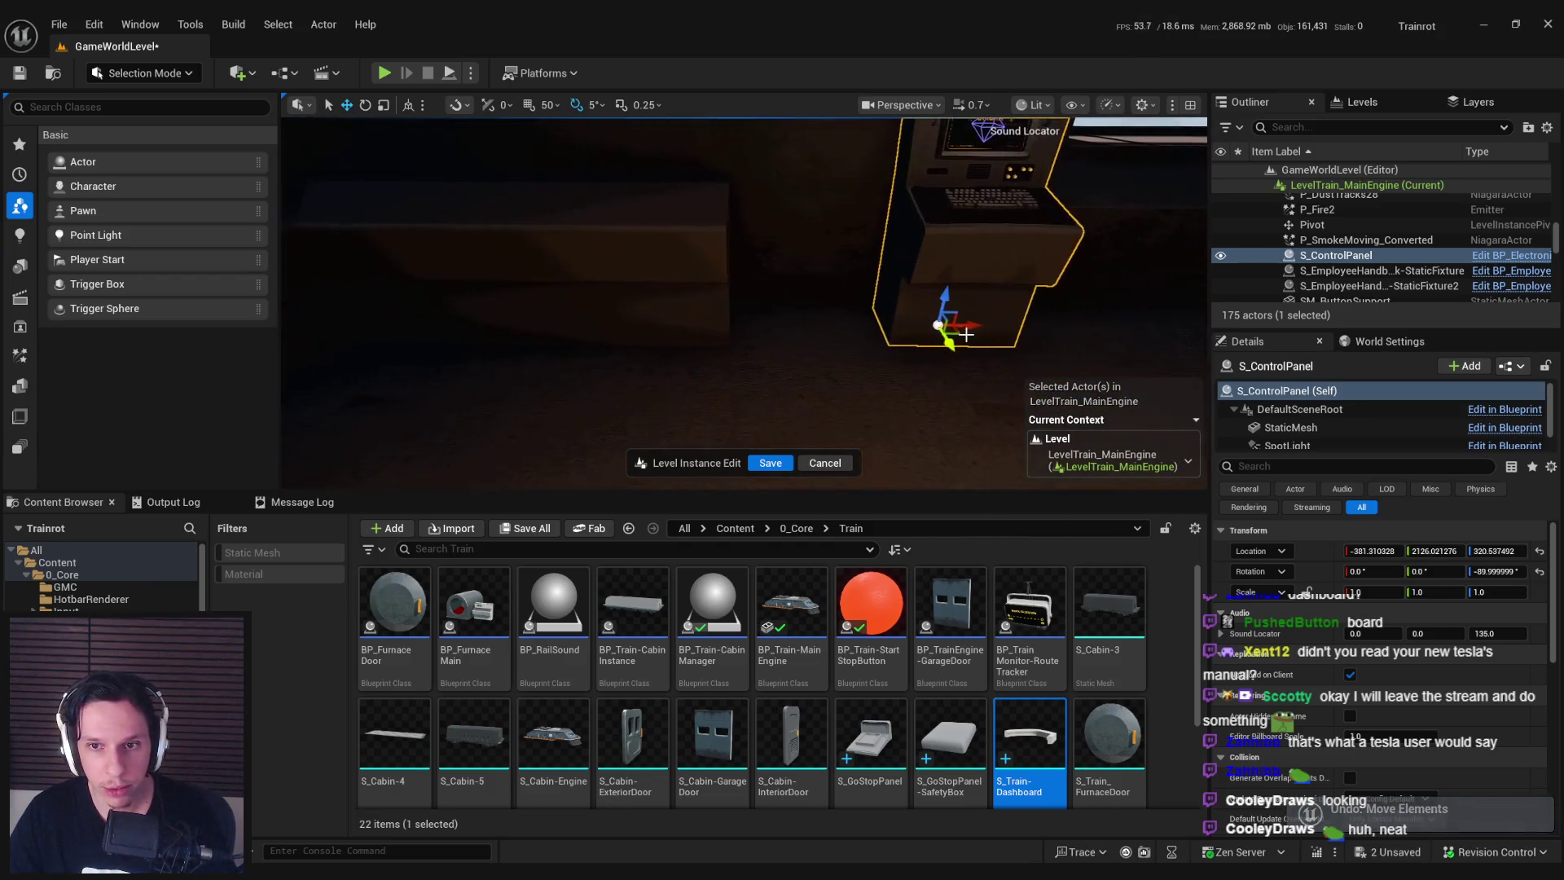
drag(876, 324, 794, 324)
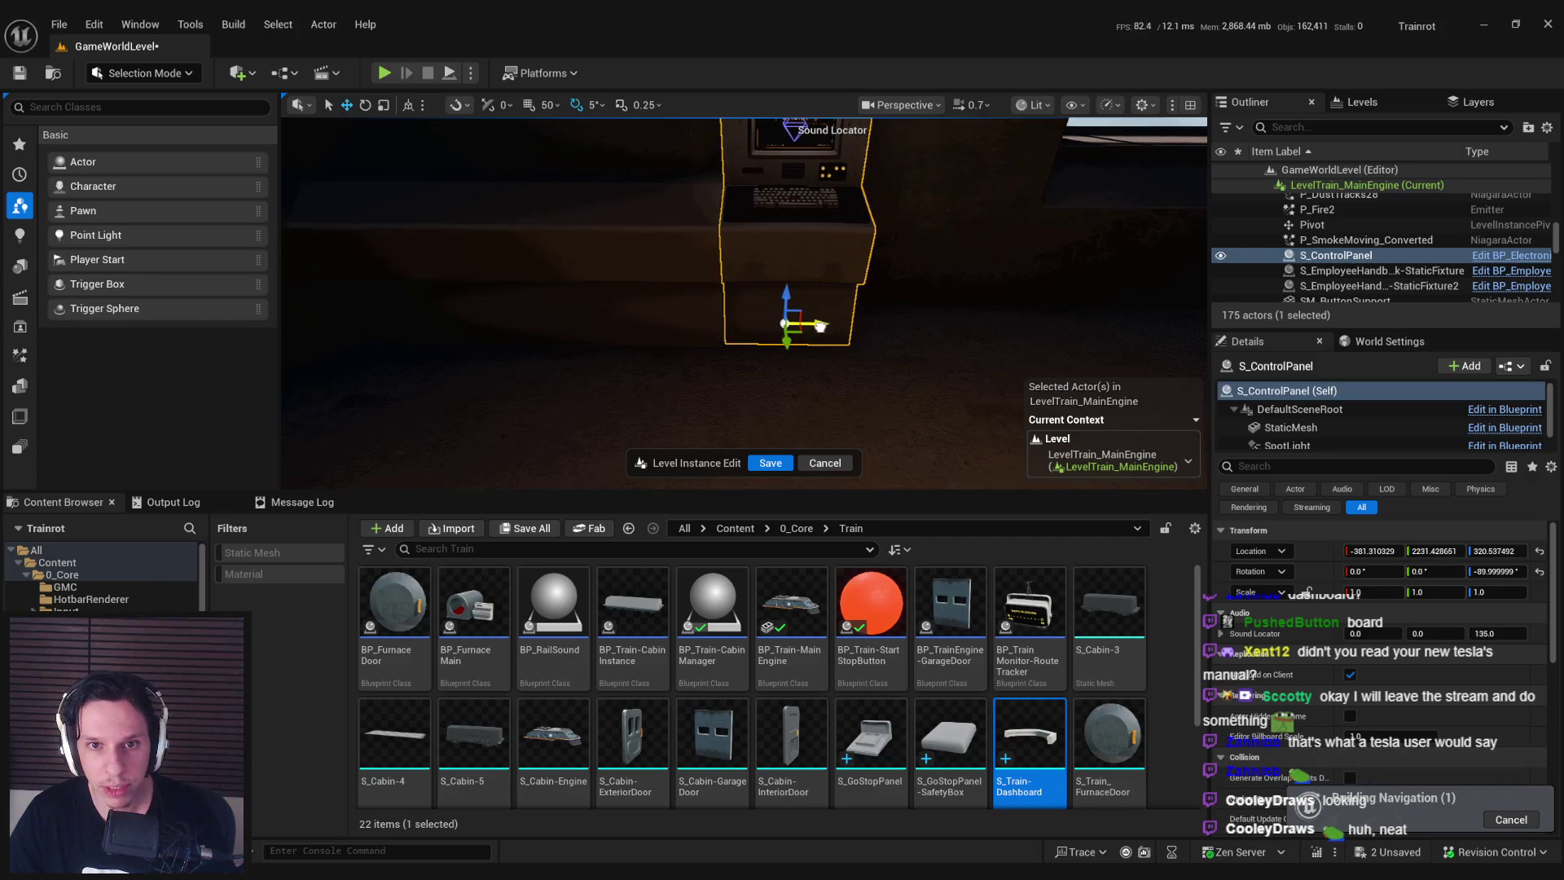
mouse_move(820, 326)
right_down()
mouse_move(751, 336)
mouse_move(838, 353)
right_up()
key(ctrl+z)
key(ctrl+z)
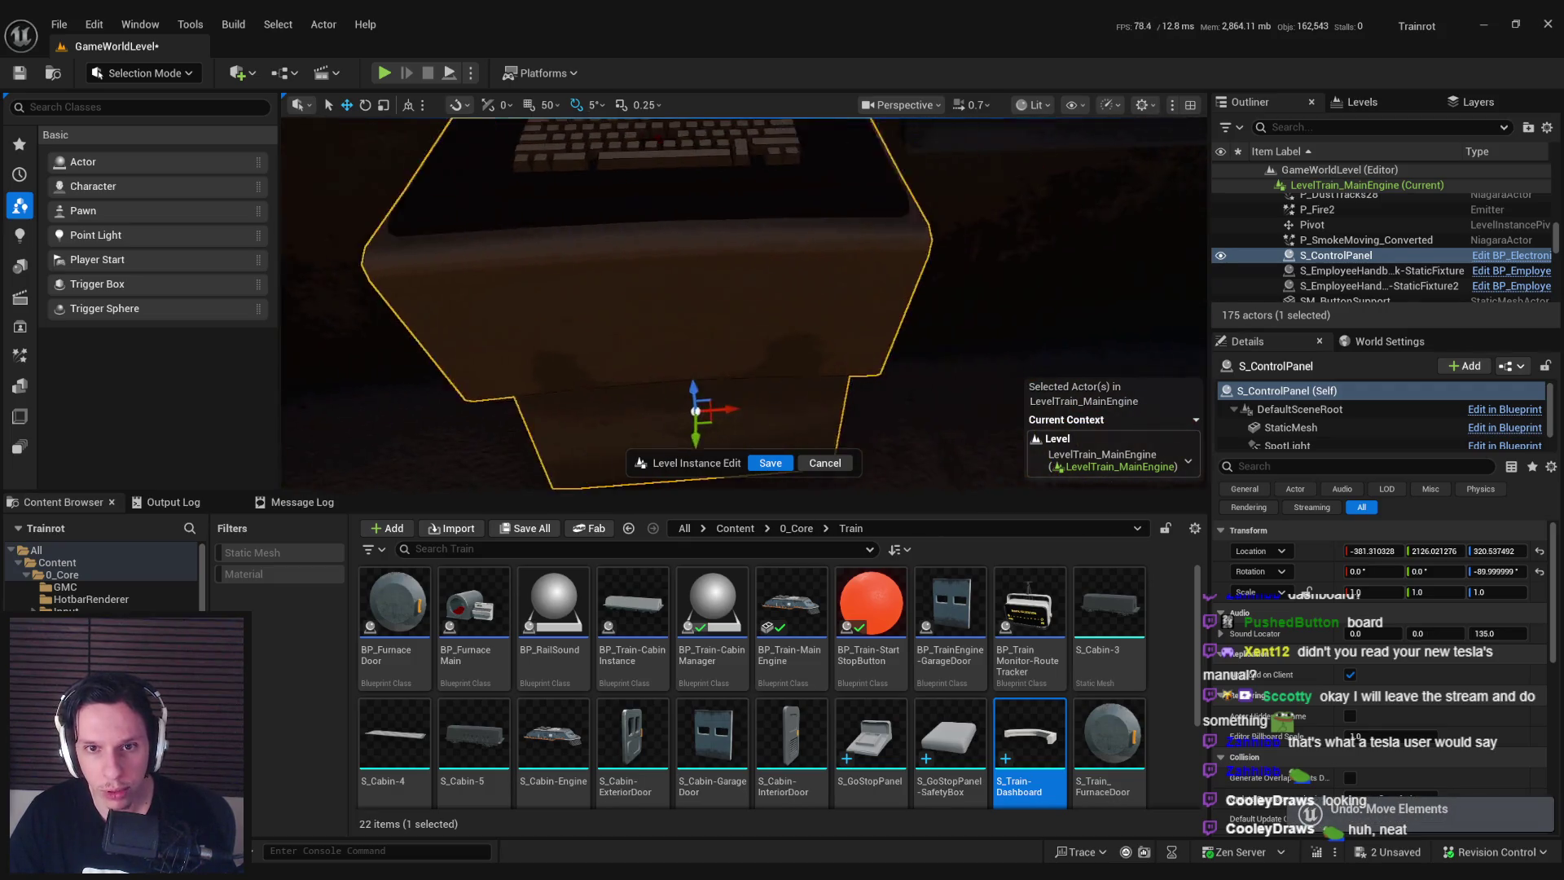
Toggle the viewport to Unlit and back to Lit, then save the level instance edits.
click(1033, 104)
click(1064, 183)
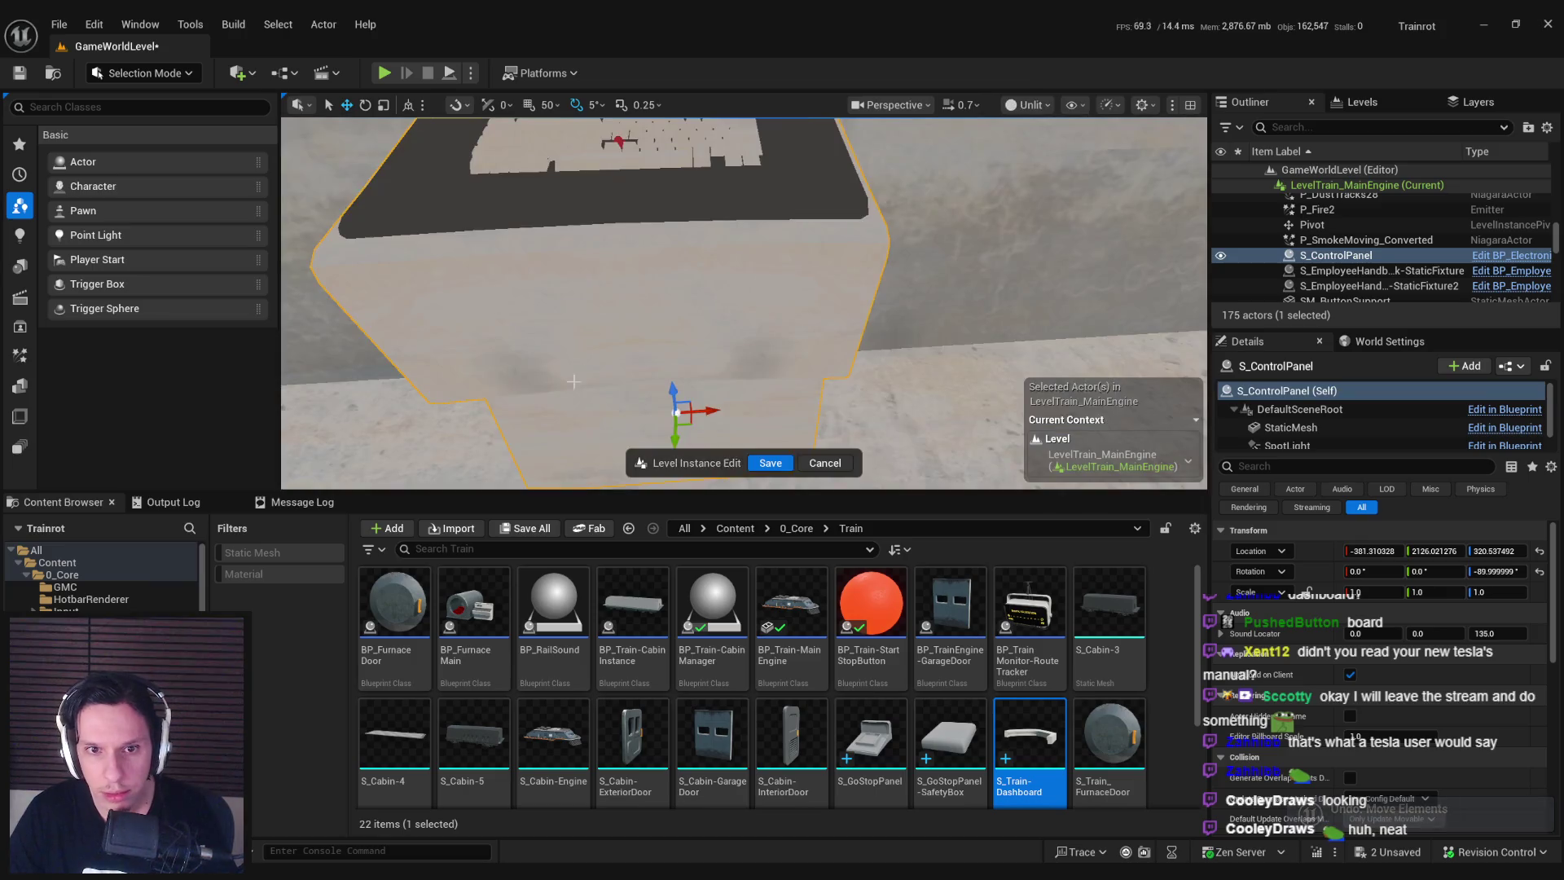
click(1033, 104)
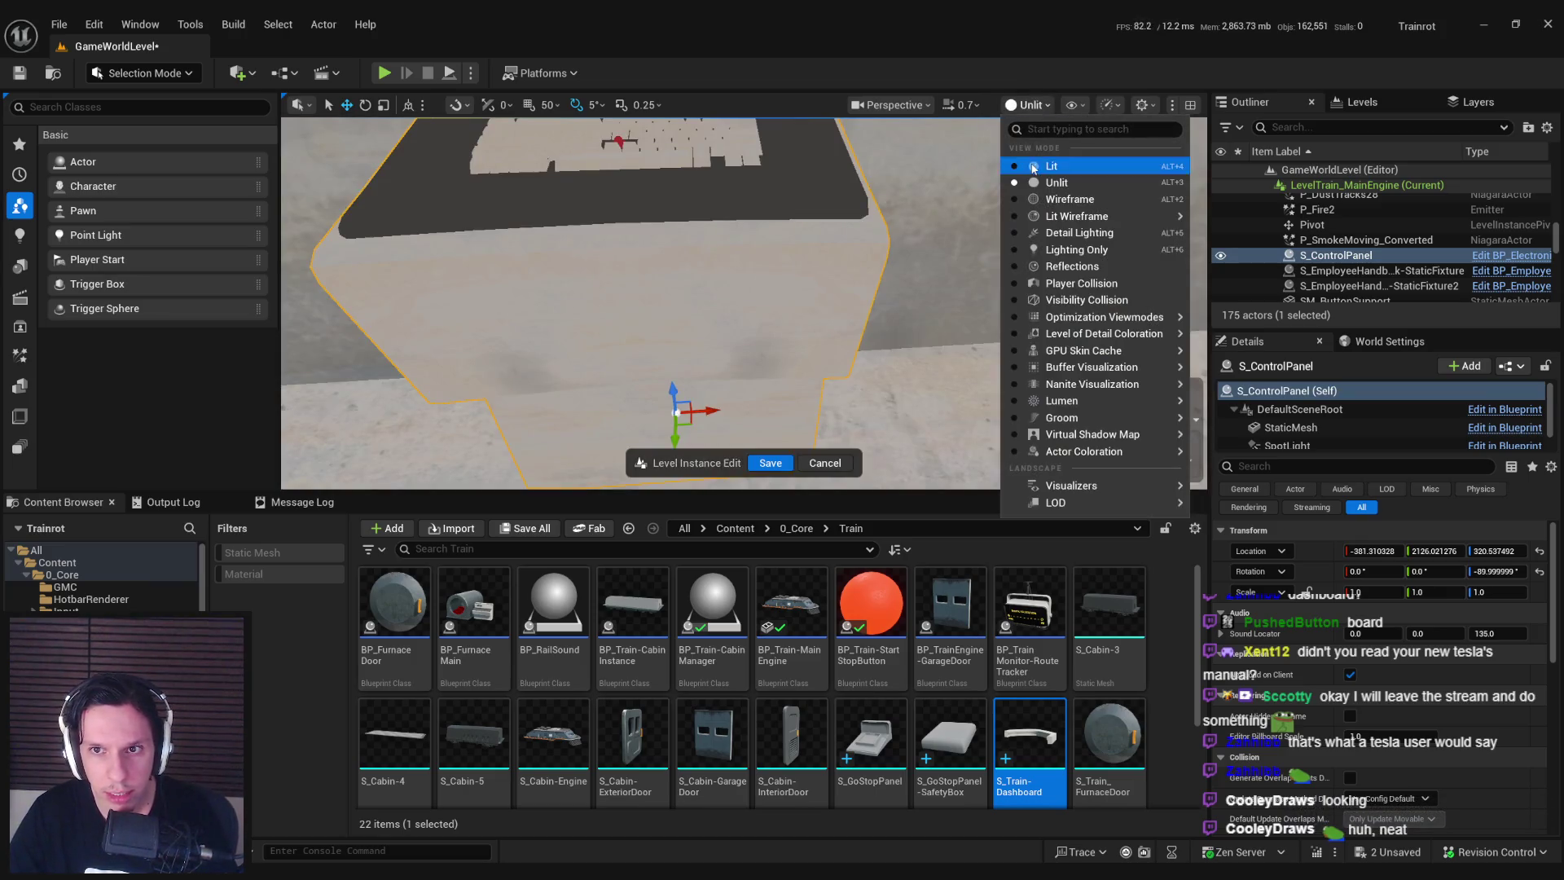
click(1059, 167)
click(765, 462)
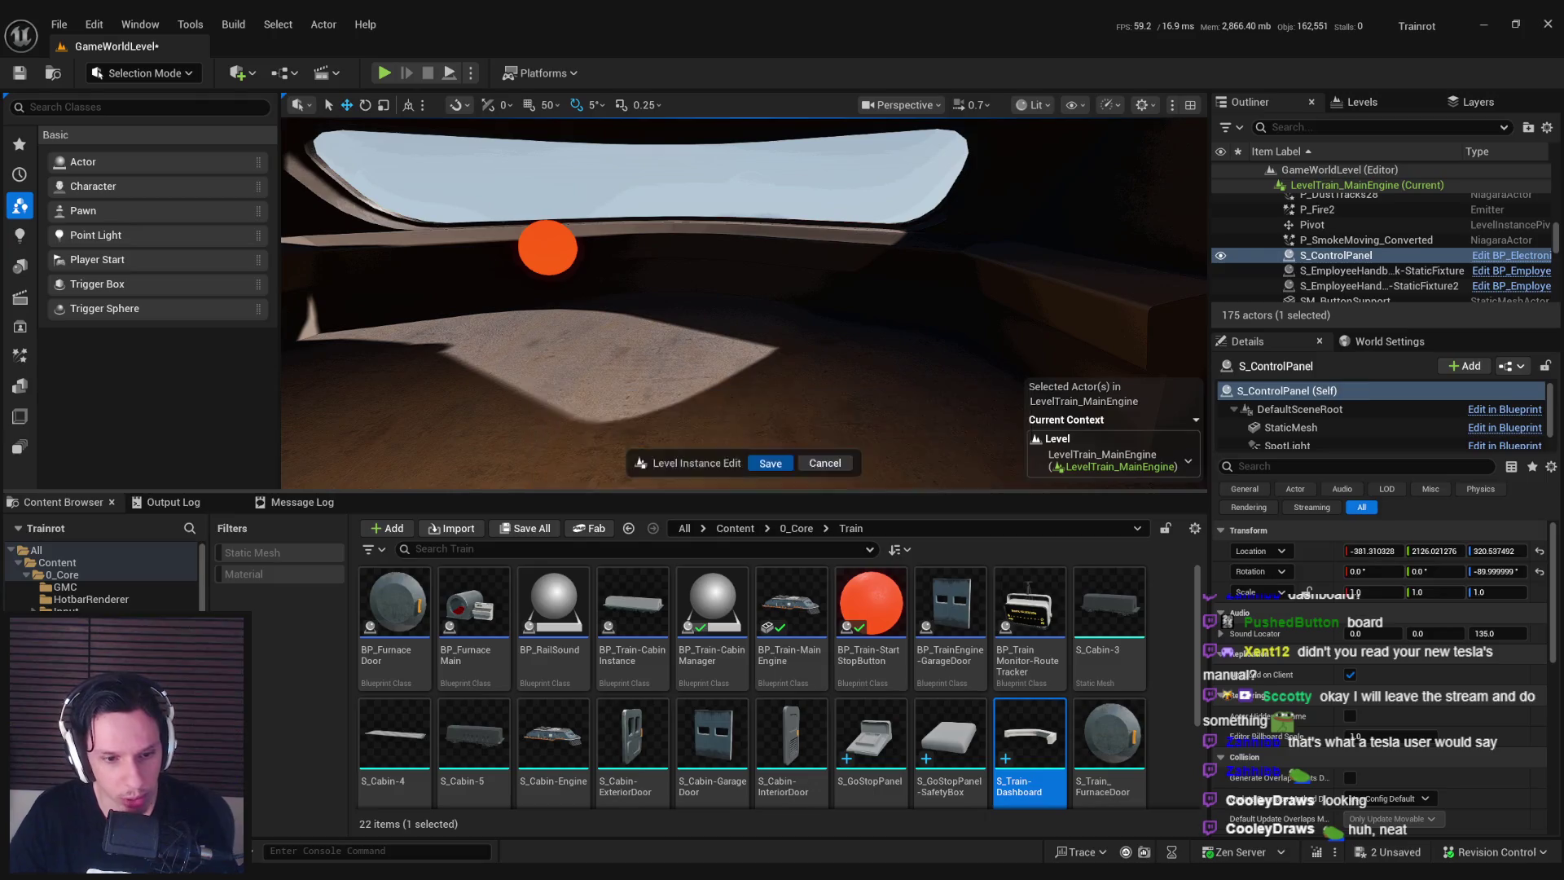
In Blender, select only the Train-Dashboard and enter Edit Mode.
key(alt+Tab)
click(803, 381)
key(Tab)
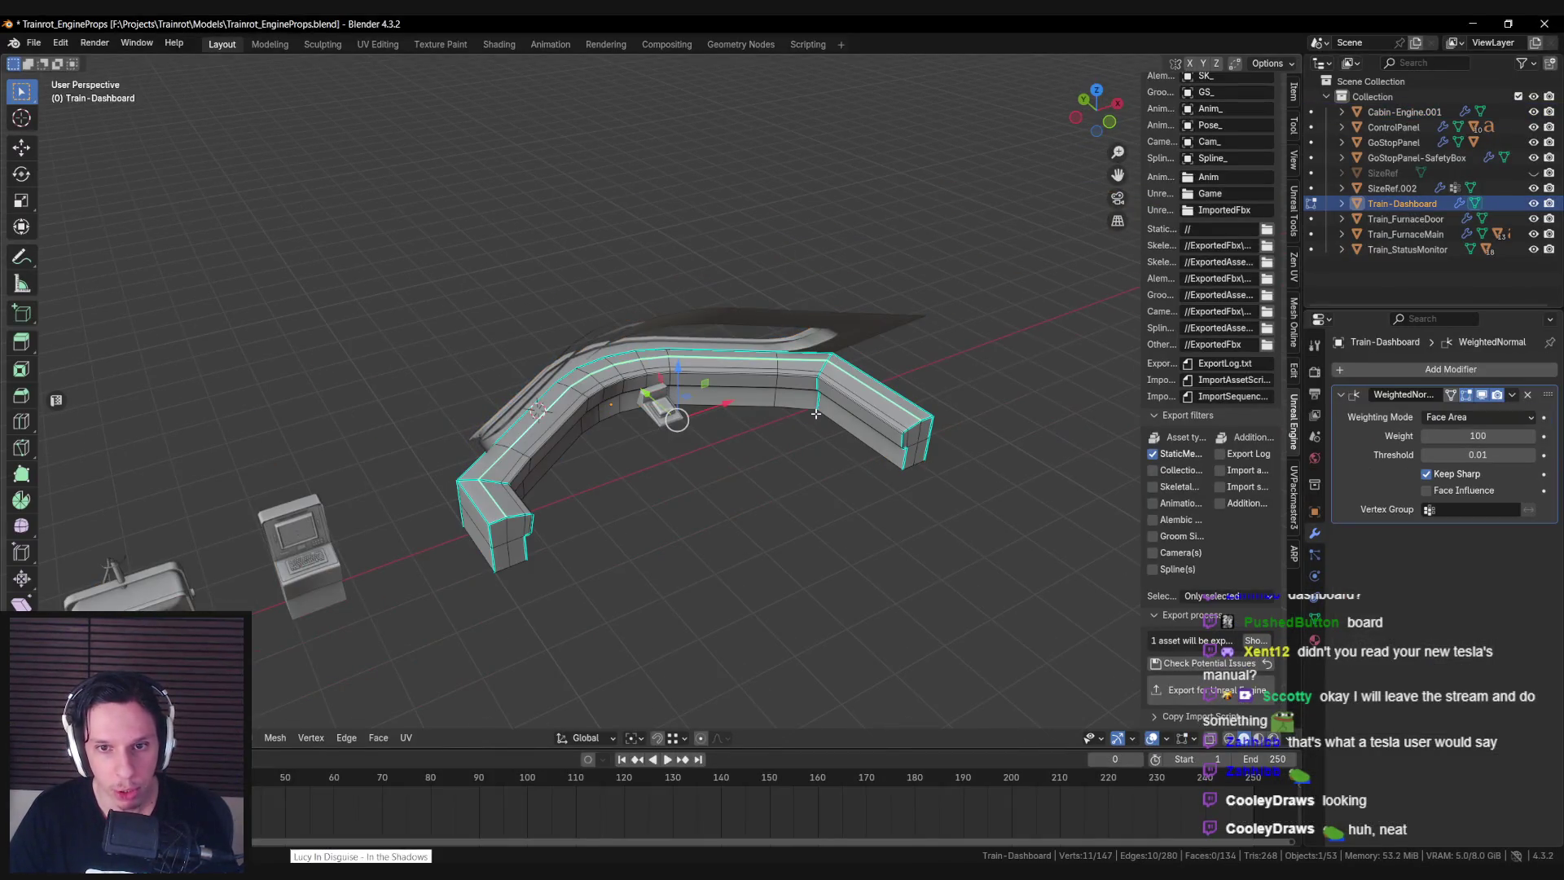
Unwrap all of the dashboard's geometry using Cube Projection.
key(a)
key(u)
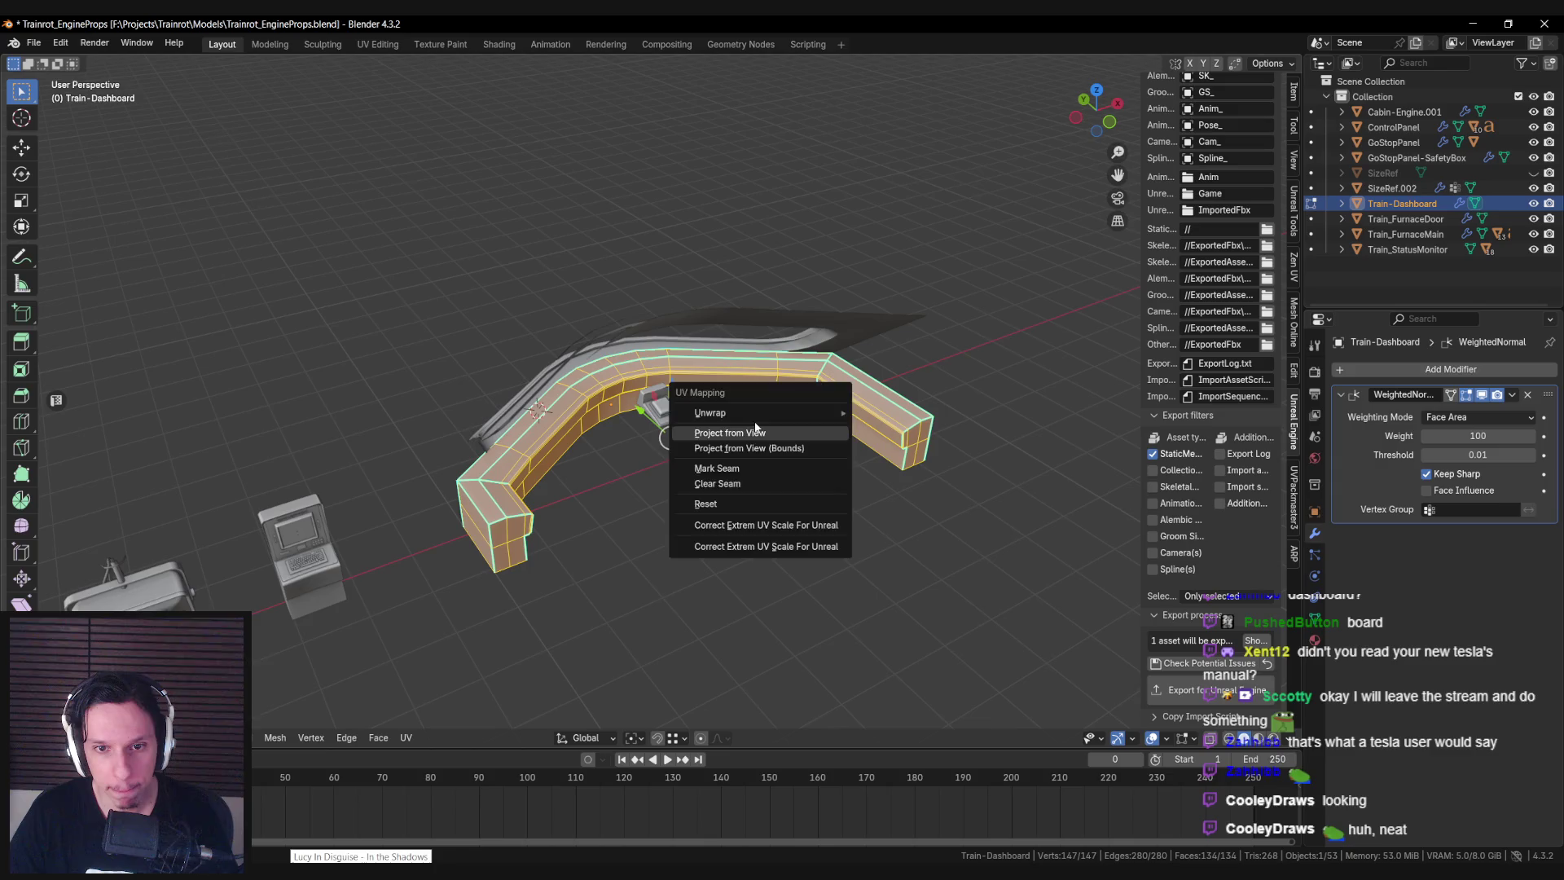
key(u)
mouse_move(730, 402)
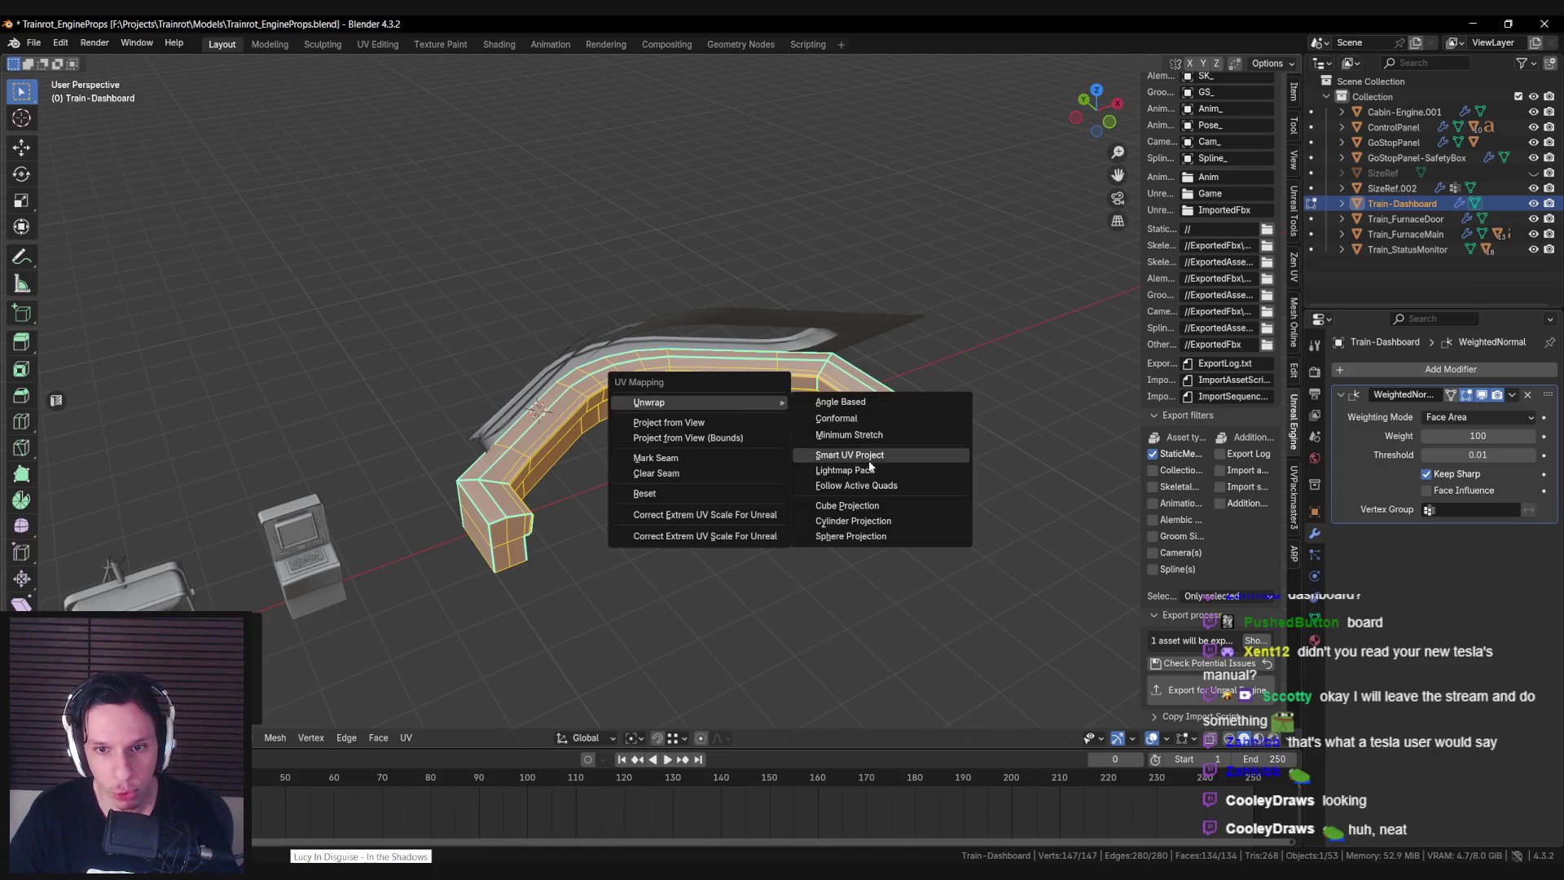
click(864, 507)
Return to Object Mode, save Trainrot_EngineProps.blend, and switch to Unreal Engine.
key(Tab)
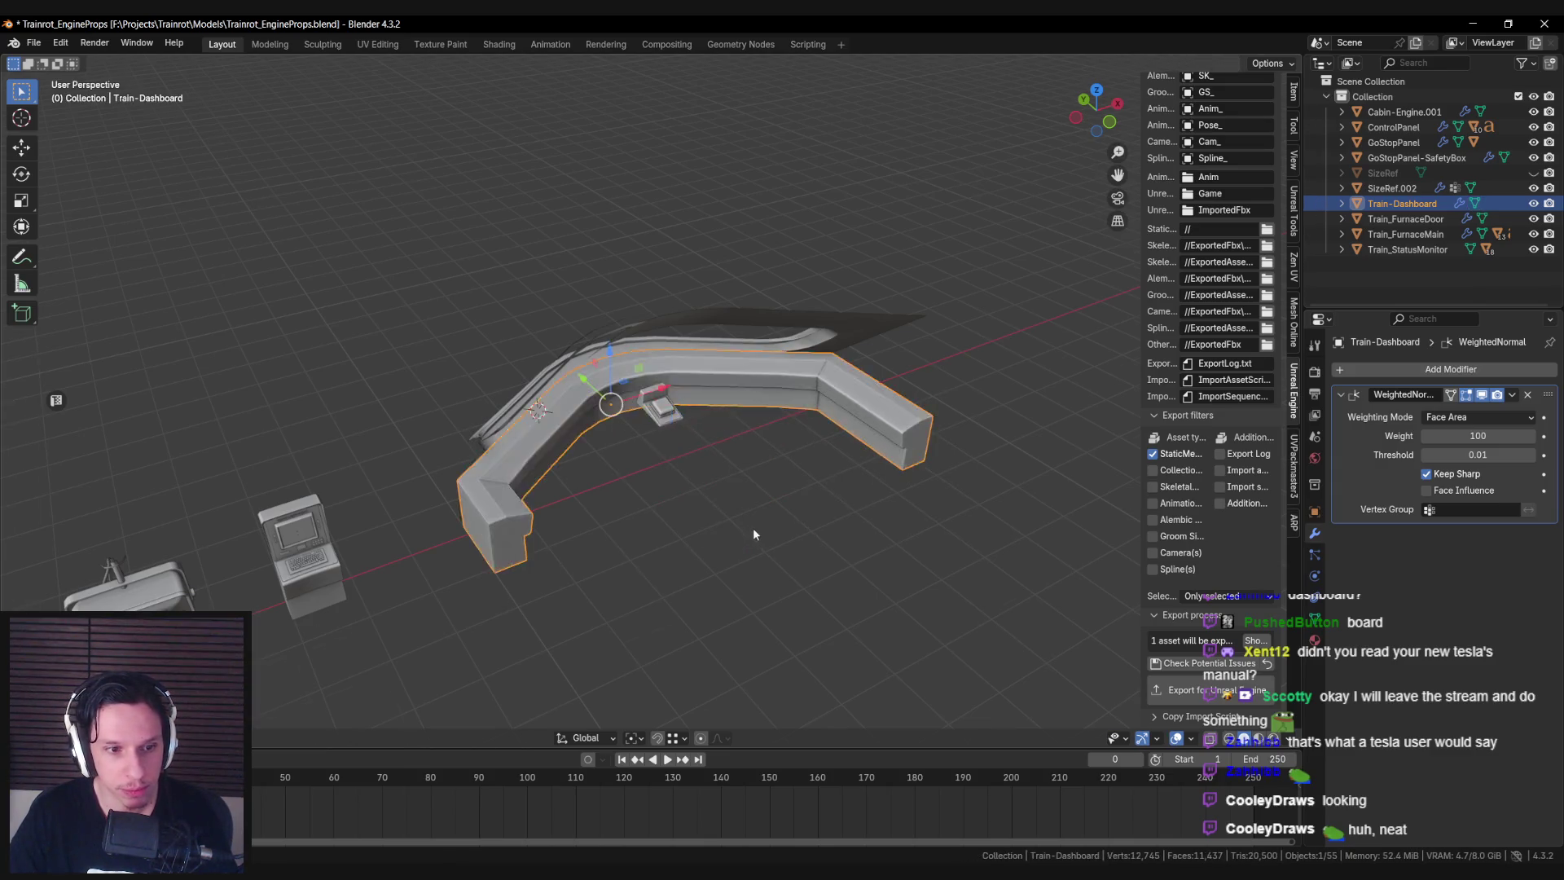
middle_drag(754, 530, 747, 517)
key(ctrl+s)
key(alt+Tab)
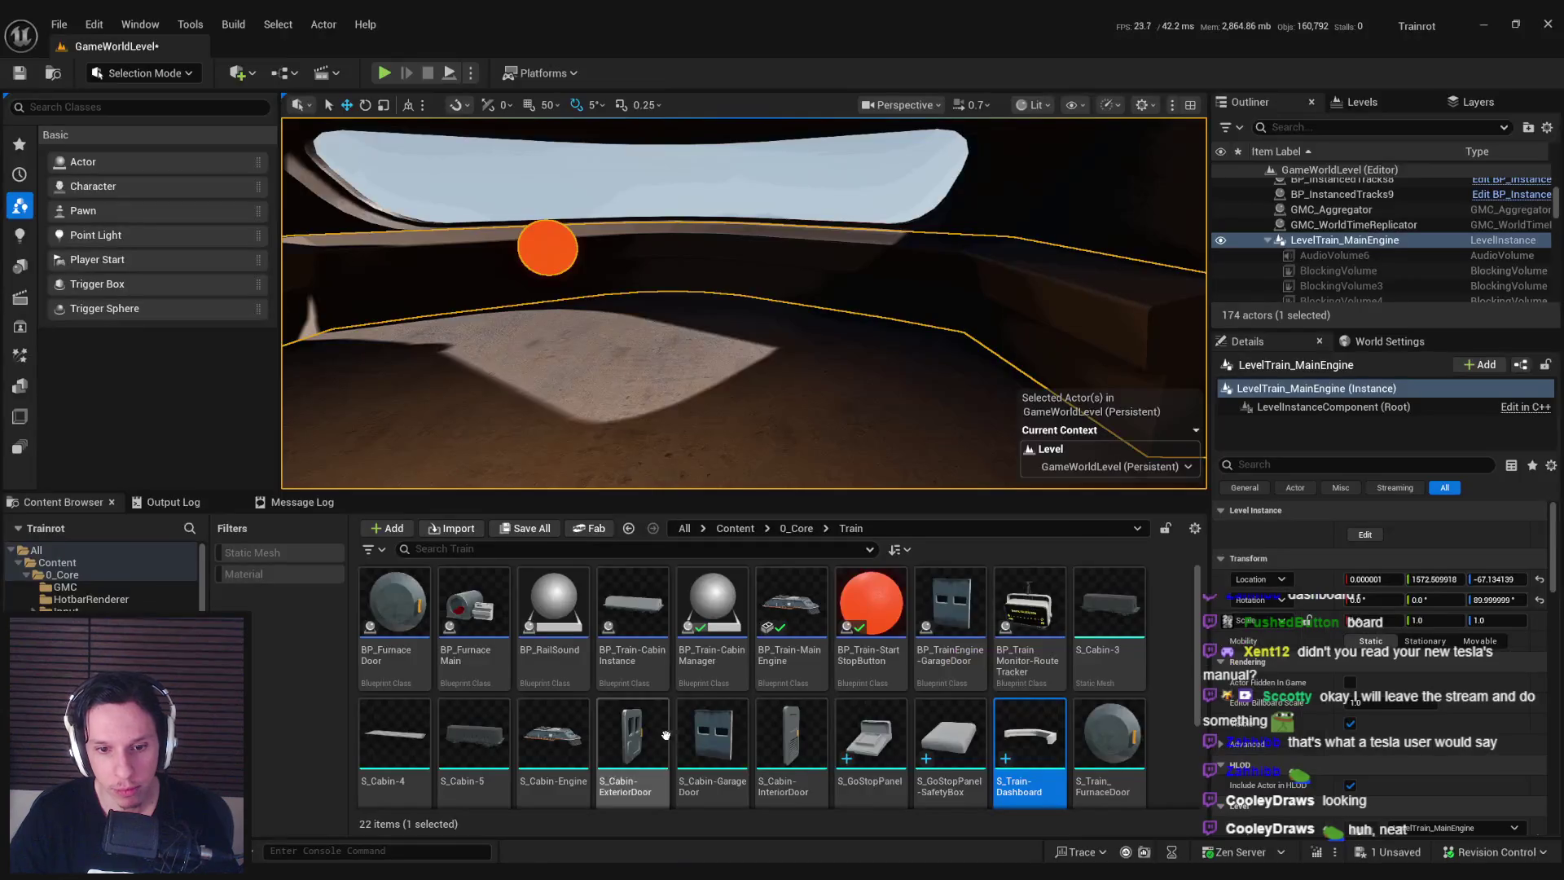
Reimport S_Train-Dashboard with its updated geometry and save all assets.
right_click(1030, 734)
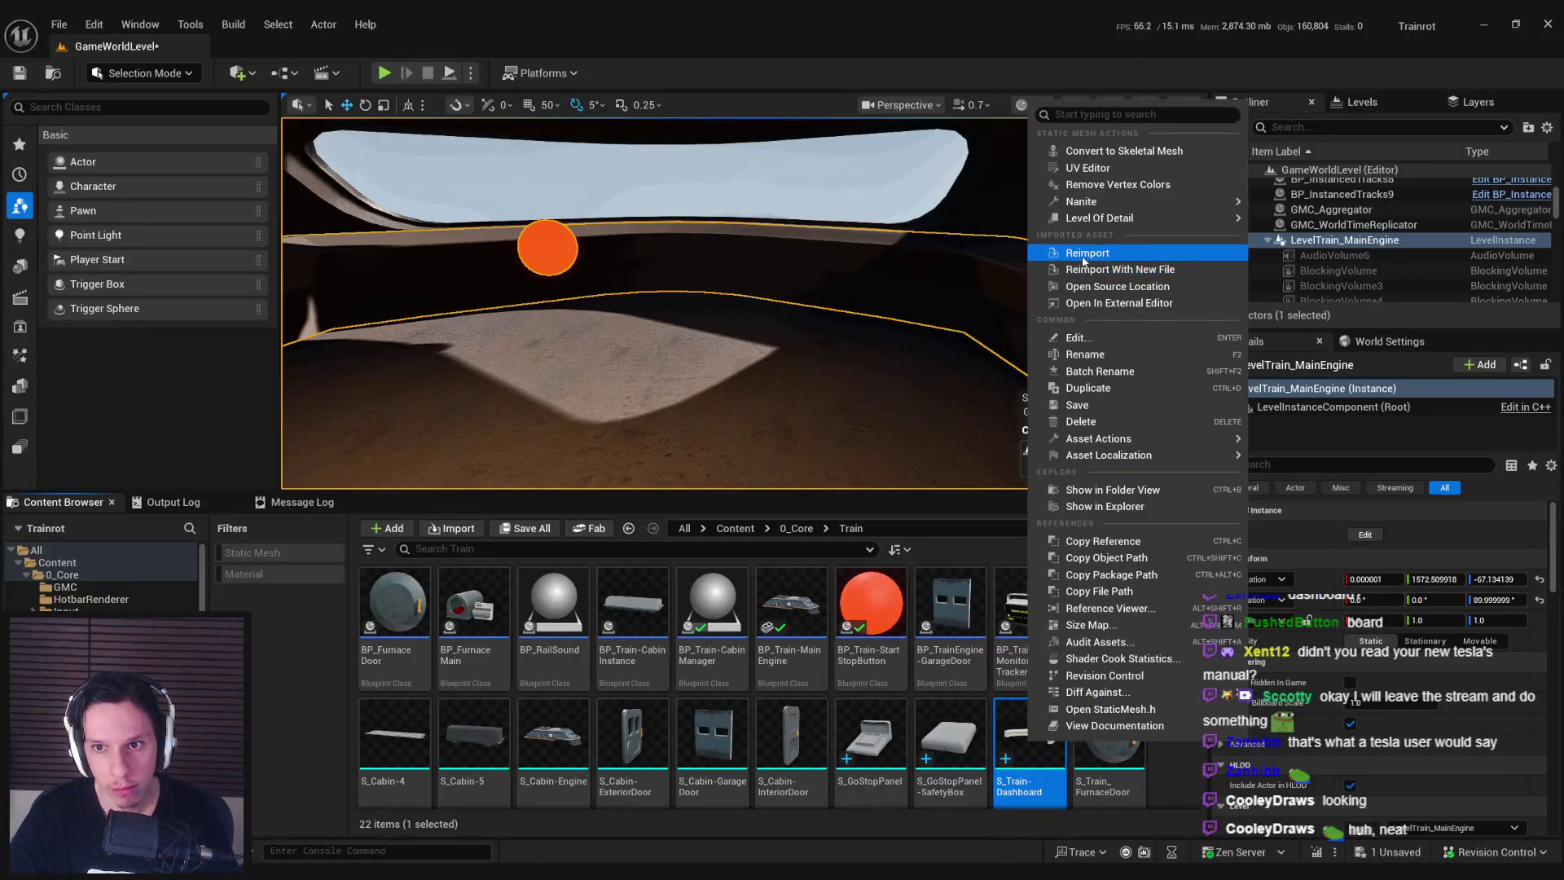
click(1083, 254)
mouse_move(926, 366)
right_down()
mouse_move(849, 374)
mouse_move(736, 423)
mouse_move(774, 506)
right_up()
key(ctrl+shift+s)
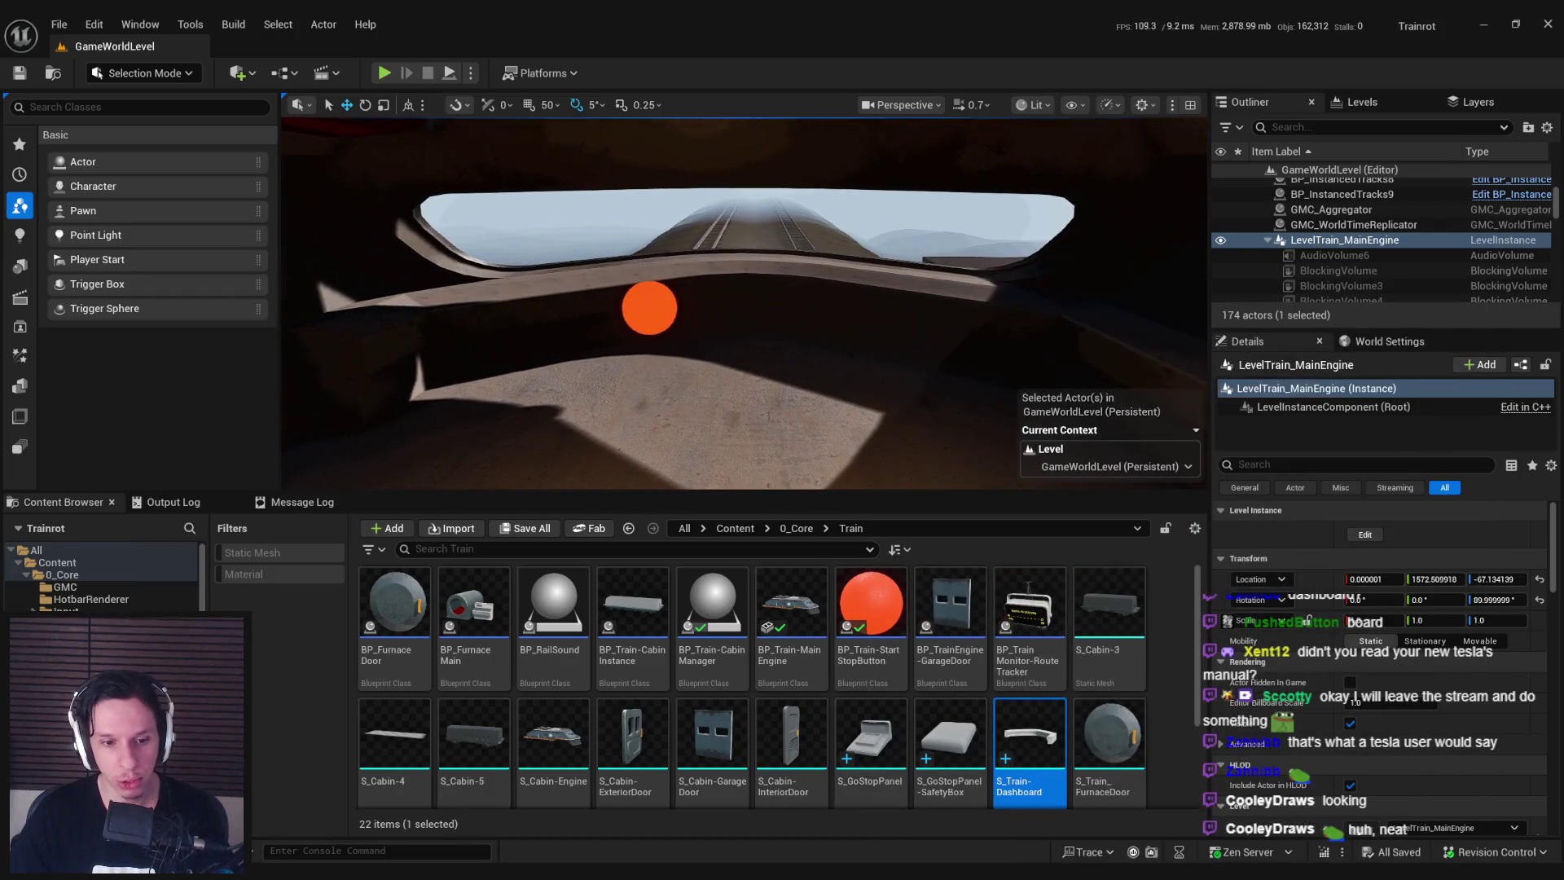
Back in Blender, switch the scene to wireframe view.
key(alt+Tab)
scroll(733, 424, up, 3)
key(shift+z)
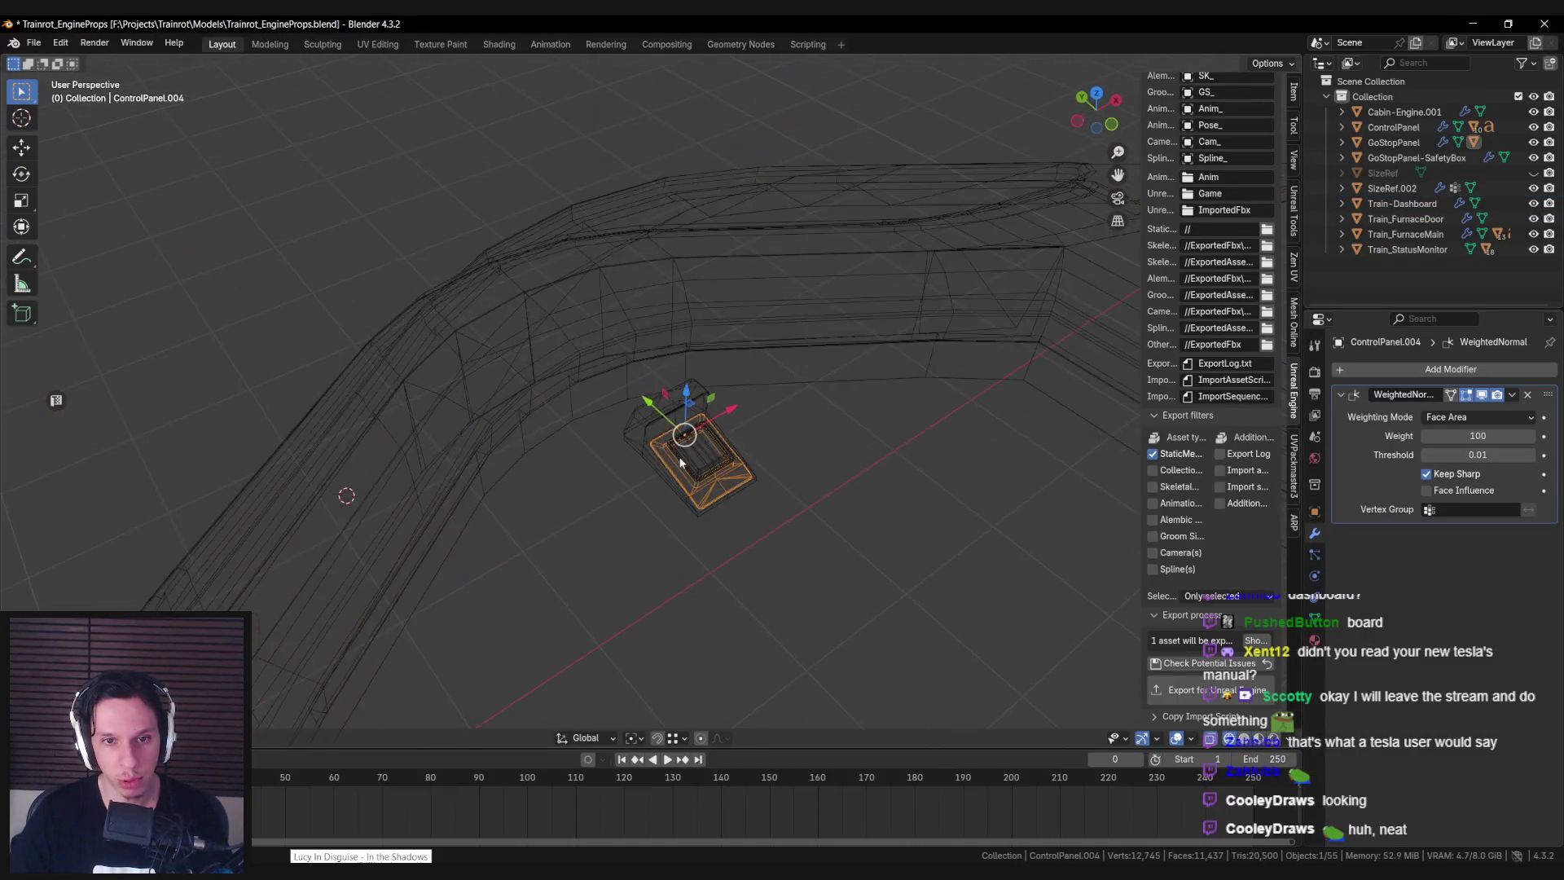
Project new UVs onto all of the GoStopPanel parts' geometry and return to solid view.
key(Tab)
key(a)
key(u)
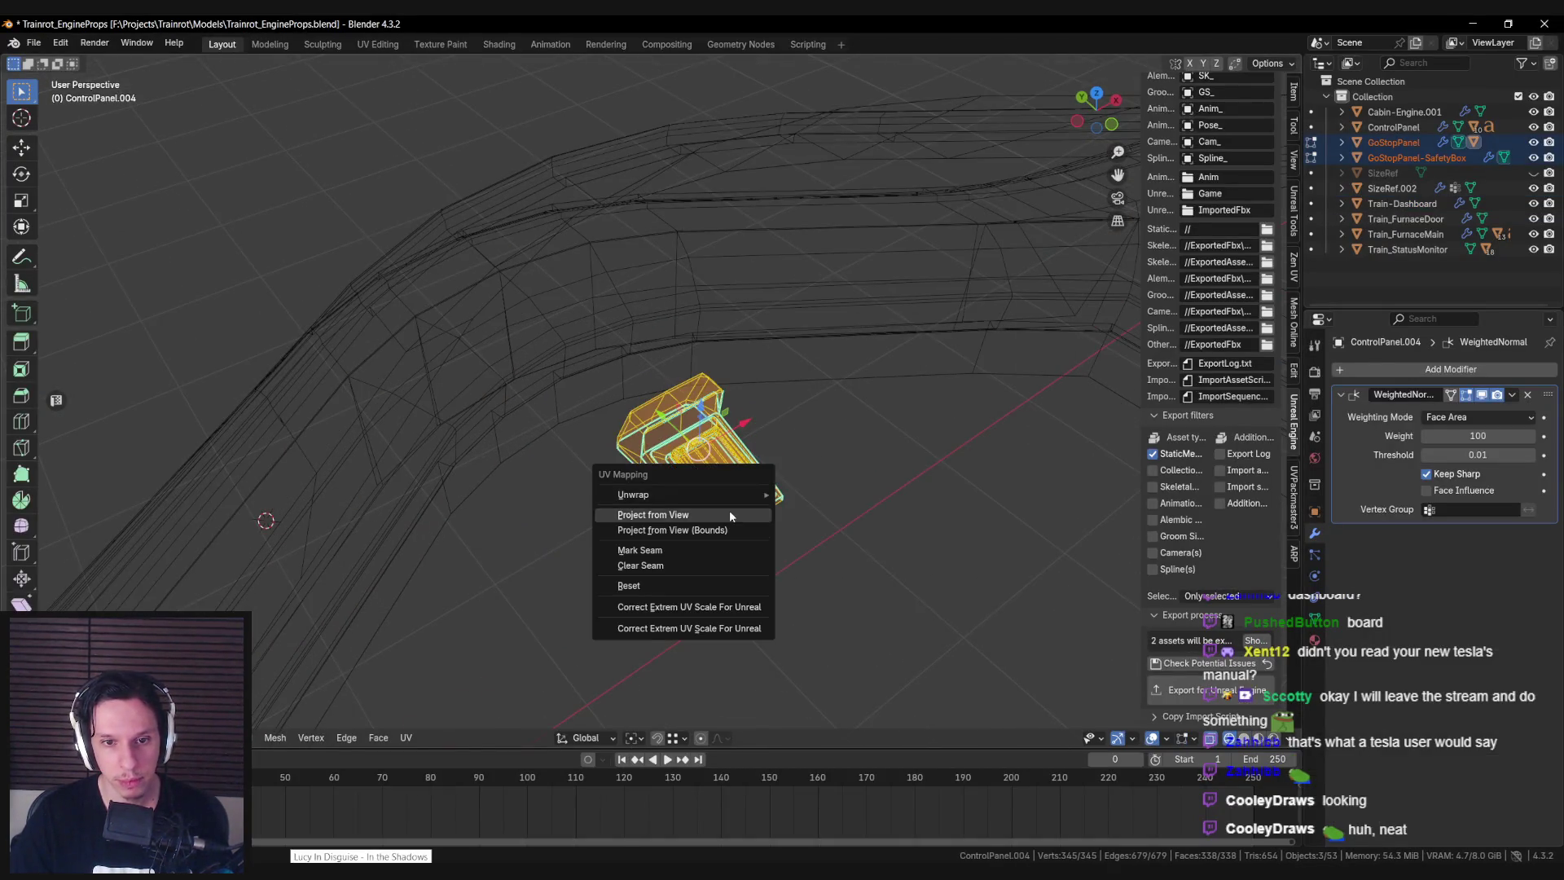
mouse_move(723, 496)
click(864, 601)
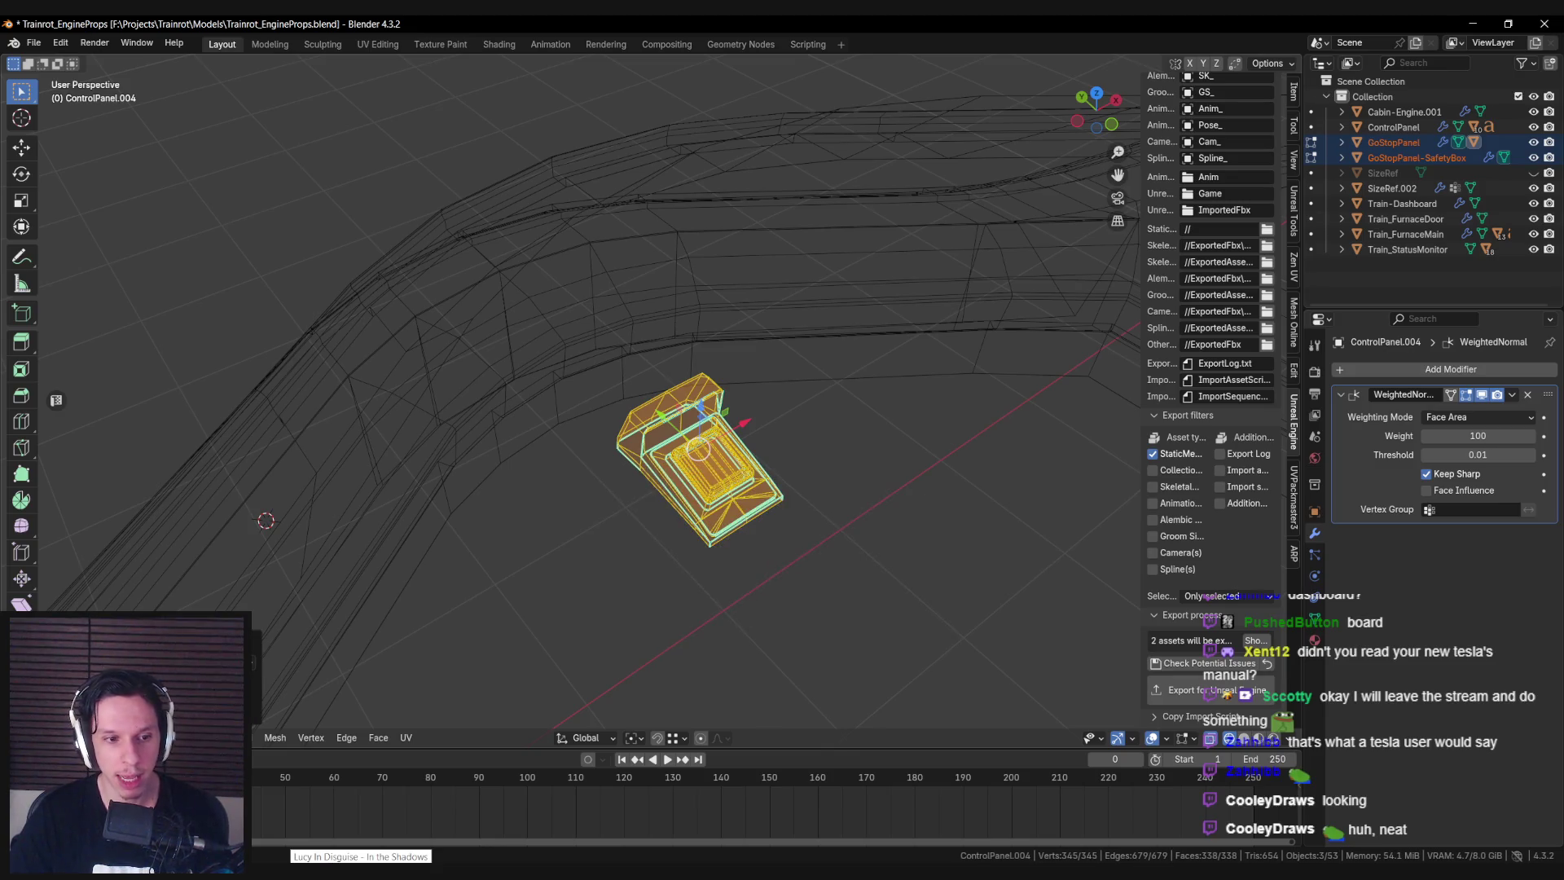
key(Tab)
key(shift+z)
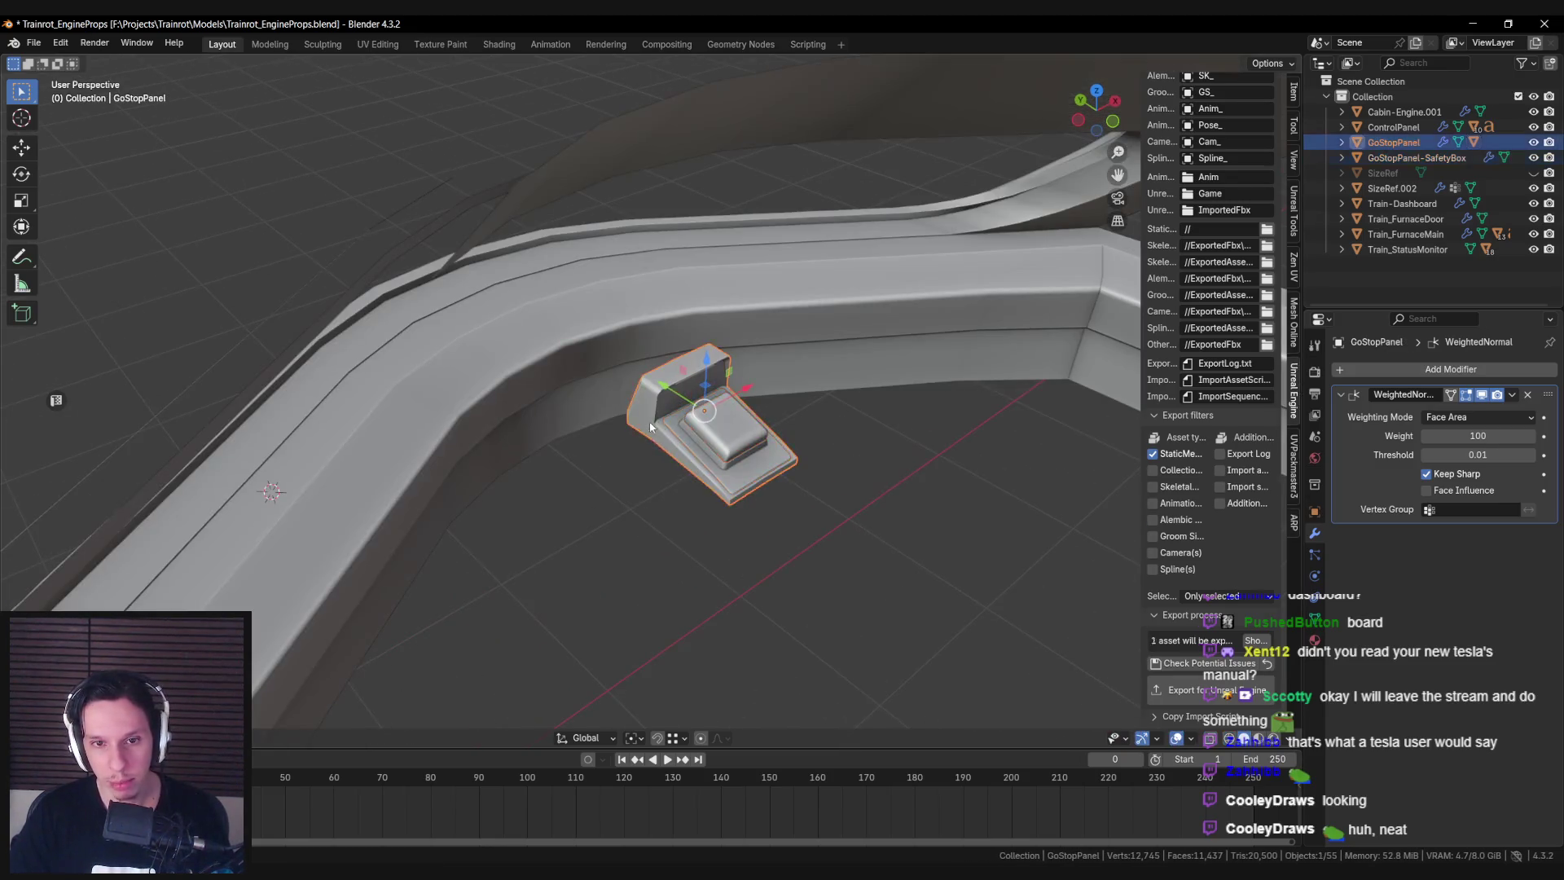
Add the SafetyBox to the selection, save and export, then select both panel assets in Unreal.
click(717, 429)
key(ctrl+s)
scroll(1202, 691, down, 4)
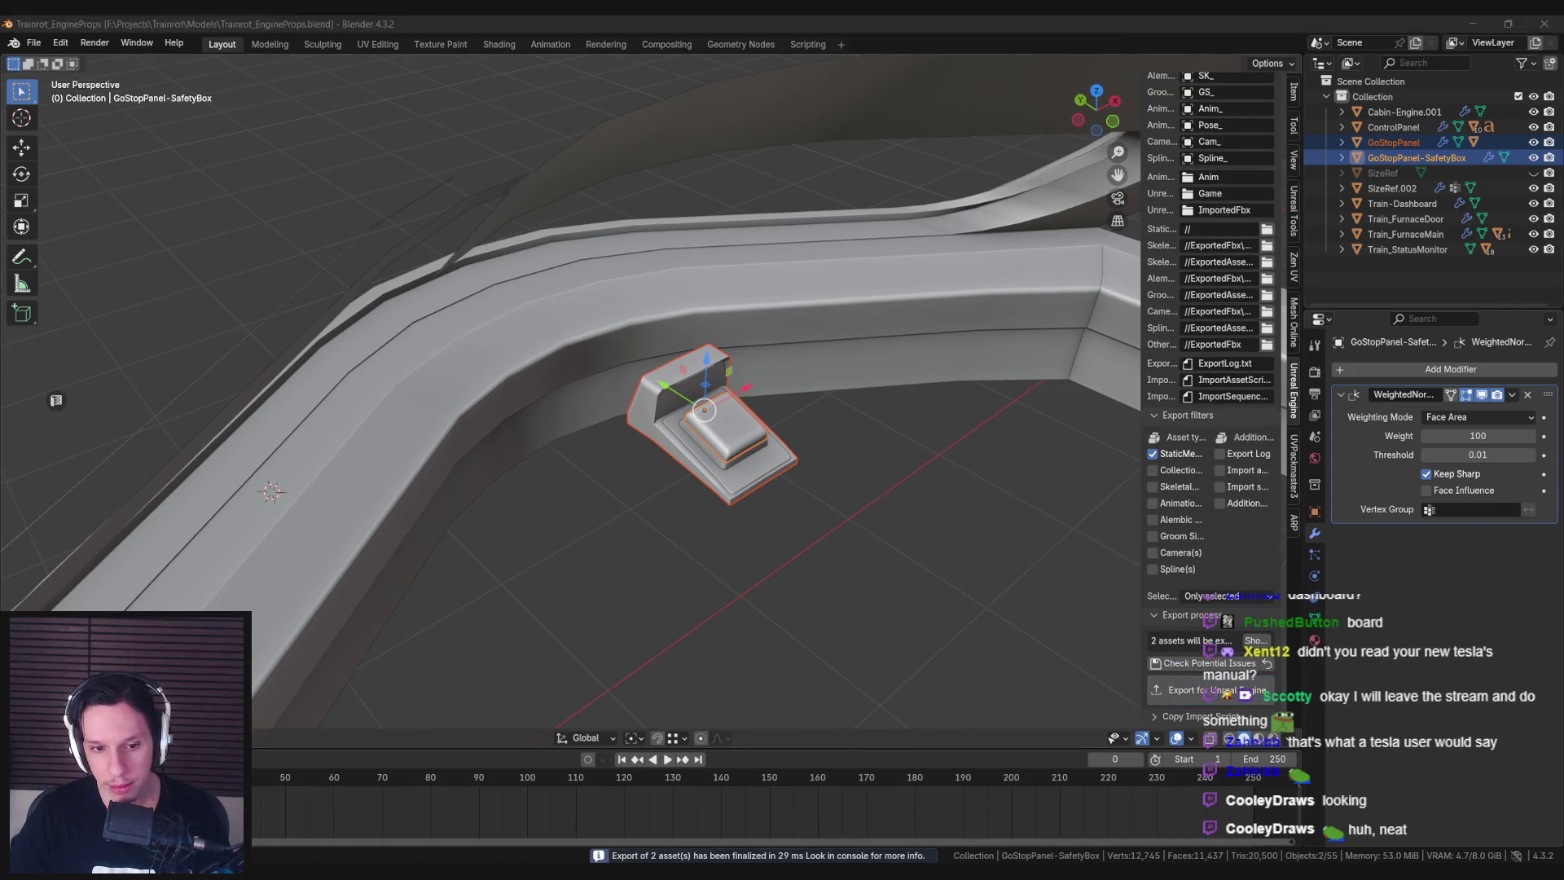
key(alt+Tab)
ctrl+click(949, 737)
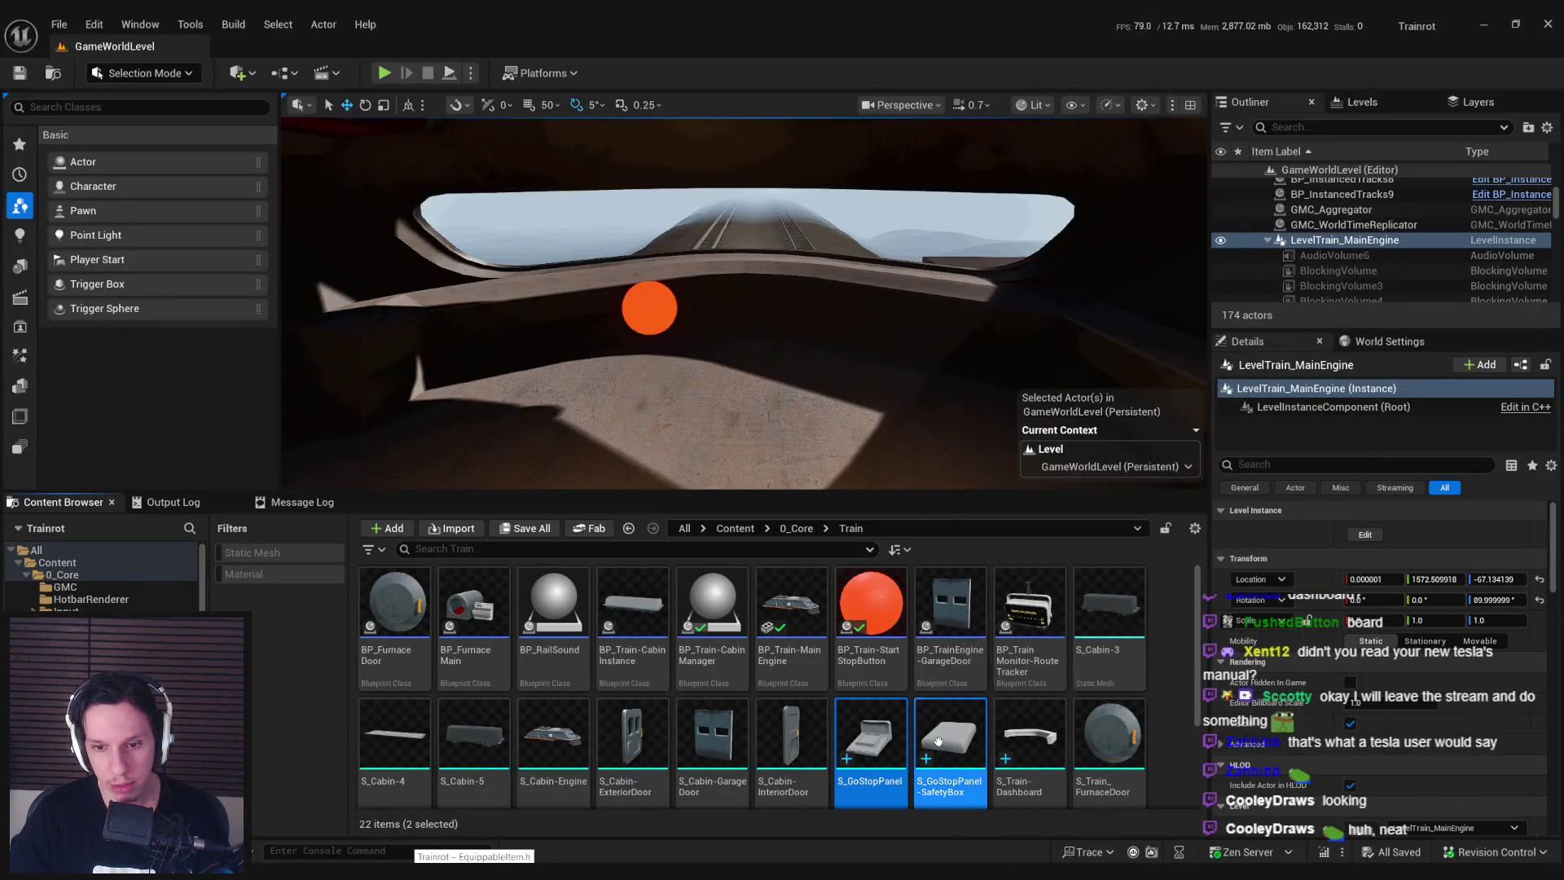
Reimport both GoStopPanel meshes; assign MI_TestMat-ElectronicsMain to Element 0 and MI_TestMat-ElectronicsPlate to Element 2.
right_click(955, 737)
click(1001, 266)
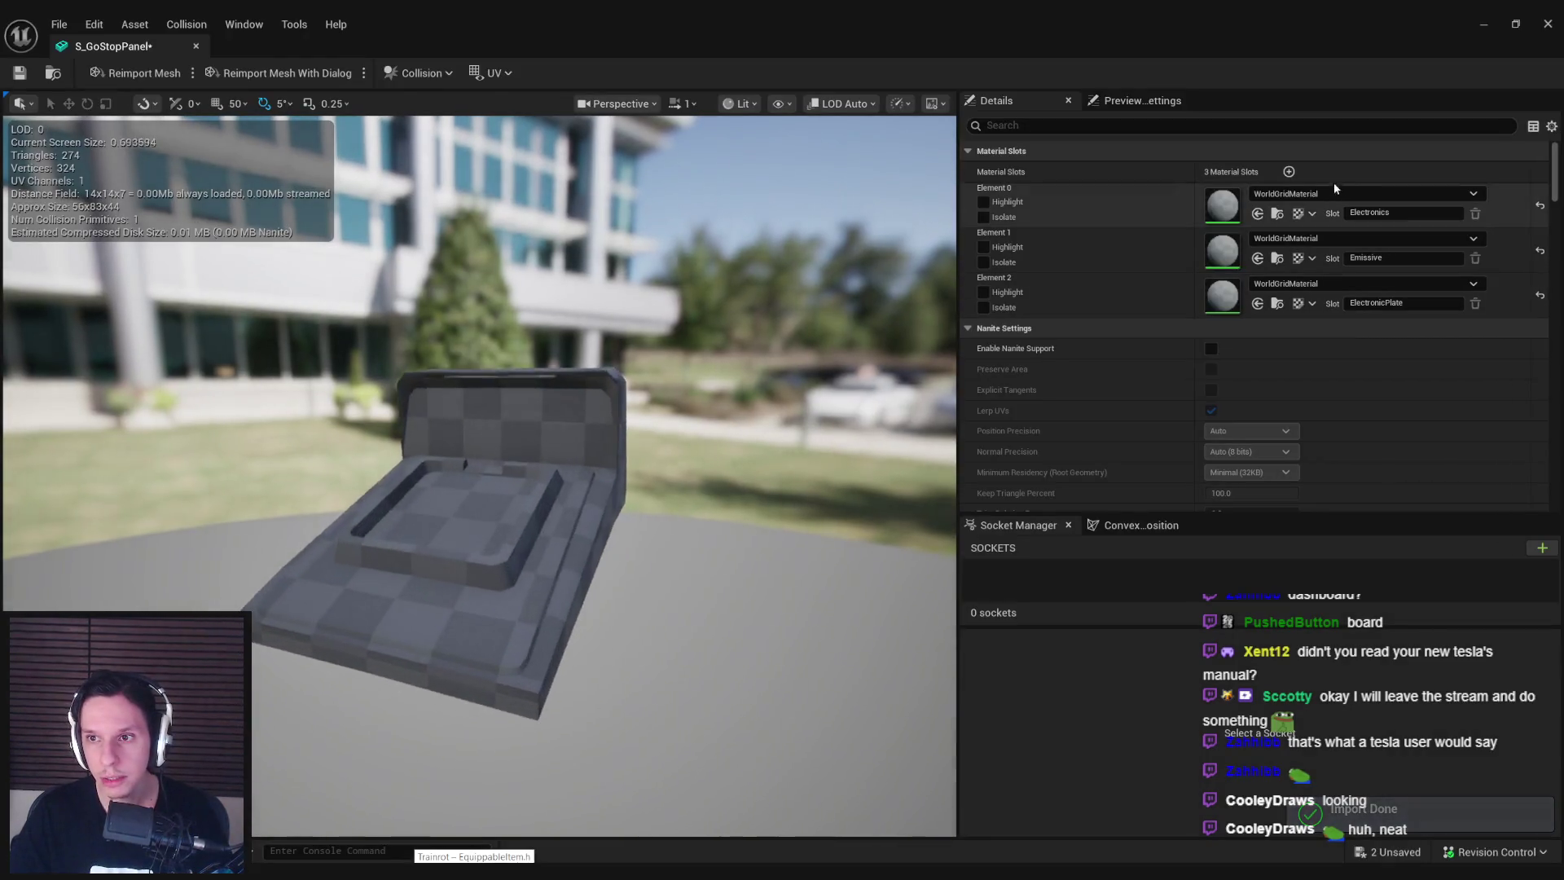
click(1336, 193)
text(elec)
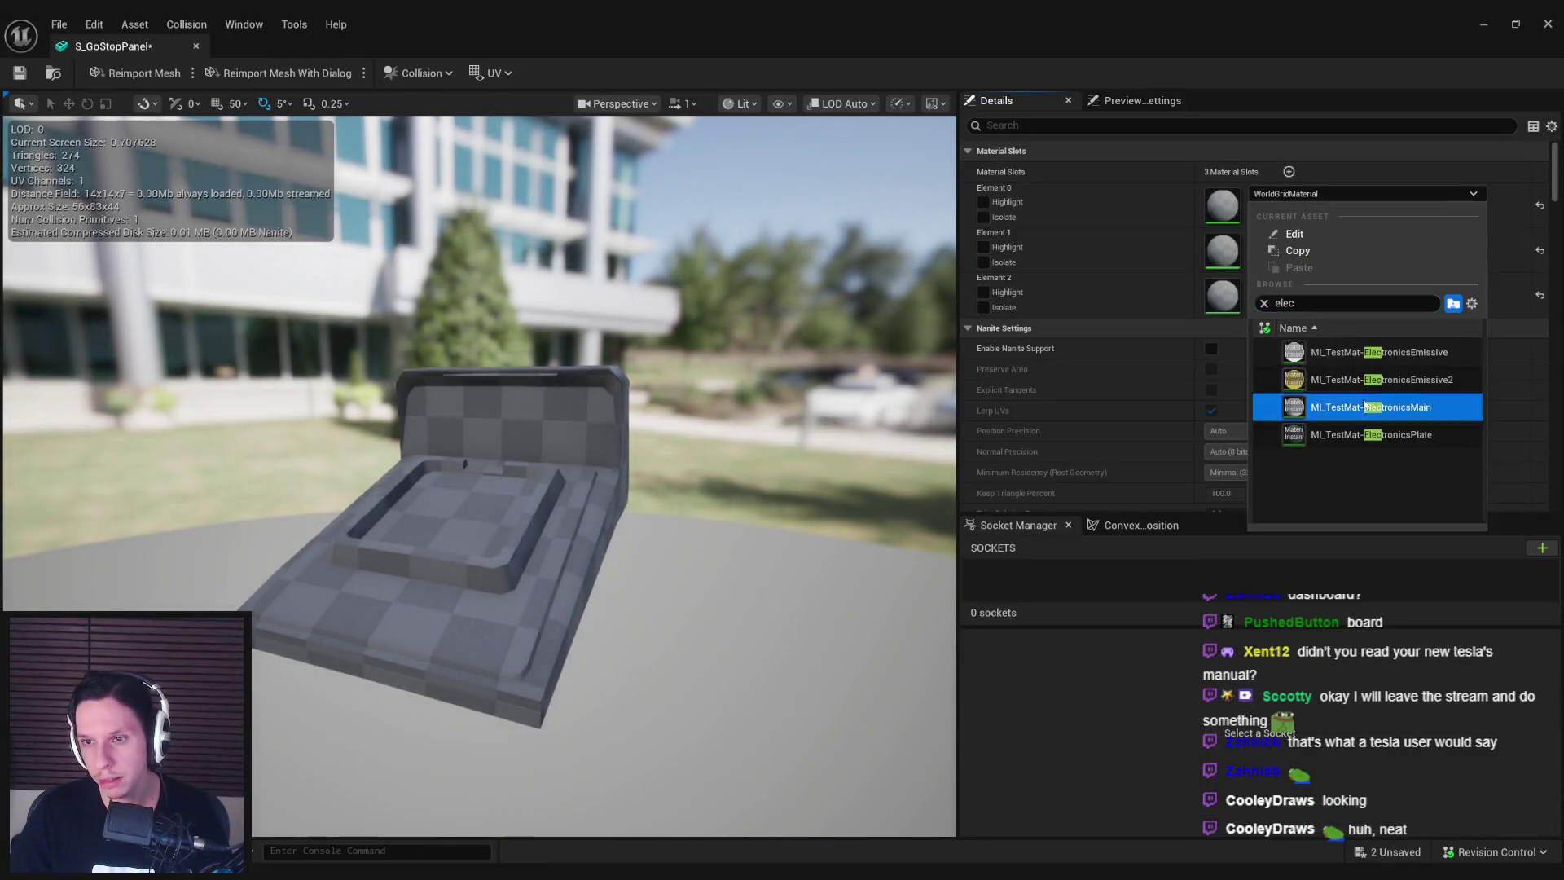
click(1365, 405)
click(1336, 283)
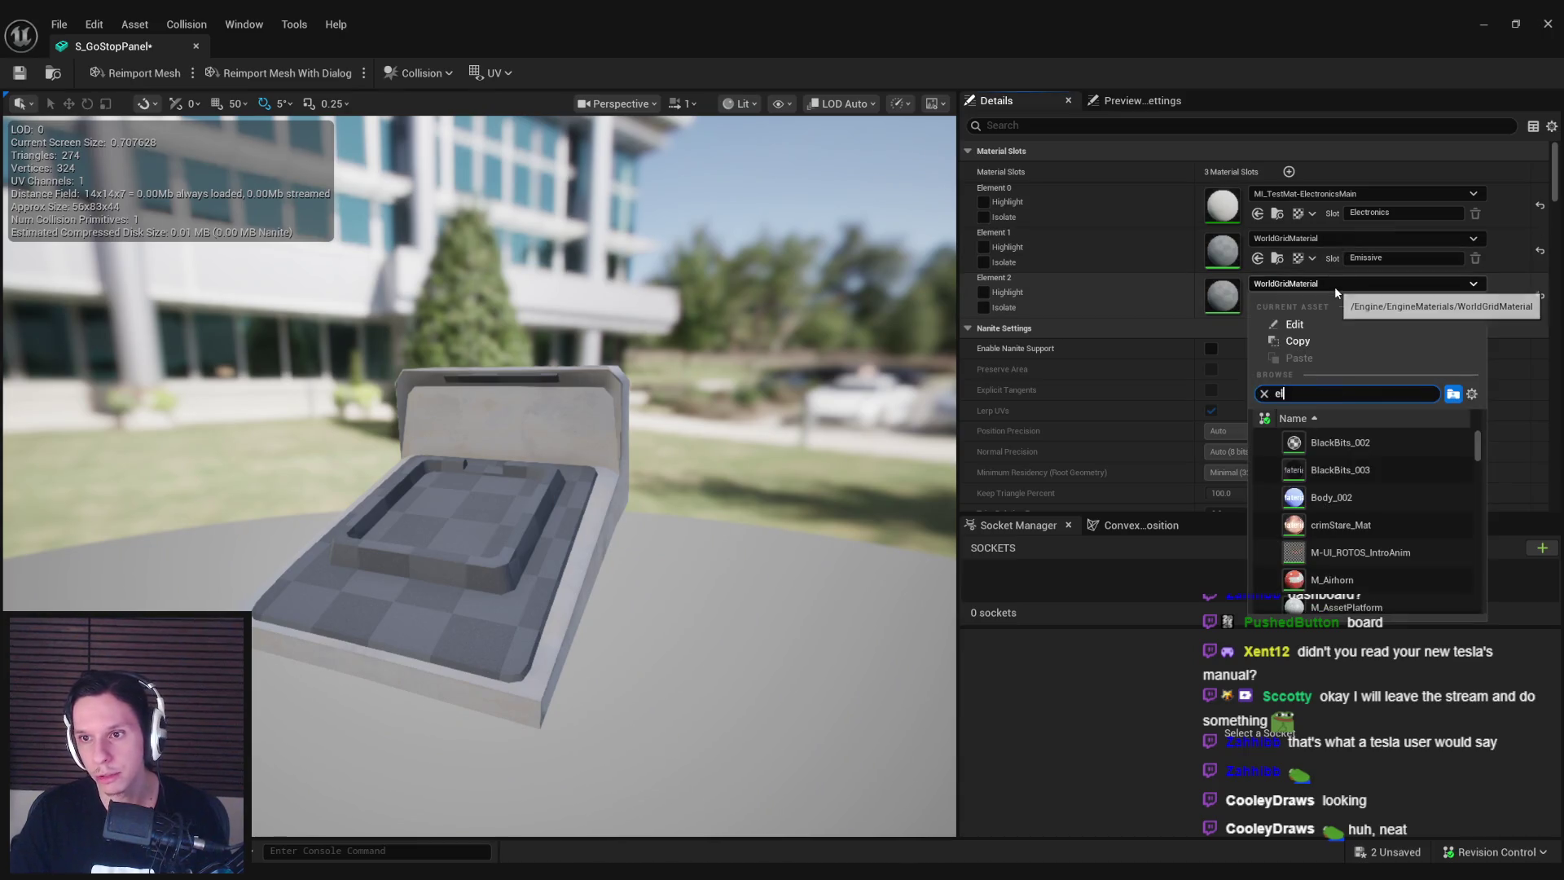
click(1340, 472)
Assign MI_TestMat-ElectronicsEmissive to S_GoStopPanel's Element 1 slot.
click(1336, 238)
text(emis)
scroll(1330, 401, down, 3)
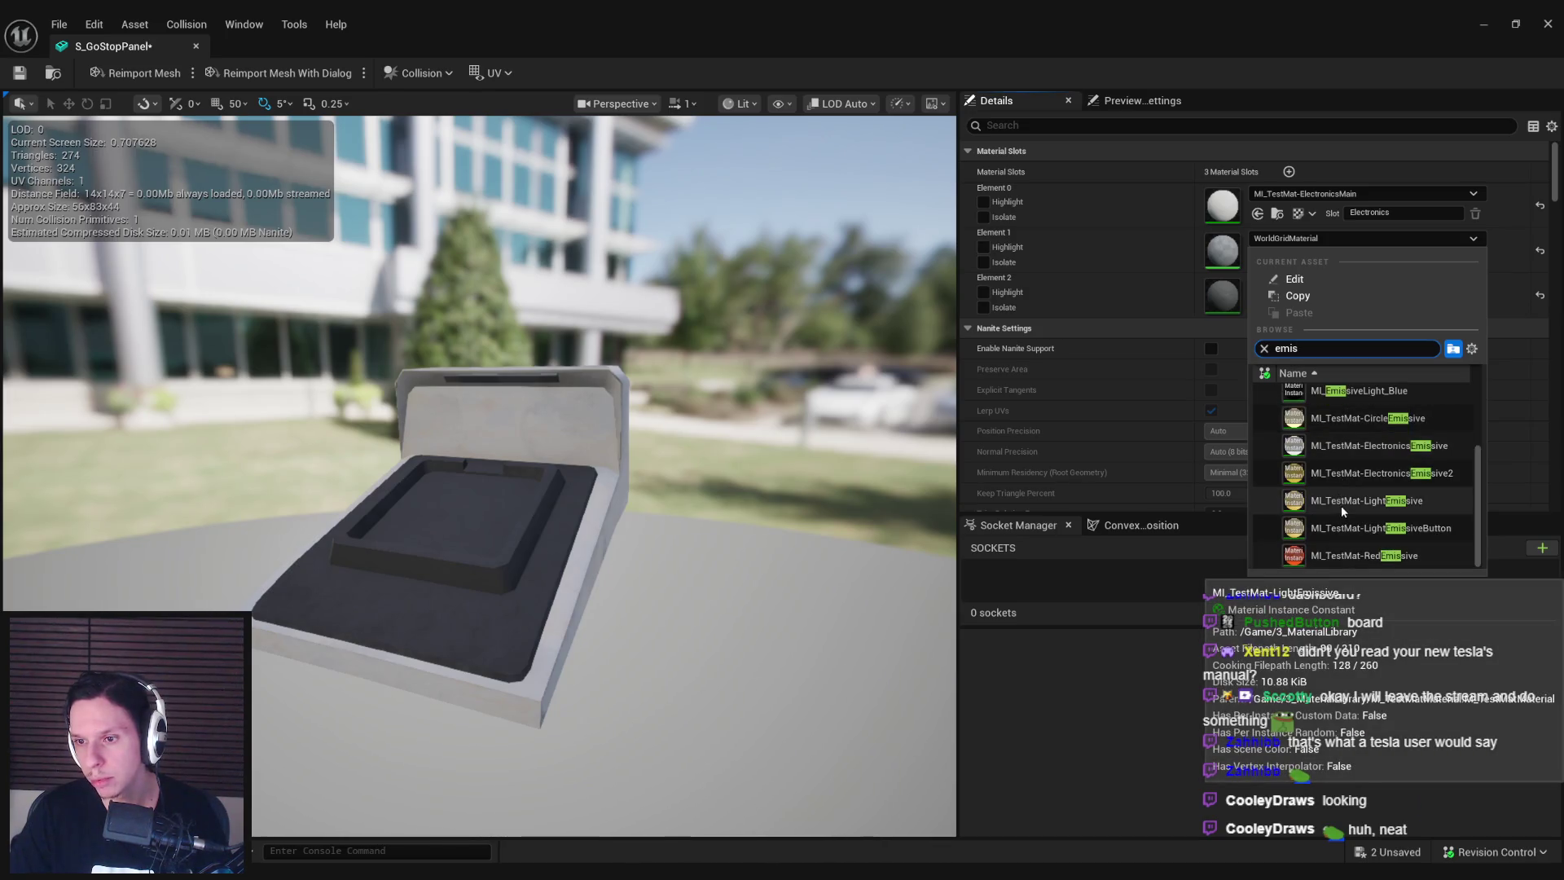
scroll(1343, 512, up, 2)
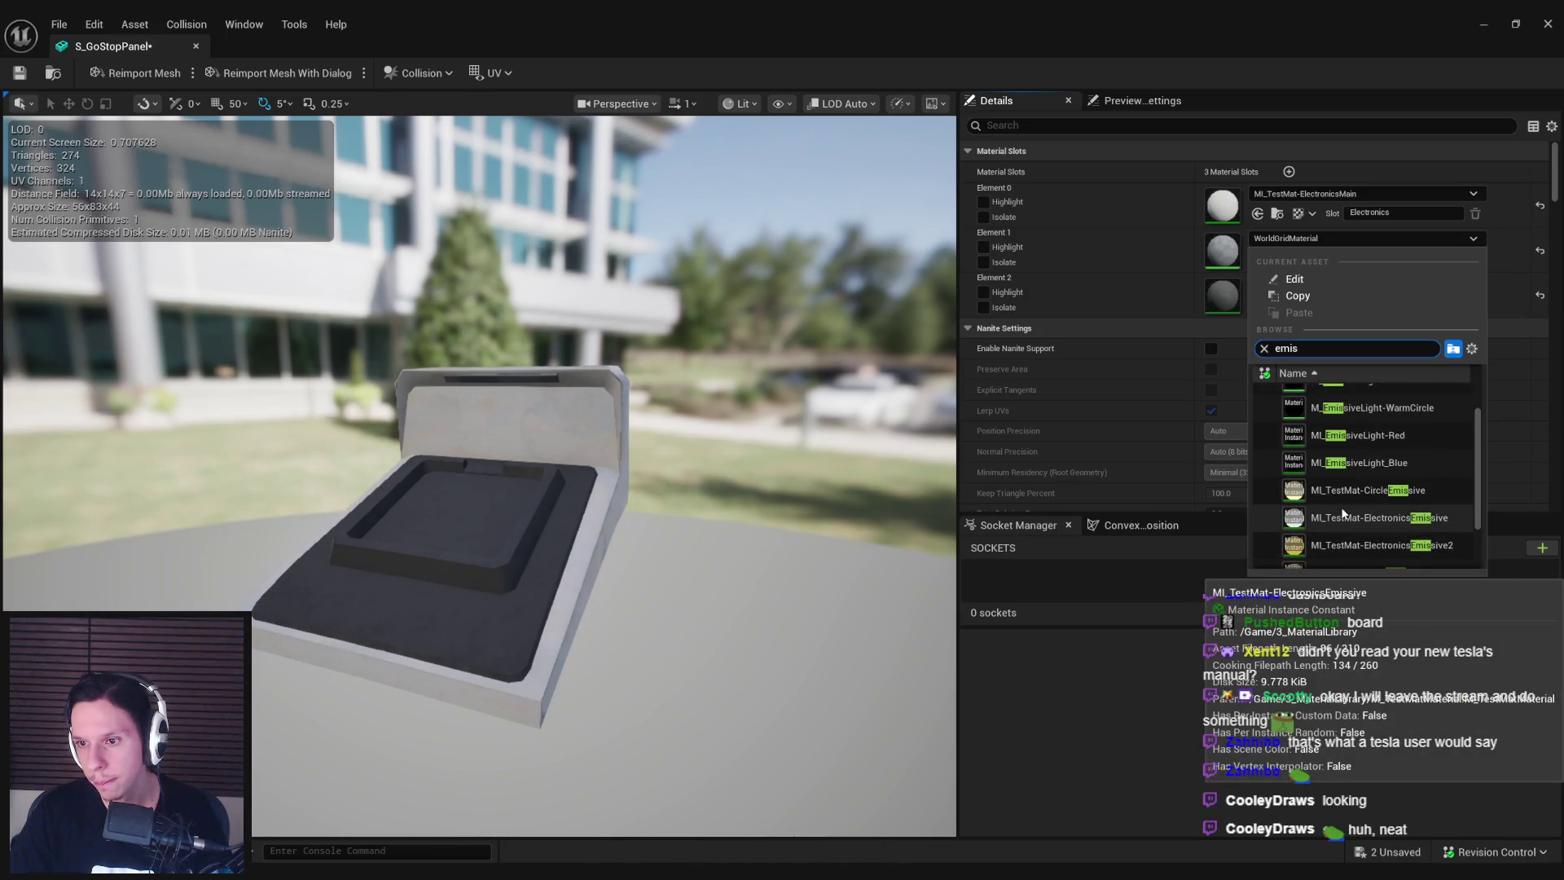
click(1345, 518)
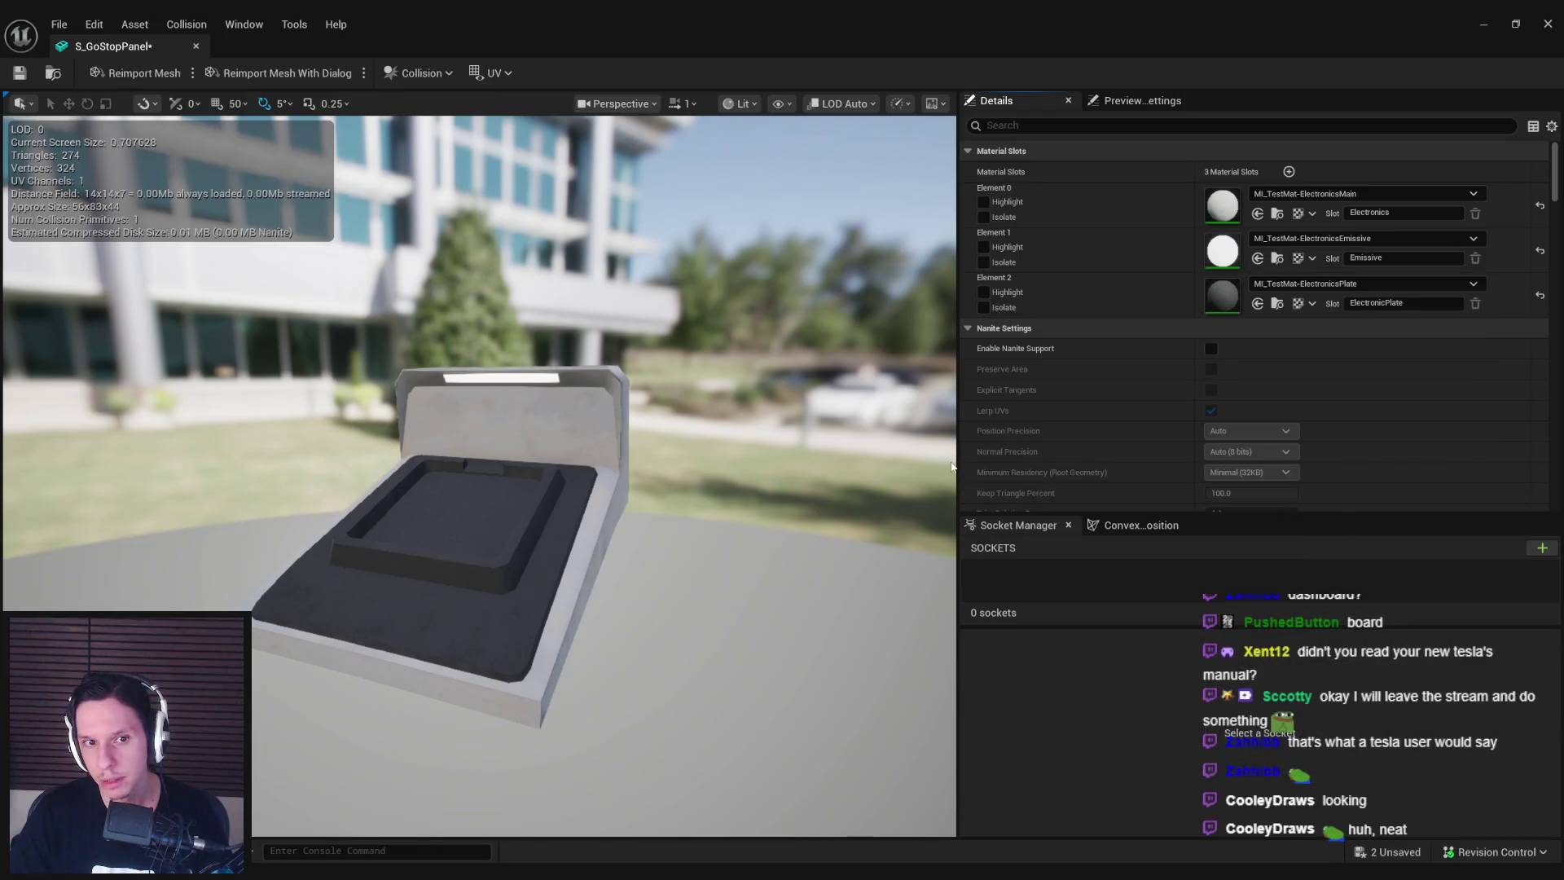
Fly the level camera toward the monitoring panel, then recheck Element 1's material without changes.
key(super+Down)
key(w)
right_drag(812, 337, 794, 322)
double_click(873, 474)
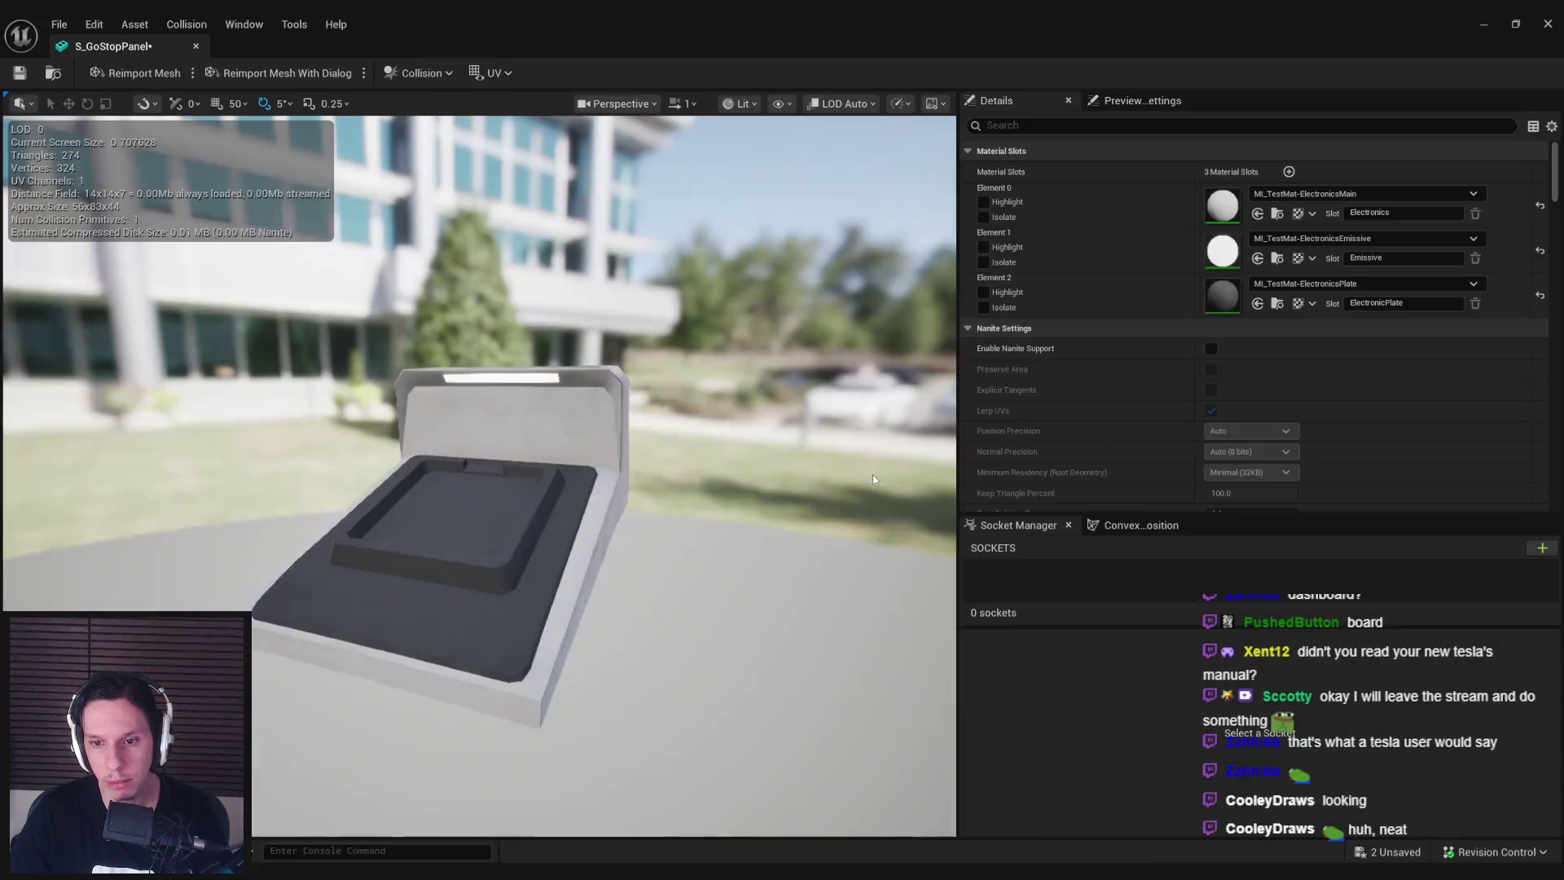
click(1332, 245)
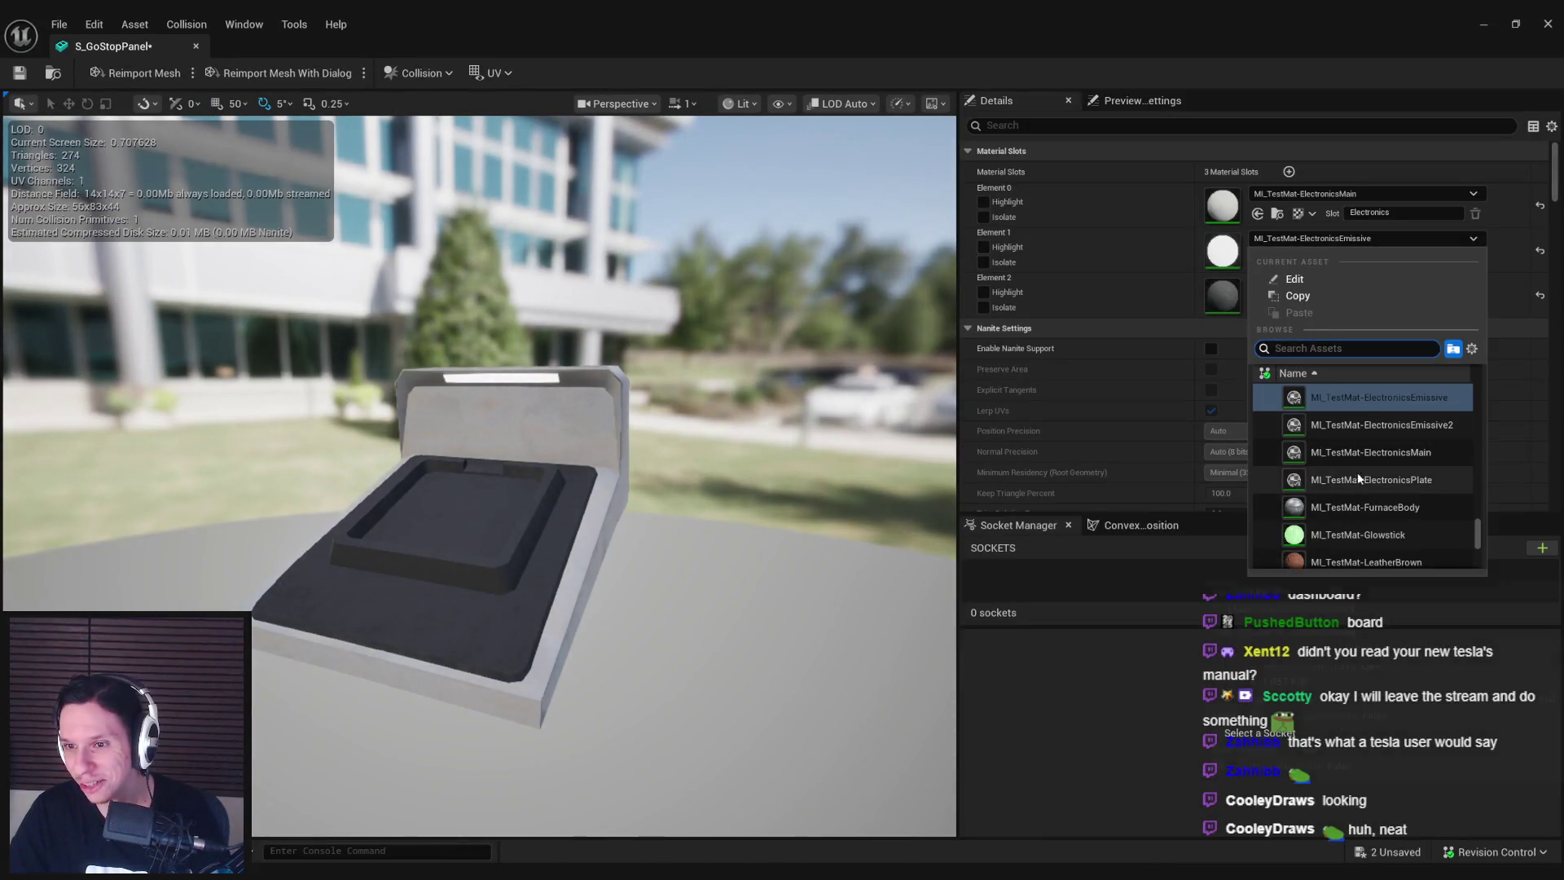
key(Escape)
scroll(171, 167, down, 5)
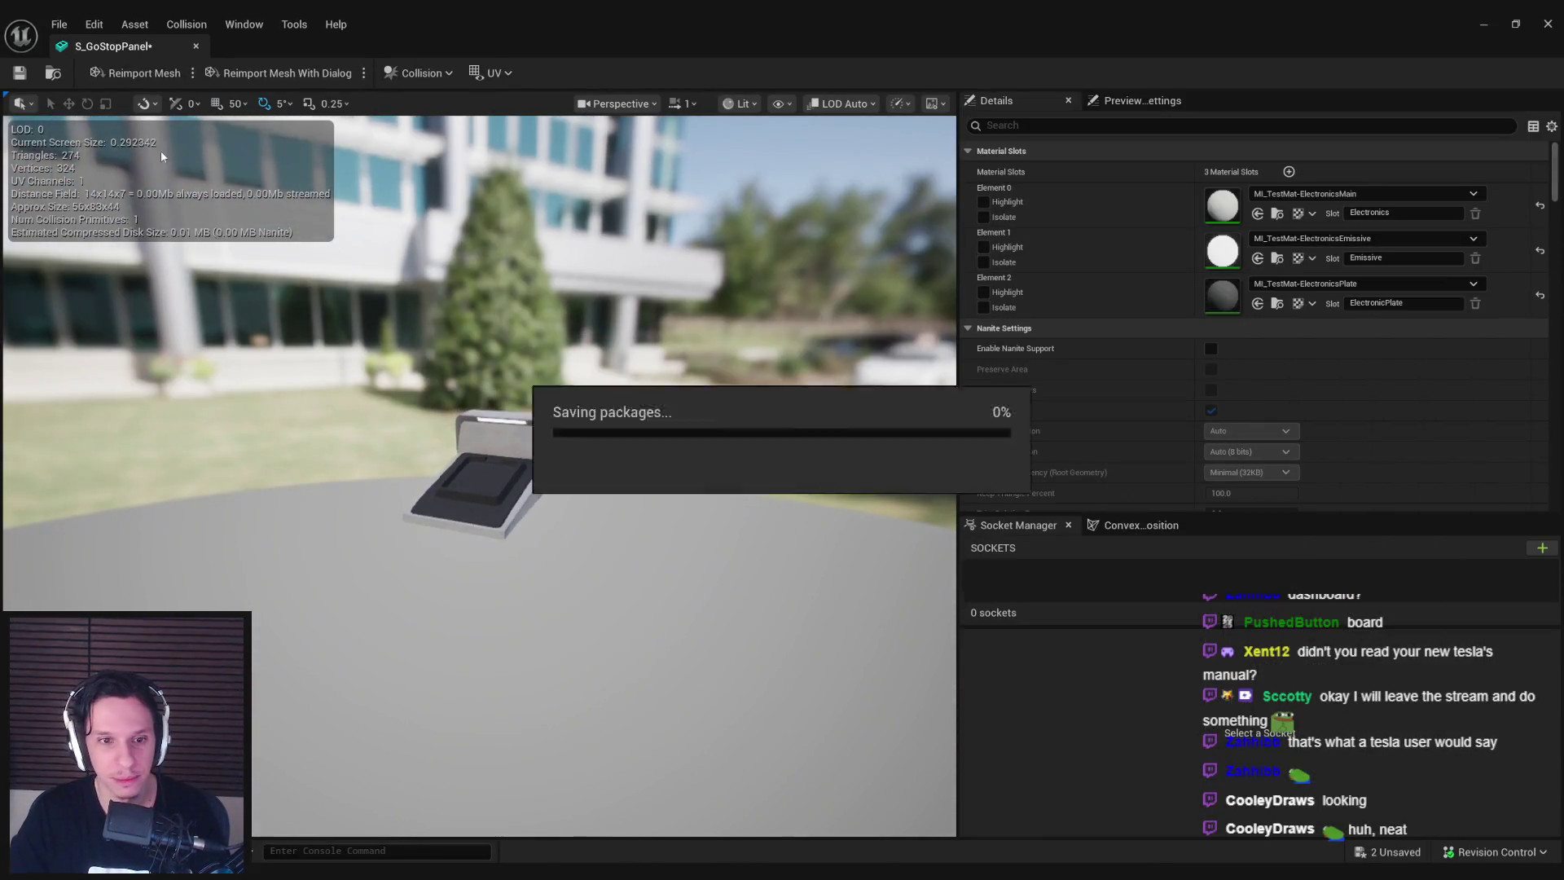
Close the panel editor, set S_GoStopPanel-SafetyBox's Element 0 to M_Glass, and close its editor.
middle_click(143, 47)
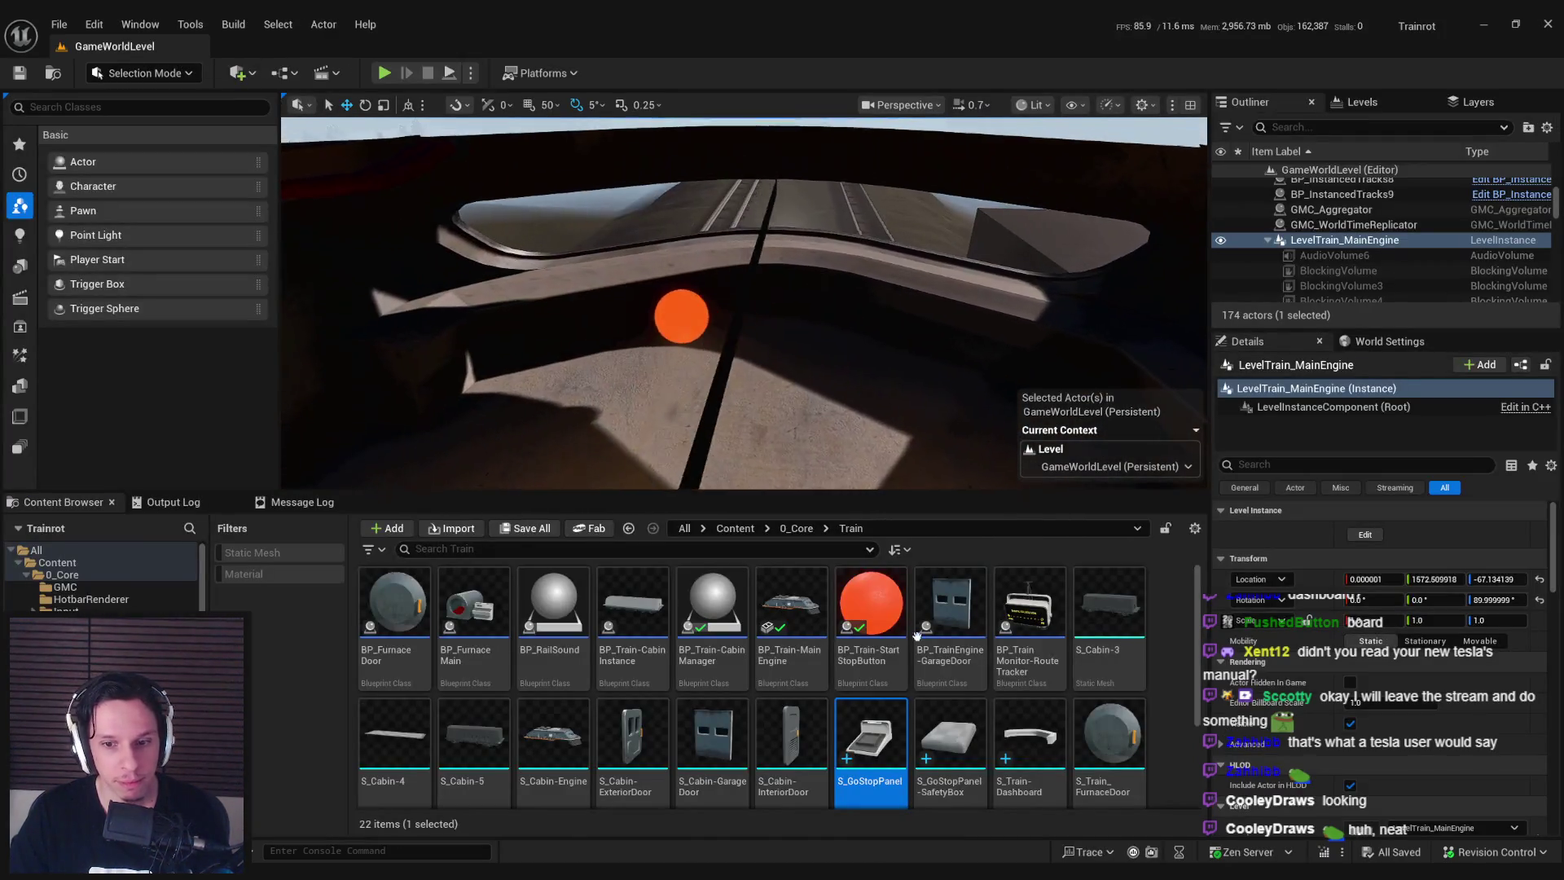
double_click(964, 745)
click(1306, 194)
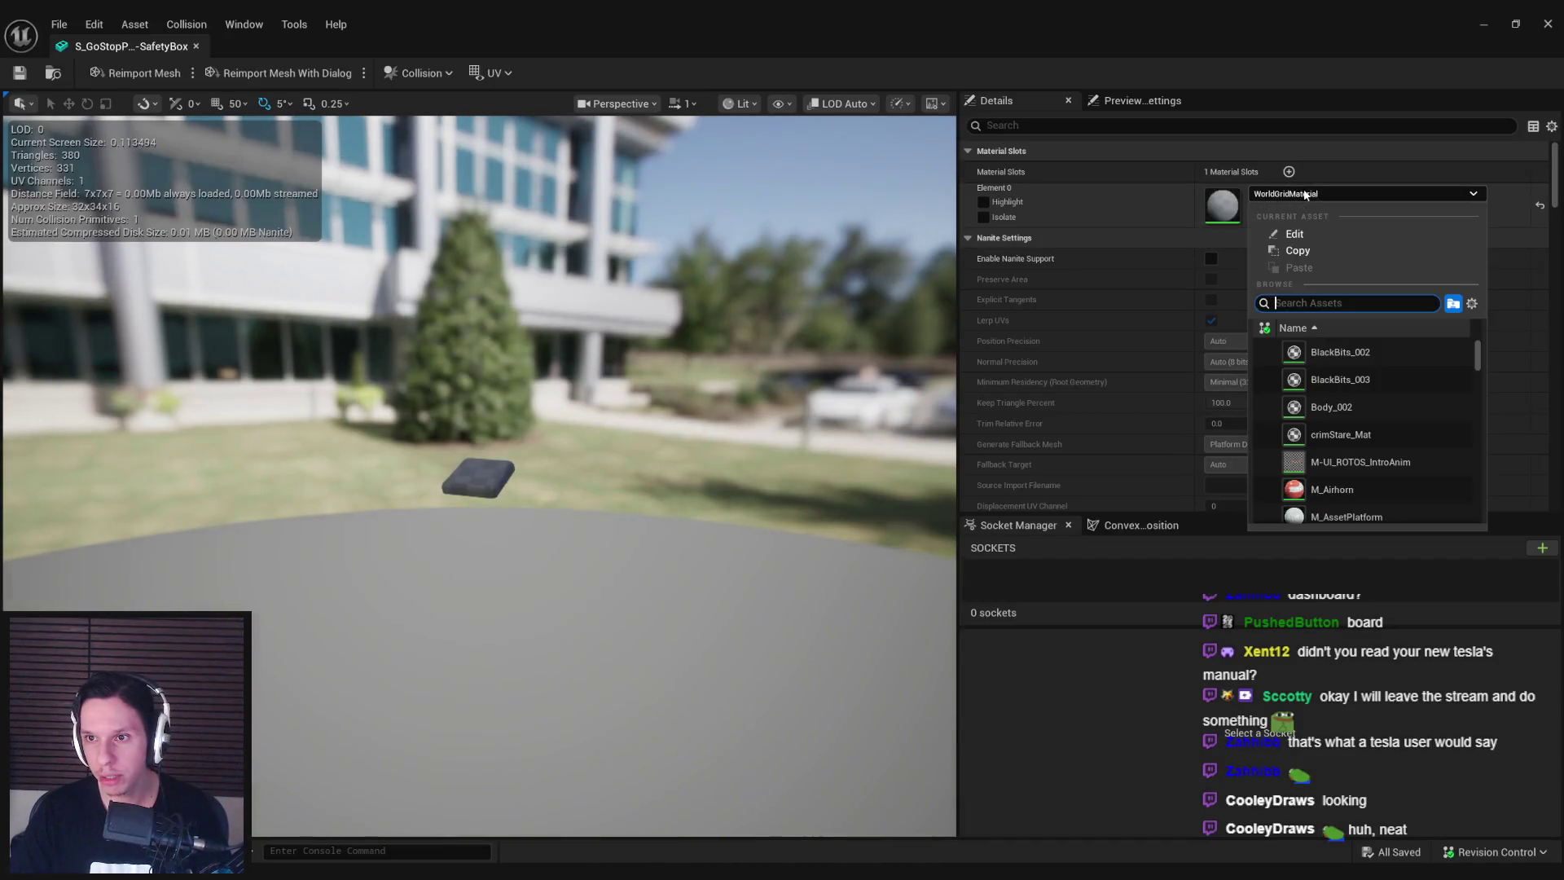
text(glass)
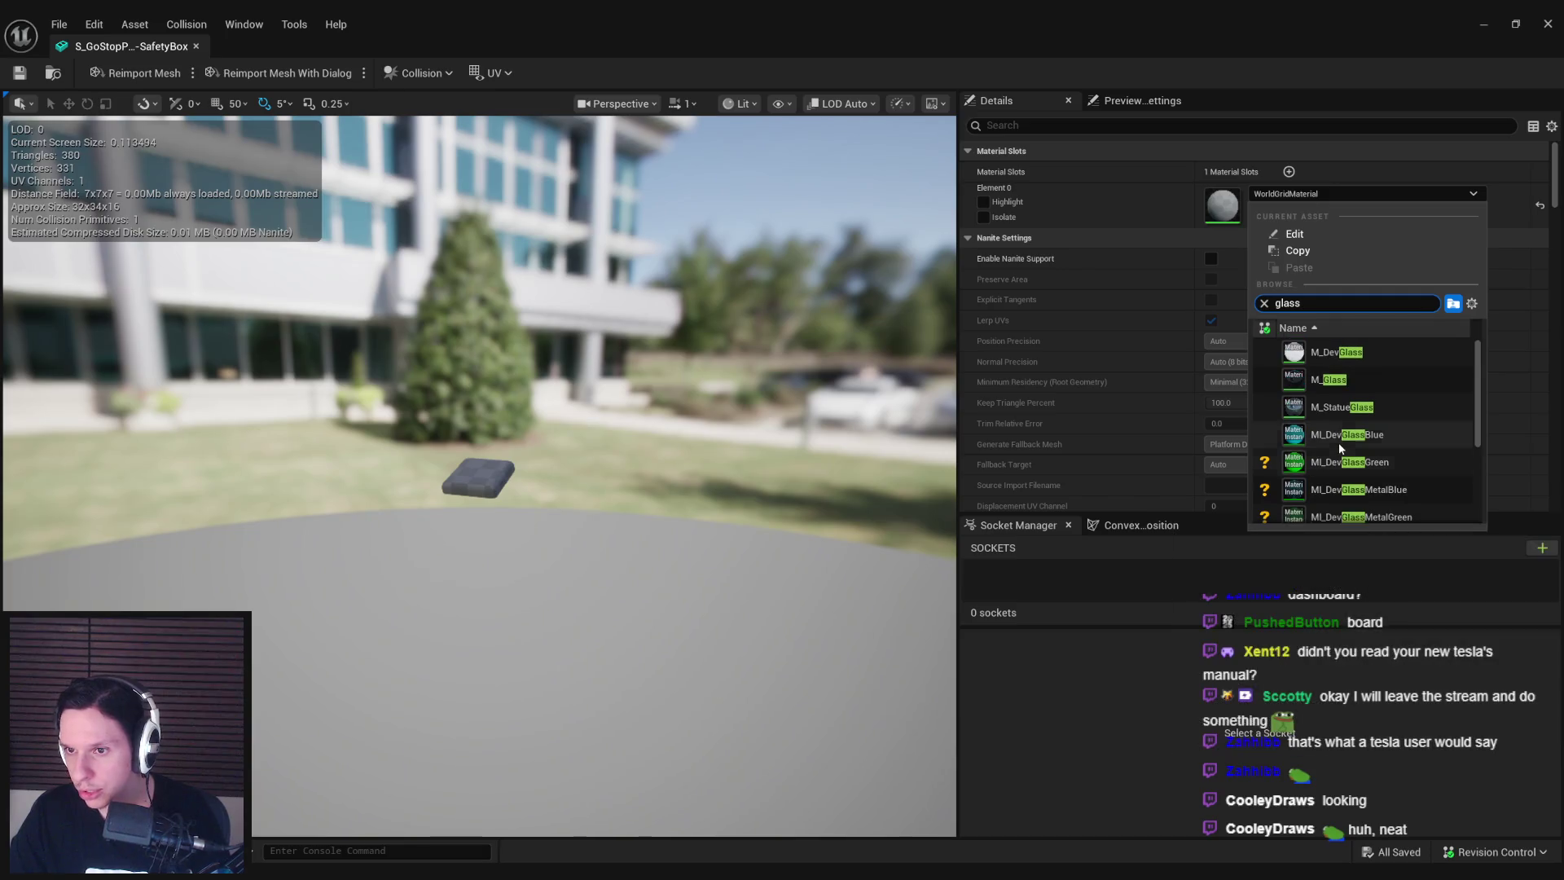
scroll(1337, 443, up, 2)
click(1343, 411)
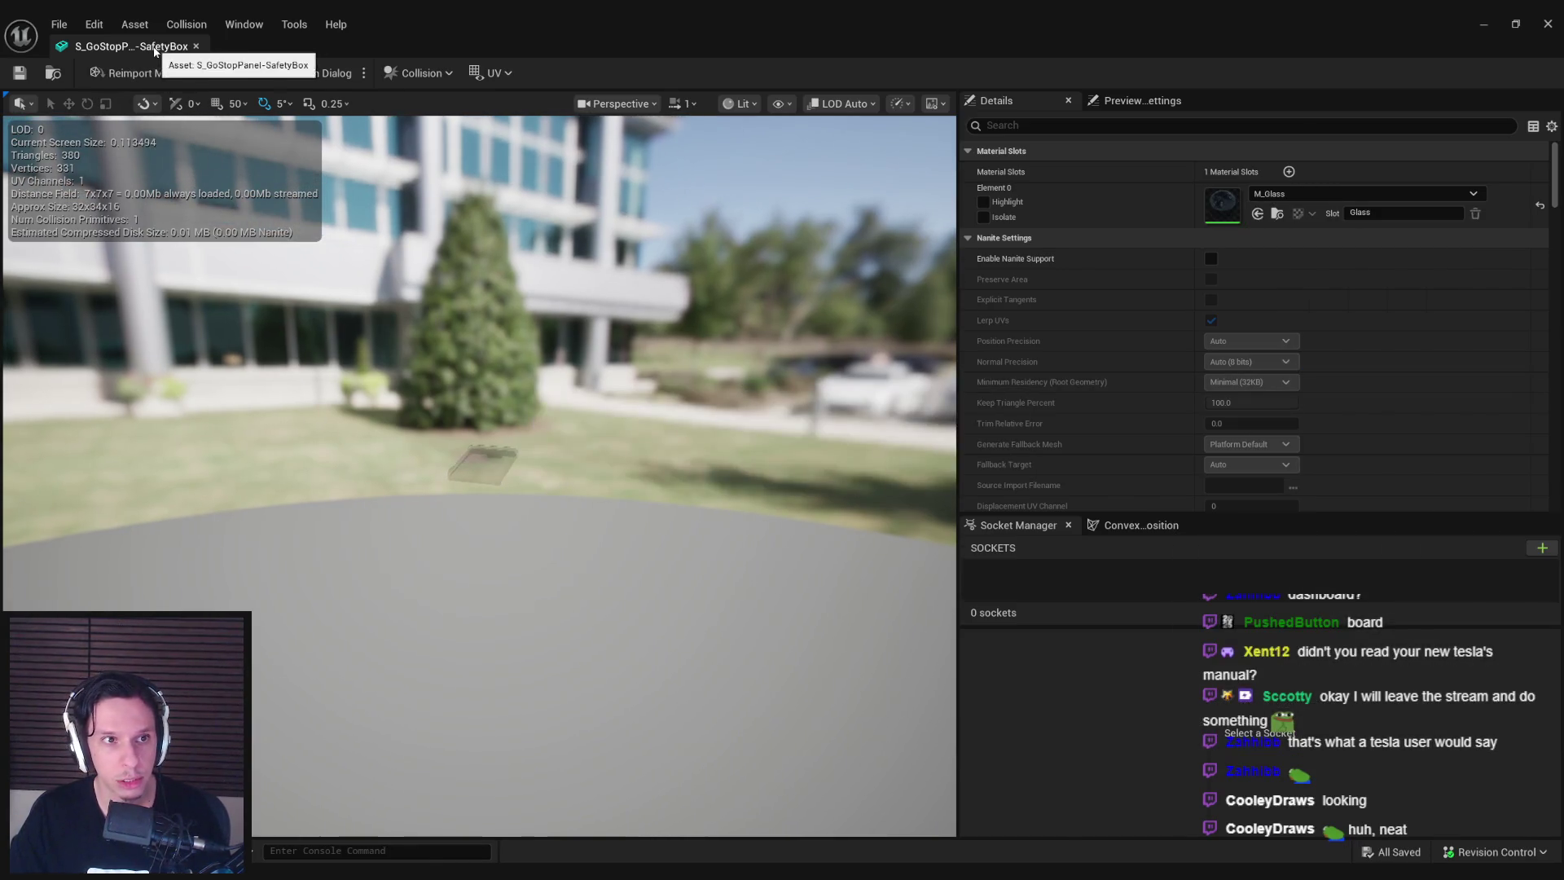
click(196, 47)
click(861, 737)
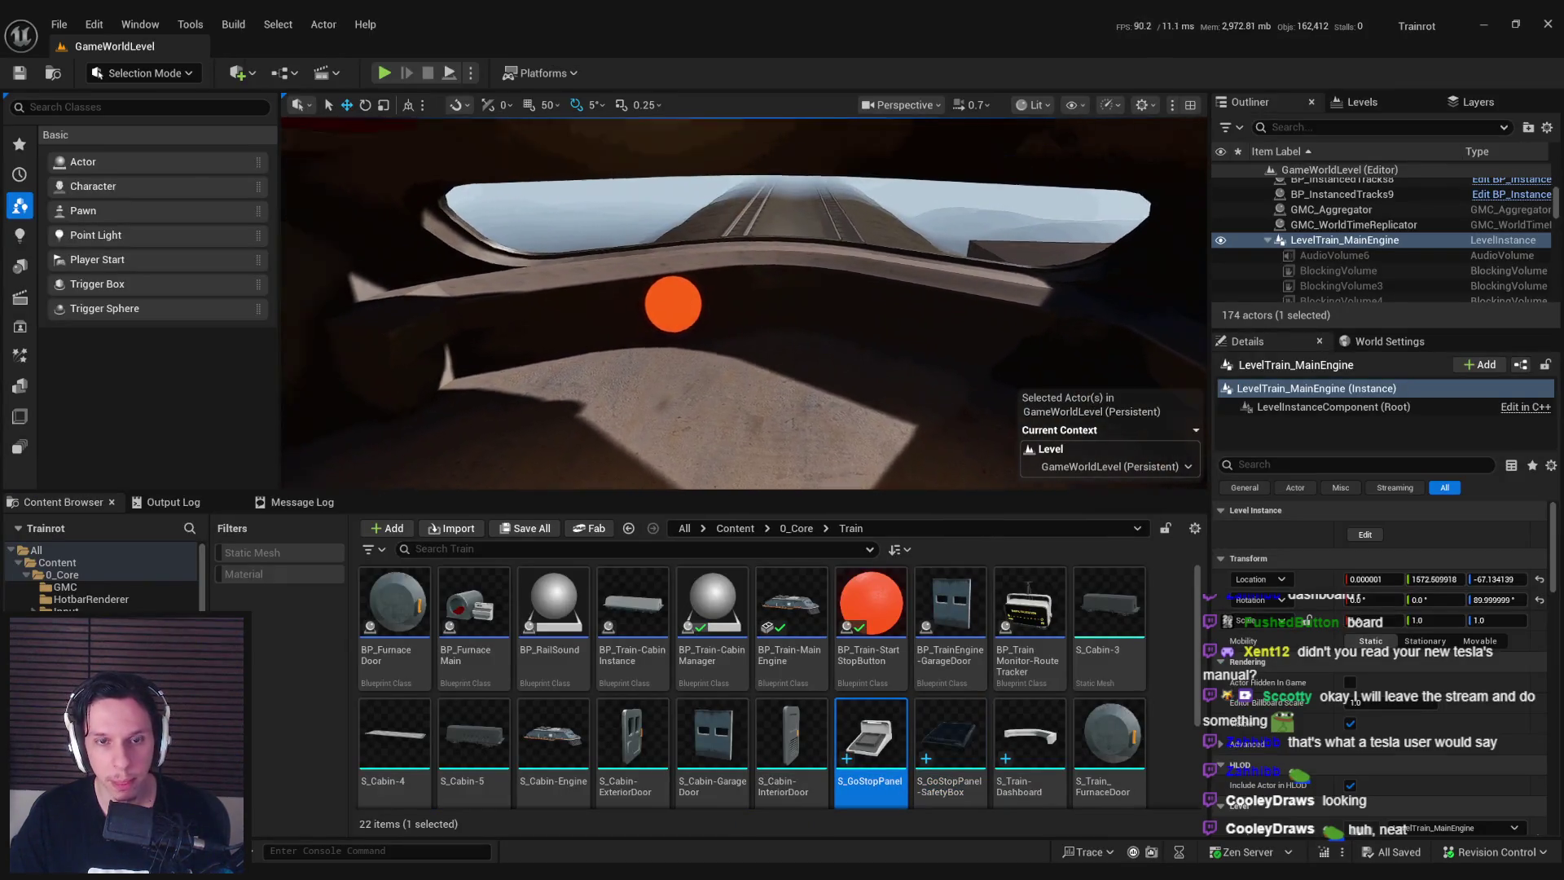
Drag S_GoStopPanel and S_GoStopPanel-SafetyBox together onto the train dashboard.
click(945, 749)
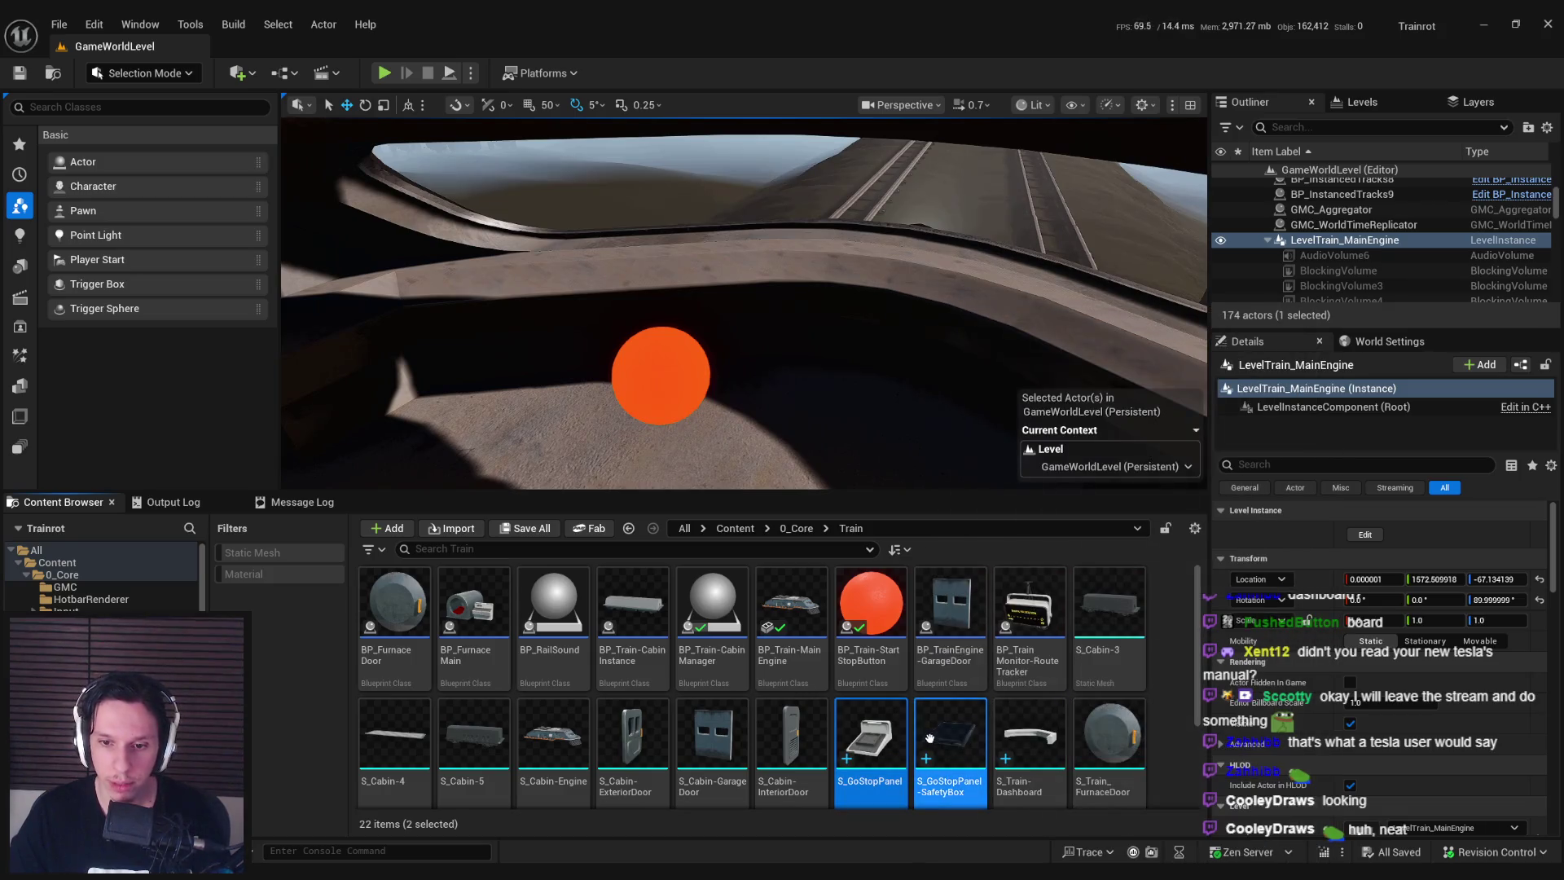
ctrl+click(949, 746)
drag(949, 746, 696, 279)
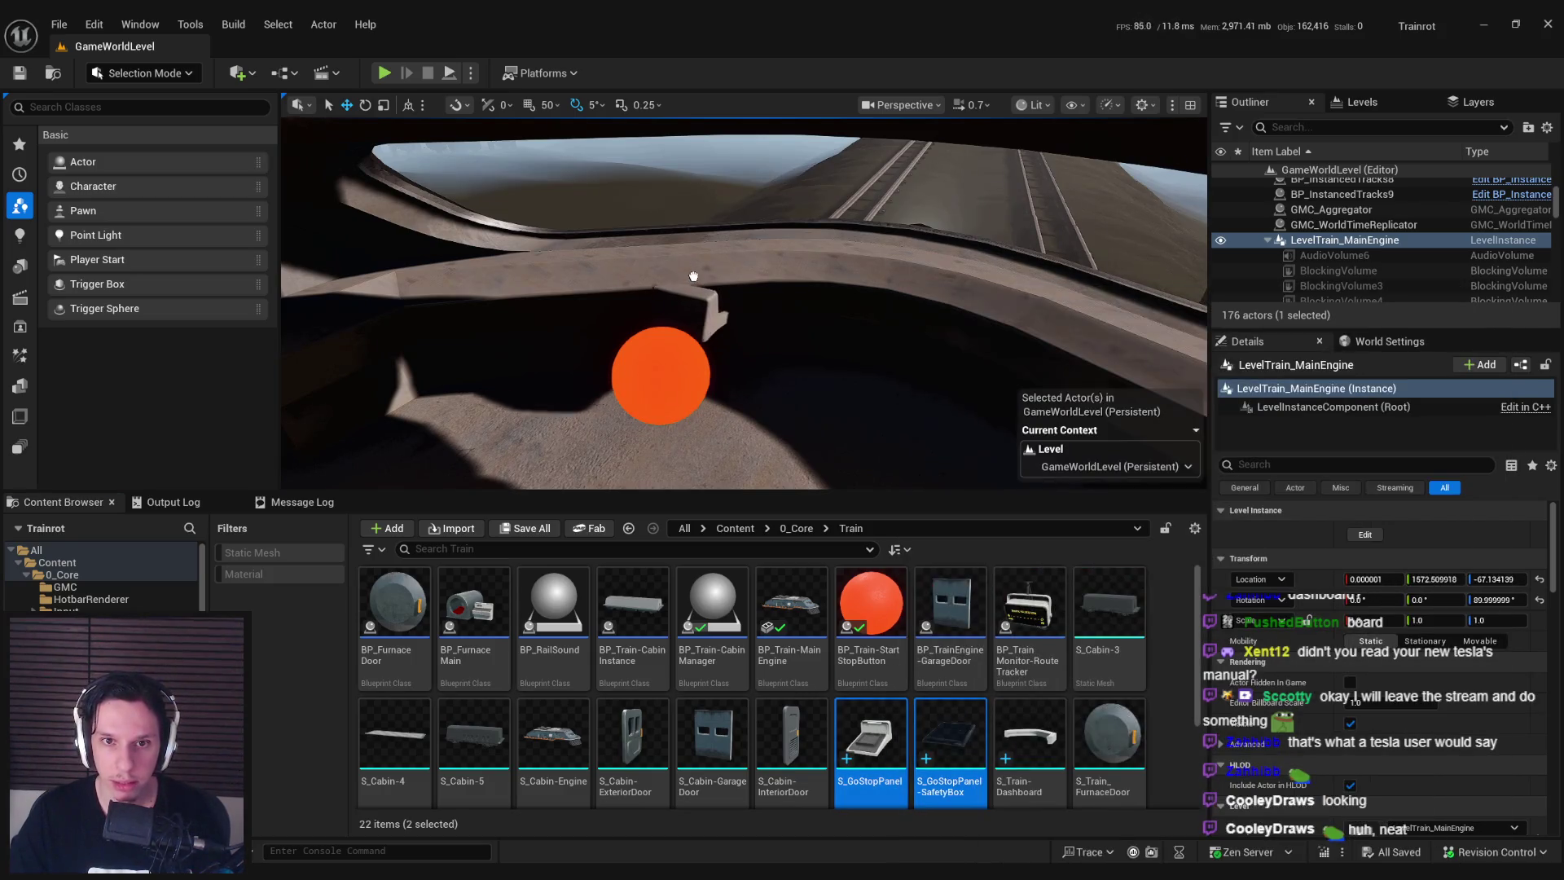
Rotate both panel meshes about 145° on Z to line up with the dashboard.
key(f)
key(e)
mouse_move(864, 347)
mouse_down()
mouse_move(903, 392)
mouse_move(814, 375)
mouse_move(771, 340)
mouse_up()
key(w)
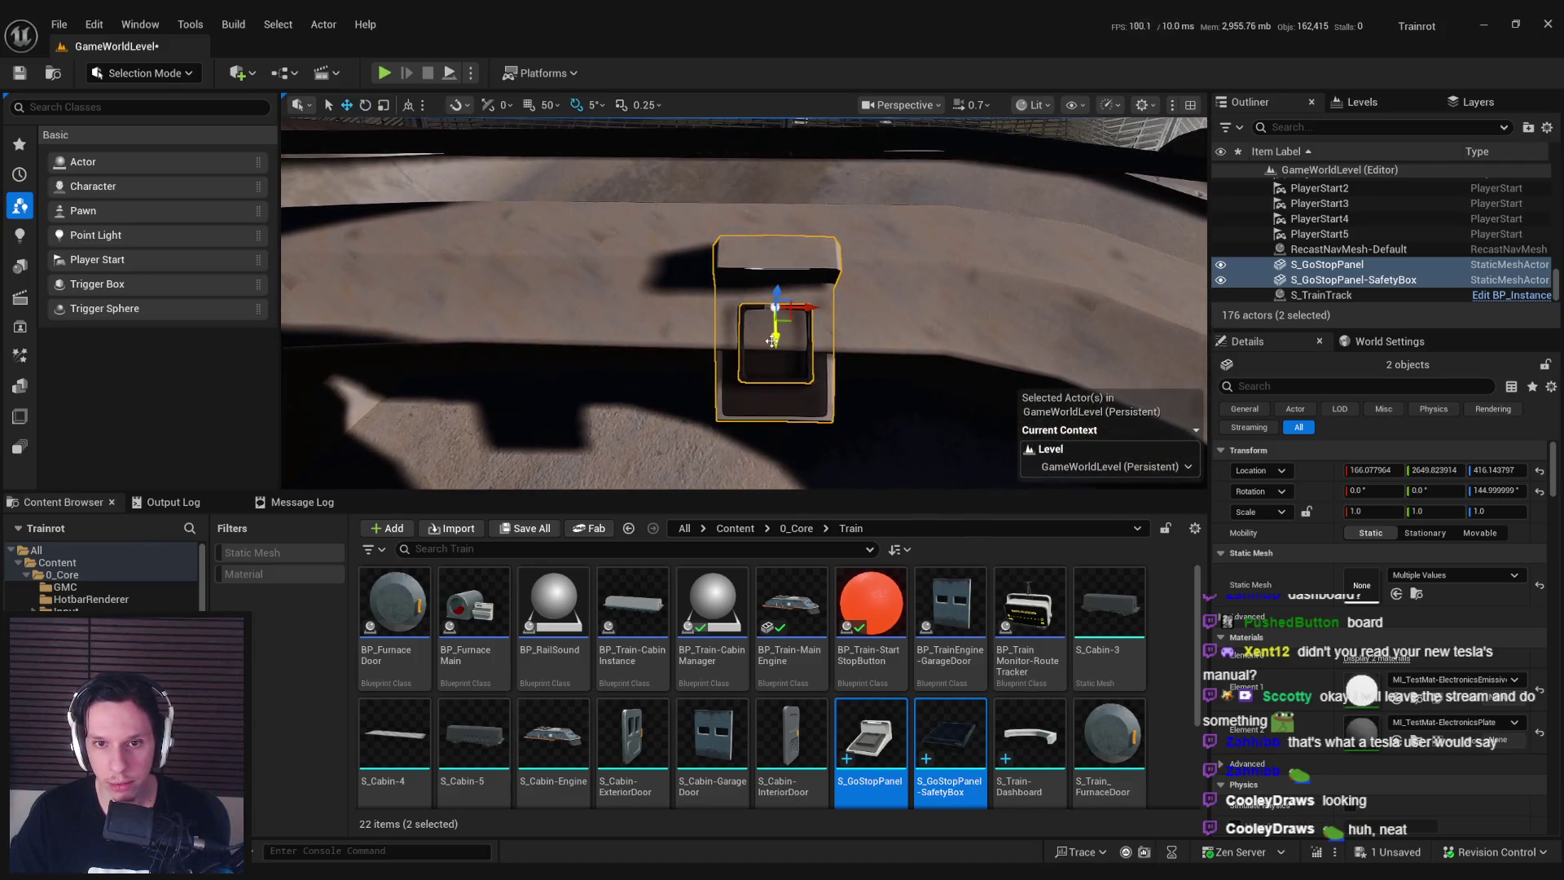
right_click(766, 273)
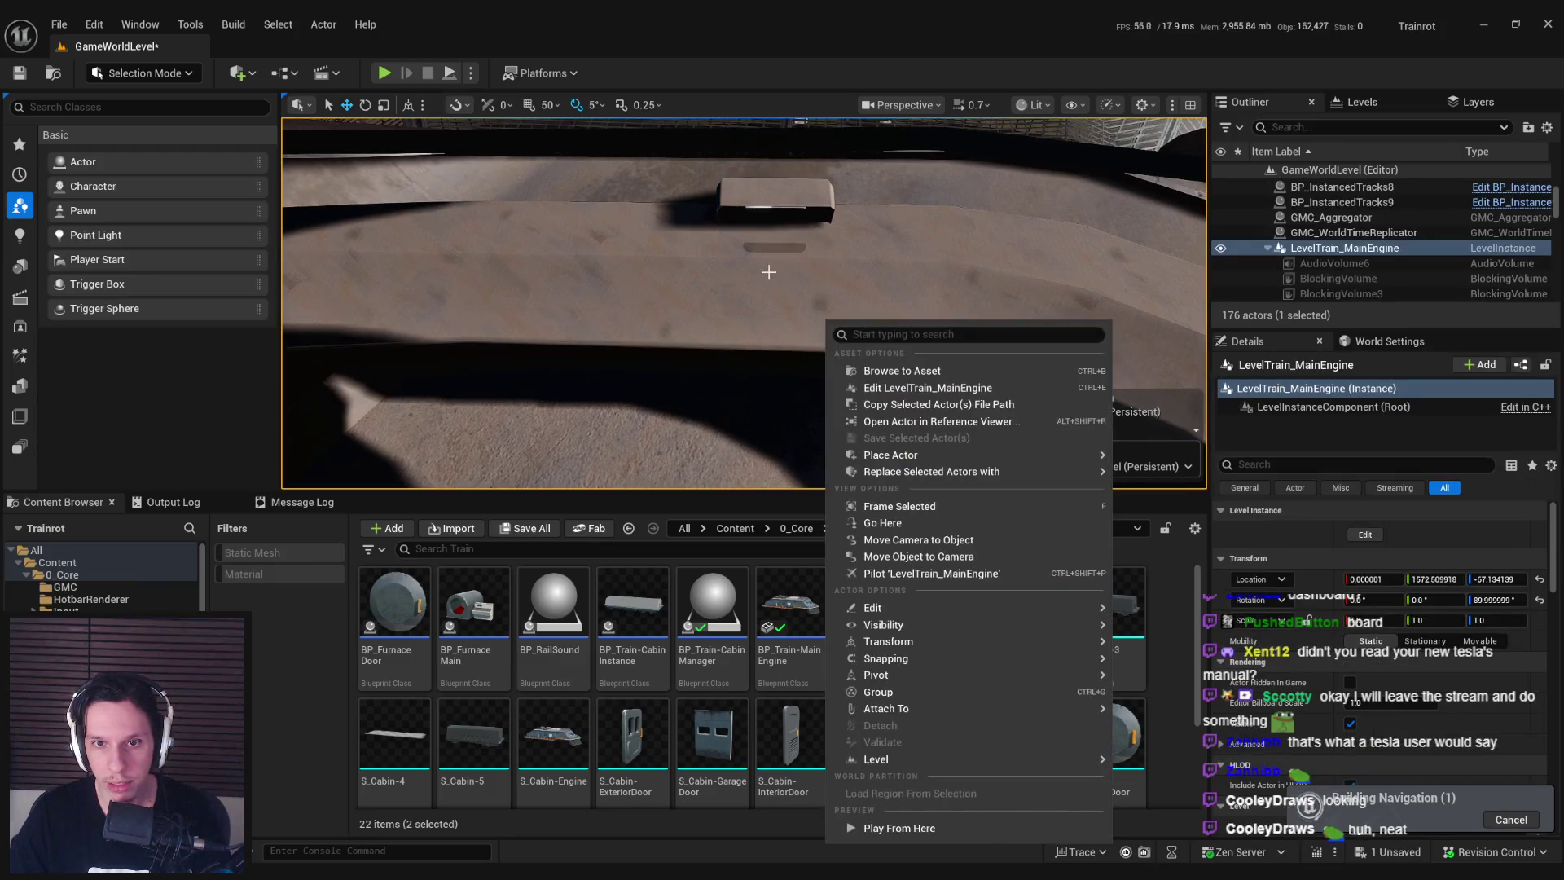
Dismiss the stray actor menu and raise both panels onto the dashboard surface.
key(Escape)
key(ctrl+z)
mouse_move(781, 311)
right_down()
mouse_move(780, 325)
mouse_move(780, 310)
right_up()
scroll(781, 314, down, 2)
key(e)
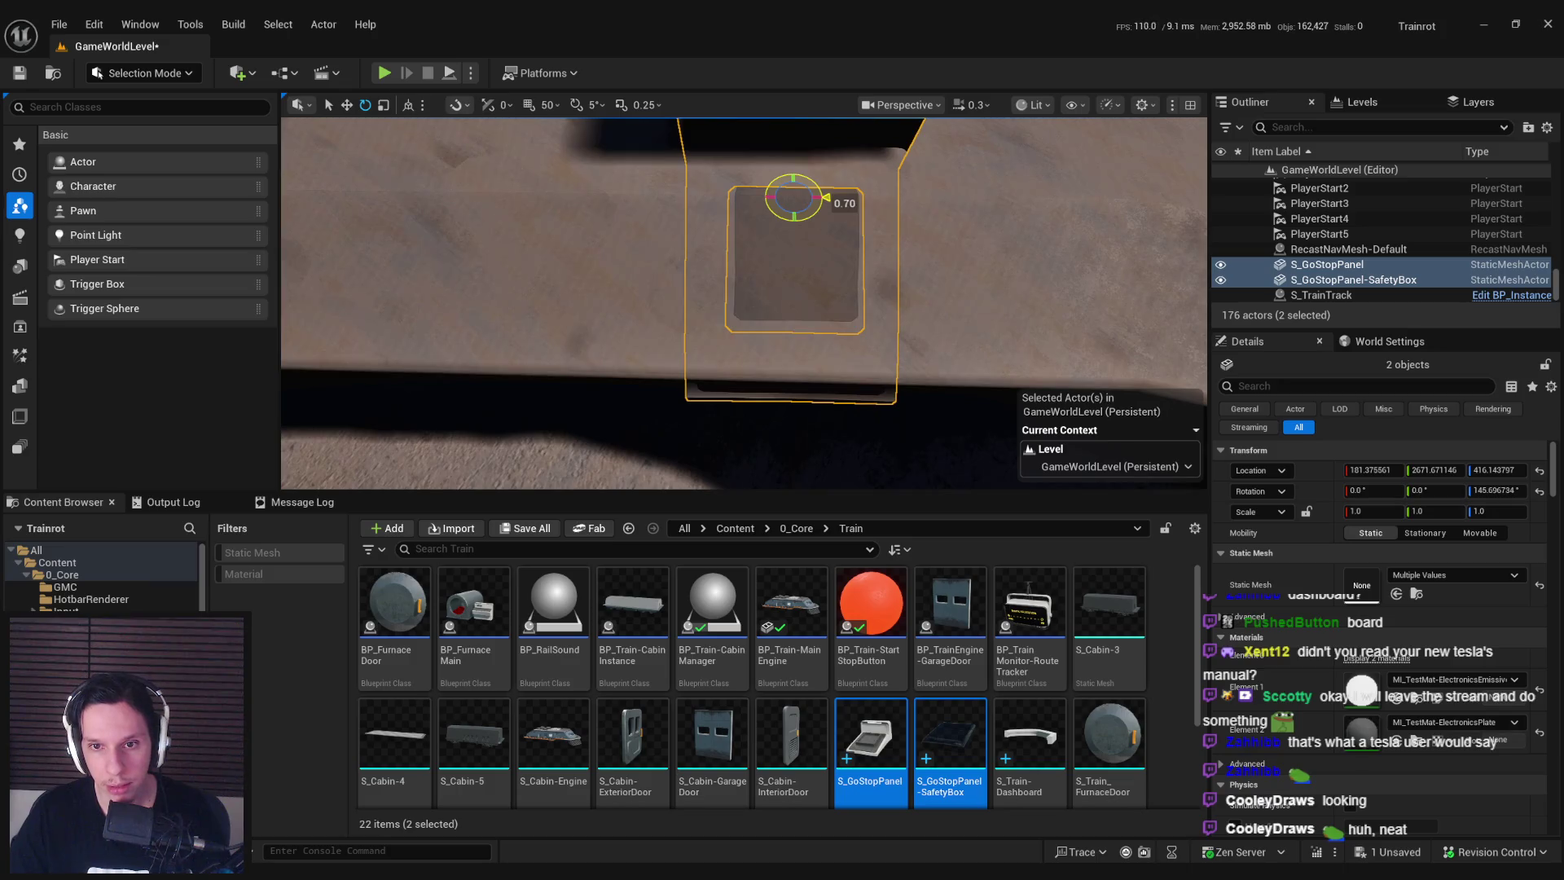
right_drag(776, 219, 710, 264)
key(w)
mouse_move(710, 263)
mouse_down()
mouse_move(702, 216)
mouse_move(713, 264)
mouse_up()
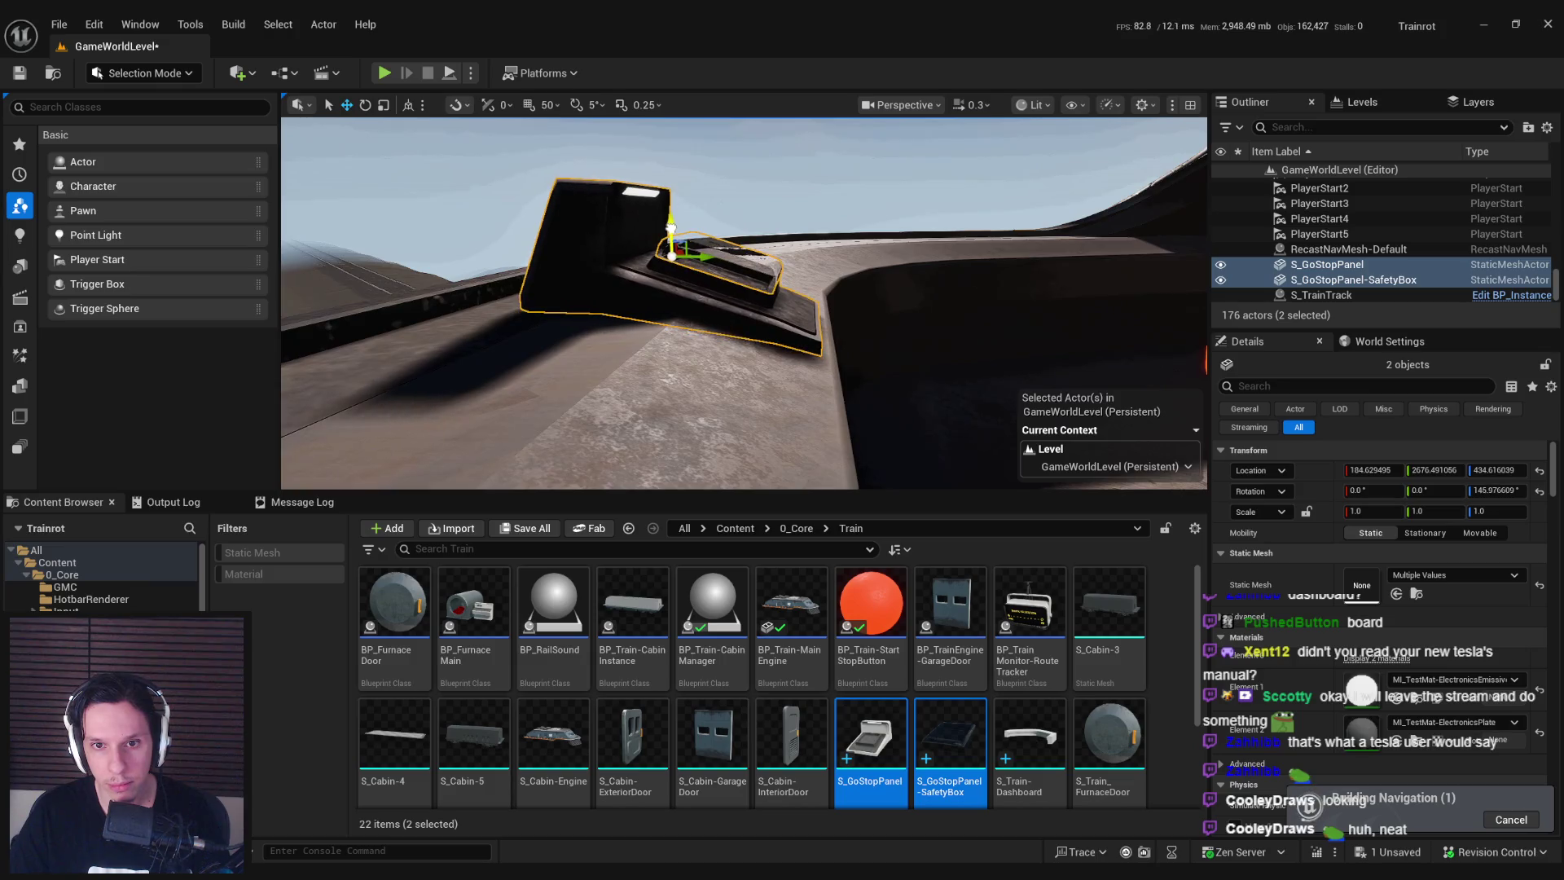
Slide the GoStopPanel and its safety box along the dashboard into position.
mouse_move(670, 230)
right_down()
mouse_move(632, 228)
mouse_move(651, 242)
right_up()
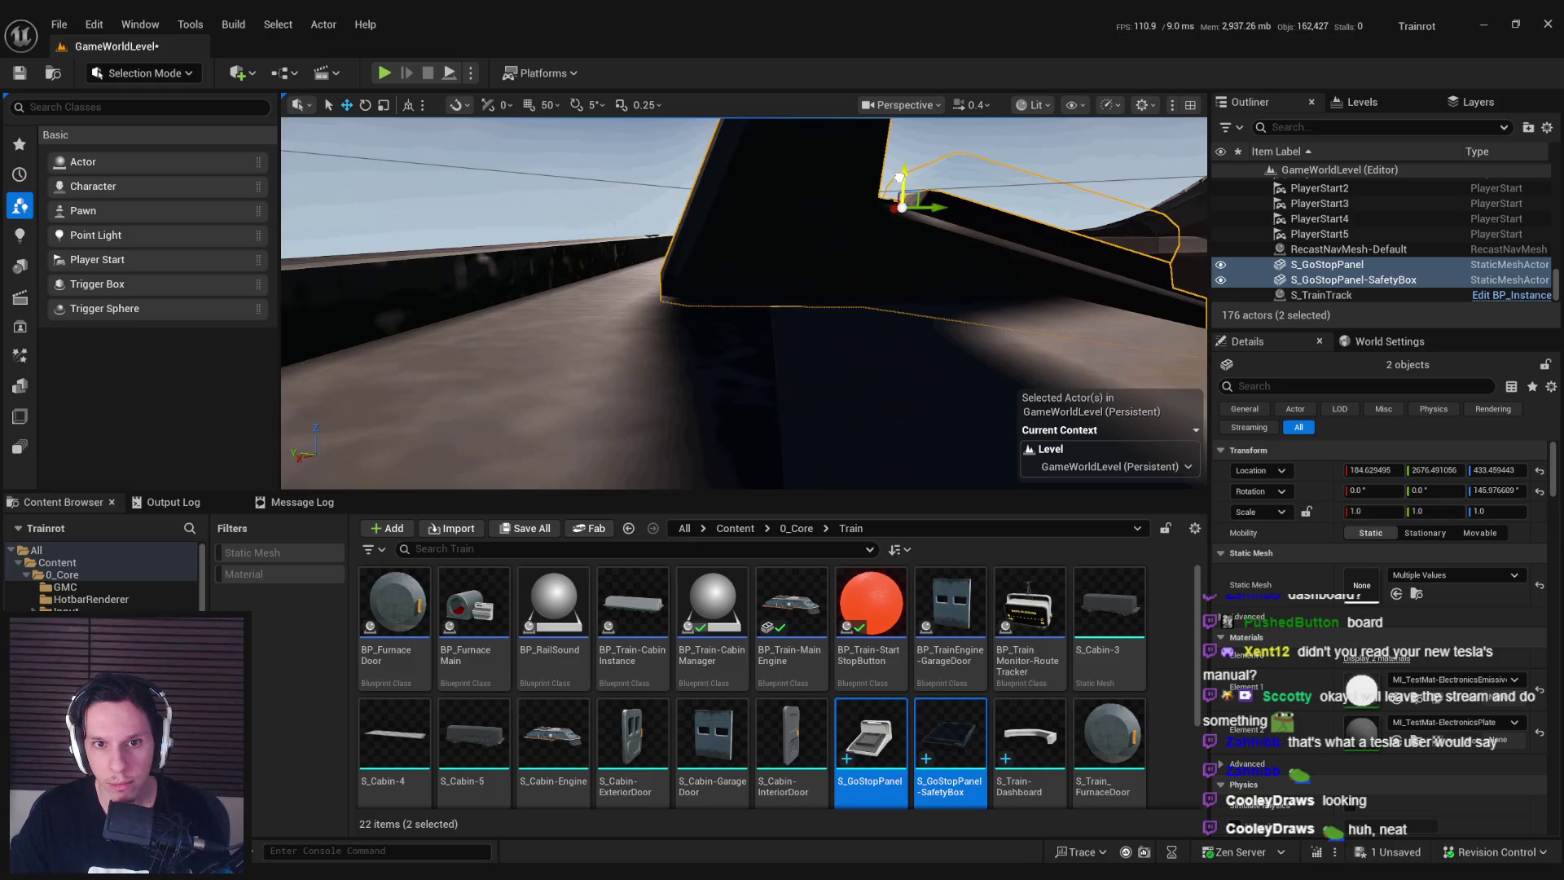
right_drag(874, 268, 874, 268)
scroll(772, 278, down, 5)
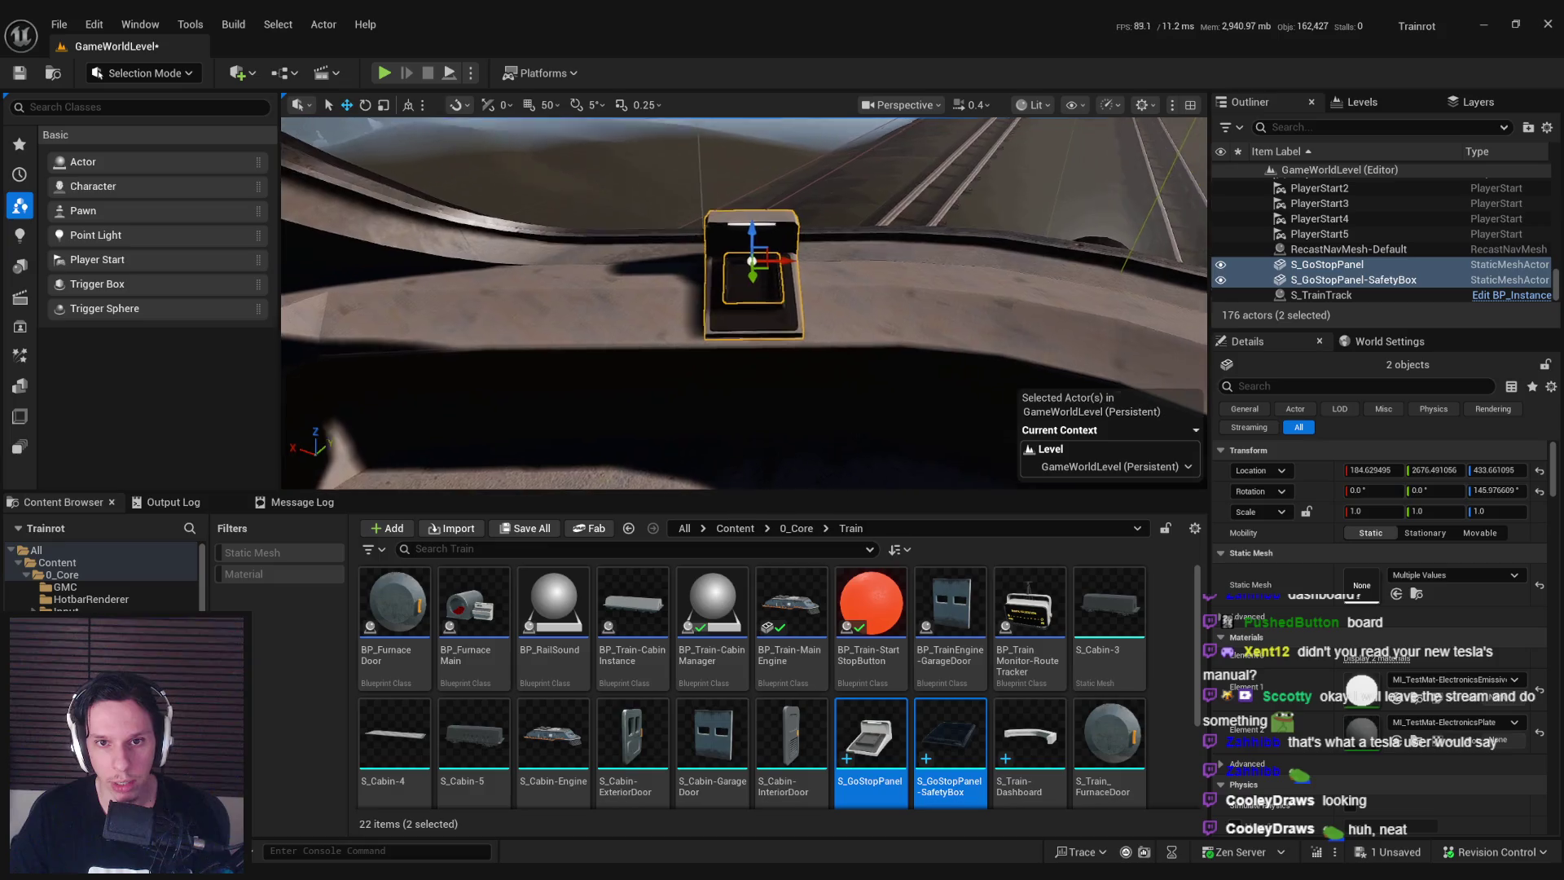
drag(714, 273, 726, 270)
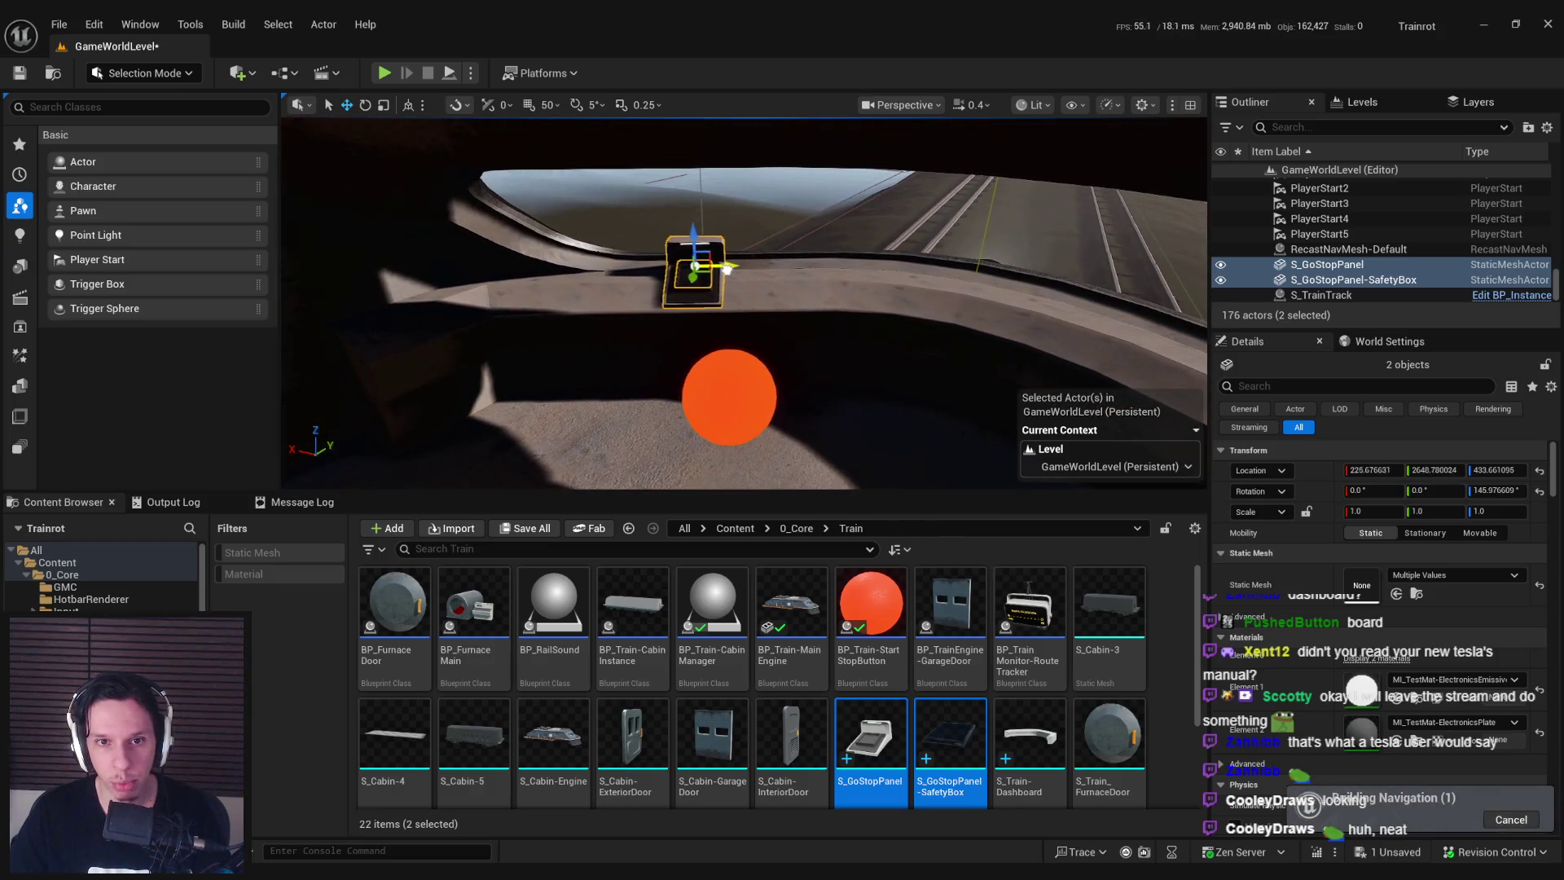
right_drag(732, 363, 737, 388)
Move the panel and safety box into the LevelTrain_MainEngine level instance, then select the red button.
click(561, 281)
right_drag(683, 317, 683, 316)
ctrl+click(683, 316)
right_drag(783, 364, 782, 364)
key(Delete)
key(ctrl+z)
right_drag(841, 303, 840, 303)
click(840, 303)
Drag the red button onto the panel, set its Sphere component to Movable, and shrink it.
drag(849, 309, 619, 163)
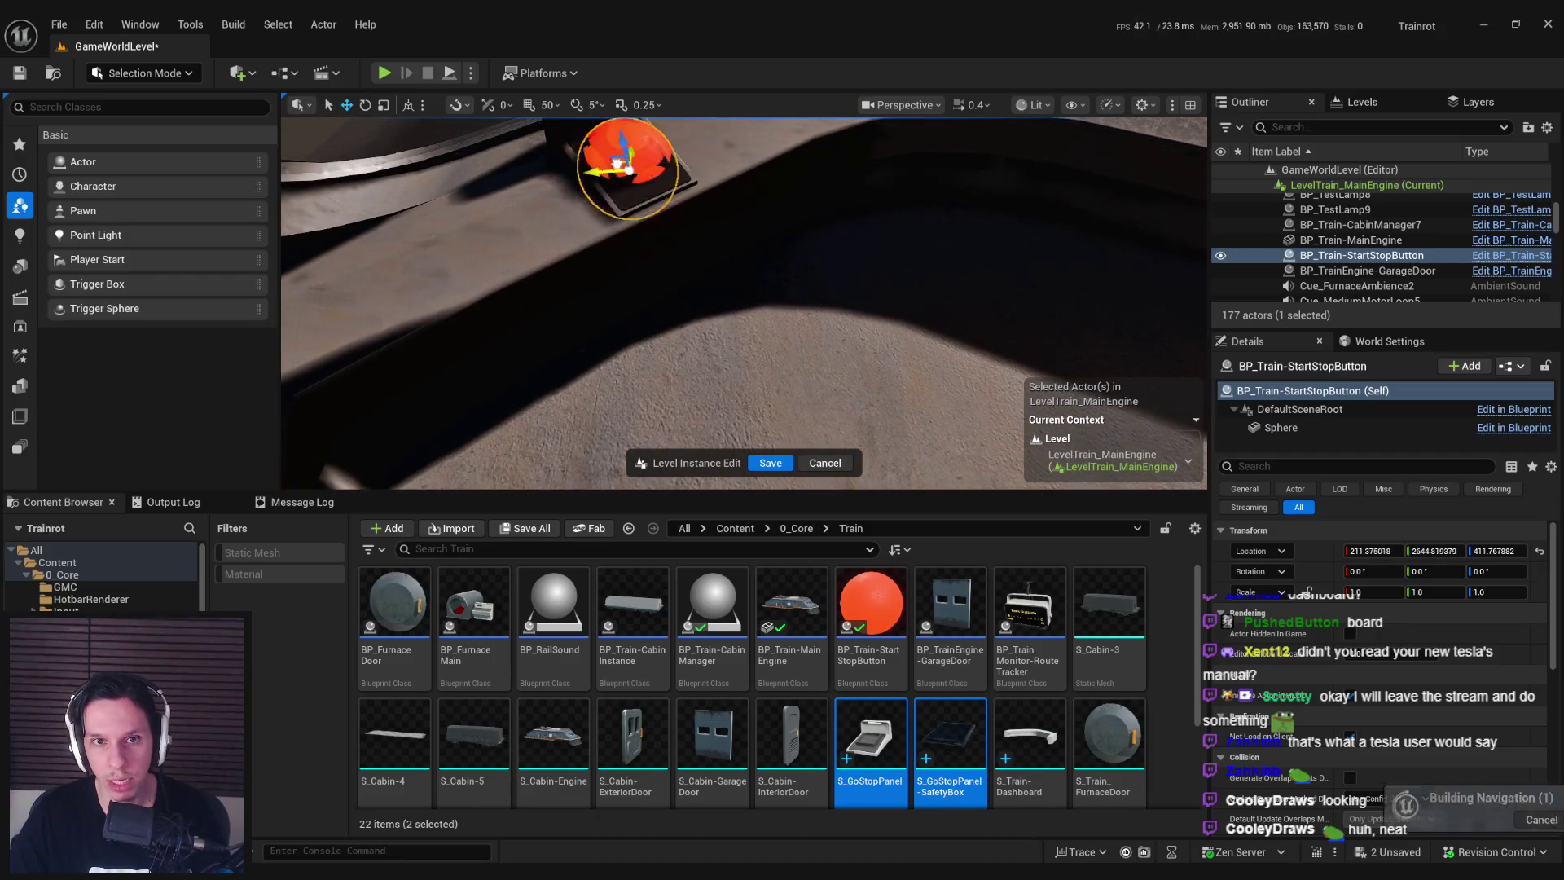
right_drag(620, 163, 634, 200)
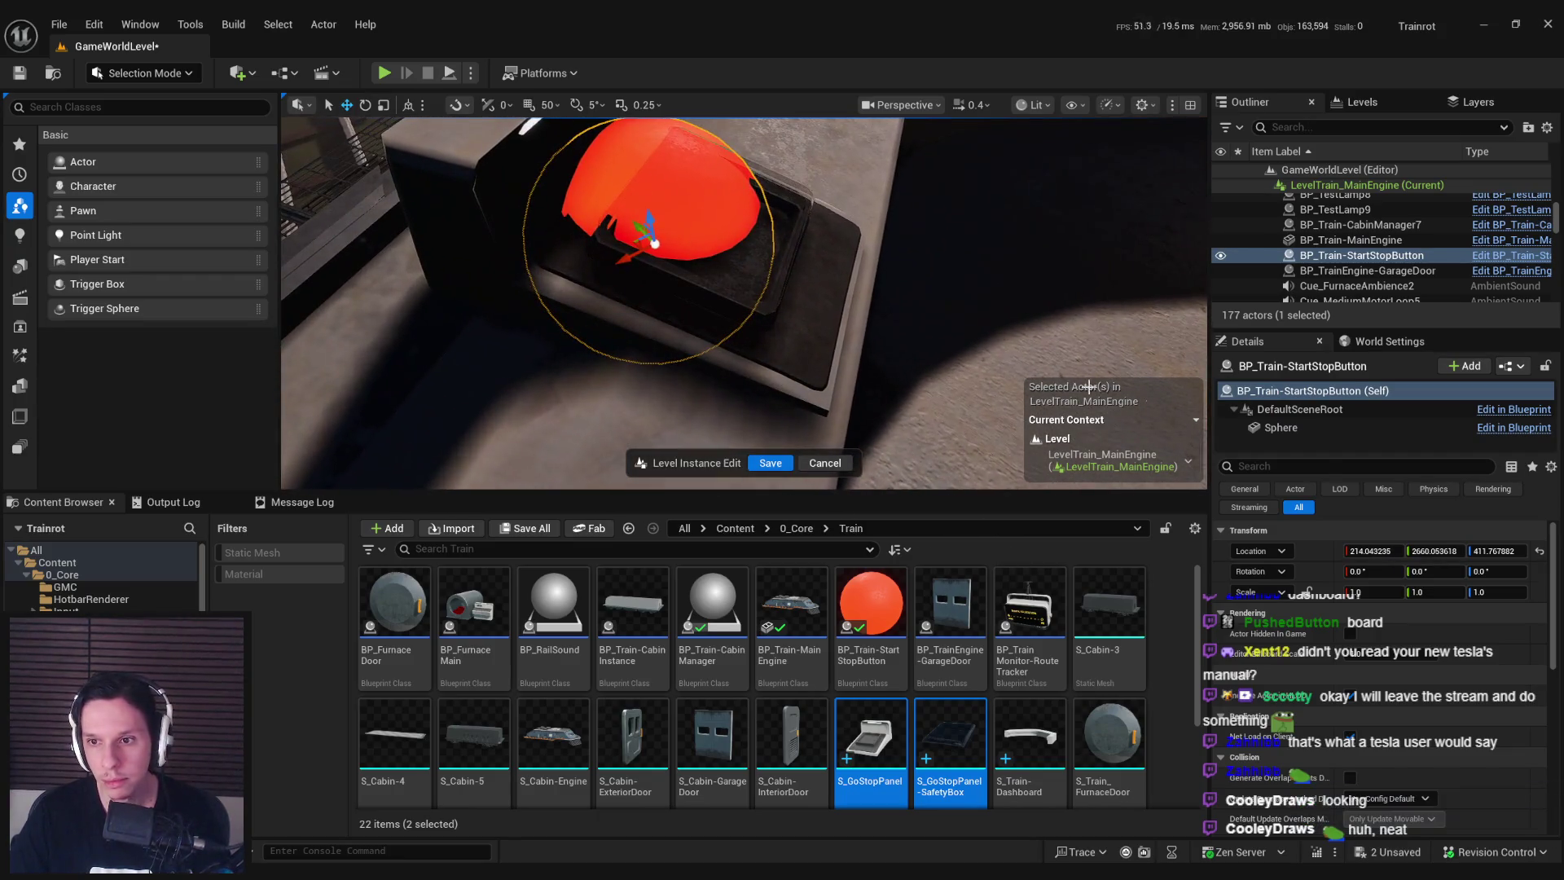
click(1290, 429)
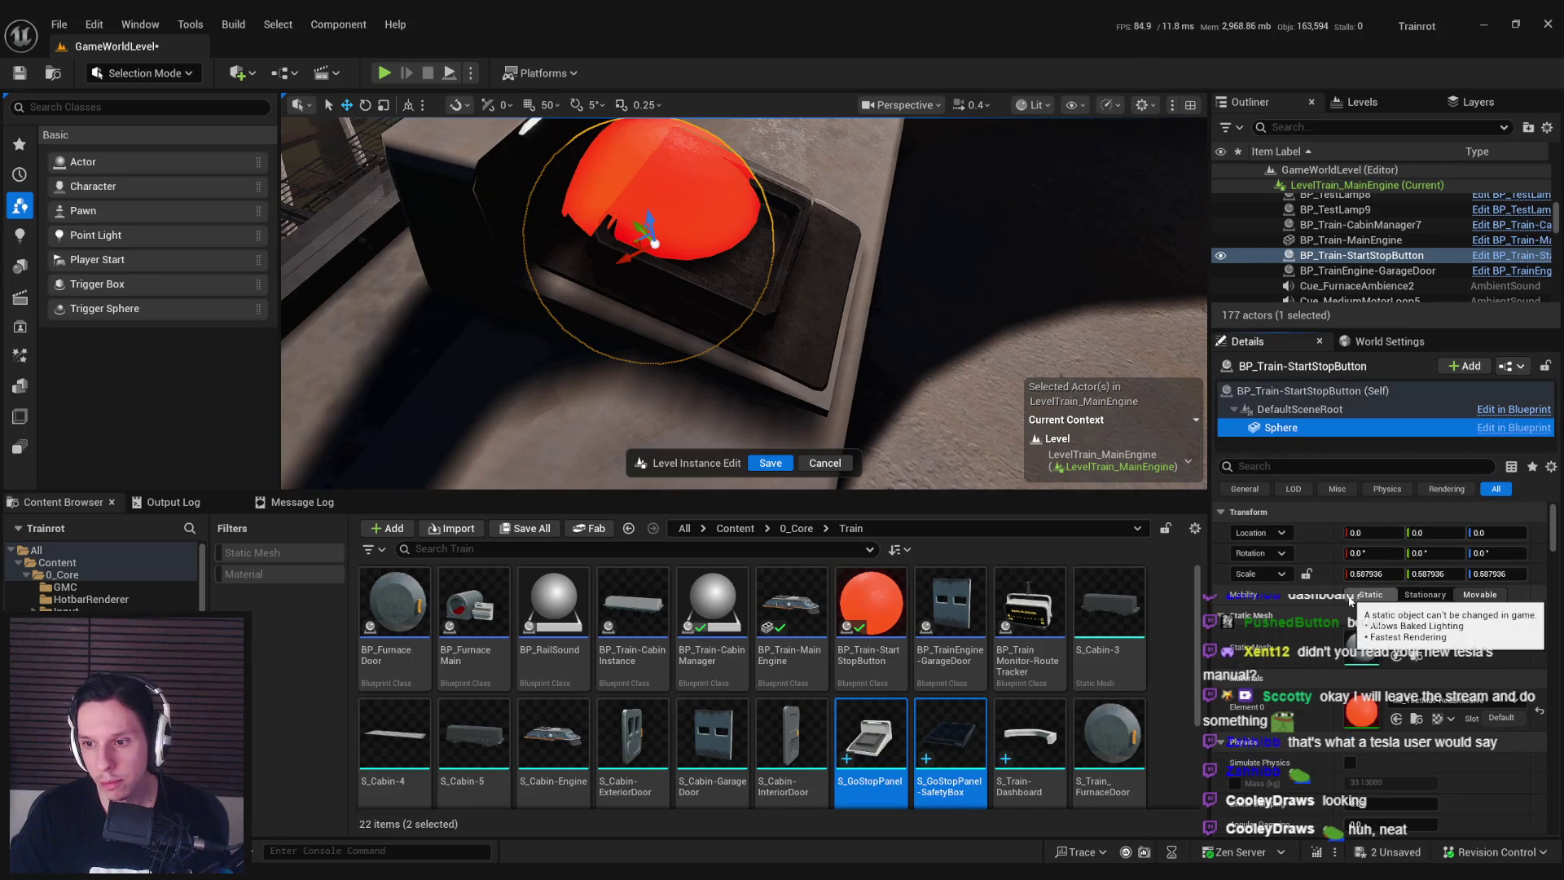
click(1480, 594)
key(r)
drag(657, 255, 664, 259)
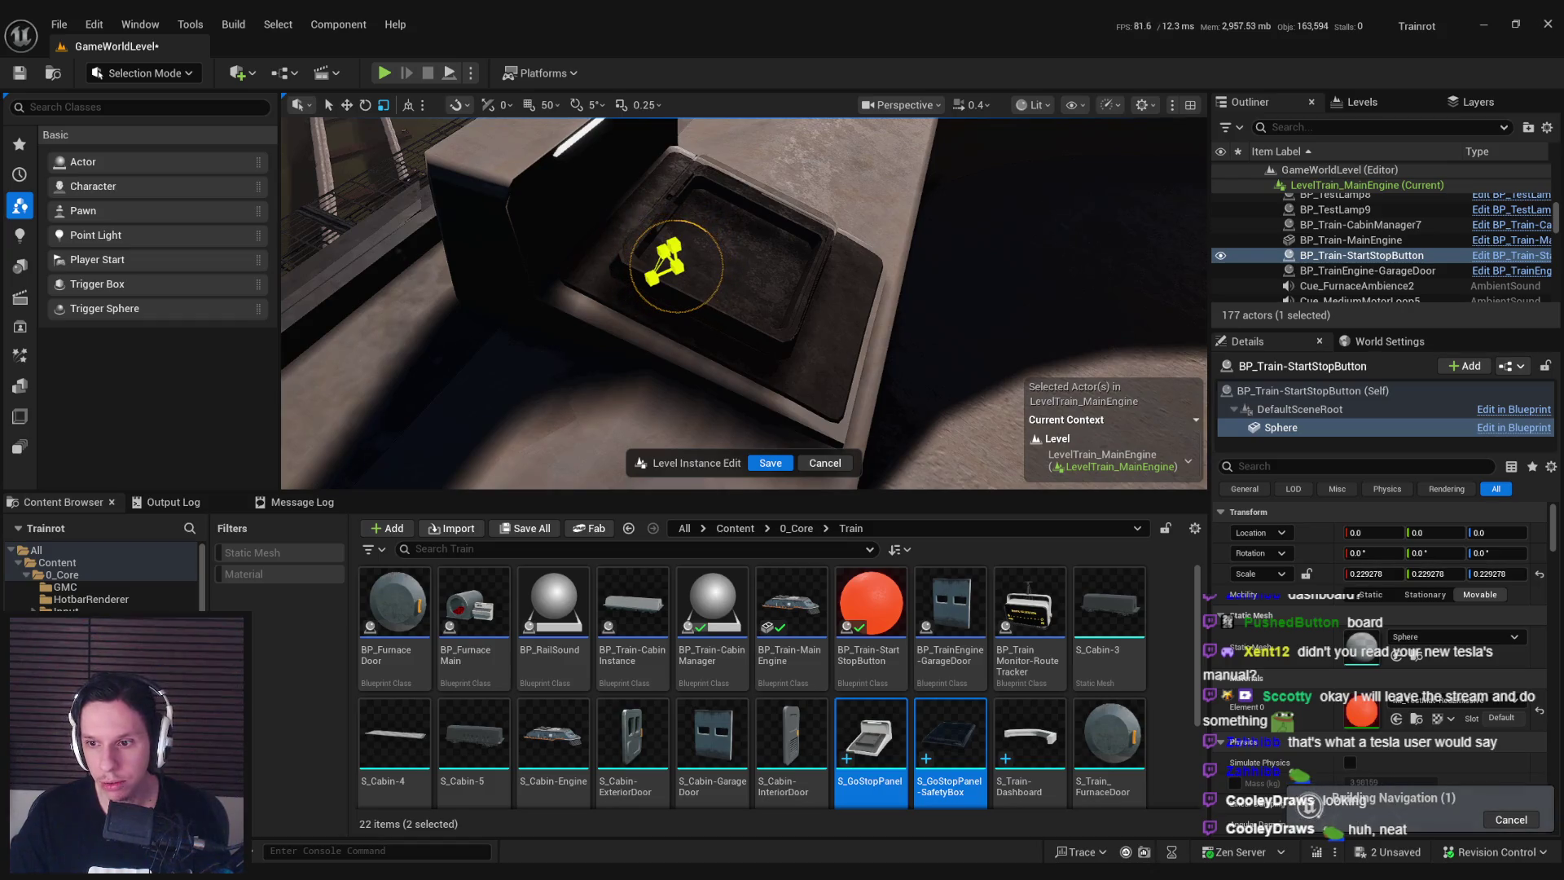
Seat the red start-stop button inside the GoStopPanel housing.
click(1302, 391)
key(w)
key(f)
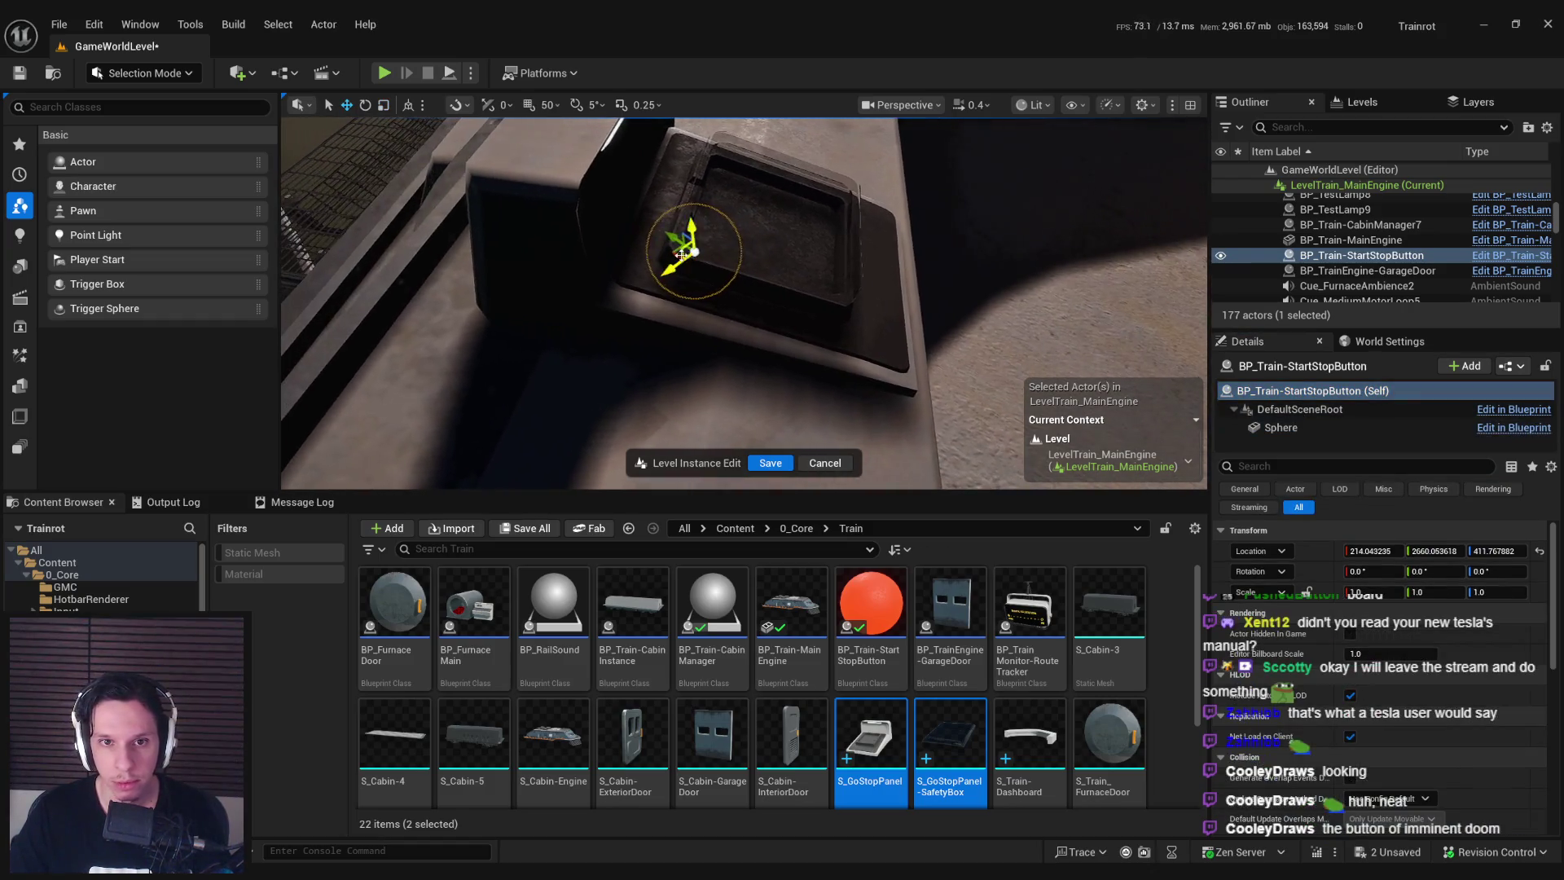
mouse_move(744, 266)
mouse_down()
mouse_move(766, 343)
mouse_move(750, 358)
mouse_up()
mouse_move(719, 269)
mouse_down()
mouse_move(719, 254)
mouse_move(731, 283)
mouse_up()
drag(722, 349, 731, 350)
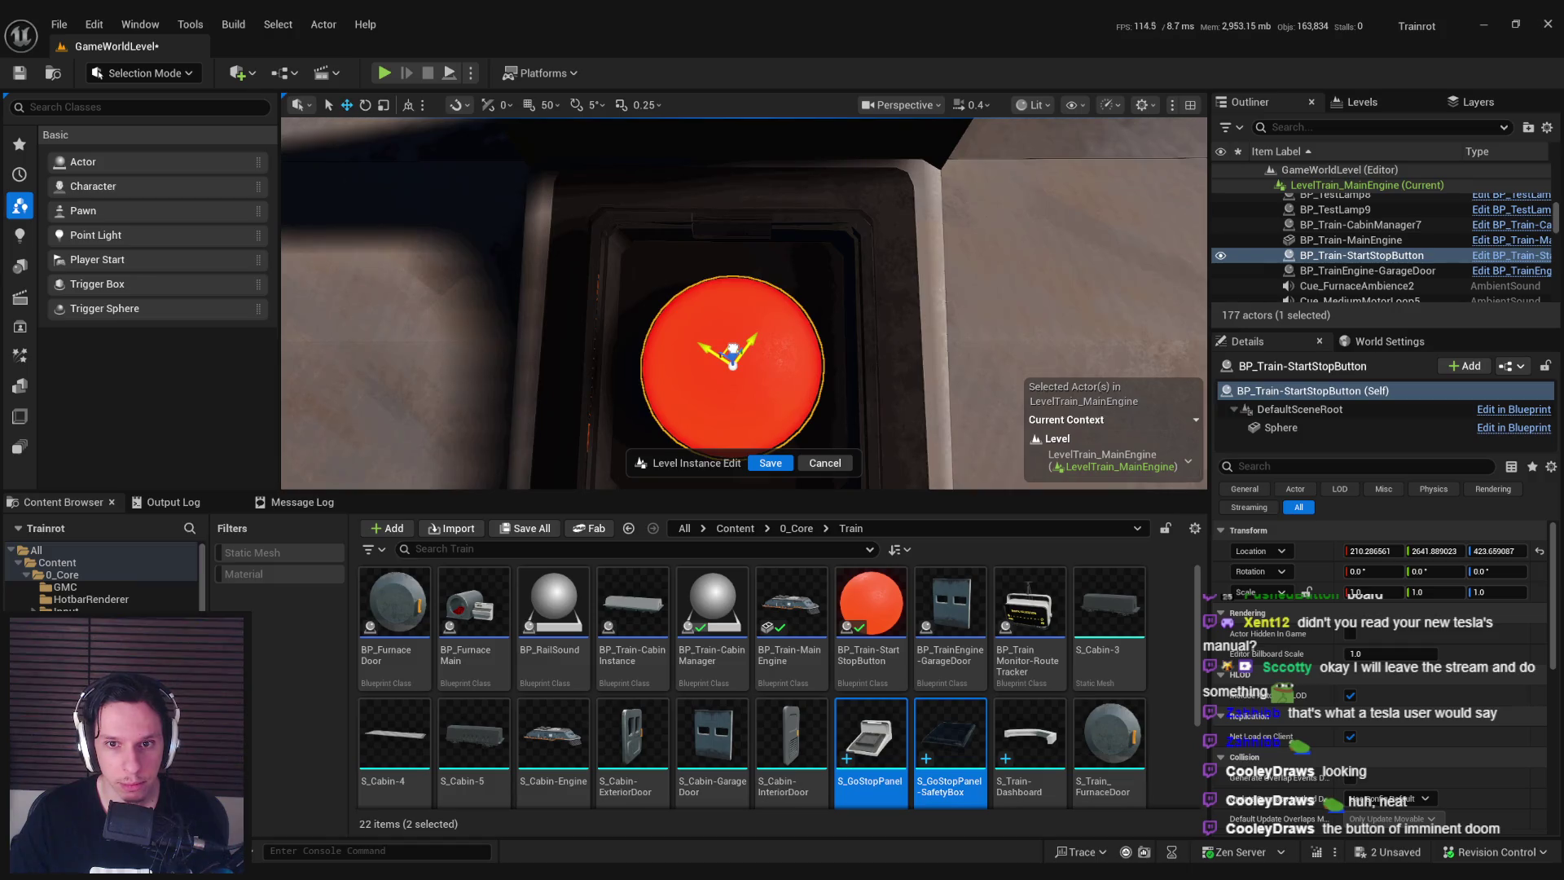
mouse_move(734, 359)
alt+mouse_down()
mouse_move(729, 281)
mouse_move(775, 389)
mouse_move(774, 297)
alt+mouse_up()
mouse_move(791, 399)
alt+mouse_down()
mouse_move(792, 469)
mouse_move(769, 272)
alt+mouse_up()
Flip the safety box open about -98° on X to uncover the red button.
click(769, 272)
mouse_move(727, 342)
alt+mouse_down()
mouse_move(727, 324)
mouse_move(668, 359)
mouse_move(701, 337)
mouse_move(652, 337)
mouse_move(598, 293)
alt+mouse_up()
key(e)
click(855, 386)
alt+drag(855, 386, 856, 386)
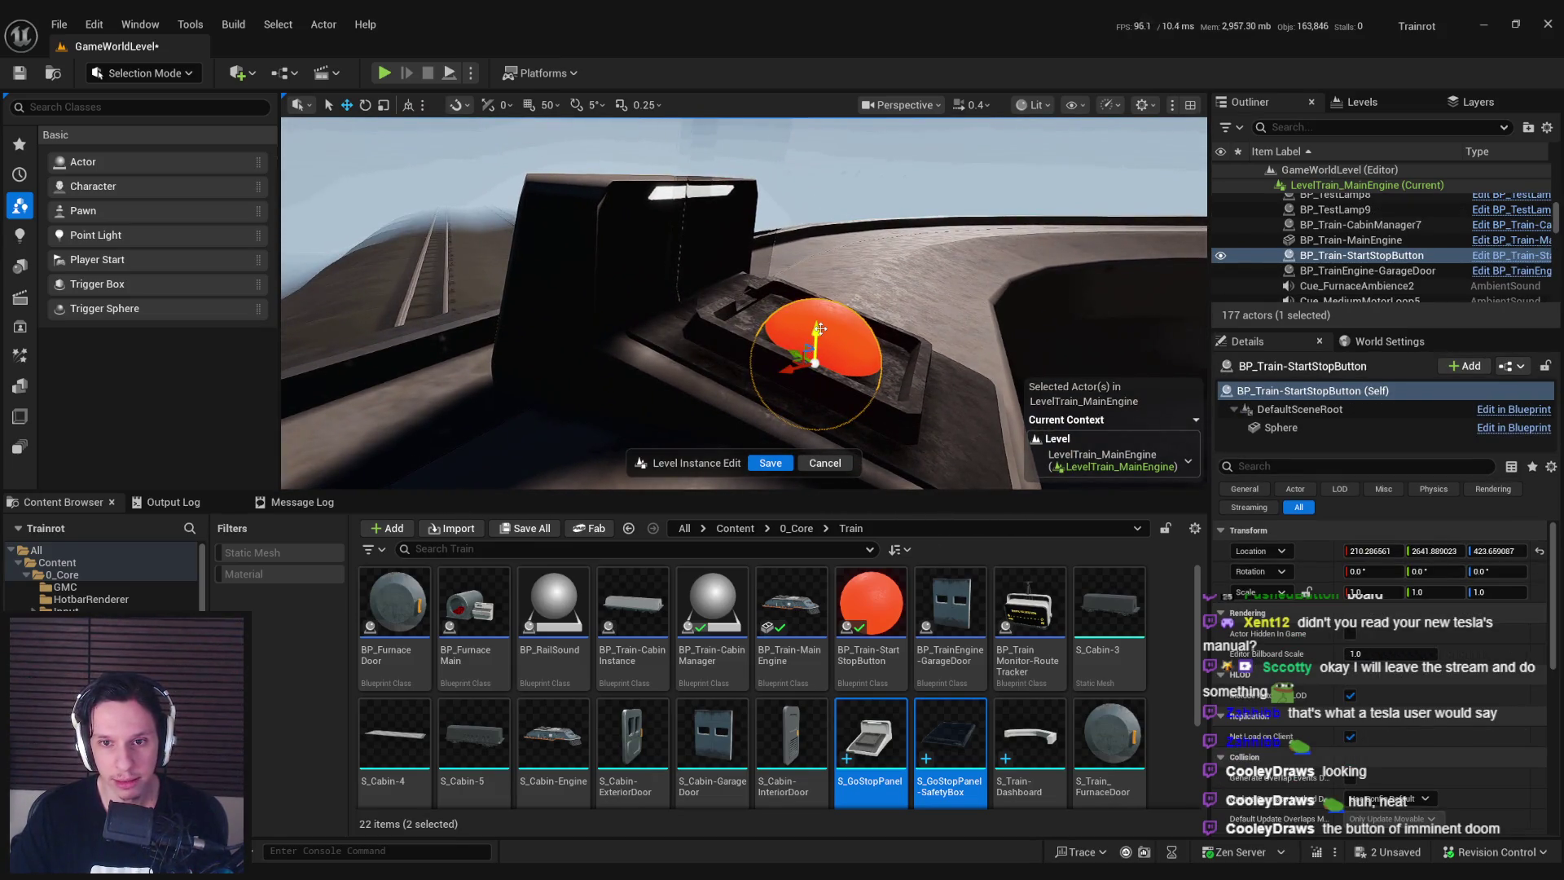
Set the safety box's X rotation to 0, closing it over the button.
alt+drag(891, 341, 797, 328)
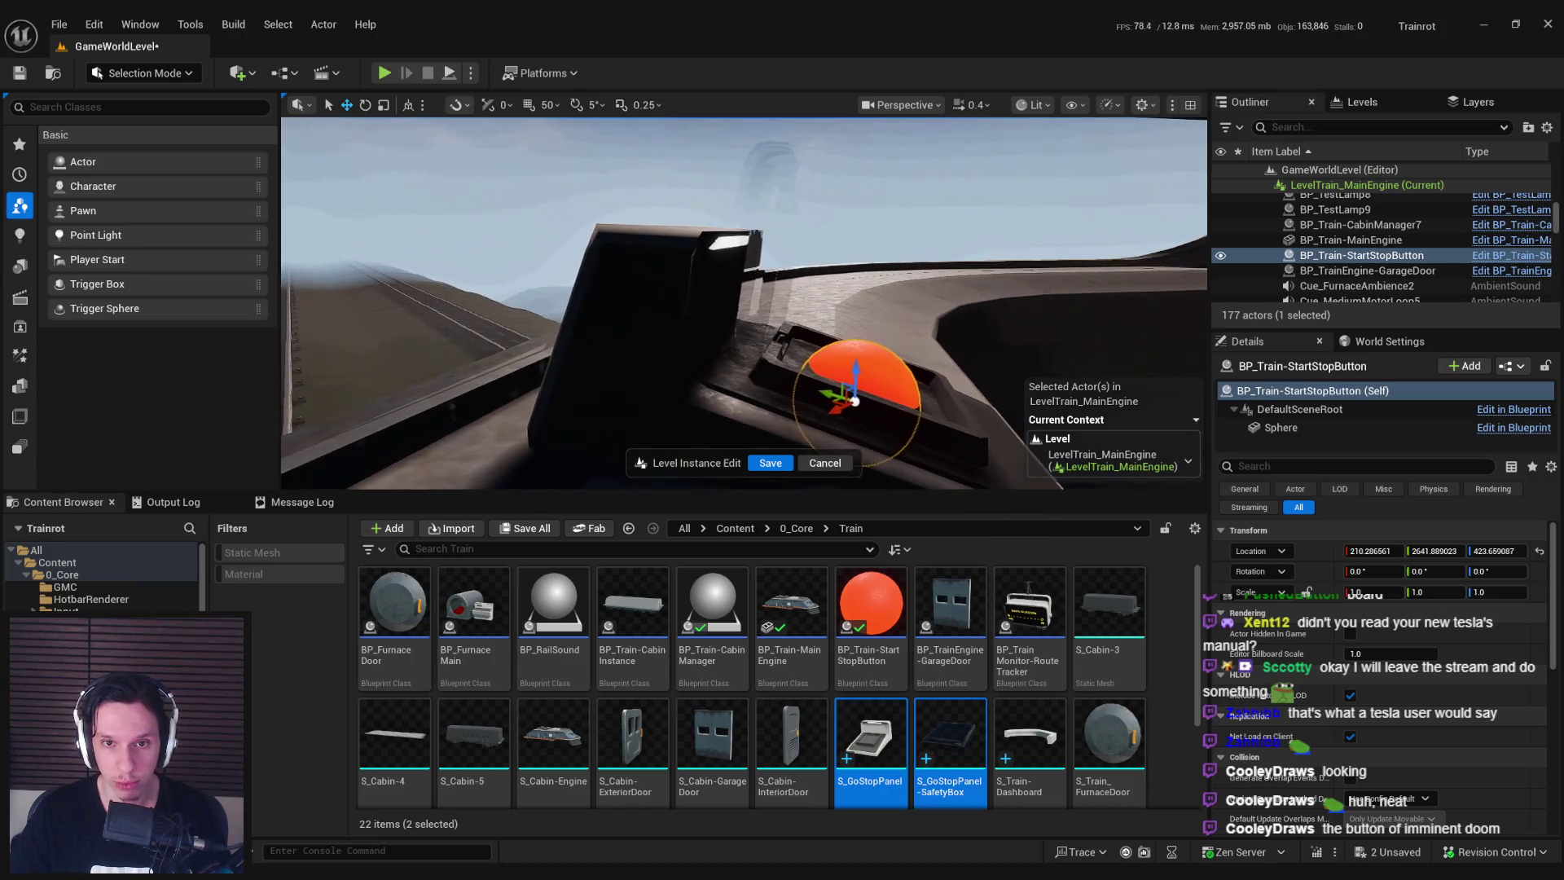
click(796, 328)
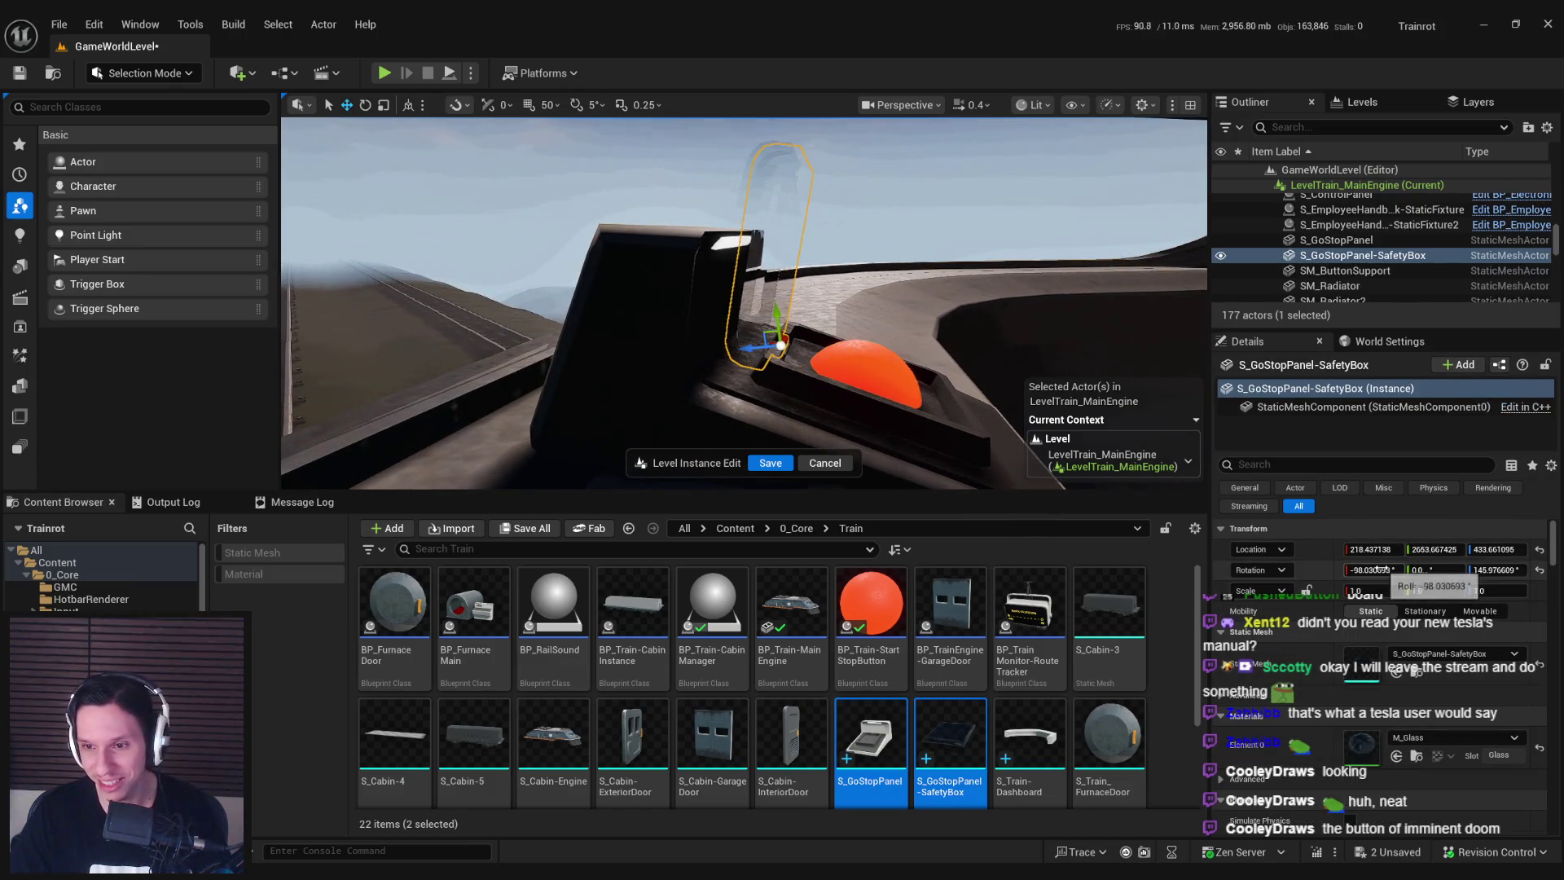
text(0)
key(Return)
alt+drag(871, 371, 758, 383)
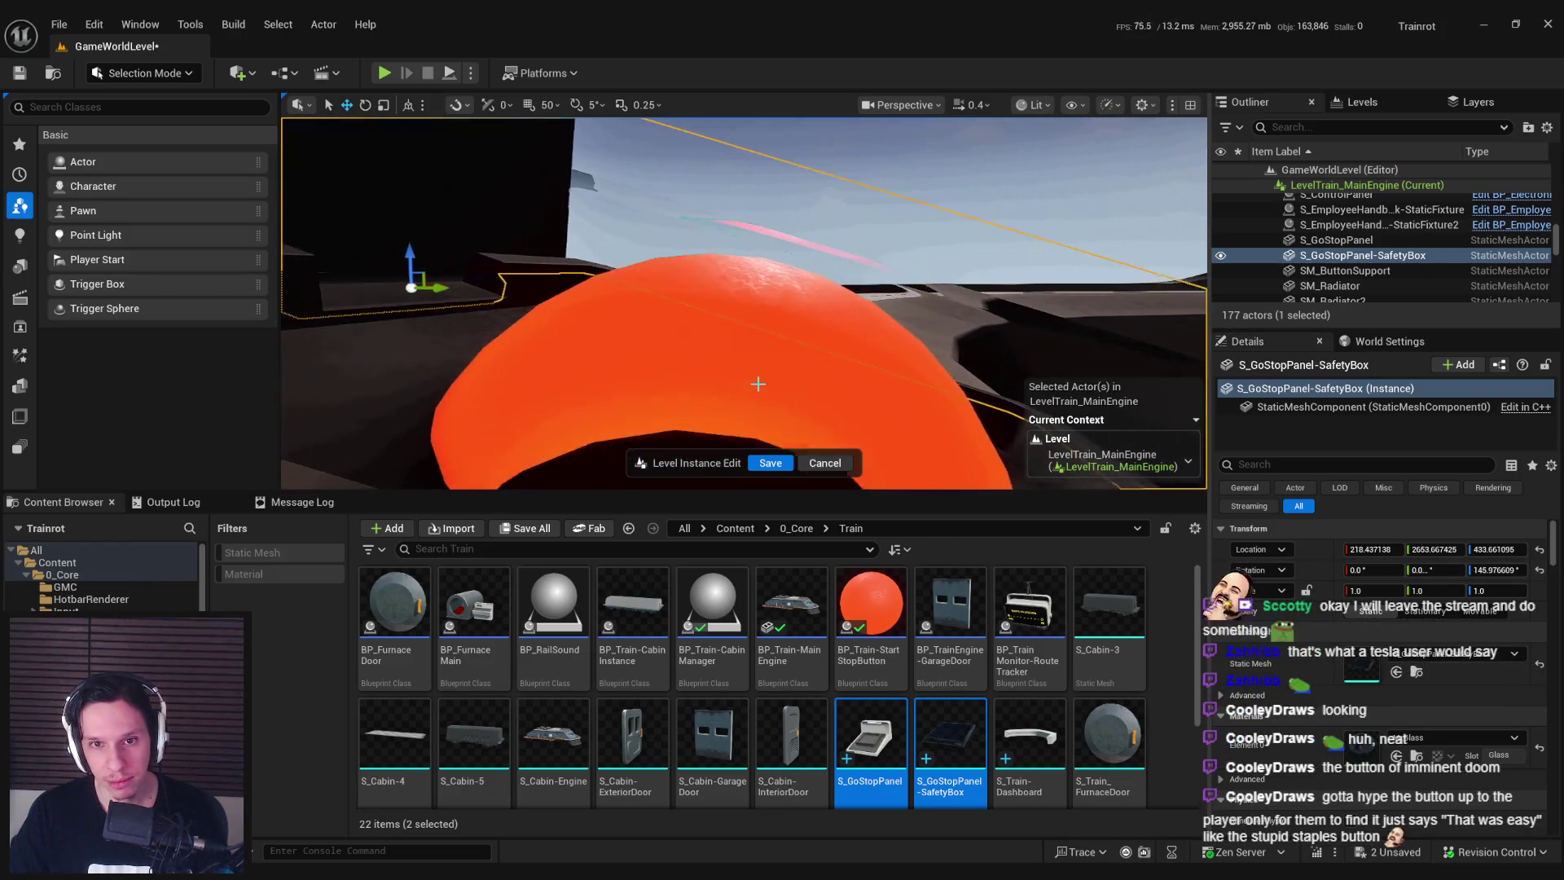
scroll(758, 383, down, 5)
Shift the red button up into the housing and check the fit from the side.
click(727, 355)
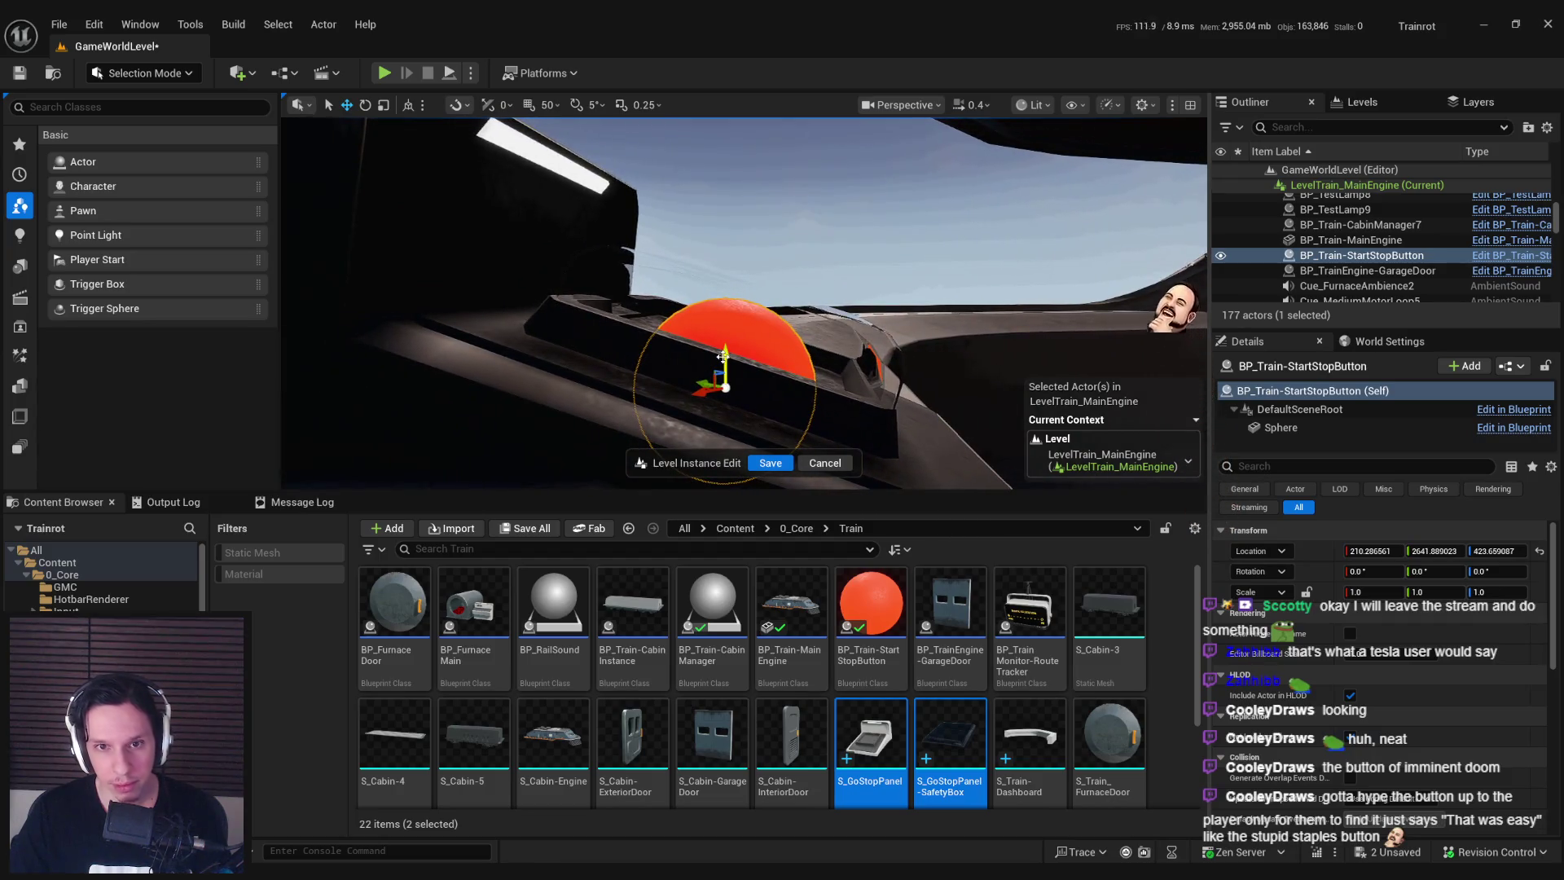
click(1283, 427)
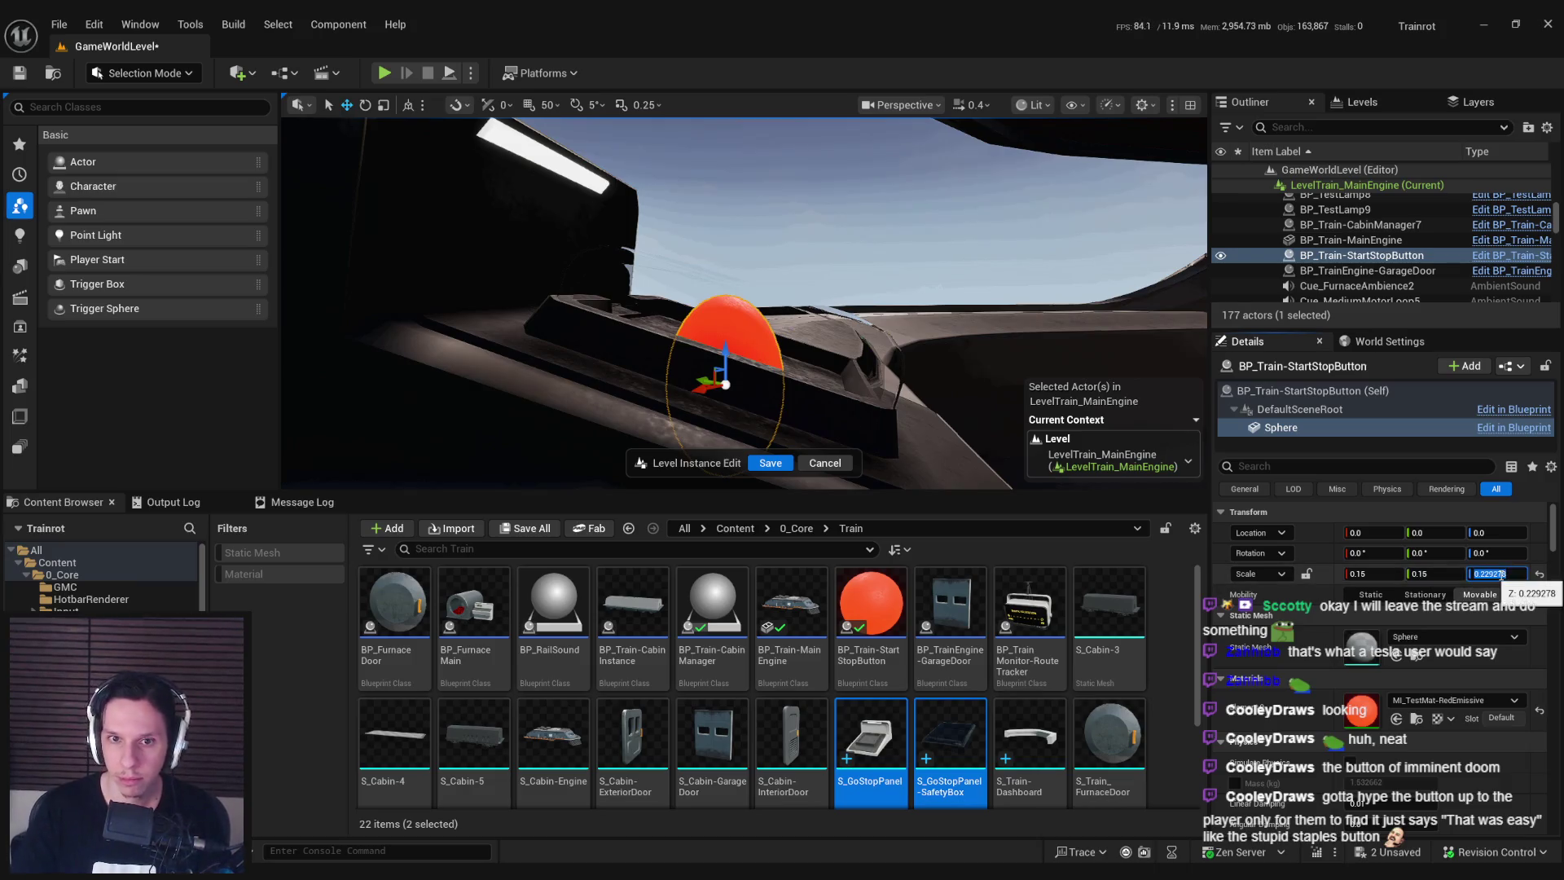
click(1271, 391)
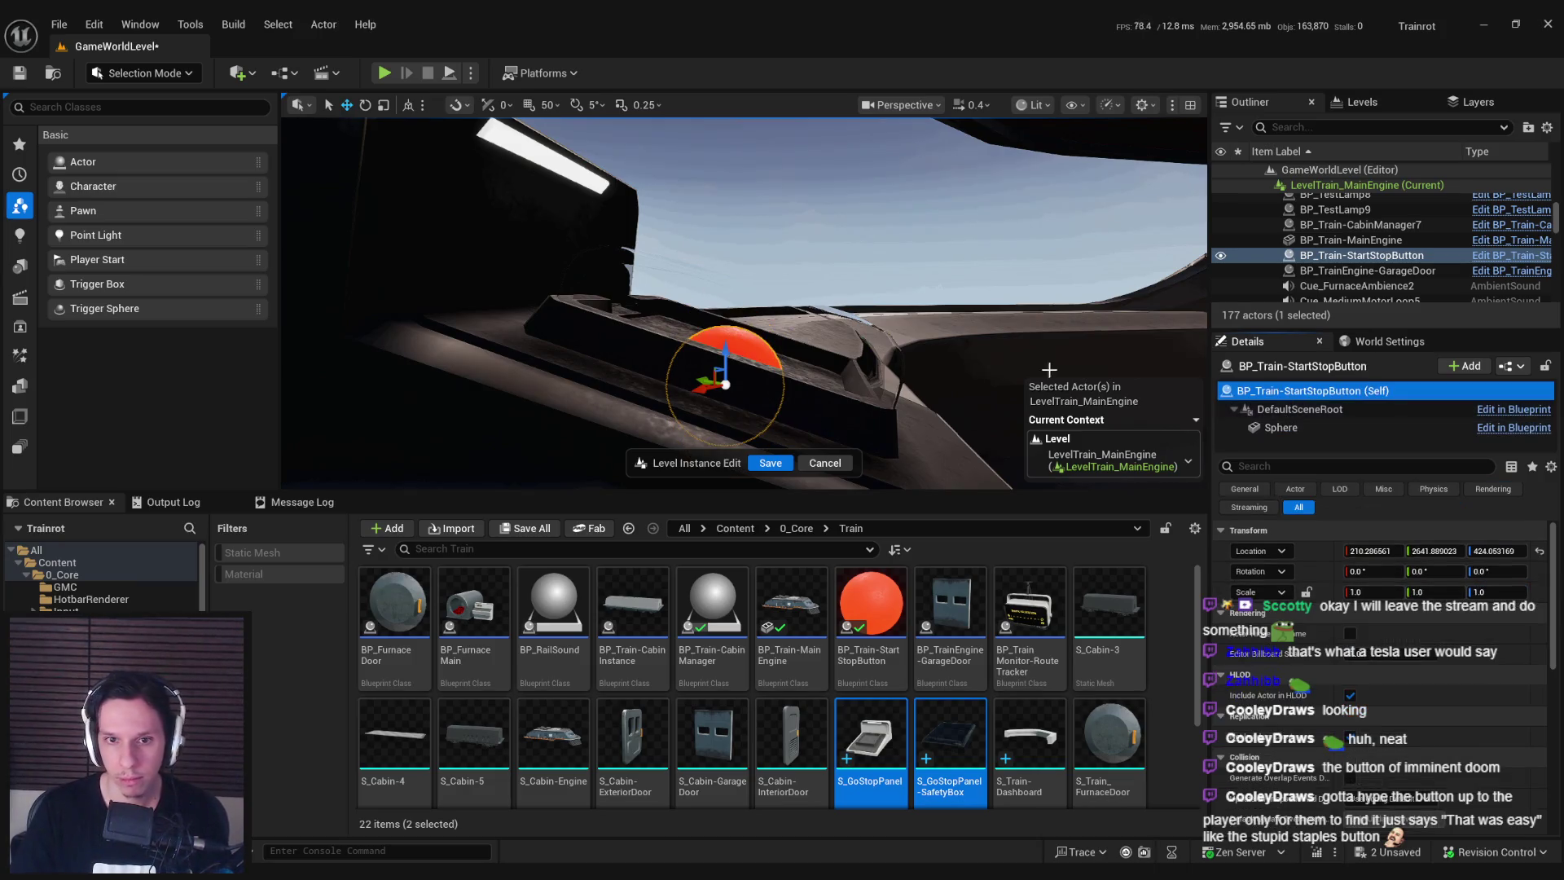
drag(723, 388, 730, 251)
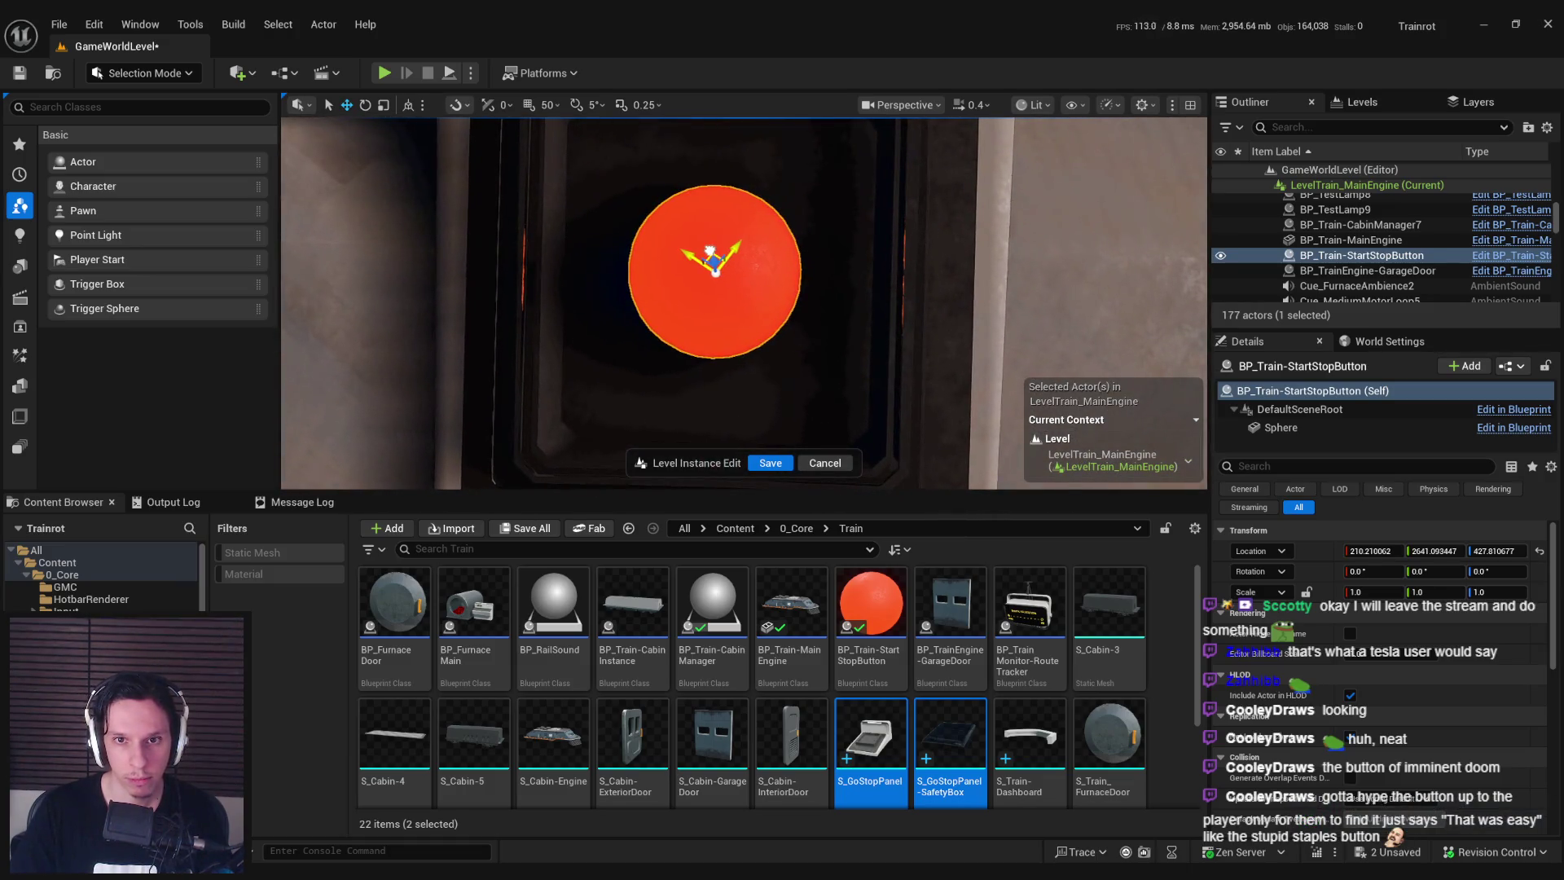
scroll(731, 271, down, 5)
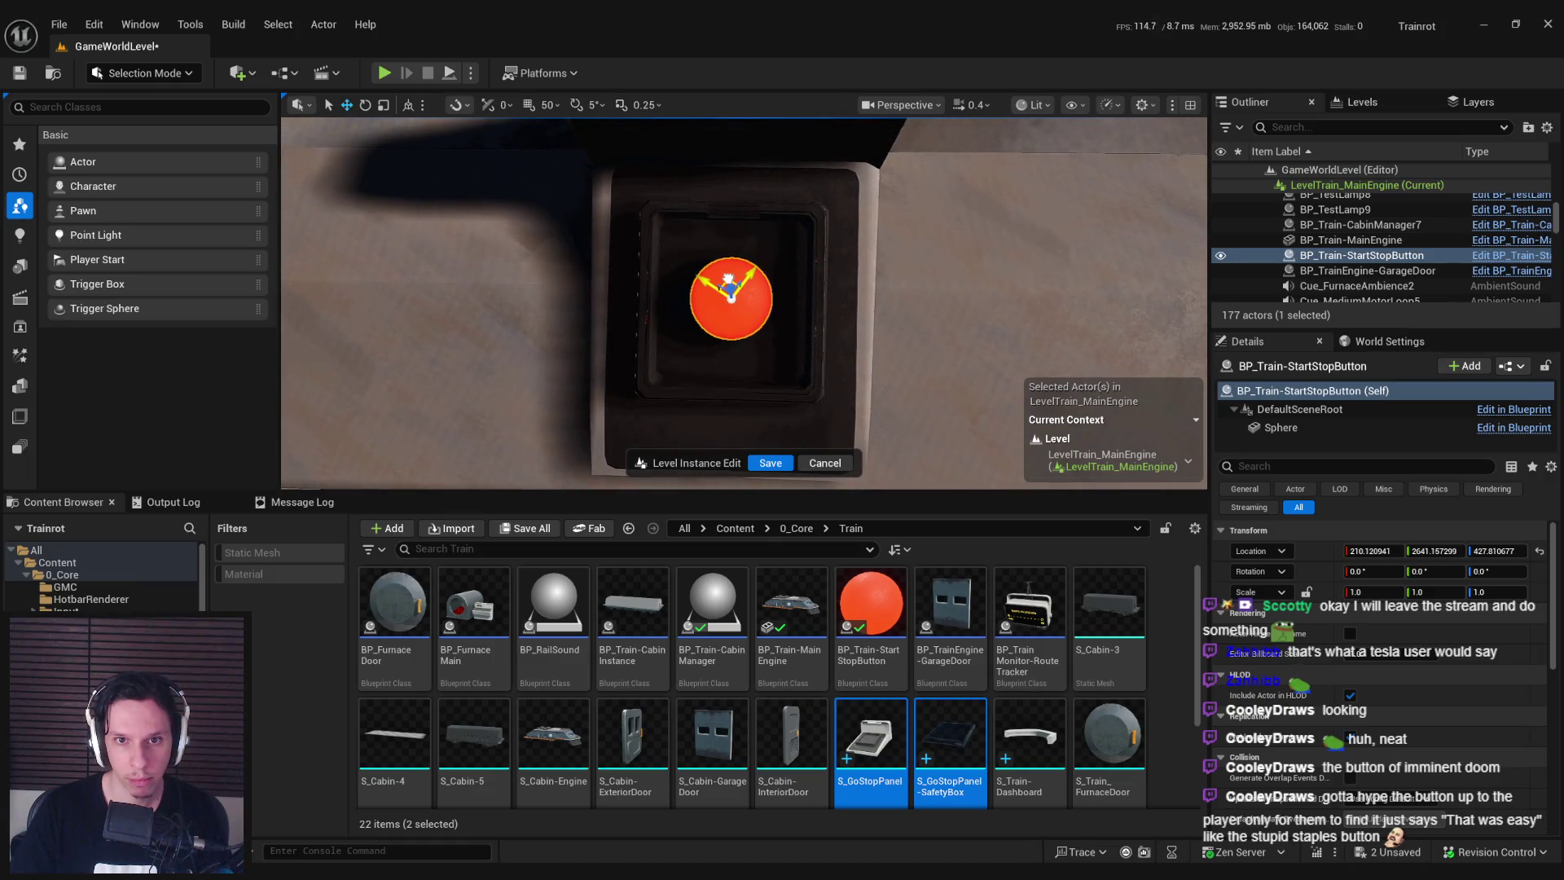
click(728, 281)
alt+drag(728, 281, 727, 375)
scroll(744, 301, down, 3)
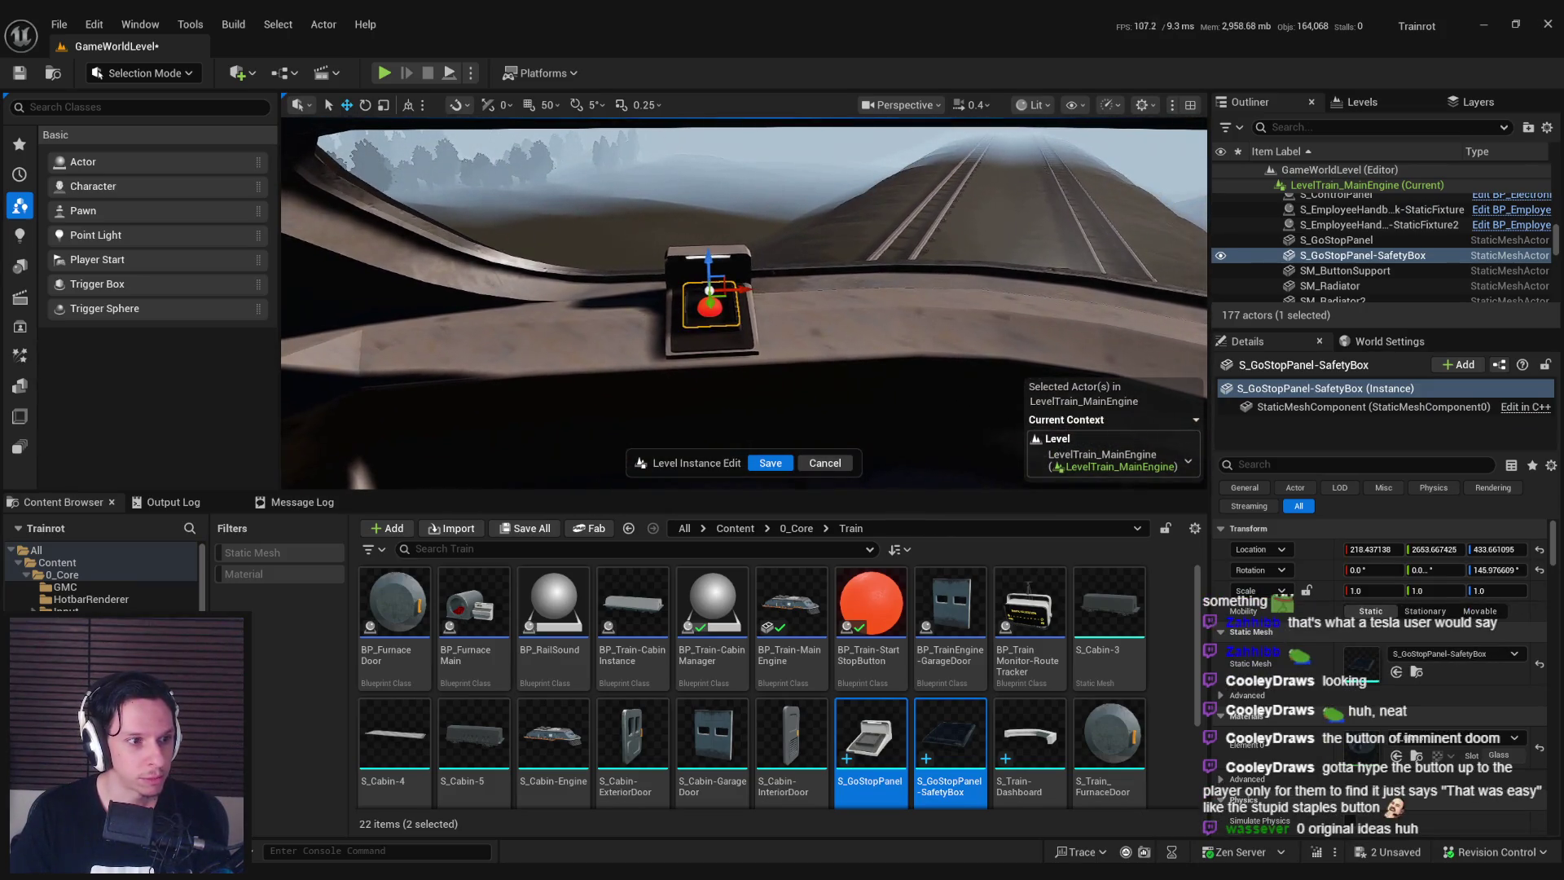
mouse_move(727, 317)
alt+mouse_down()
mouse_move(813, 391)
mouse_move(818, 424)
mouse_move(817, 297)
alt+mouse_up()
Save all level-instance edits with Ctrl+S, review the housing, and select the train main engine.
key(ctrl+s)
alt+right_drag(818, 298, 823, 326)
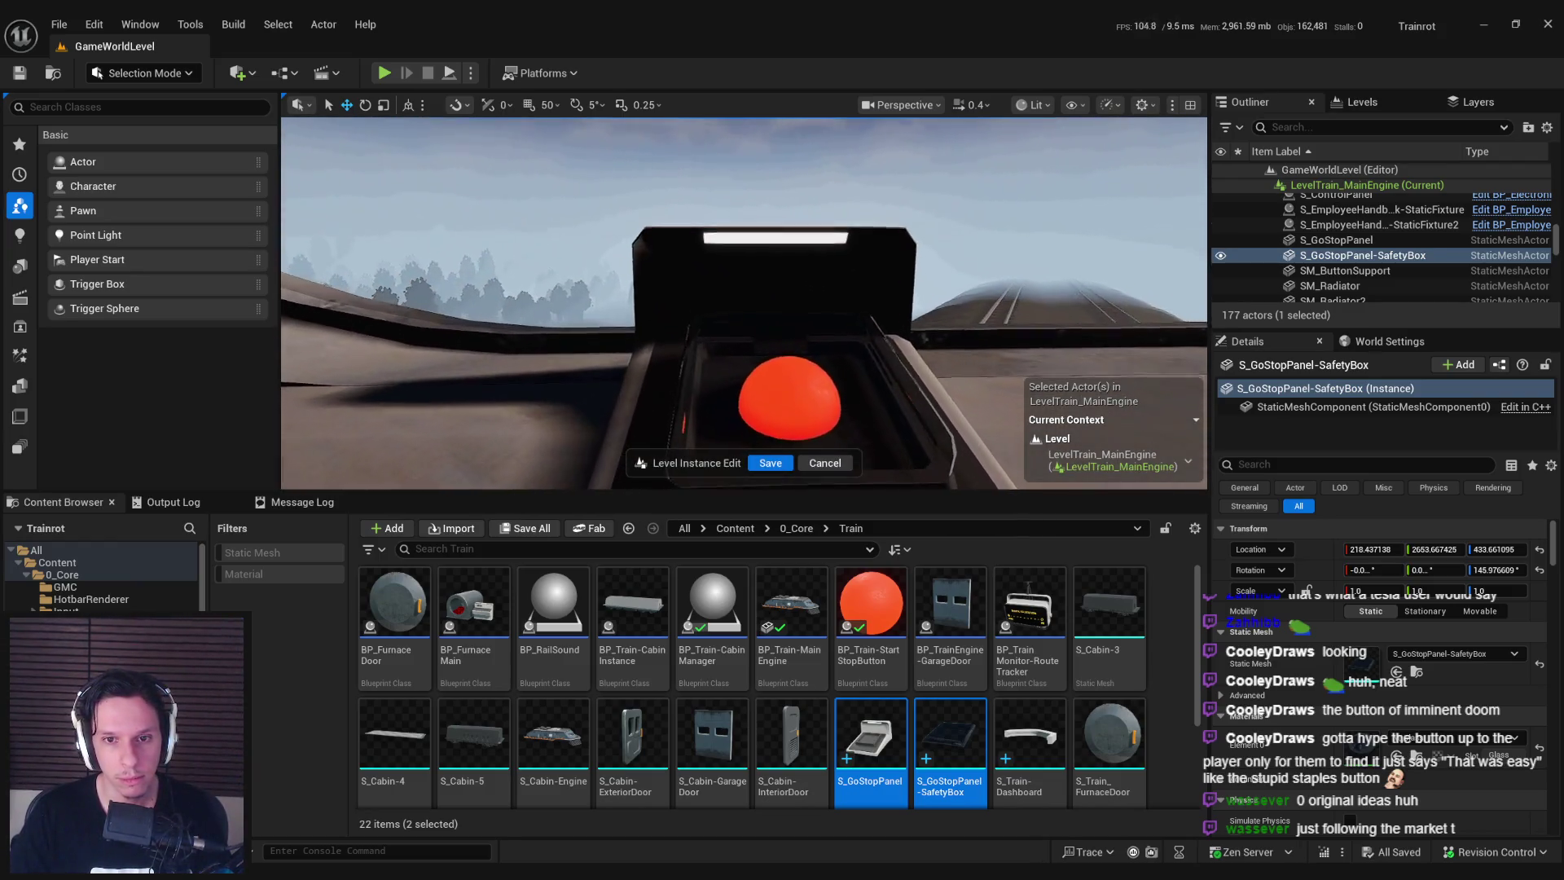
mouse_move(823, 326)
alt+mouse_down()
mouse_move(799, 326)
mouse_move(802, 301)
mouse_move(896, 269)
alt+mouse_up()
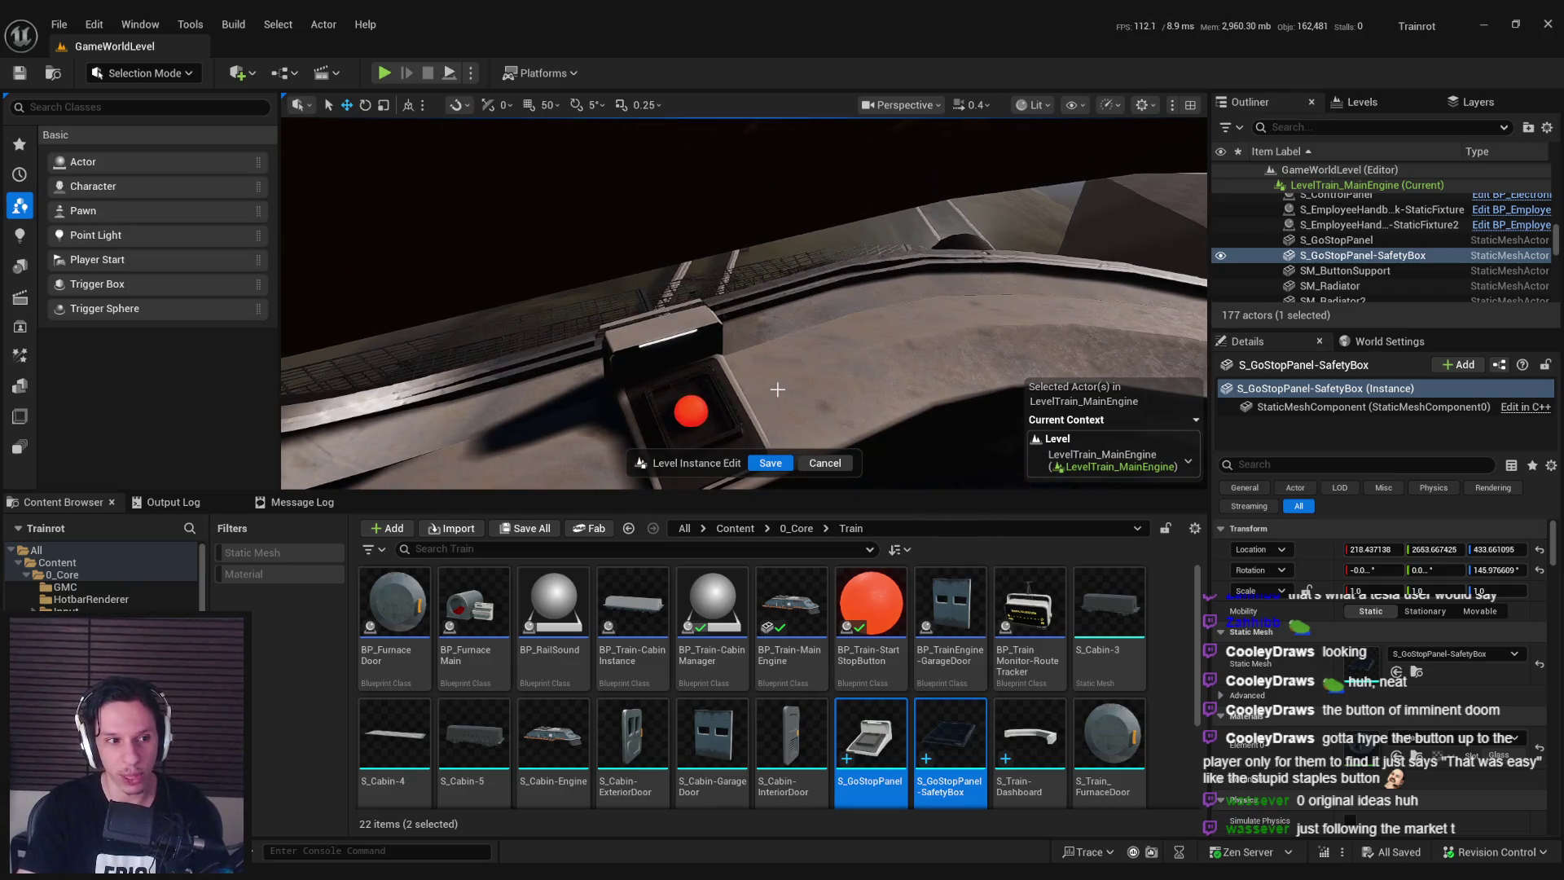
alt+drag(896, 269, 901, 244)
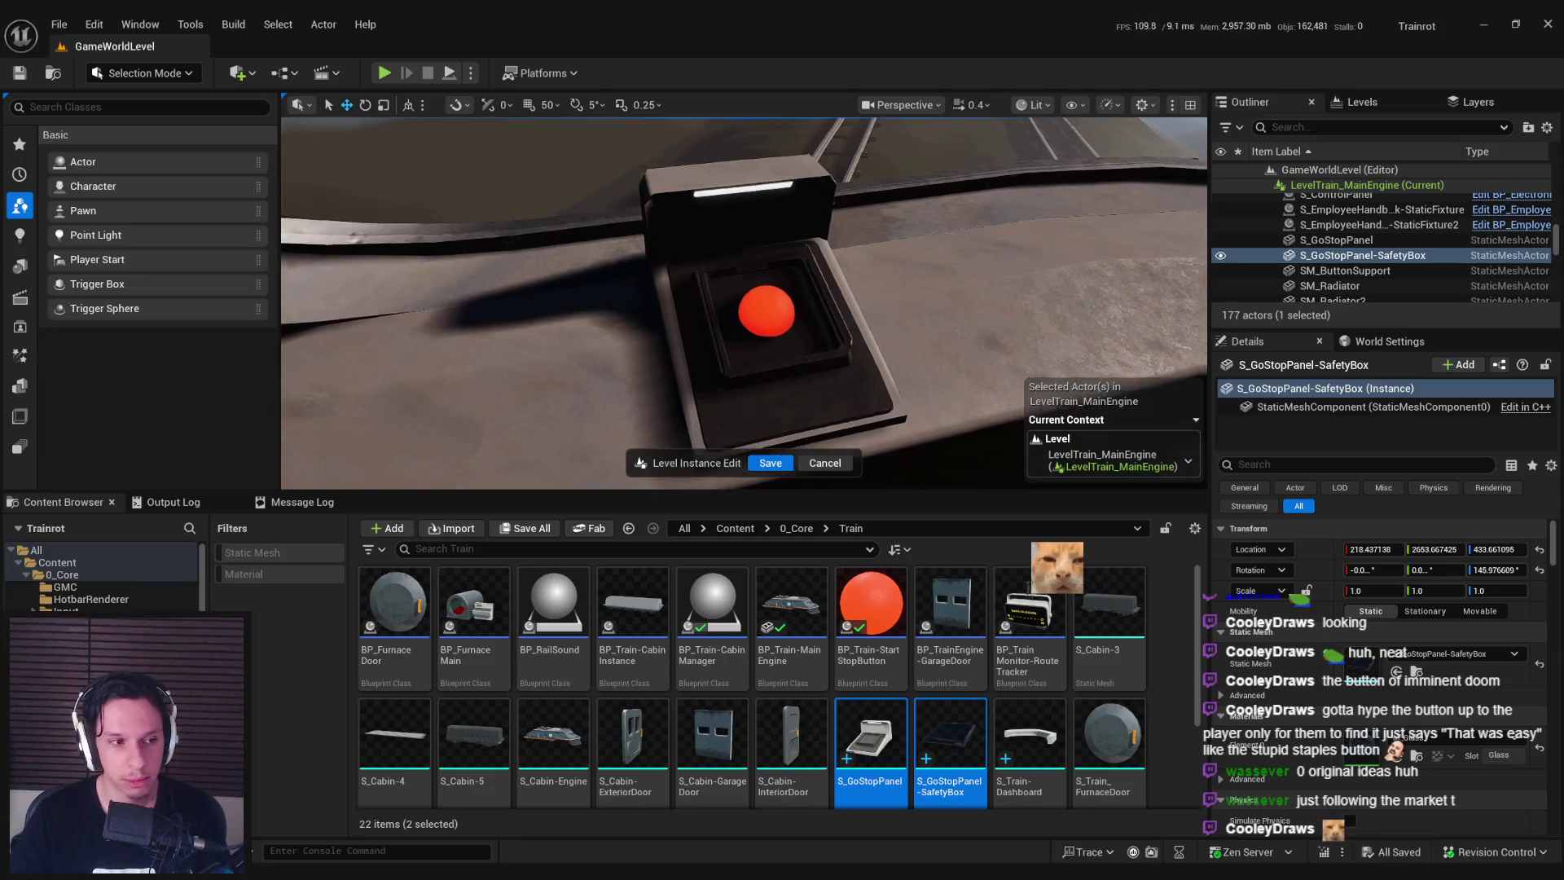
alt+drag(766, 400, 778, 427)
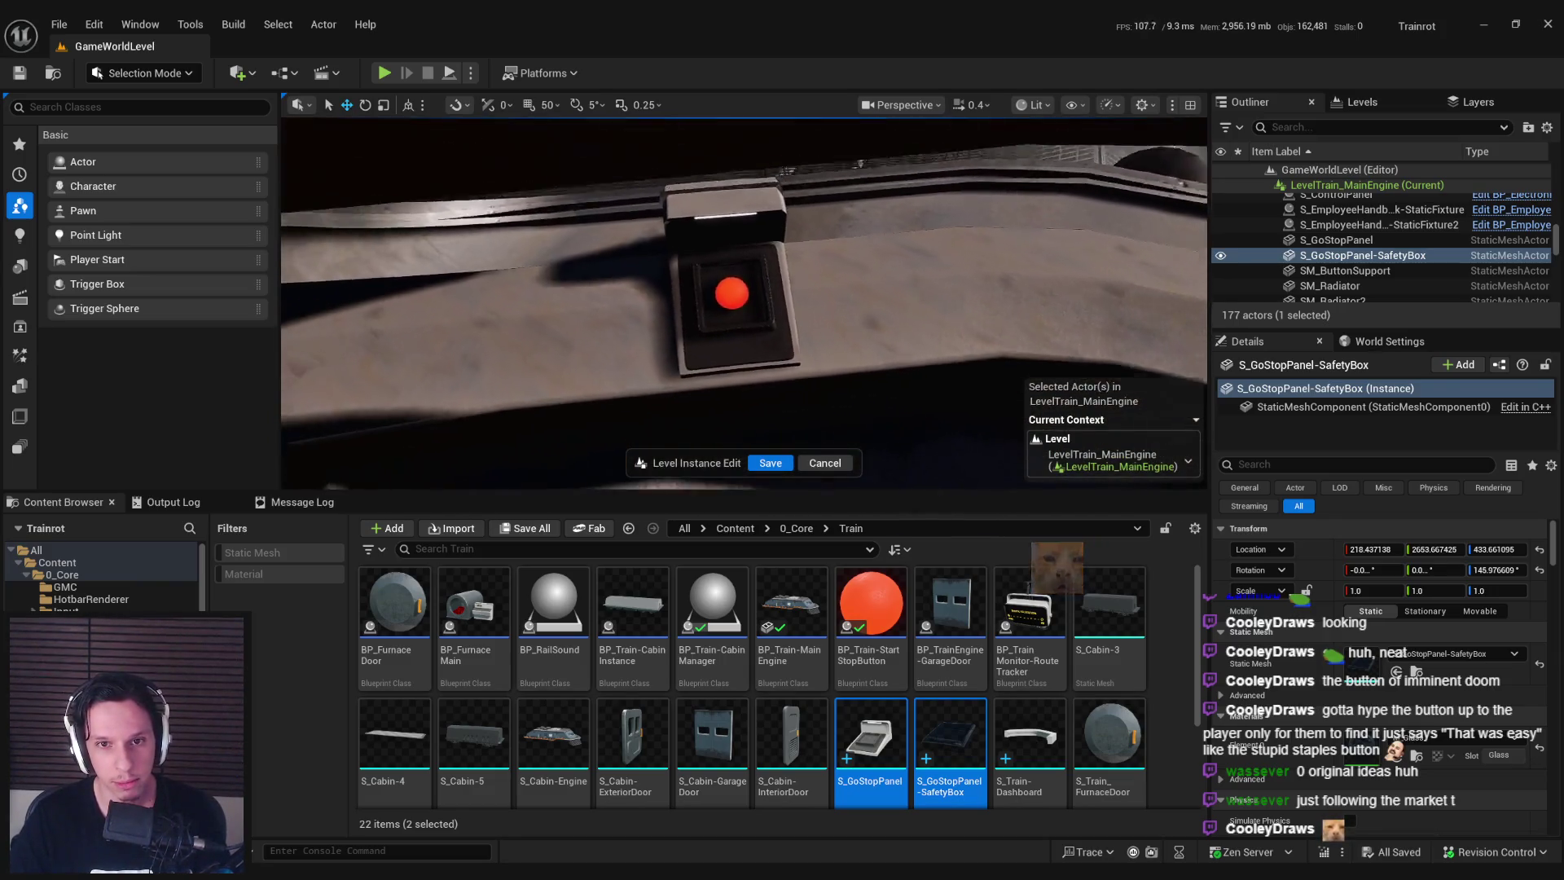
click(780, 436)
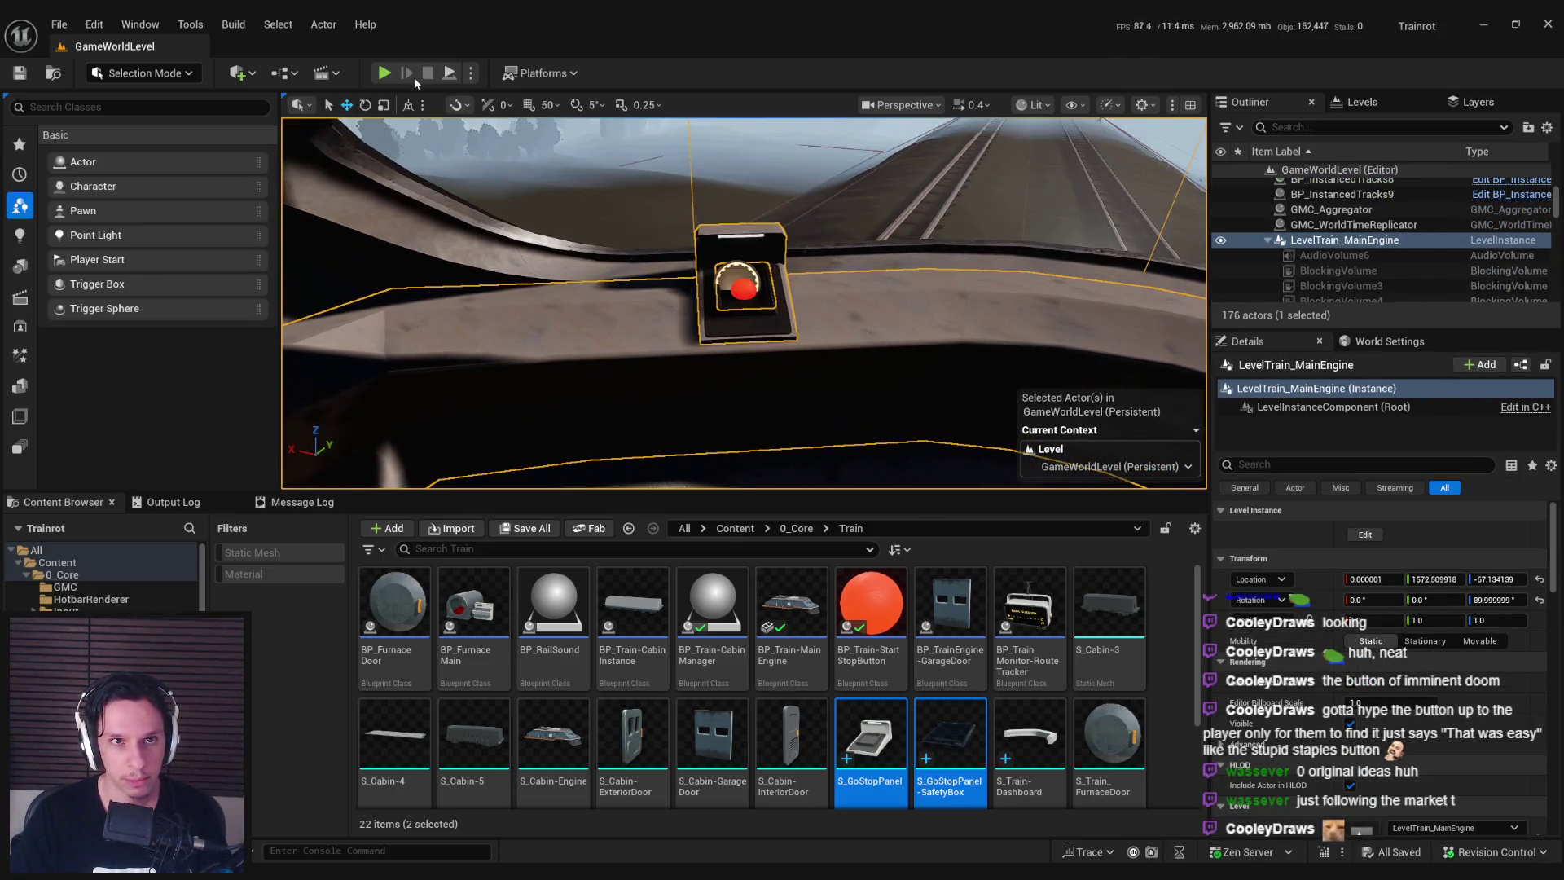
Start a play-in-editor session and walk around the cabin.
key(alt+p)
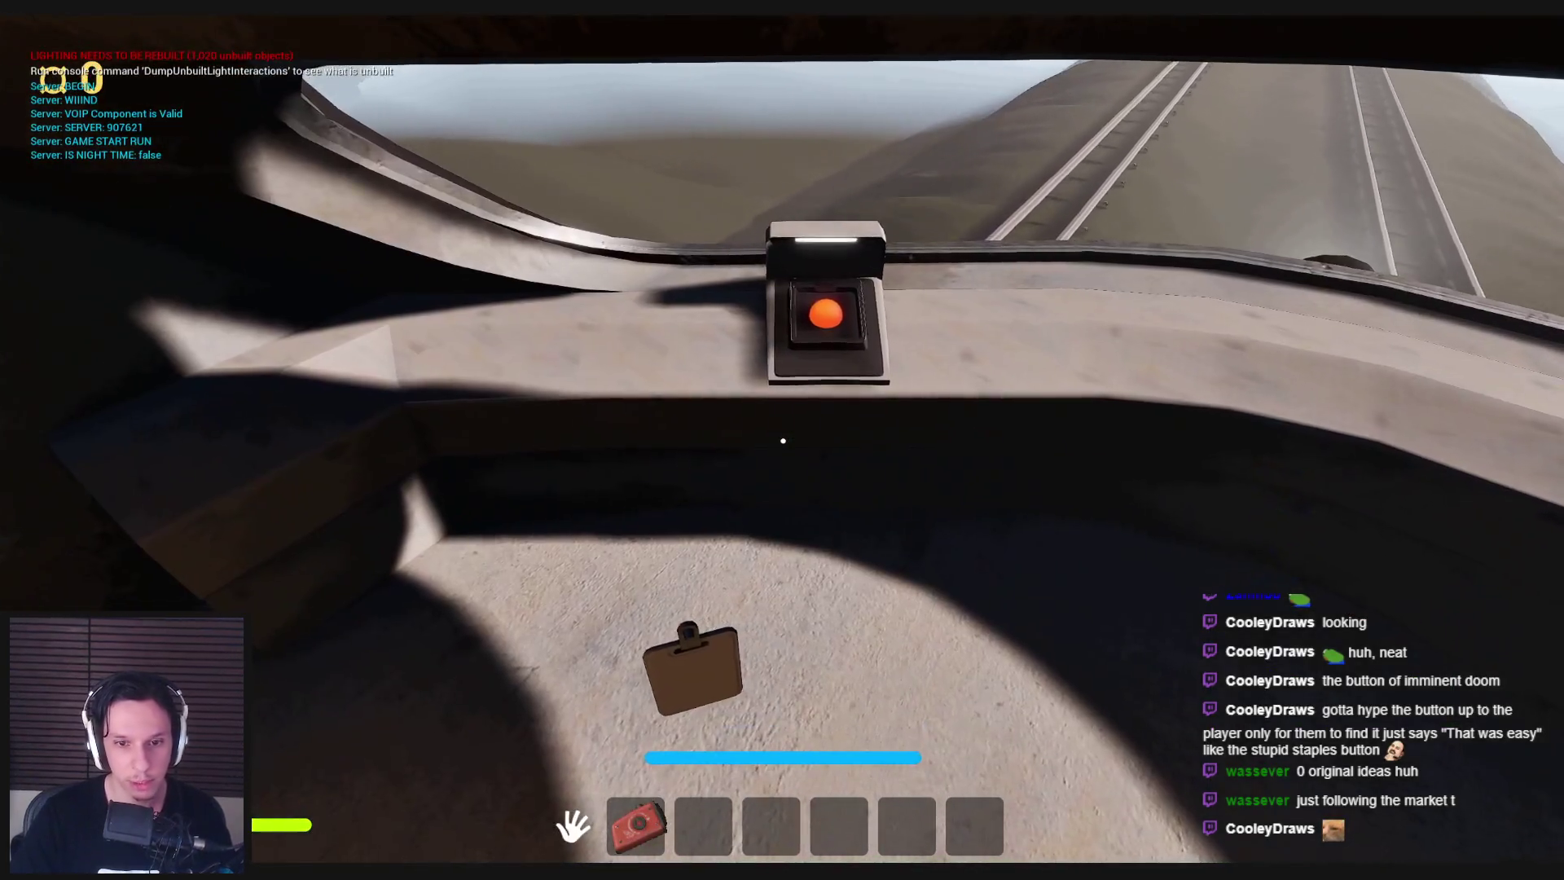
key(Escape)
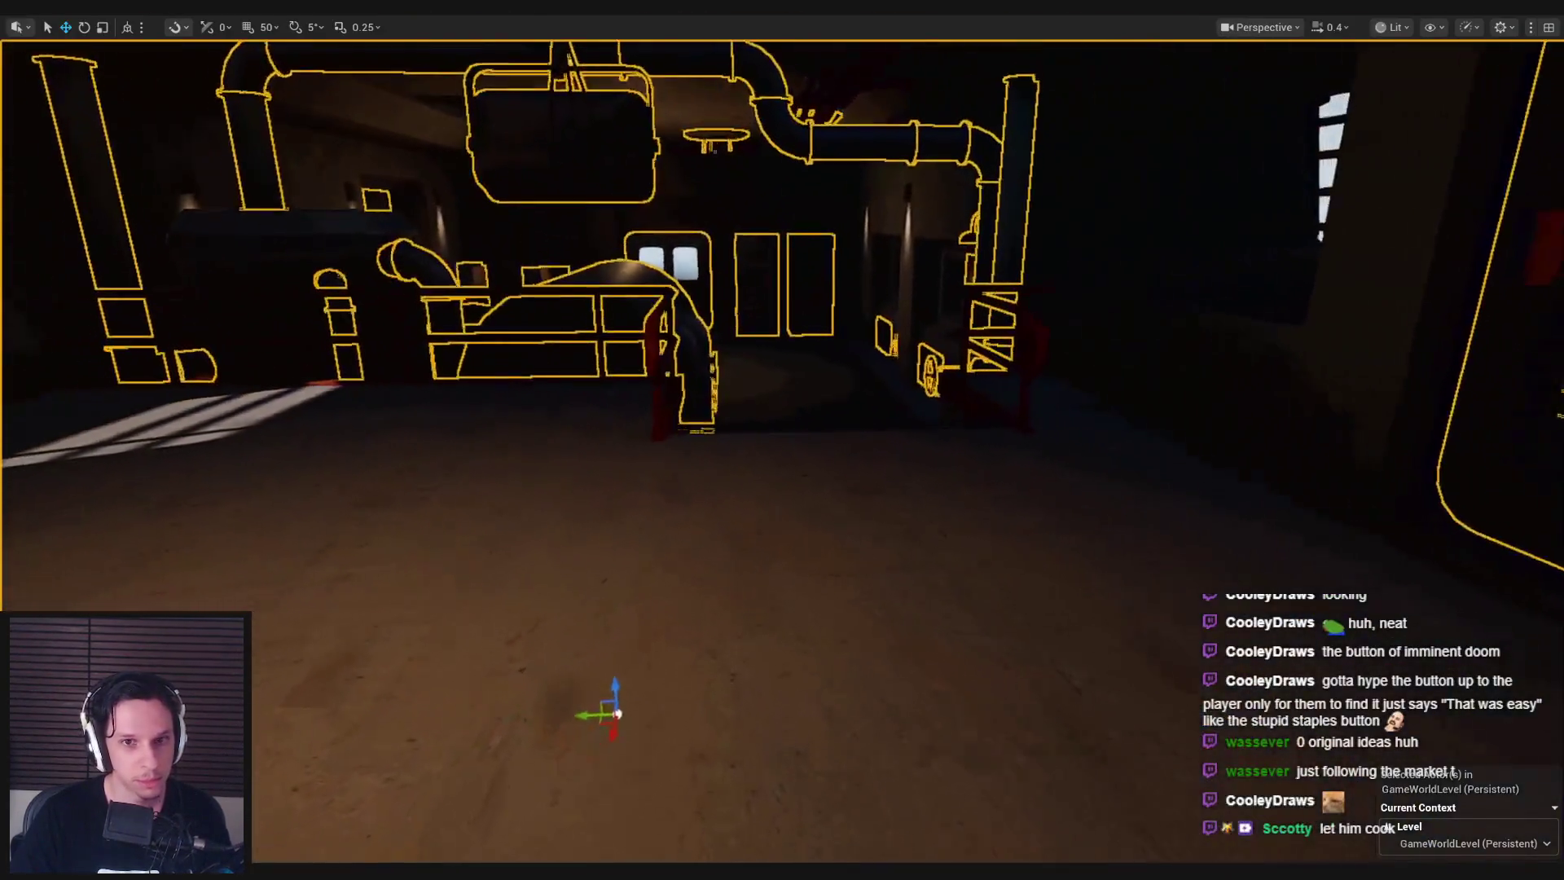
key(alt+p)
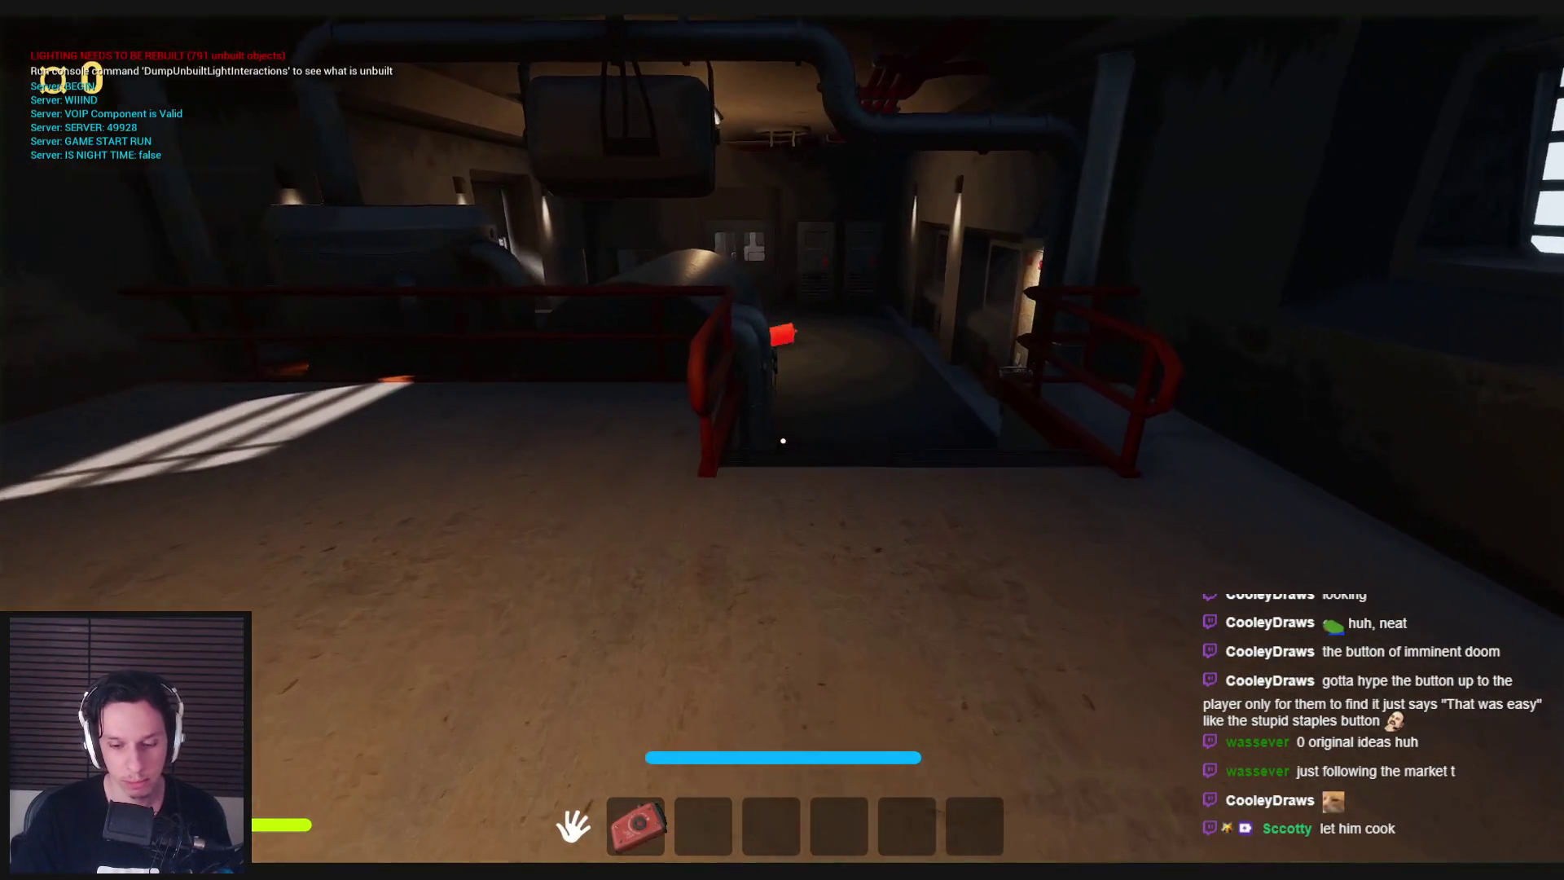
key(w)
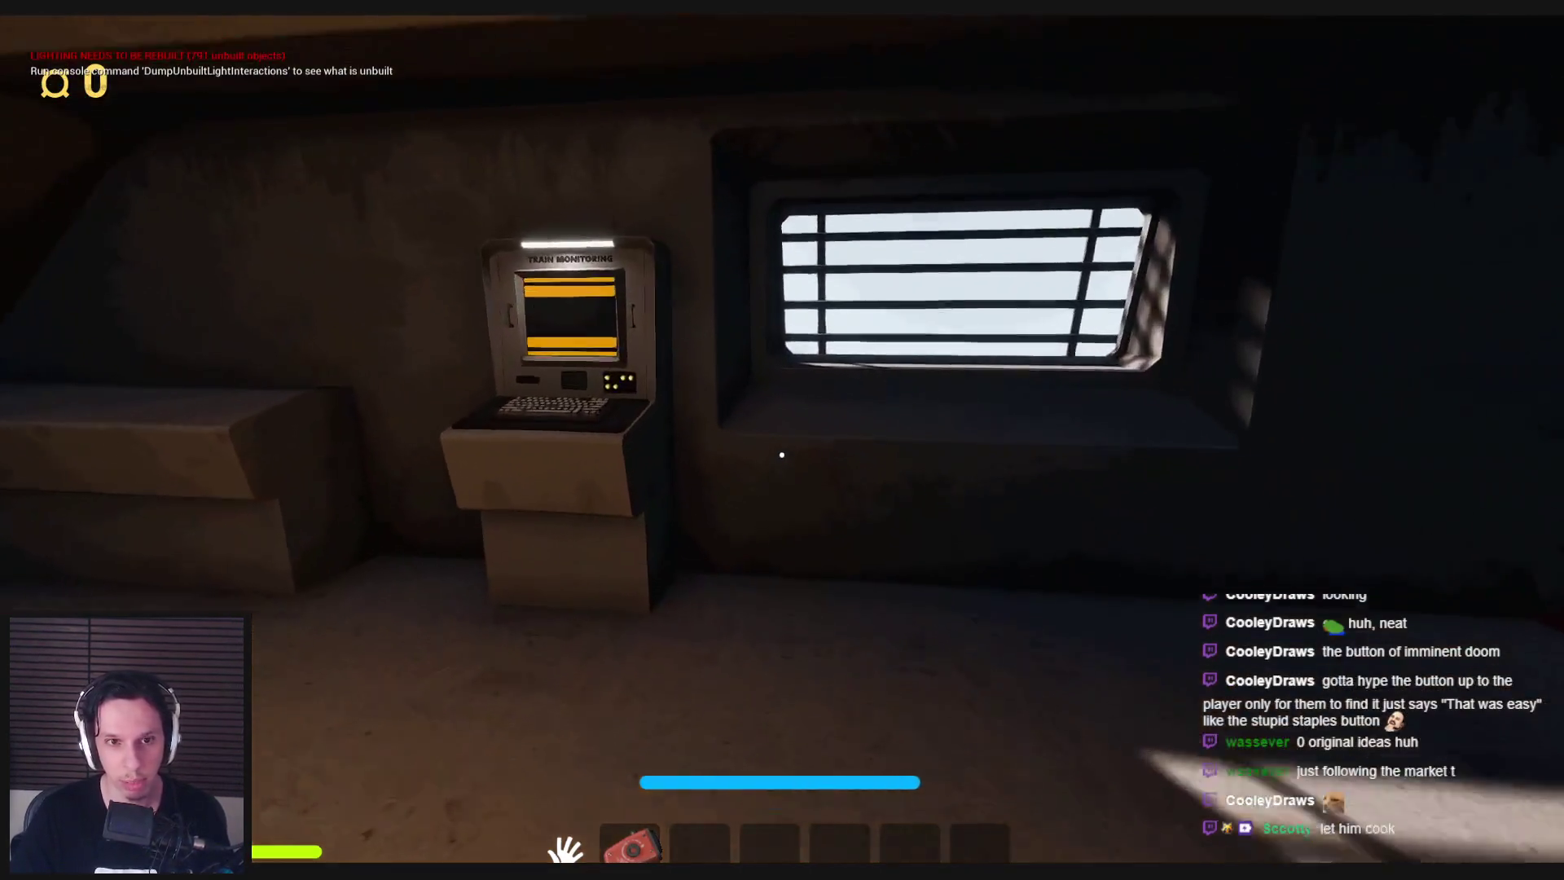
key(s)
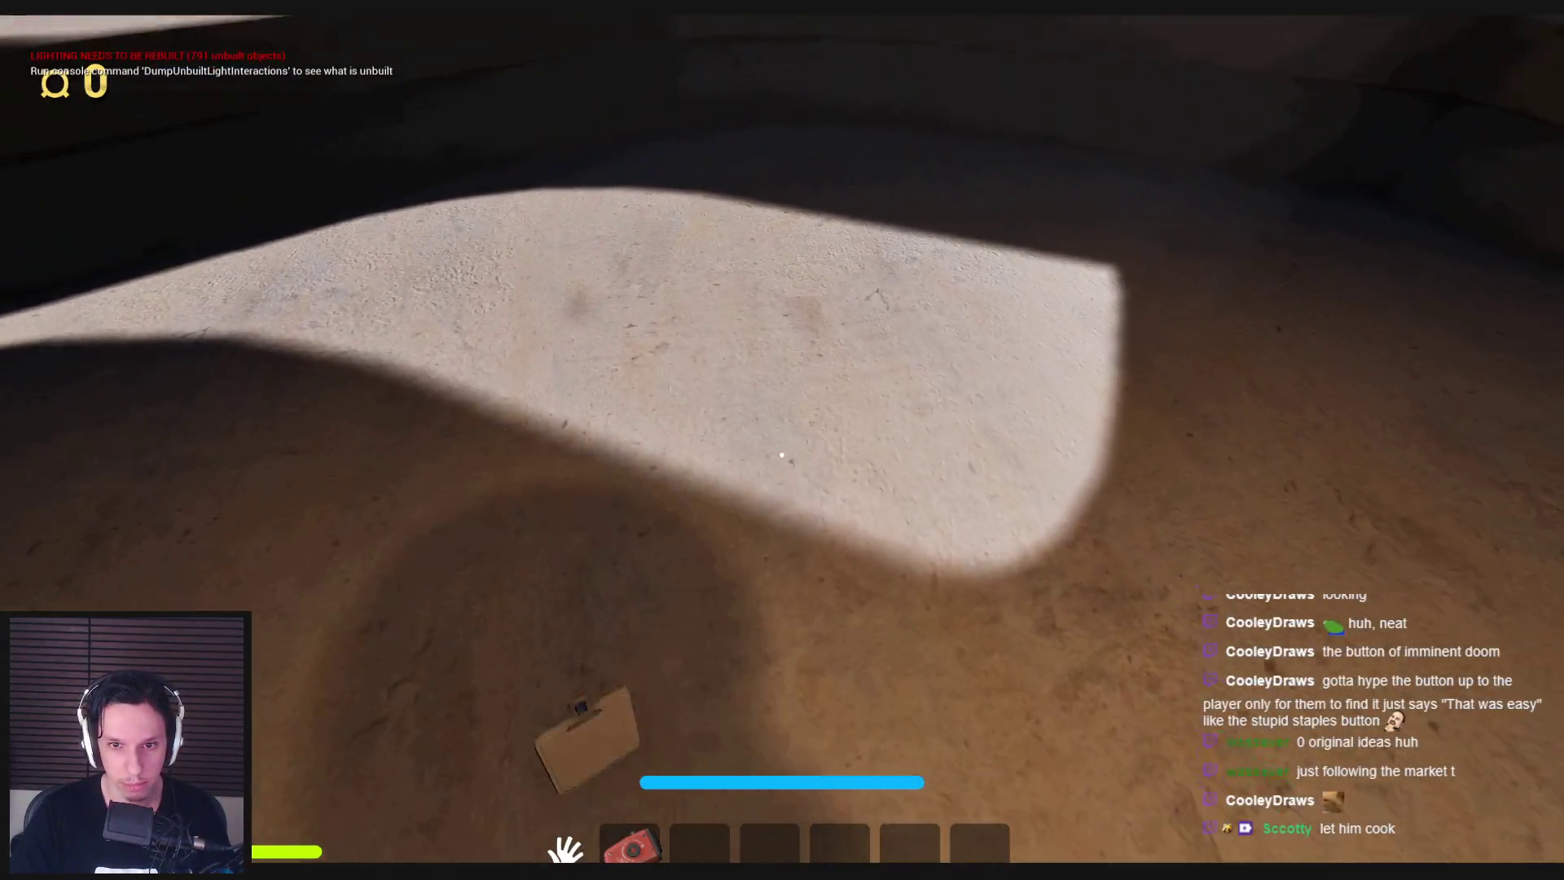
Switch the game view to show collision via the console and walk through the train.
key(grave)
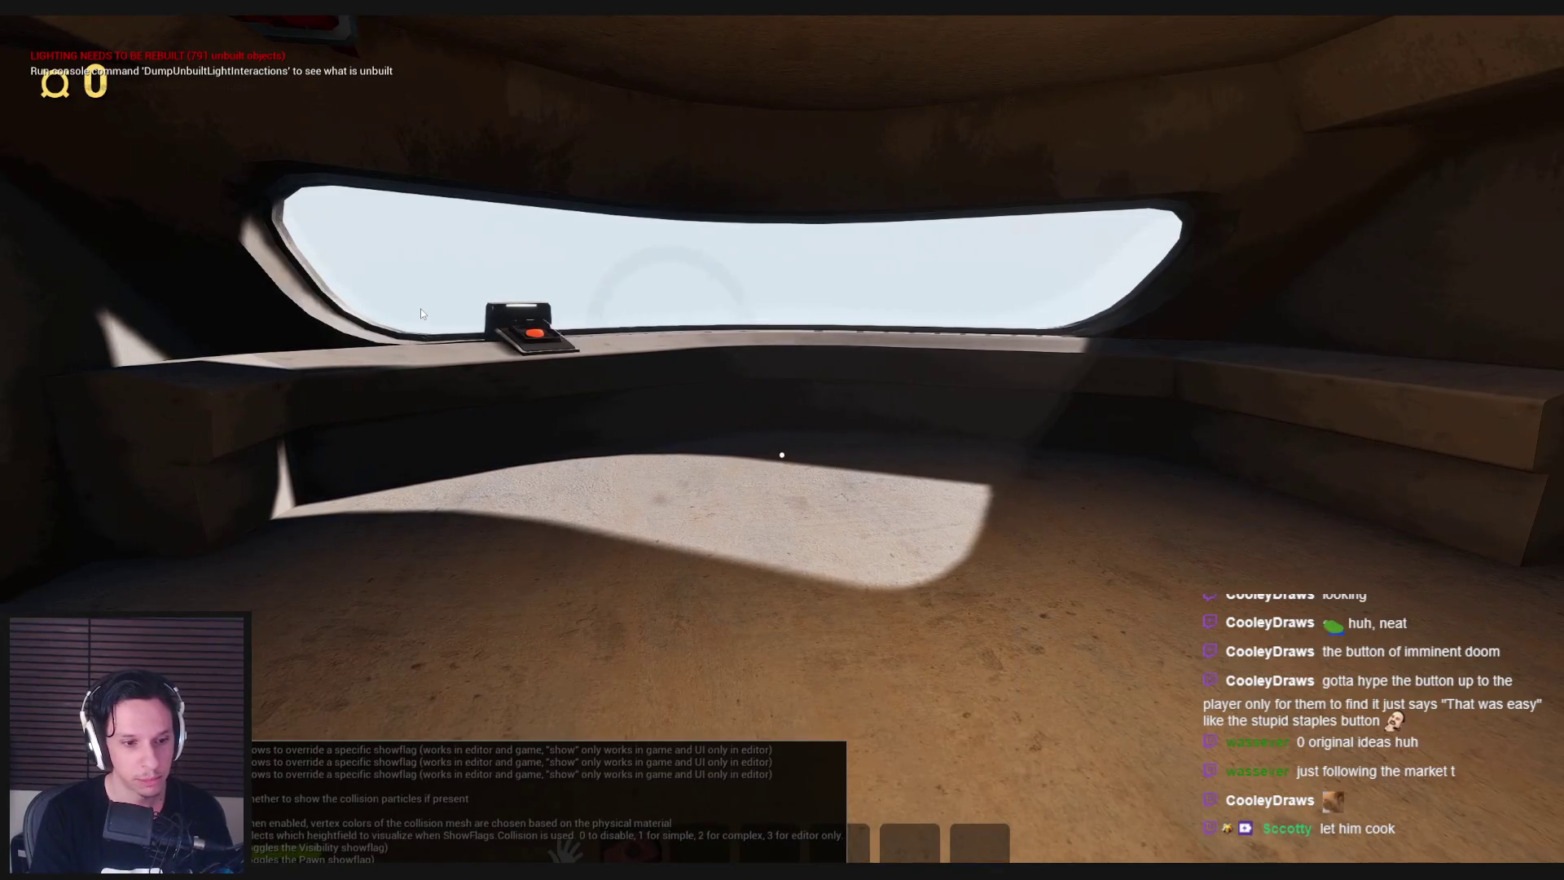
key(Return)
key(w)
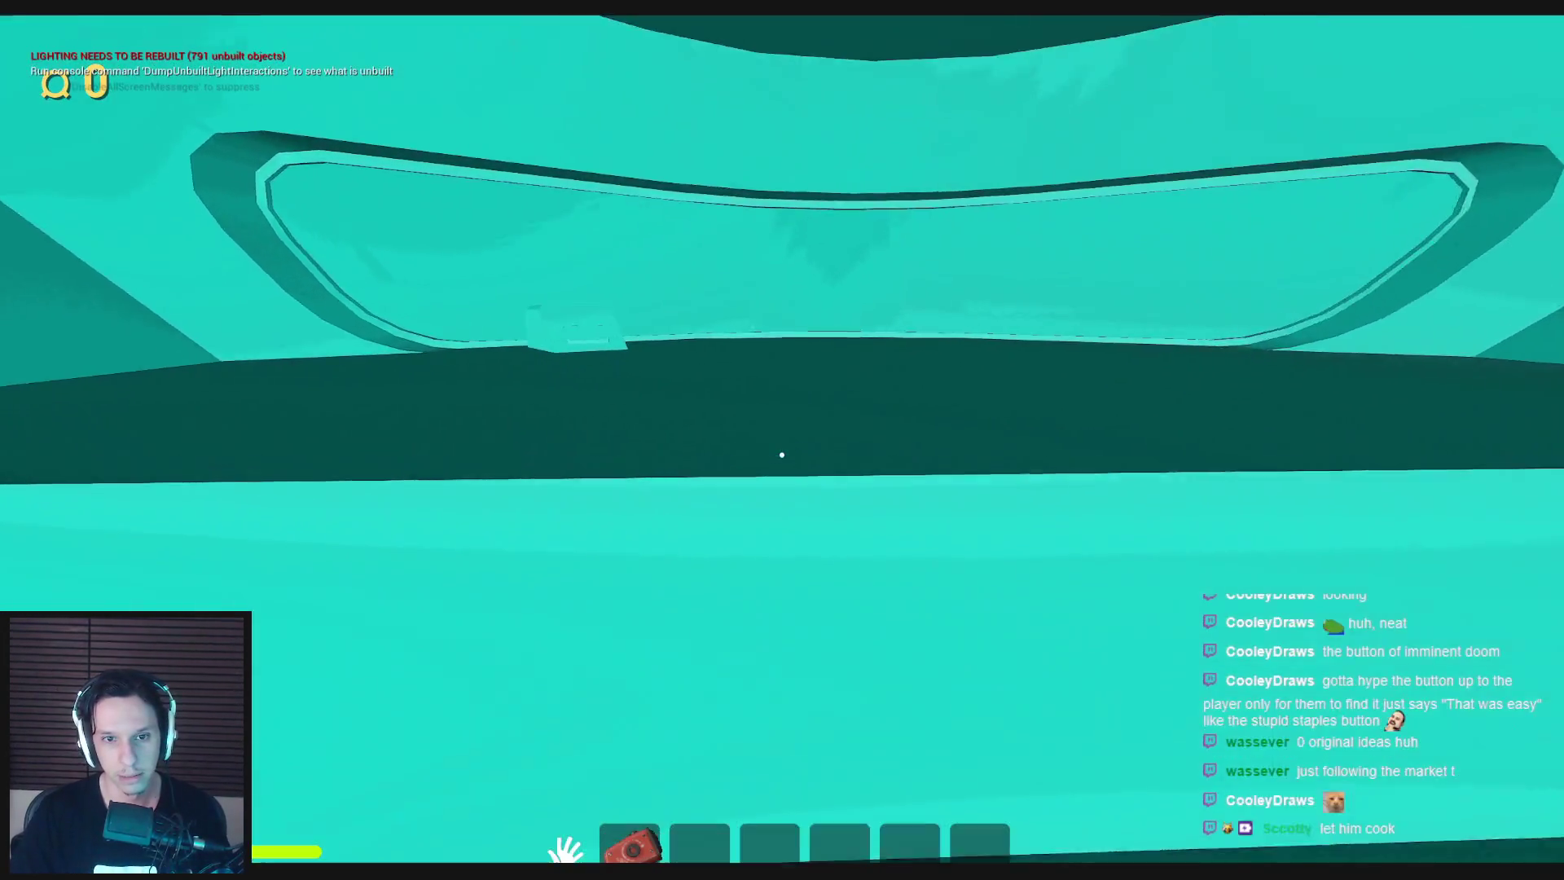
key(s)
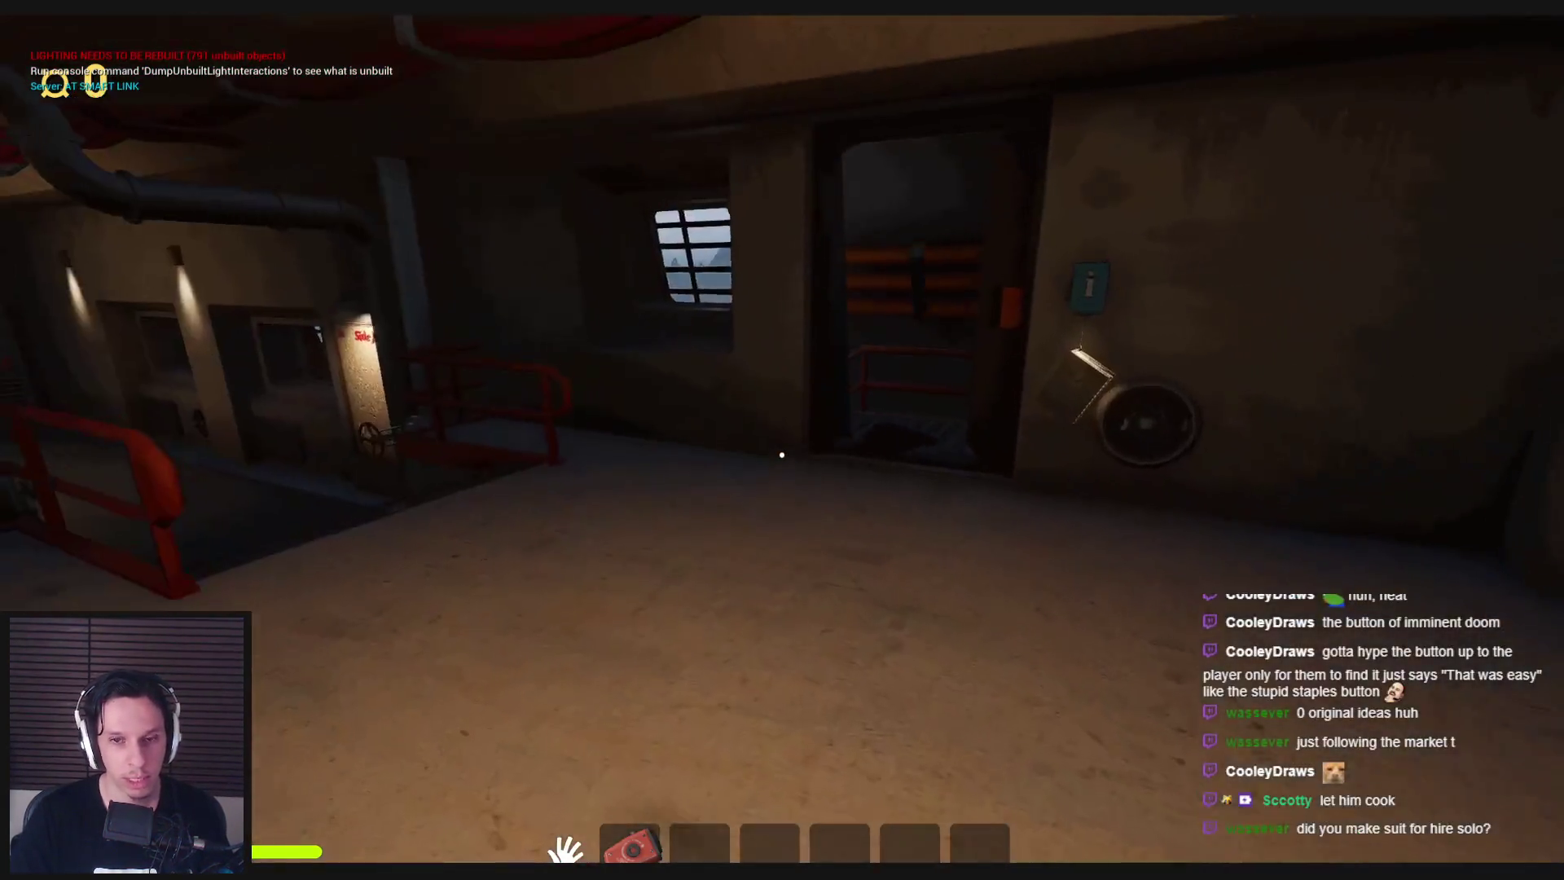
key(w)
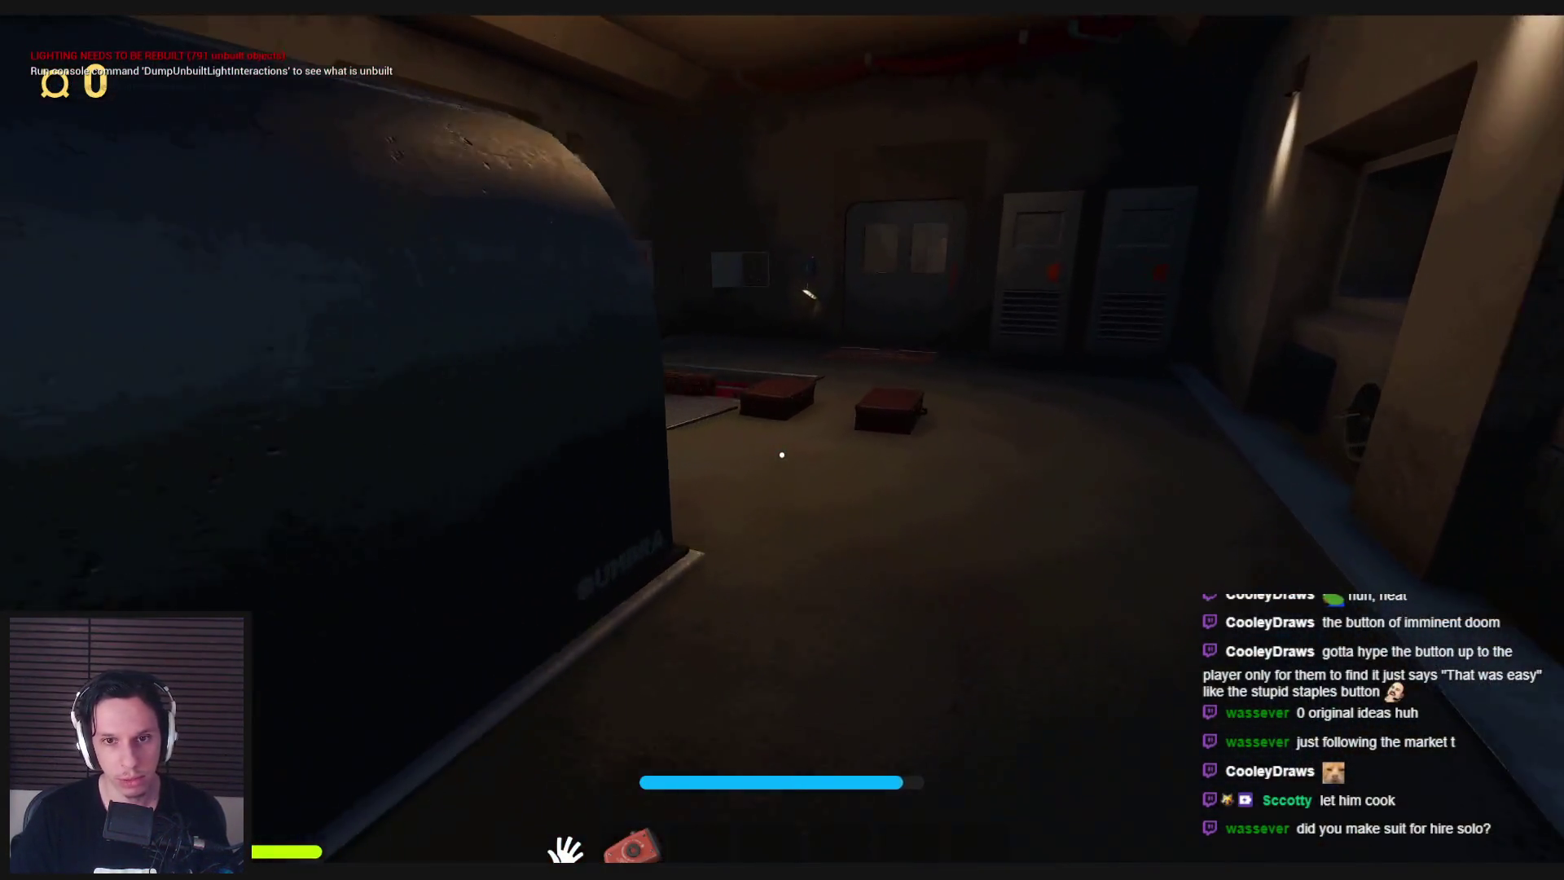
key(w)
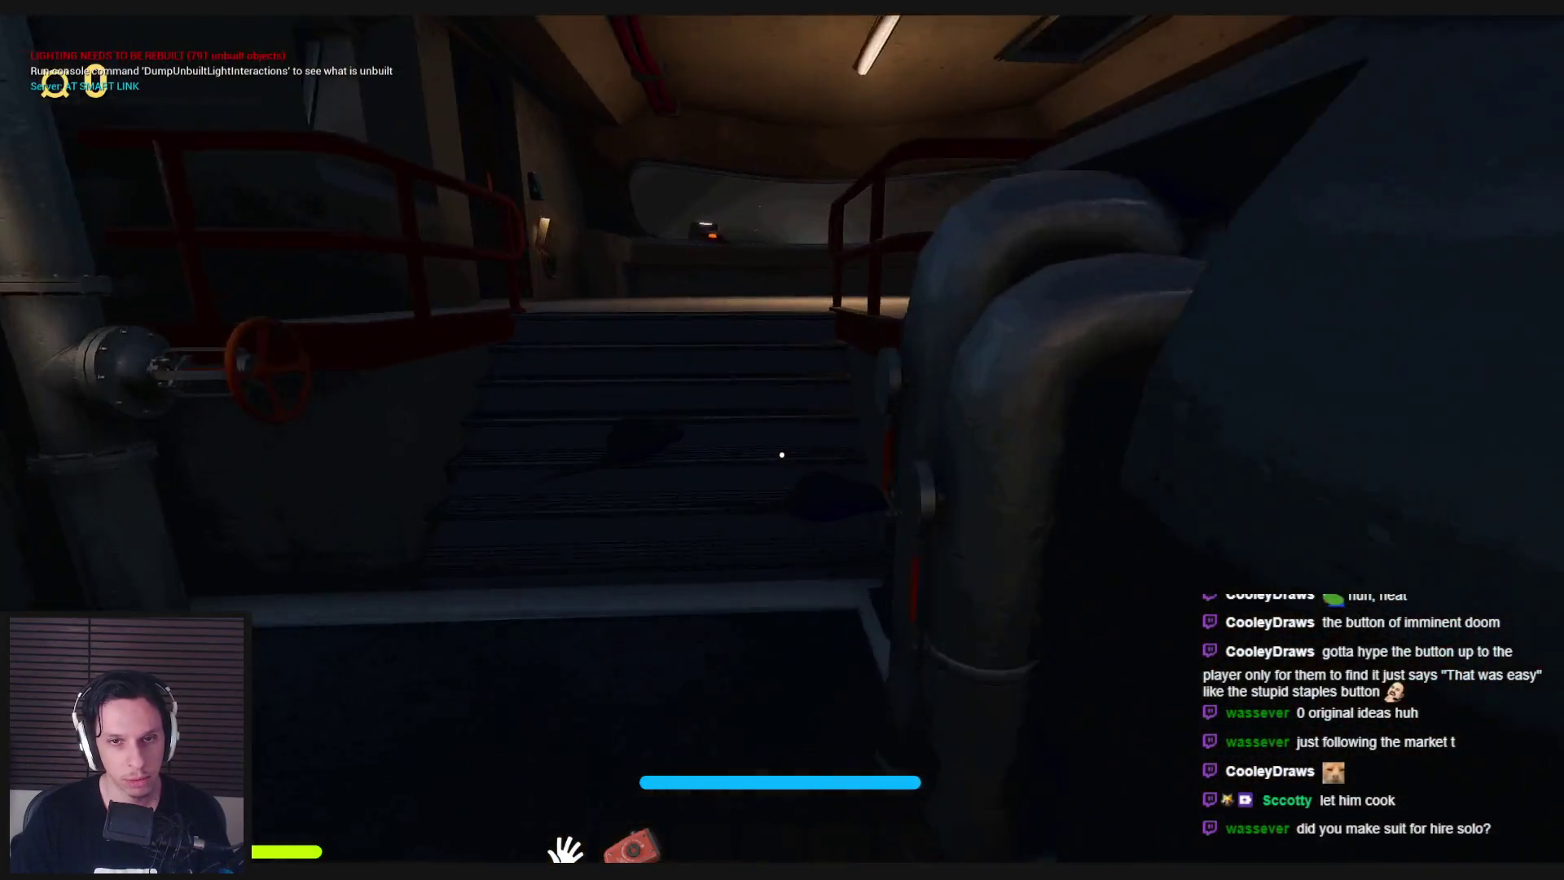
key(w)
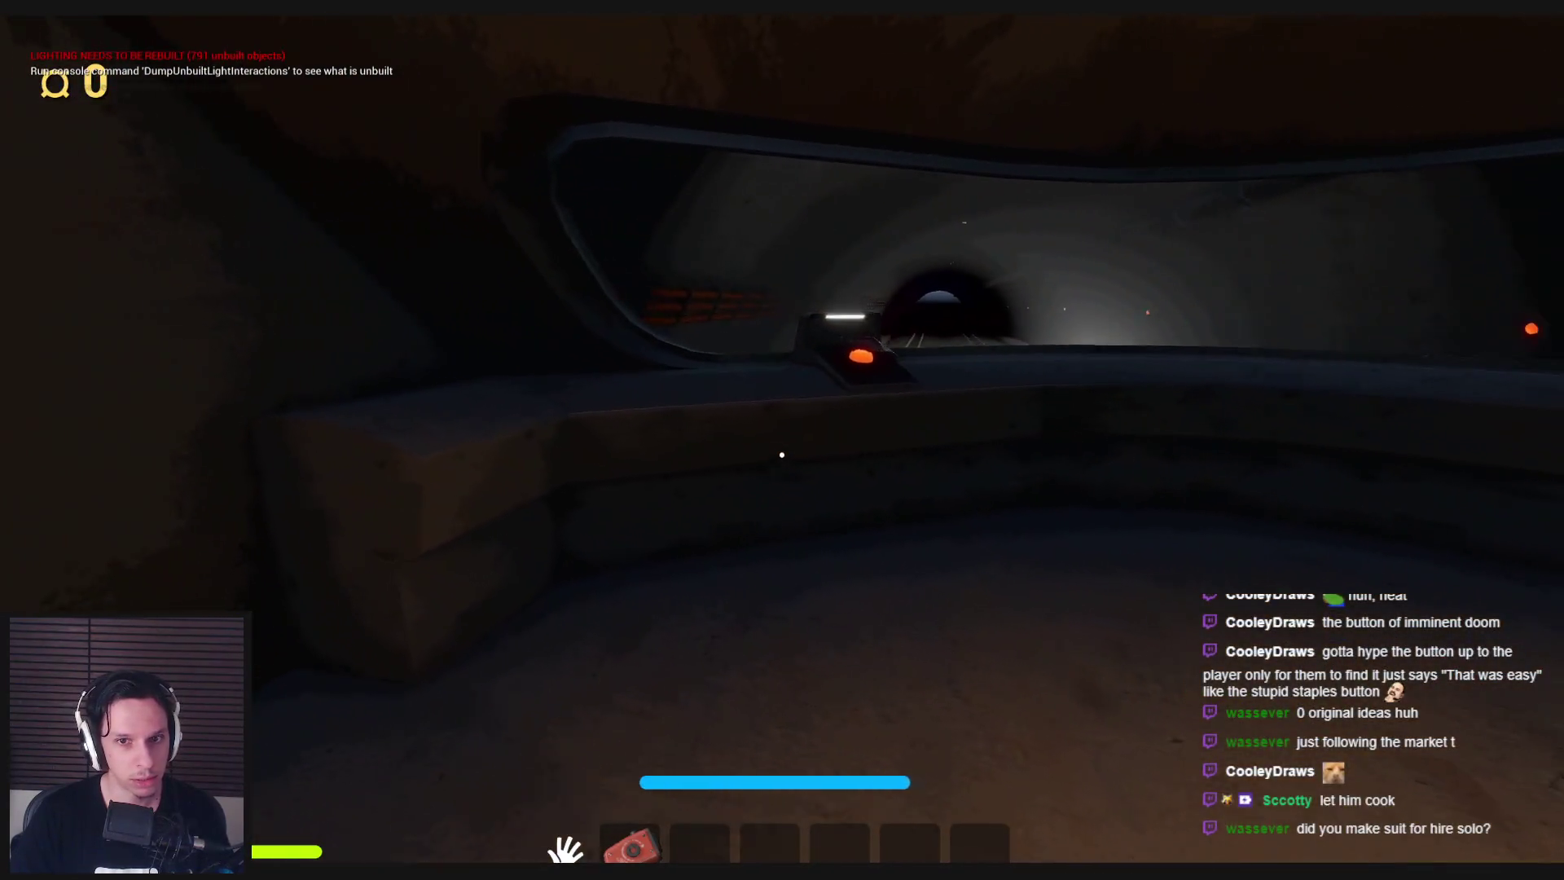
Stop the play session and restore the full editor layout facing the dashboard panel.
key(Escape)
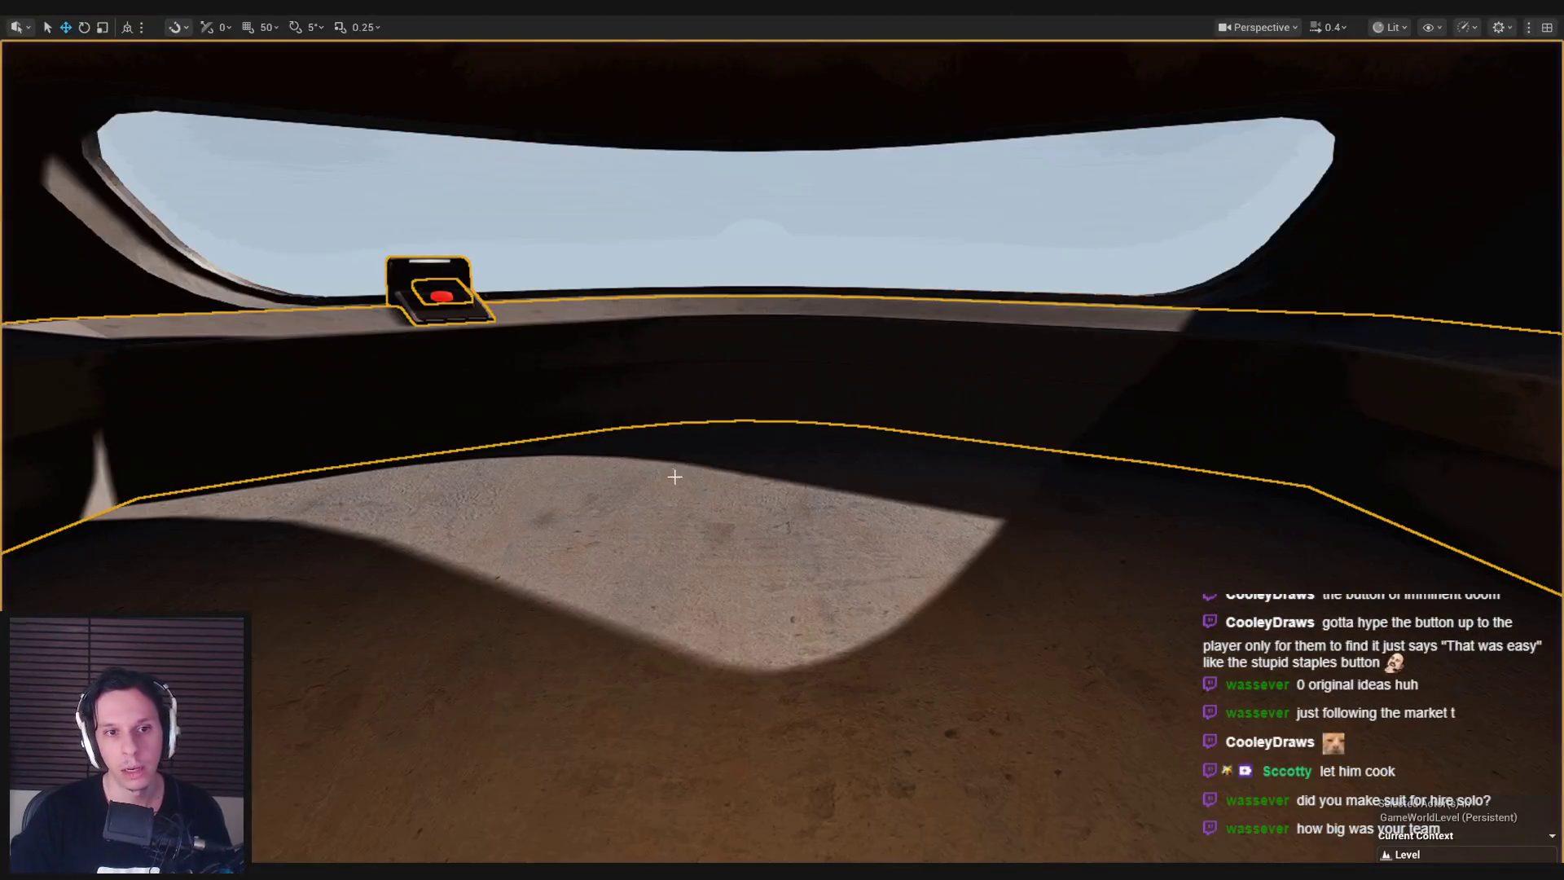
mouse_move(606, 463)
right_down()
mouse_move(578, 463)
mouse_move(683, 394)
right_up()
key(F11)
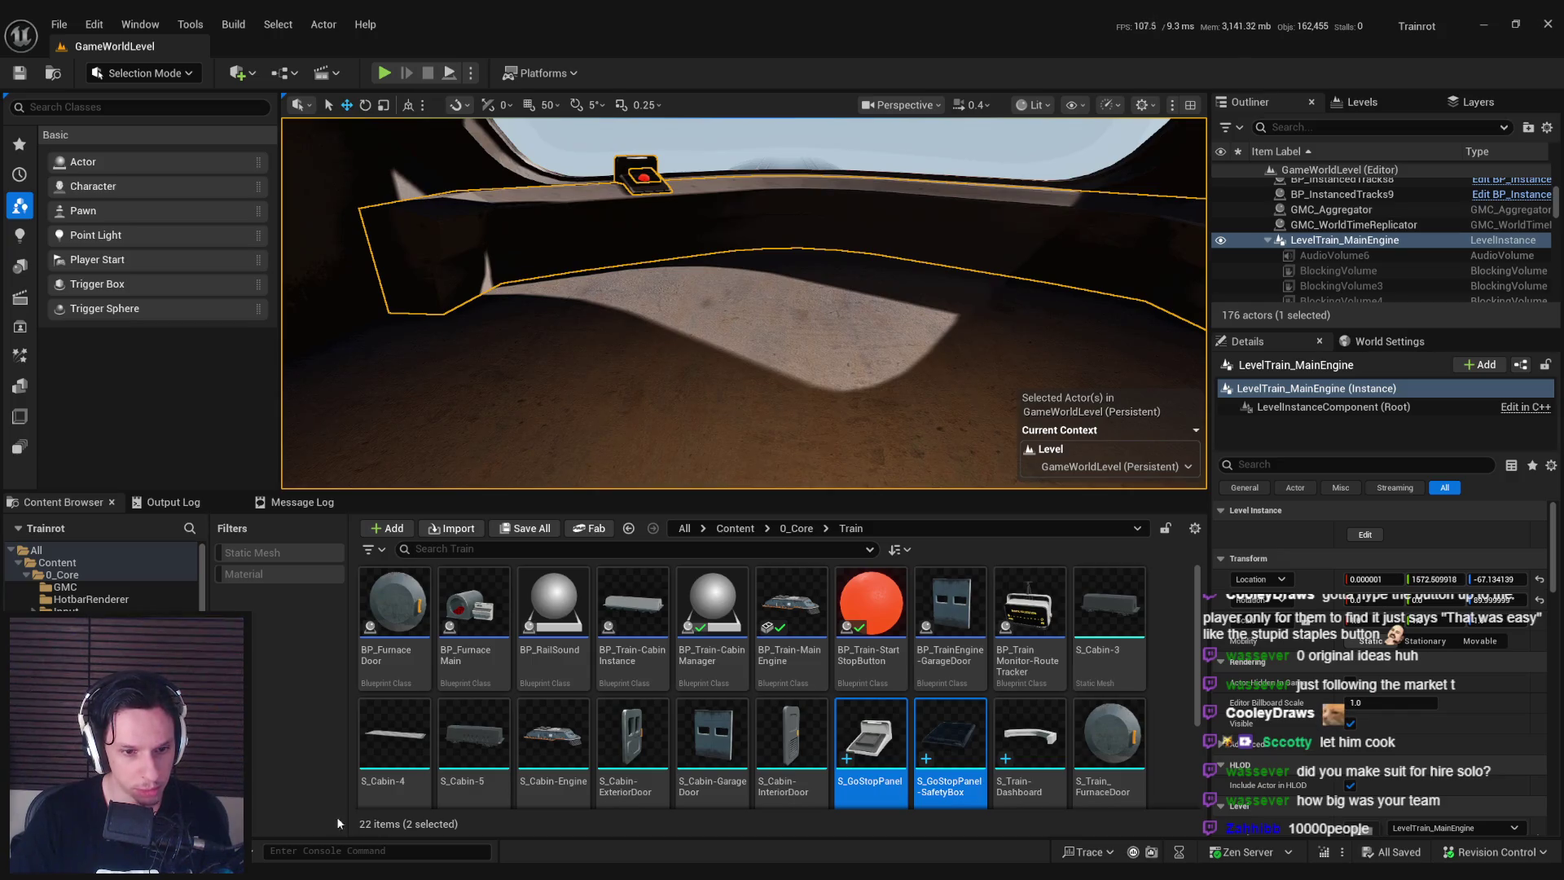
Adjust and then clear the asset selection in the Train content folder.
click(765, 737)
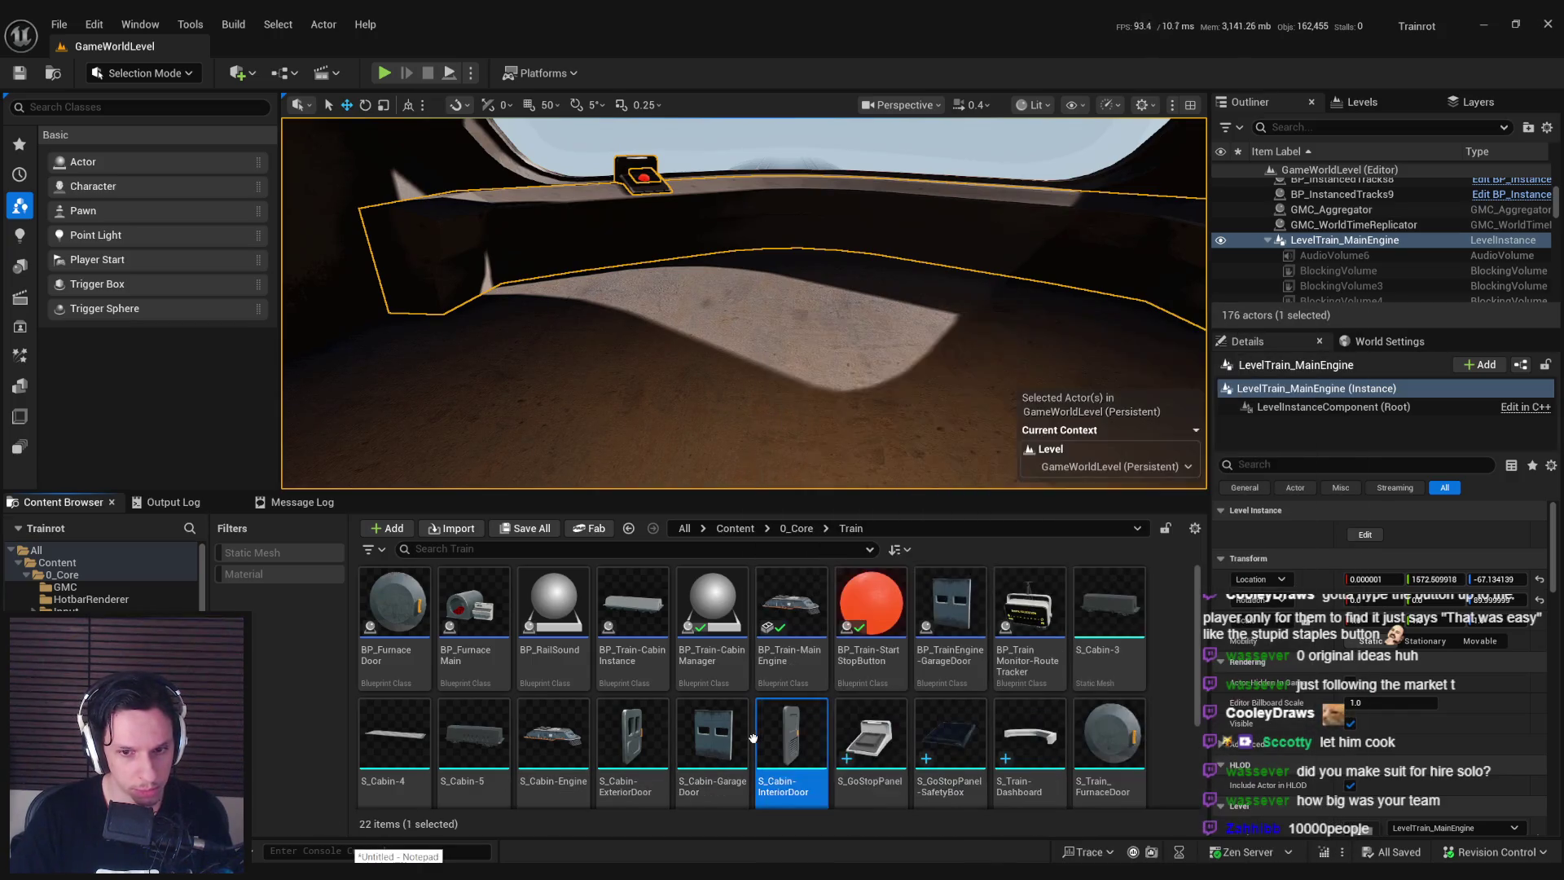
scroll(745, 725, down, 3)
click(734, 747)
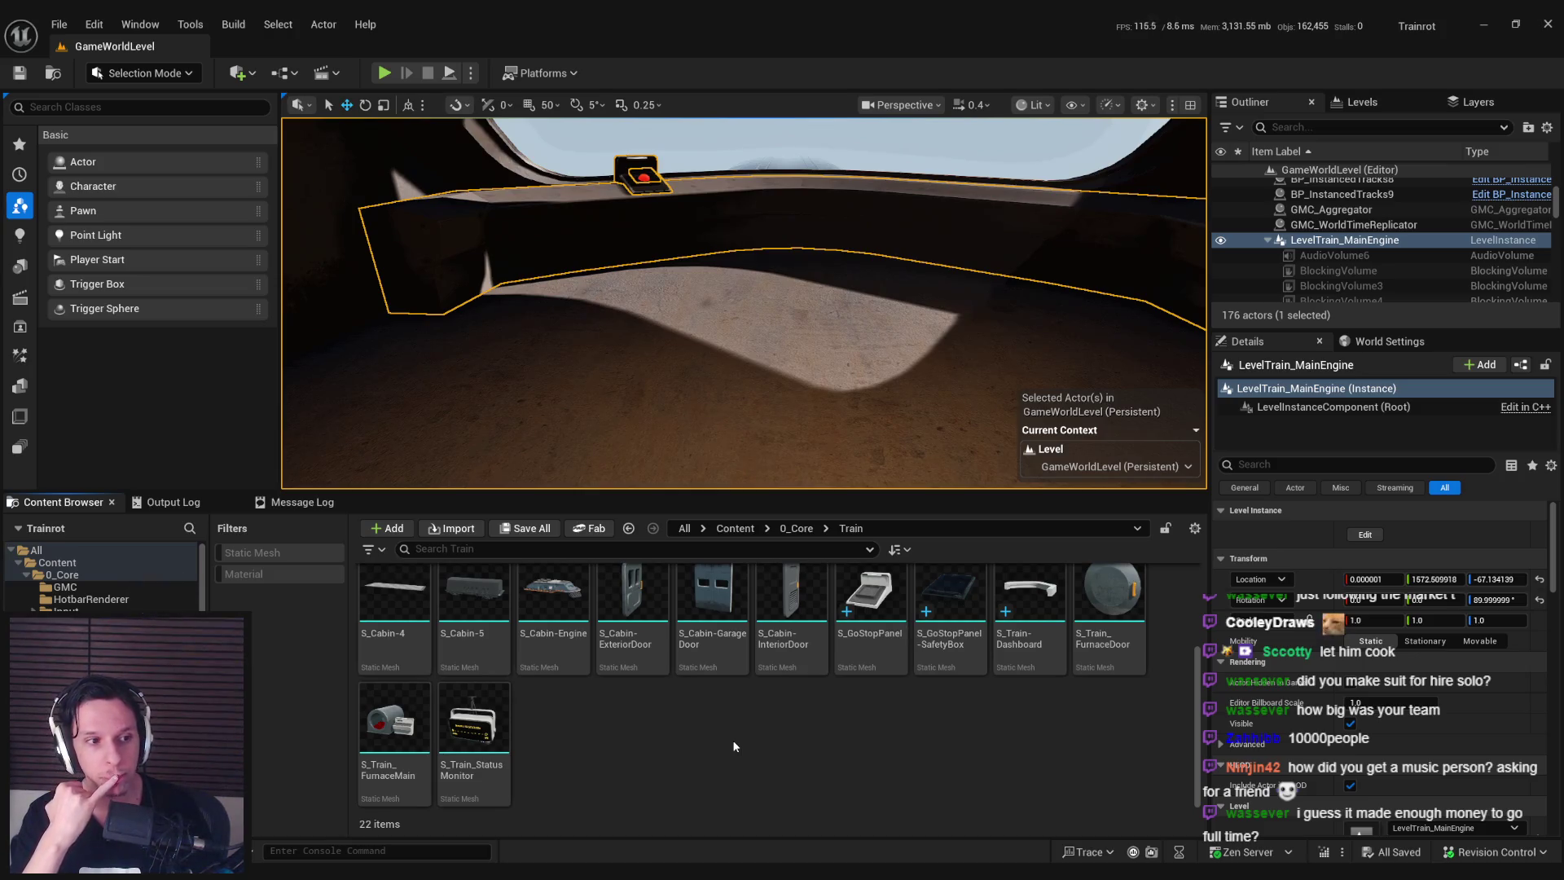
Fly the viewport toward the front window, then switch to Blender's Train-Dashboard scene.
right_drag(574, 350, 584, 347)
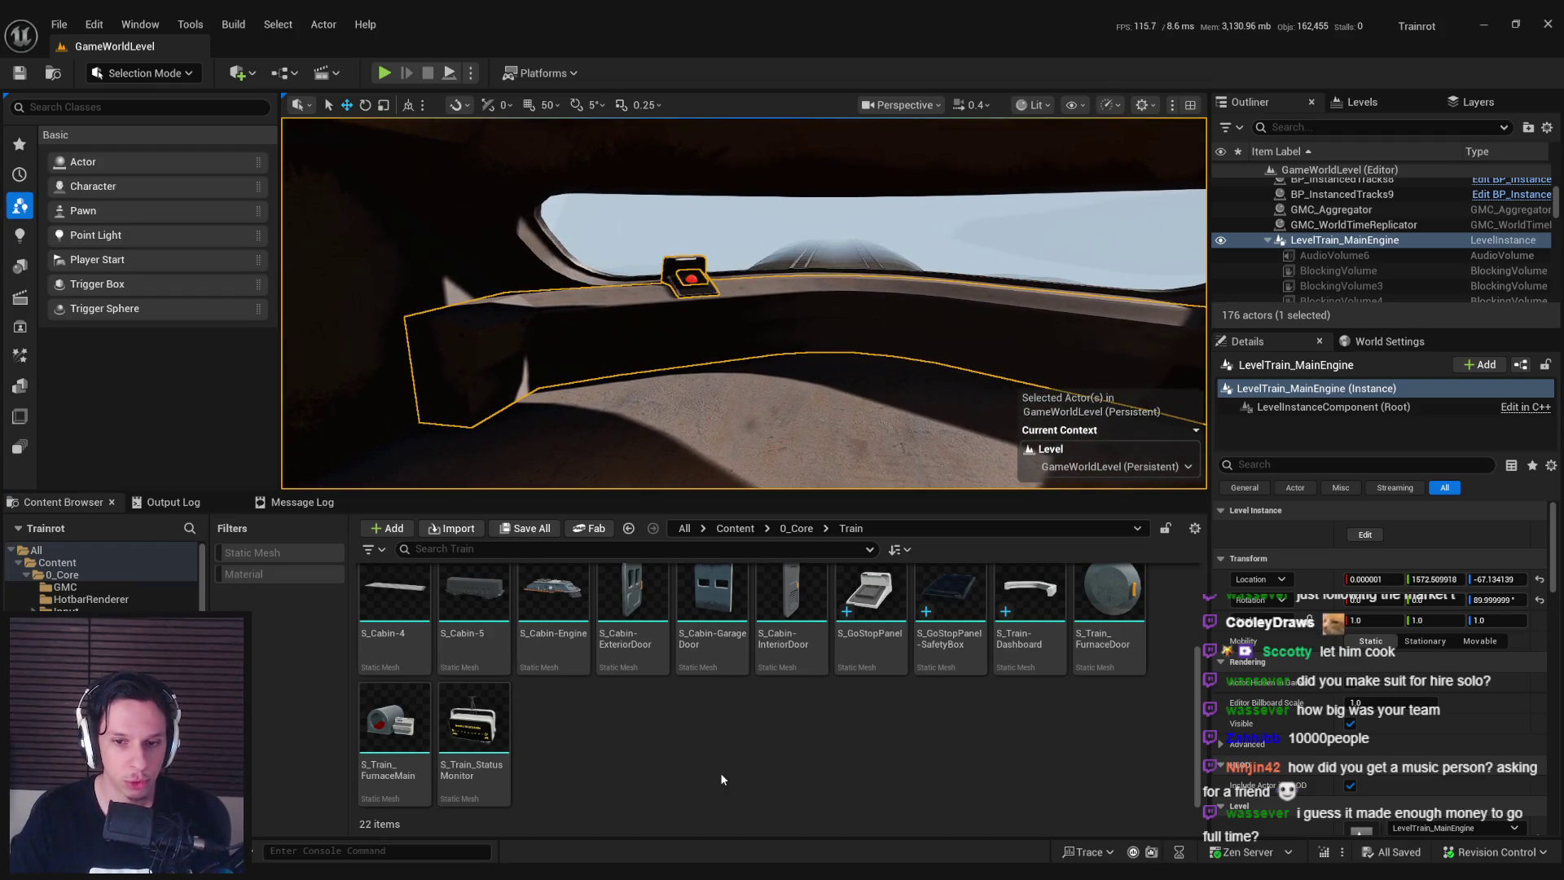
scroll(741, 693, up, 2)
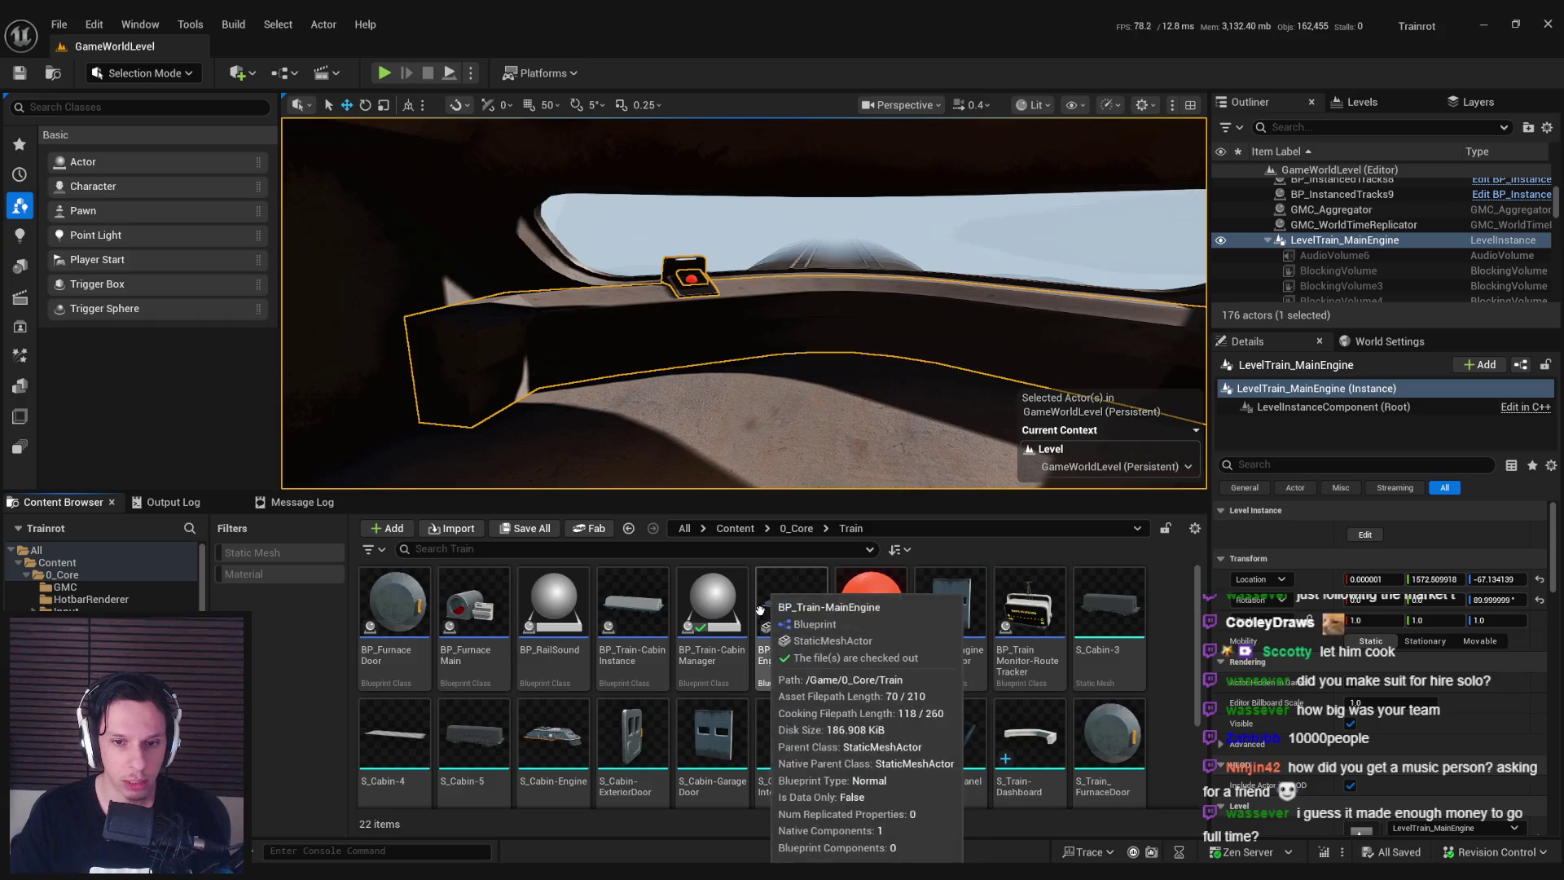
scroll(759, 652, down, 2)
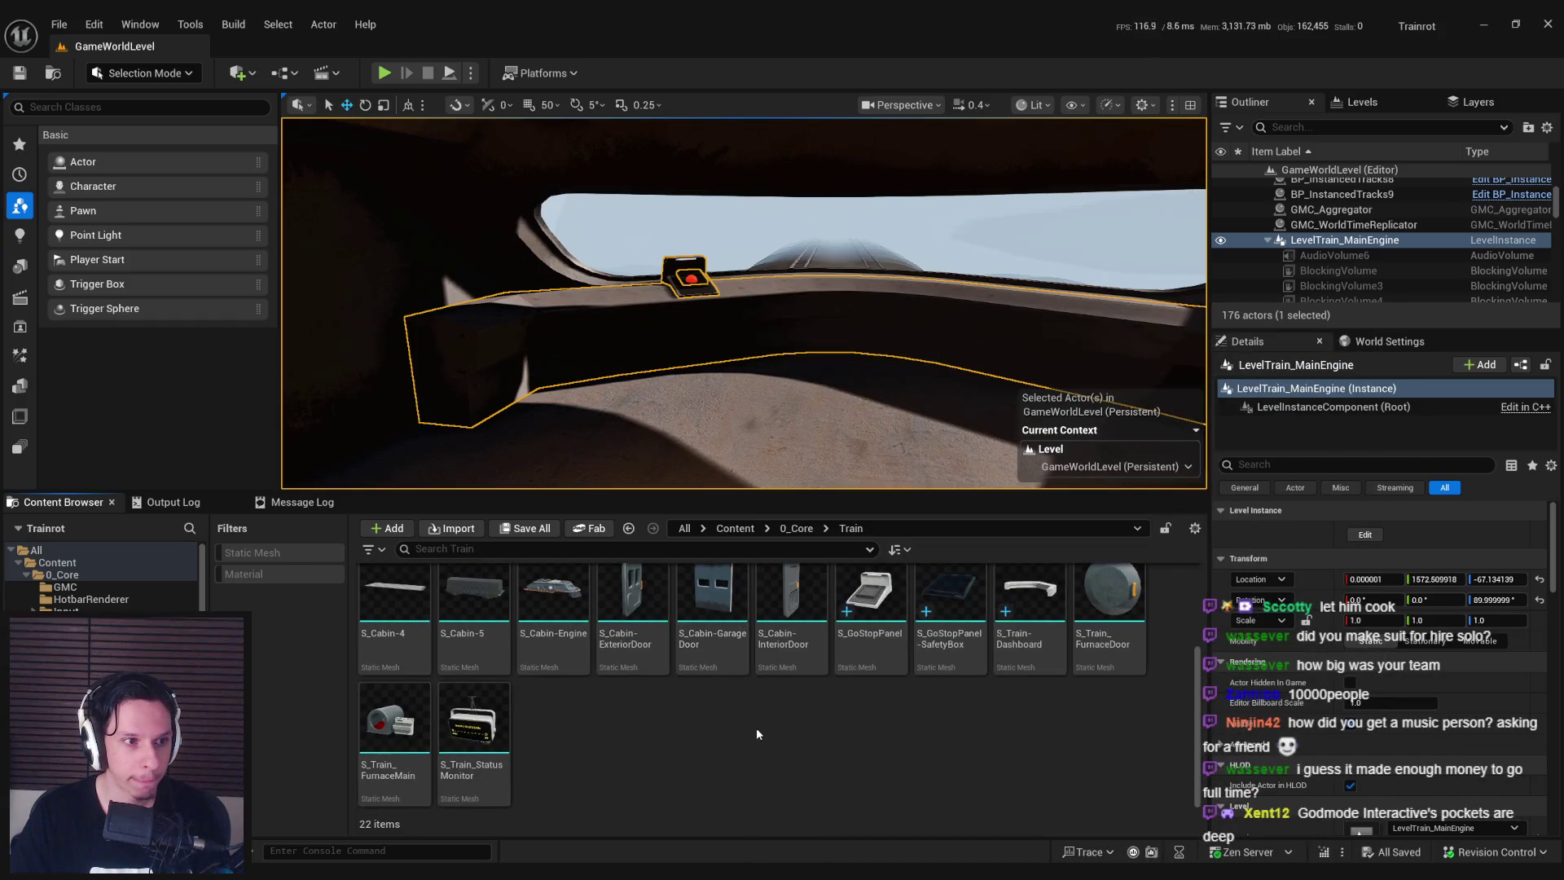
mouse_move(680, 387)
right_down()
mouse_move(692, 370)
mouse_move(697, 393)
right_up()
click(809, 795)
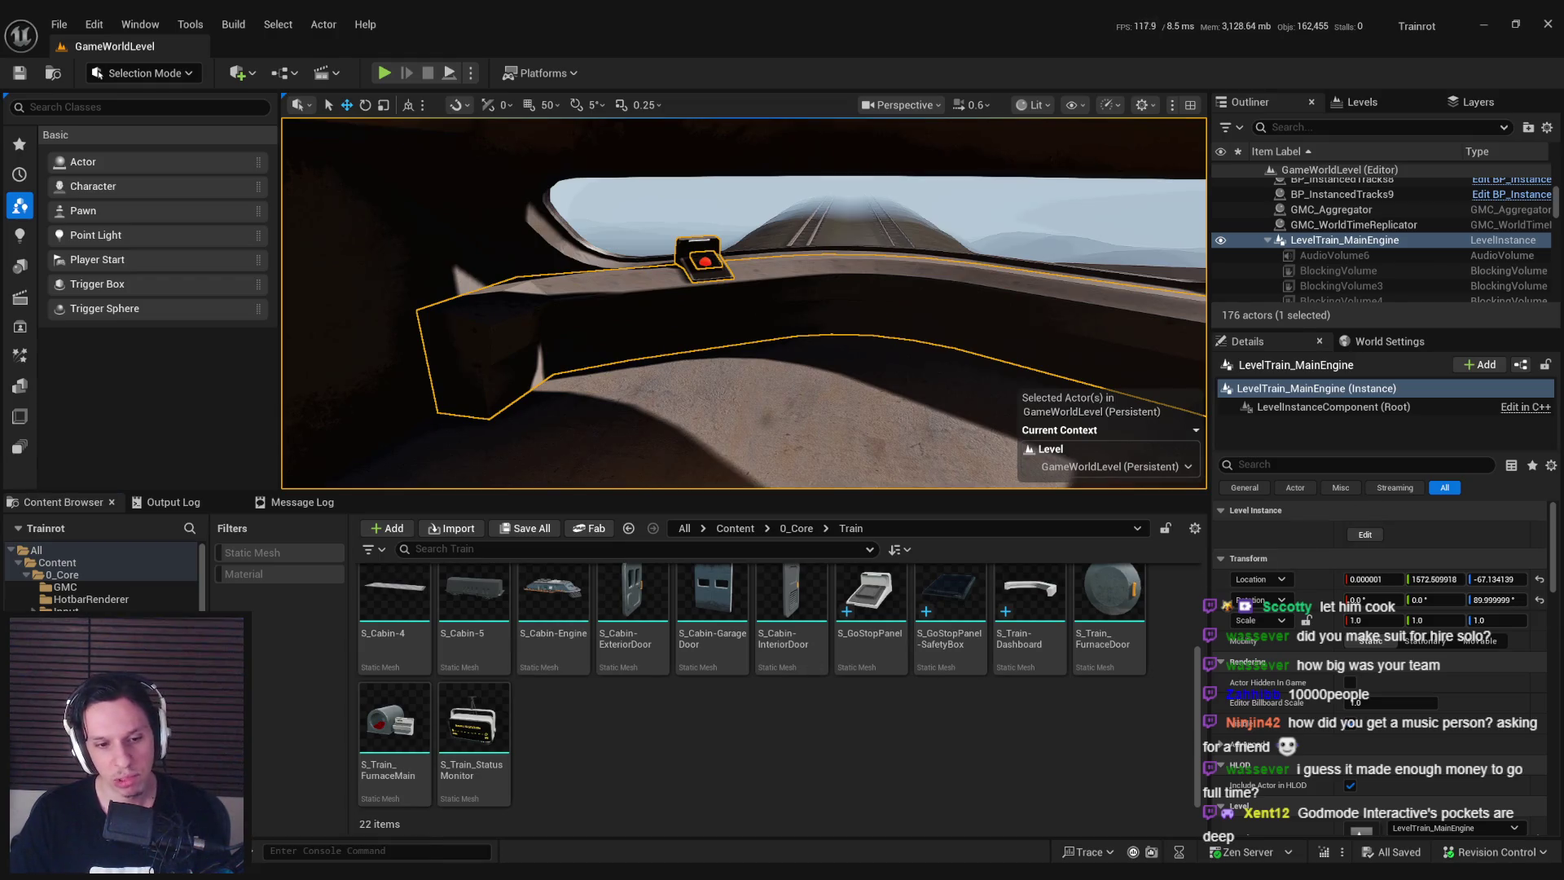
key(alt+Tab)
scroll(785, 369, down, 8)
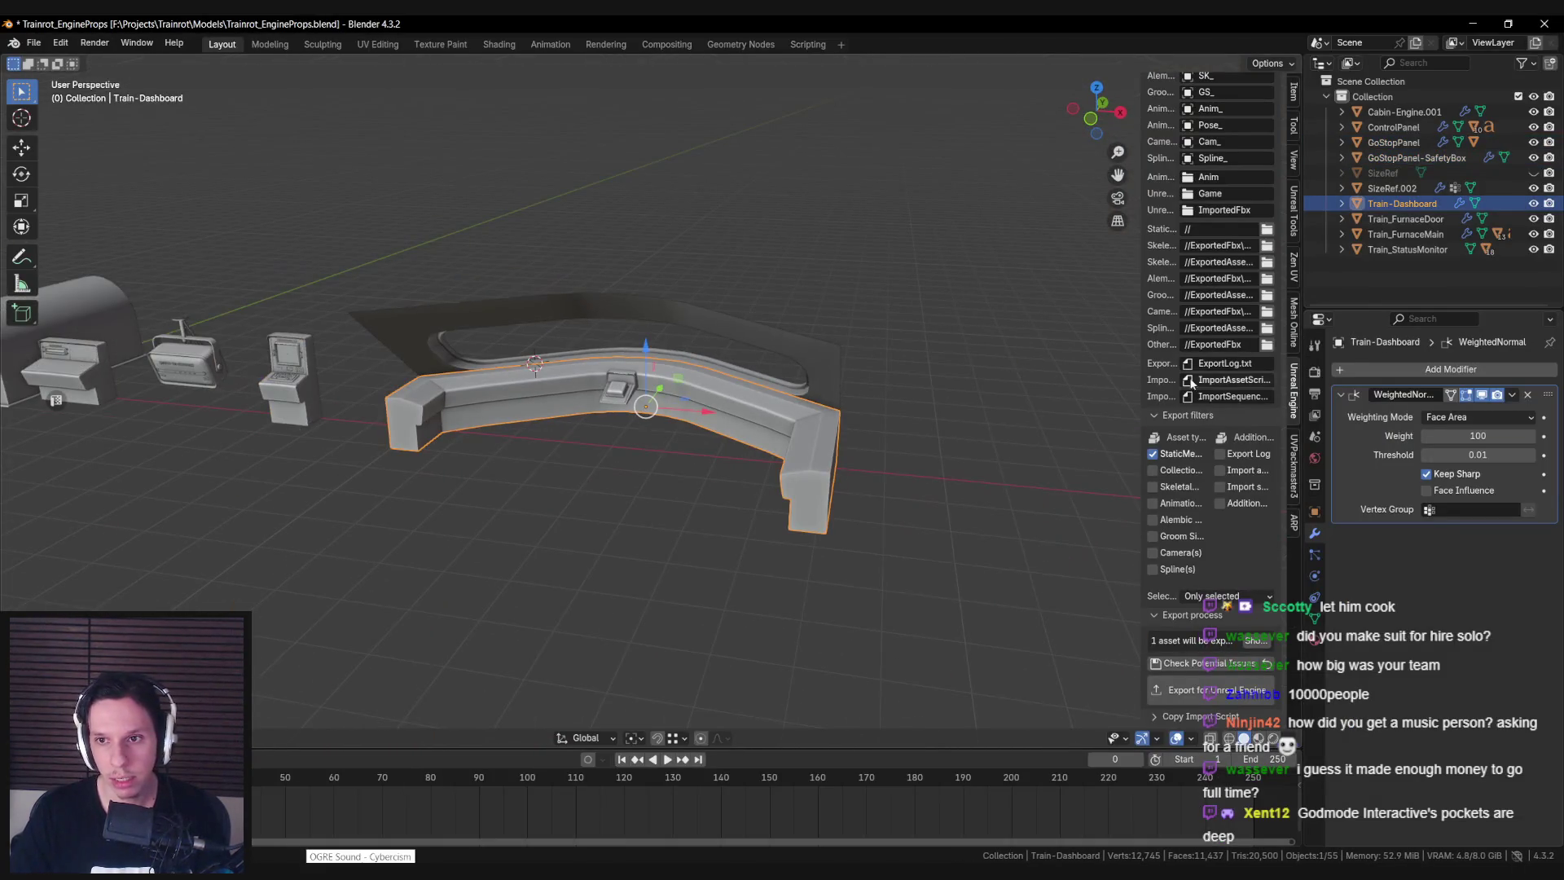
Generate a convex collision mesh for the dashboard, inspect it, then undo it.
scroll(1191, 383, up, 15)
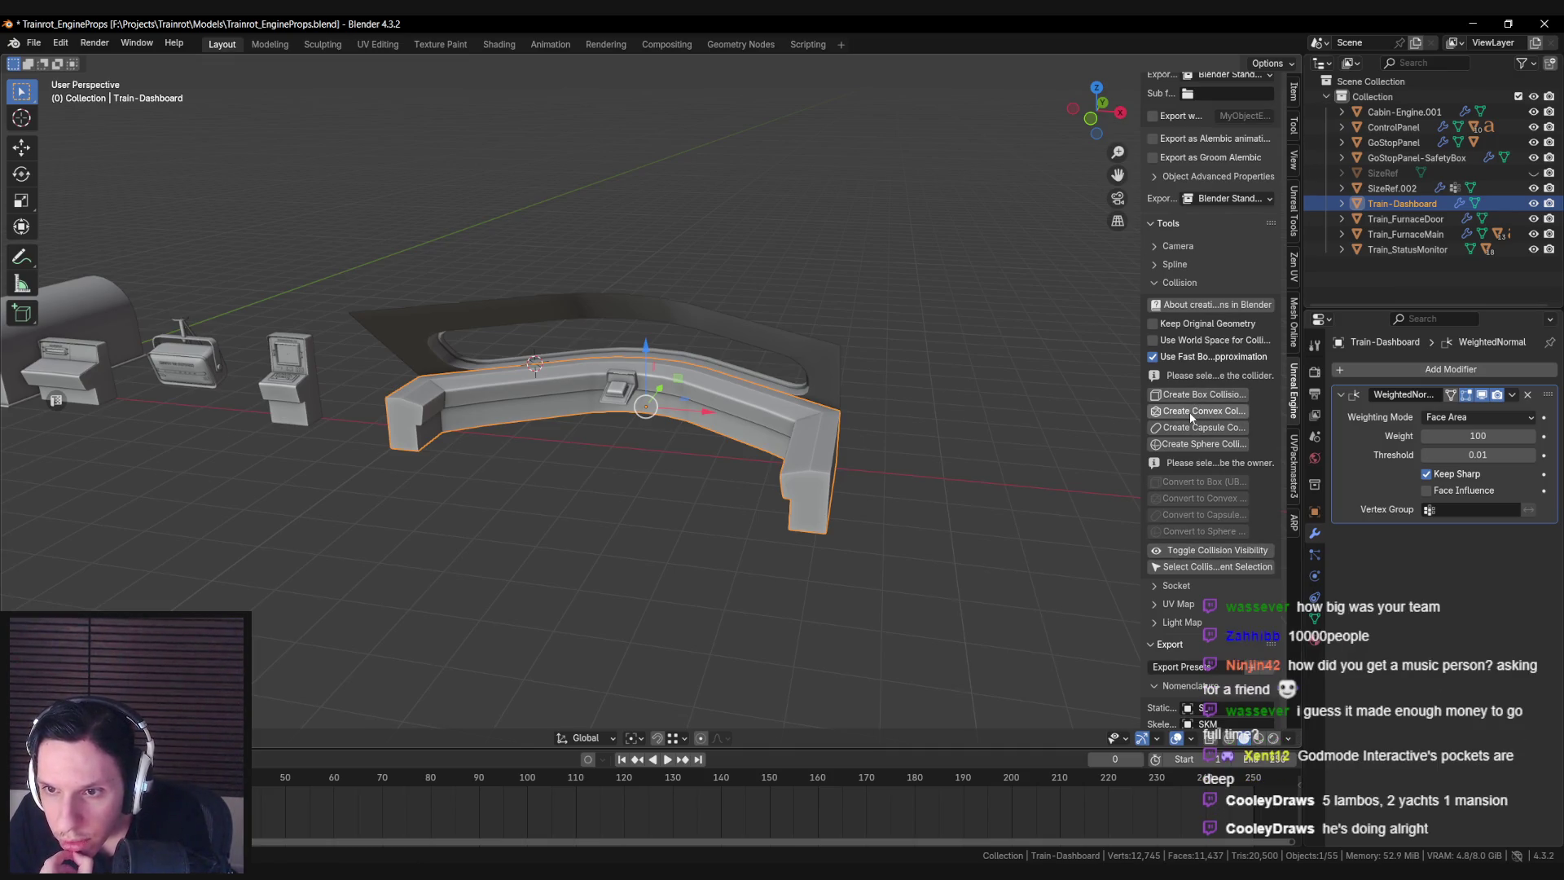
click(1191, 417)
mouse_move(628, 462)
middle_down()
mouse_move(648, 502)
mouse_move(598, 472)
mouse_move(601, 488)
middle_up()
scroll(616, 488, up, 2)
key(ctrl+z)
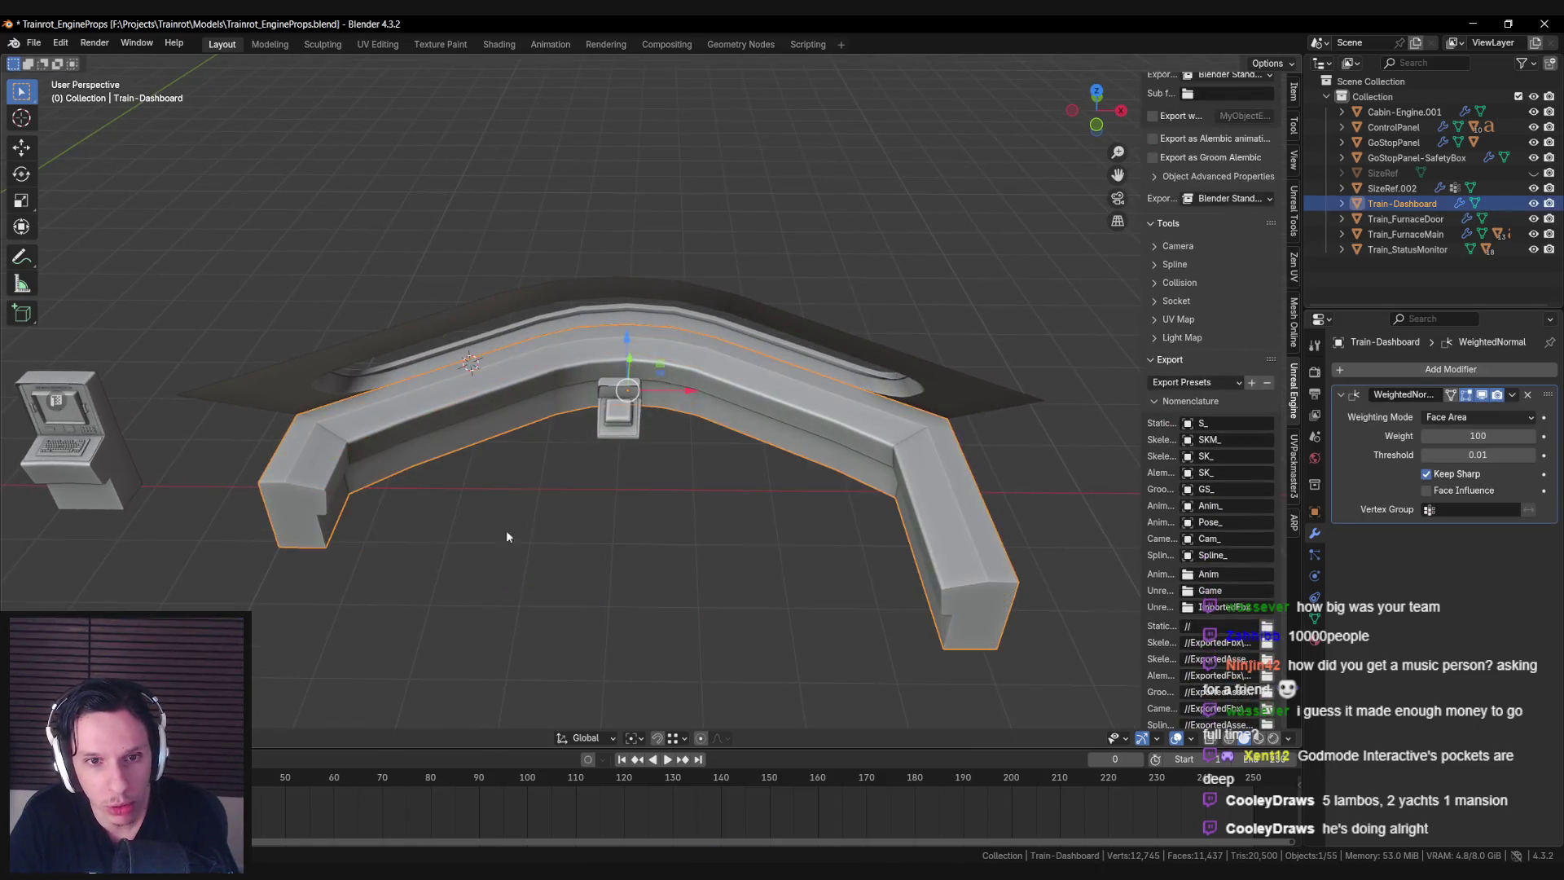
middle_drag(515, 529, 680, 526)
scroll(570, 522, up, 3)
key(Tab)
middle_drag(463, 522, 763, 539)
key(Tab)
Add a cube, scale it down, and move it vertically toward the dashboard's bench end.
key(F3)
text(cube)
key(Return)
key(s)
click(684, 456)
mouse_move(685, 456)
middle_down()
mouse_move(707, 407)
mouse_move(697, 345)
middle_up()
scroll(697, 346, up, 4)
key(g)
key(z)
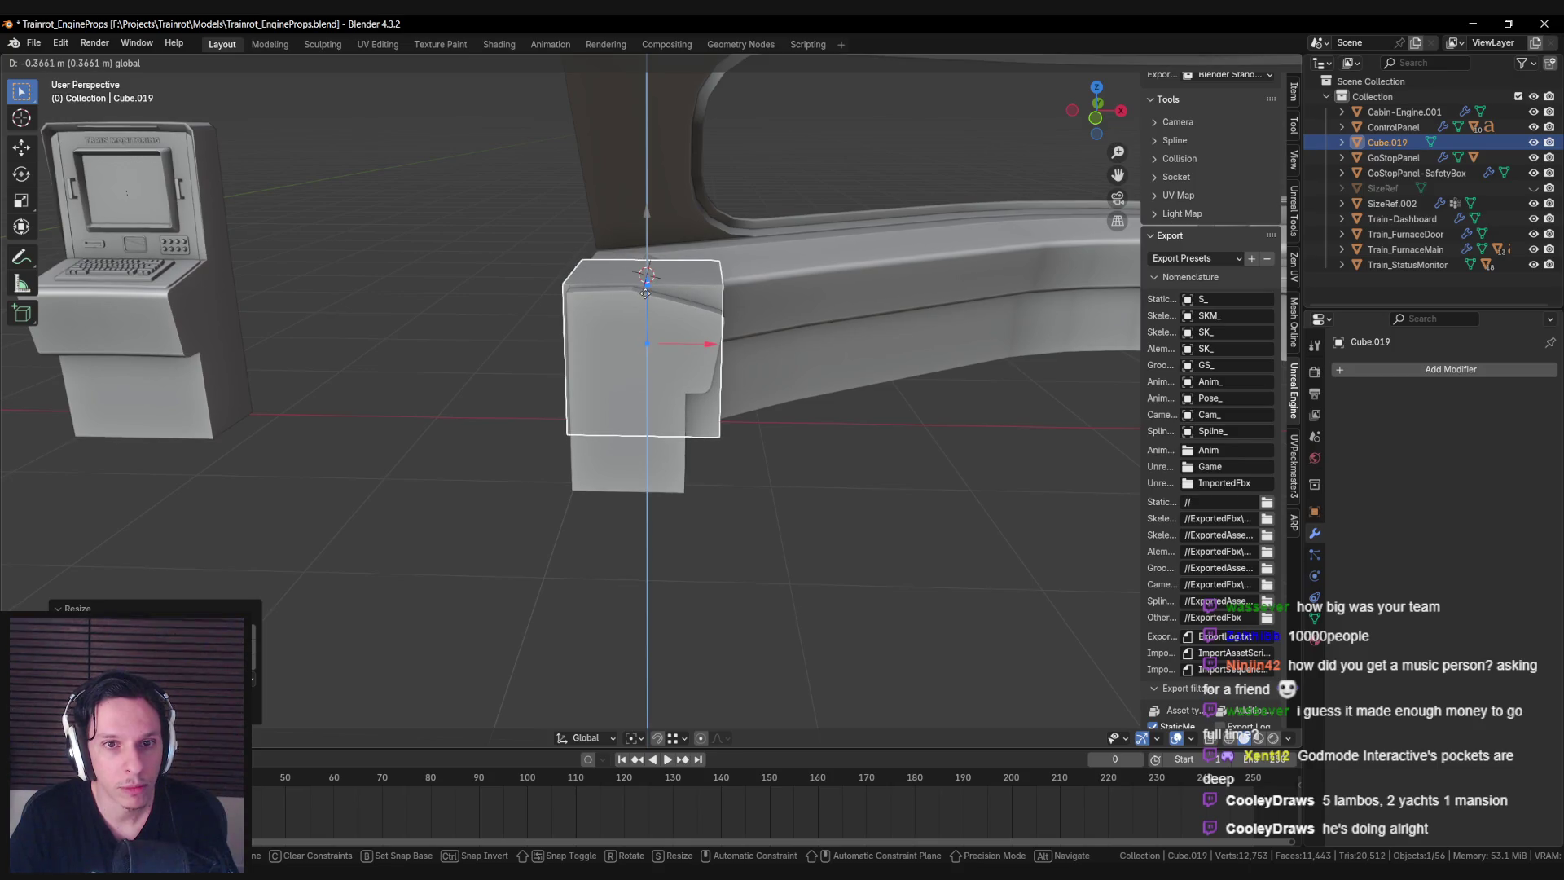
Lower Cube.019 and slide it along X over the dashboard's end.
click(643, 292)
mouse_move(651, 301)
middle_down()
mouse_move(717, 342)
mouse_move(640, 390)
mouse_move(704, 391)
middle_up()
key(g)
key(x)
click(734, 348)
In Edit Mode, move one face of Cube.019 along X to fit the end block.
key(Tab)
click(746, 367)
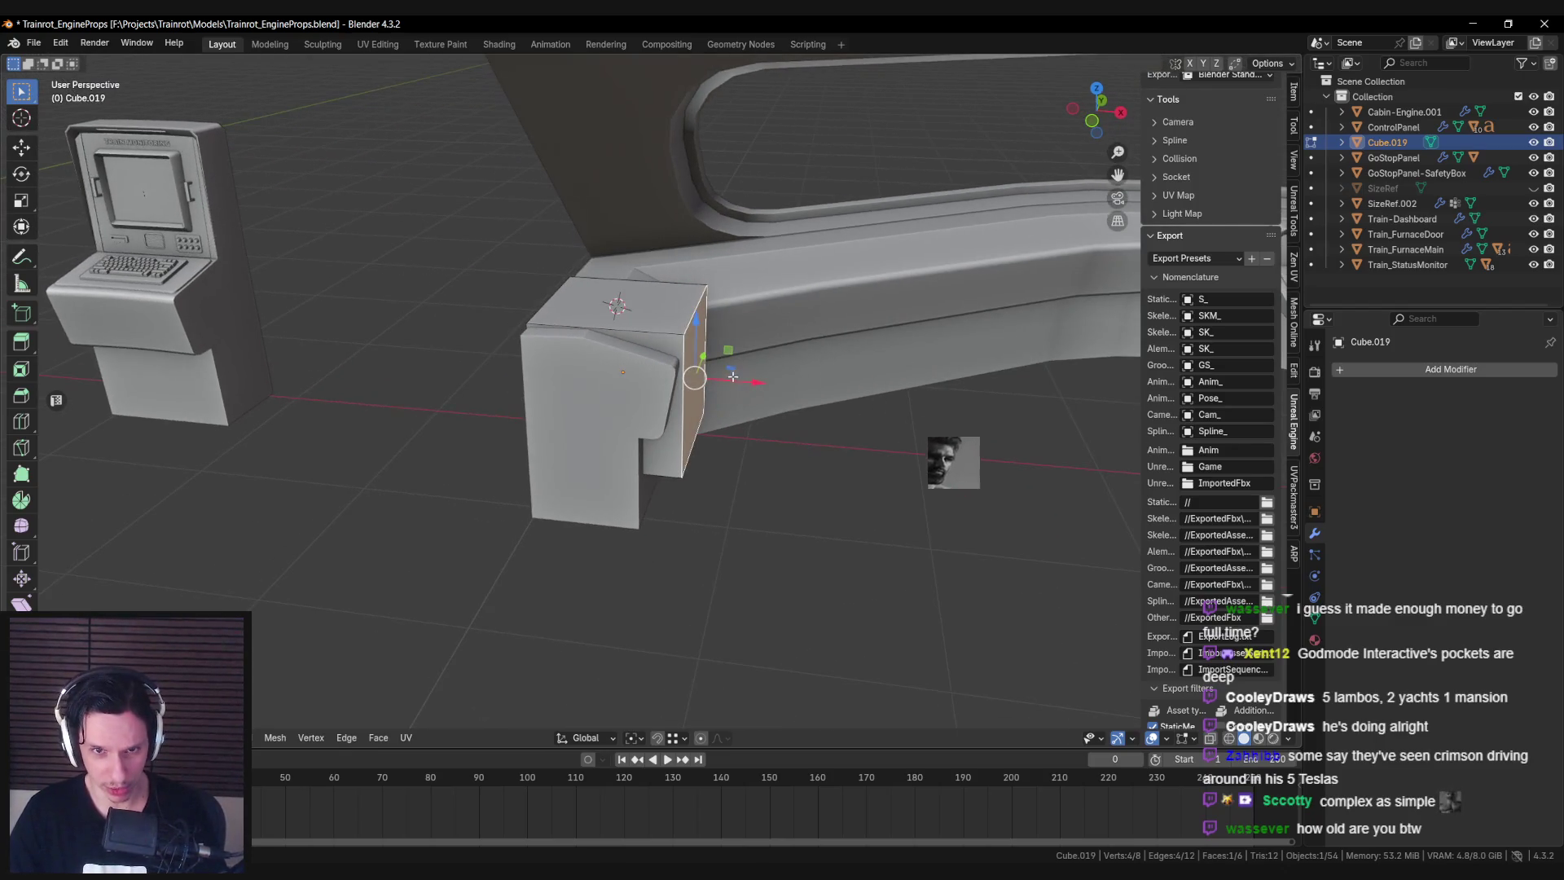
key(g)
key(x)
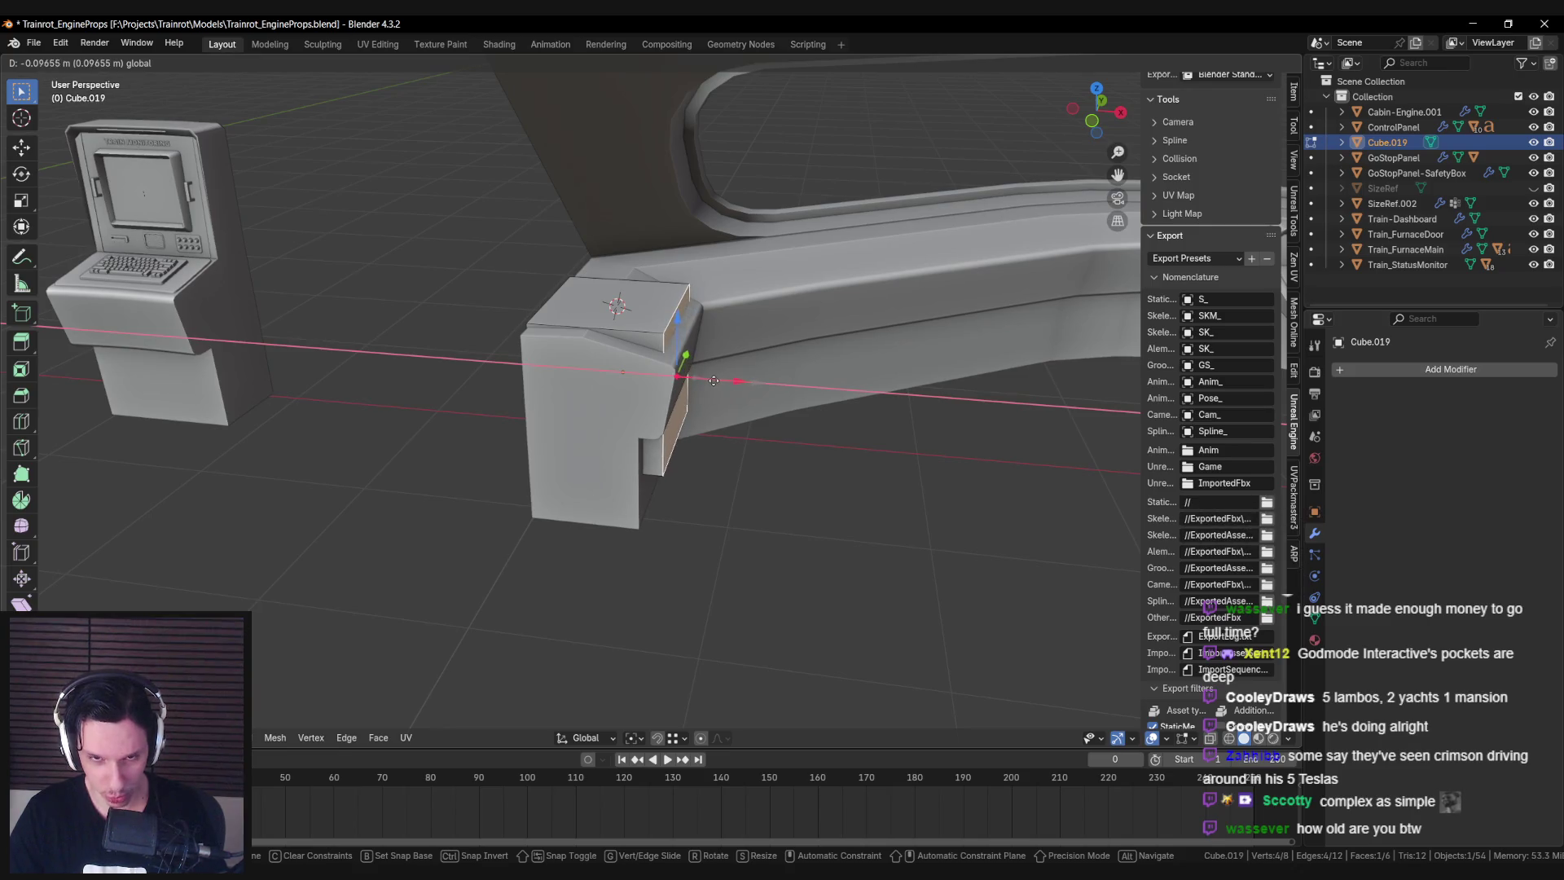
click(713, 380)
Move Cube.019's faces along Y, checking in wireframe, until it encloses the end block.
mouse_move(713, 379)
middle_down()
mouse_move(628, 358)
mouse_move(621, 447)
middle_up()
key(shift+z)
key(shift+z)
key(g)
key(z)
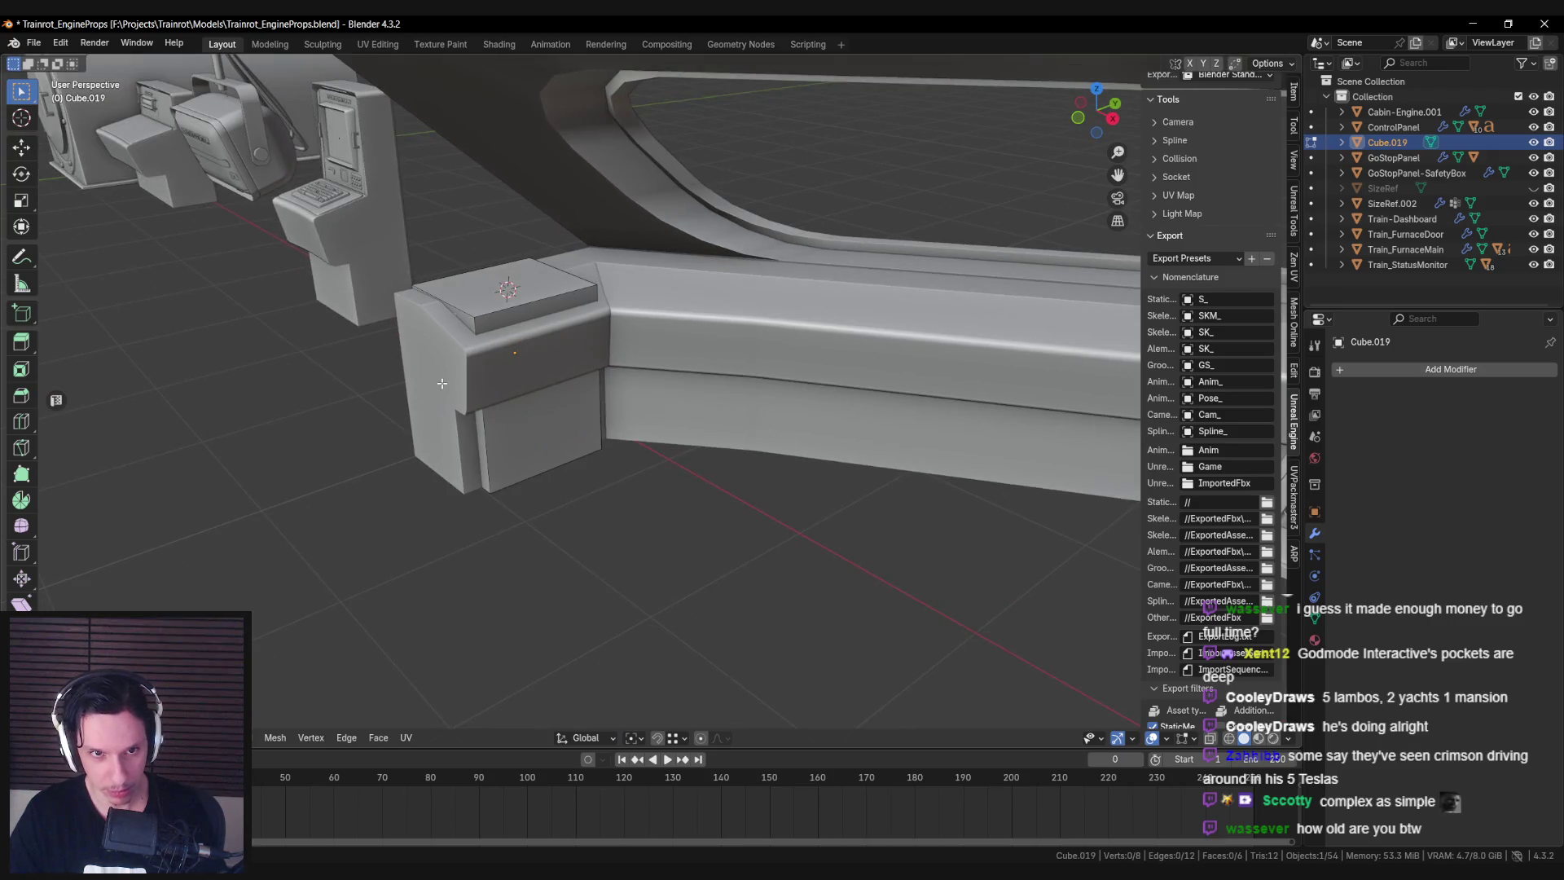
key(y)
click(486, 384)
middle_drag(486, 384, 671, 335)
key(shift+z)
key(shift+z)
key(g)
key(y)
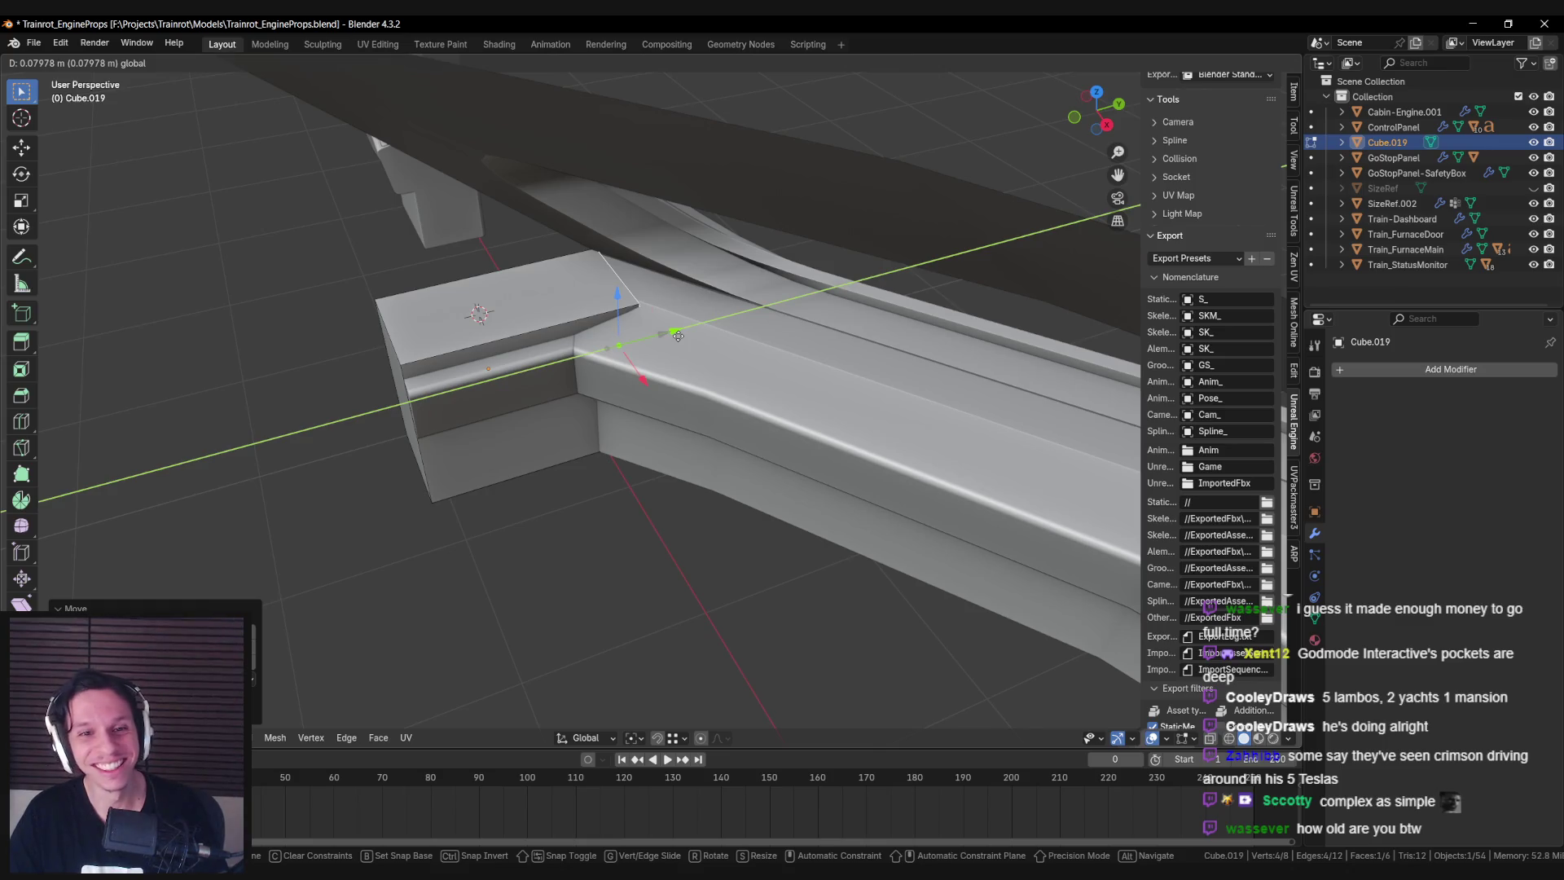
click(678, 335)
mouse_move(678, 336)
middle_down()
mouse_move(646, 462)
mouse_move(720, 511)
middle_up()
Duplicate the cap as Cube.020, place it on the curved top, and stretch it along local Y.
key(shift+d)
right_click(720, 511)
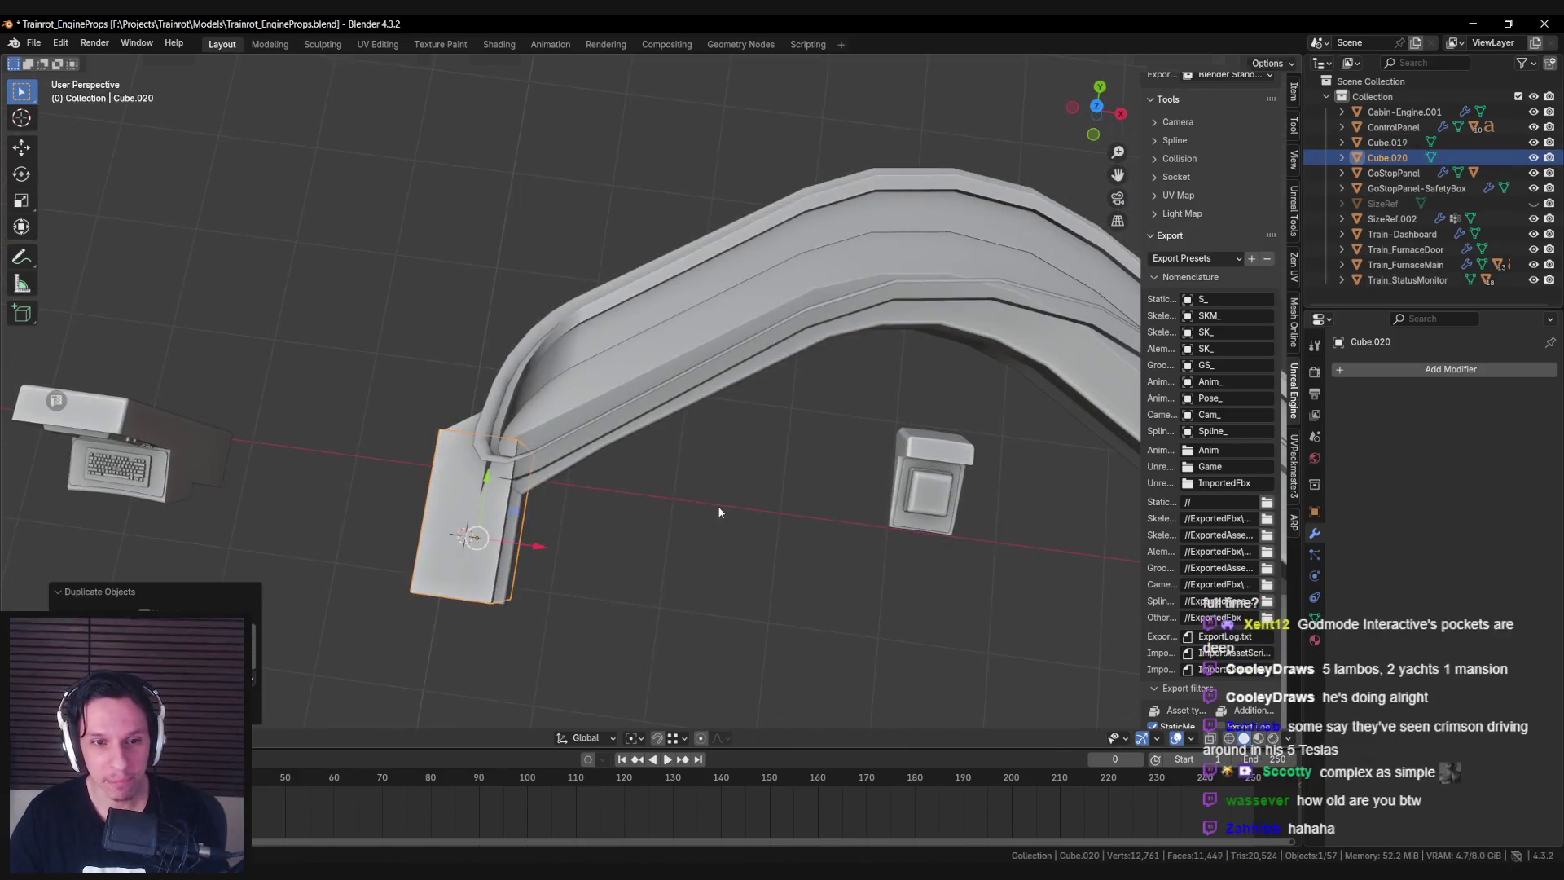
key(g)
key(shift+z)
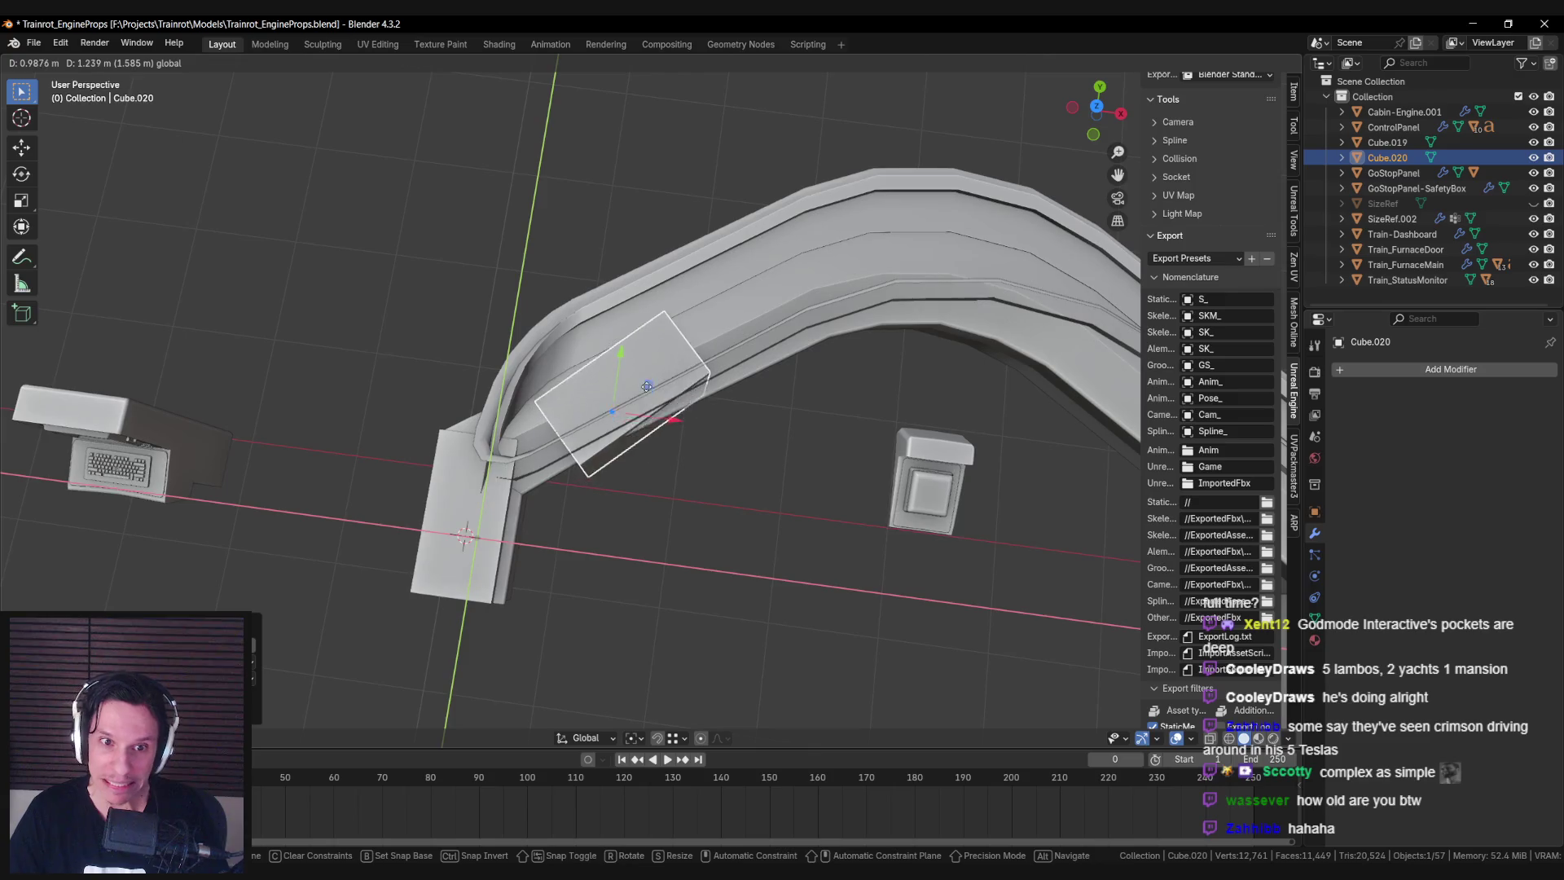
click(647, 387)
middle_drag(734, 419, 723, 436)
key(s)
key(z)
key(x)
key(x)
key(y)
key(y)
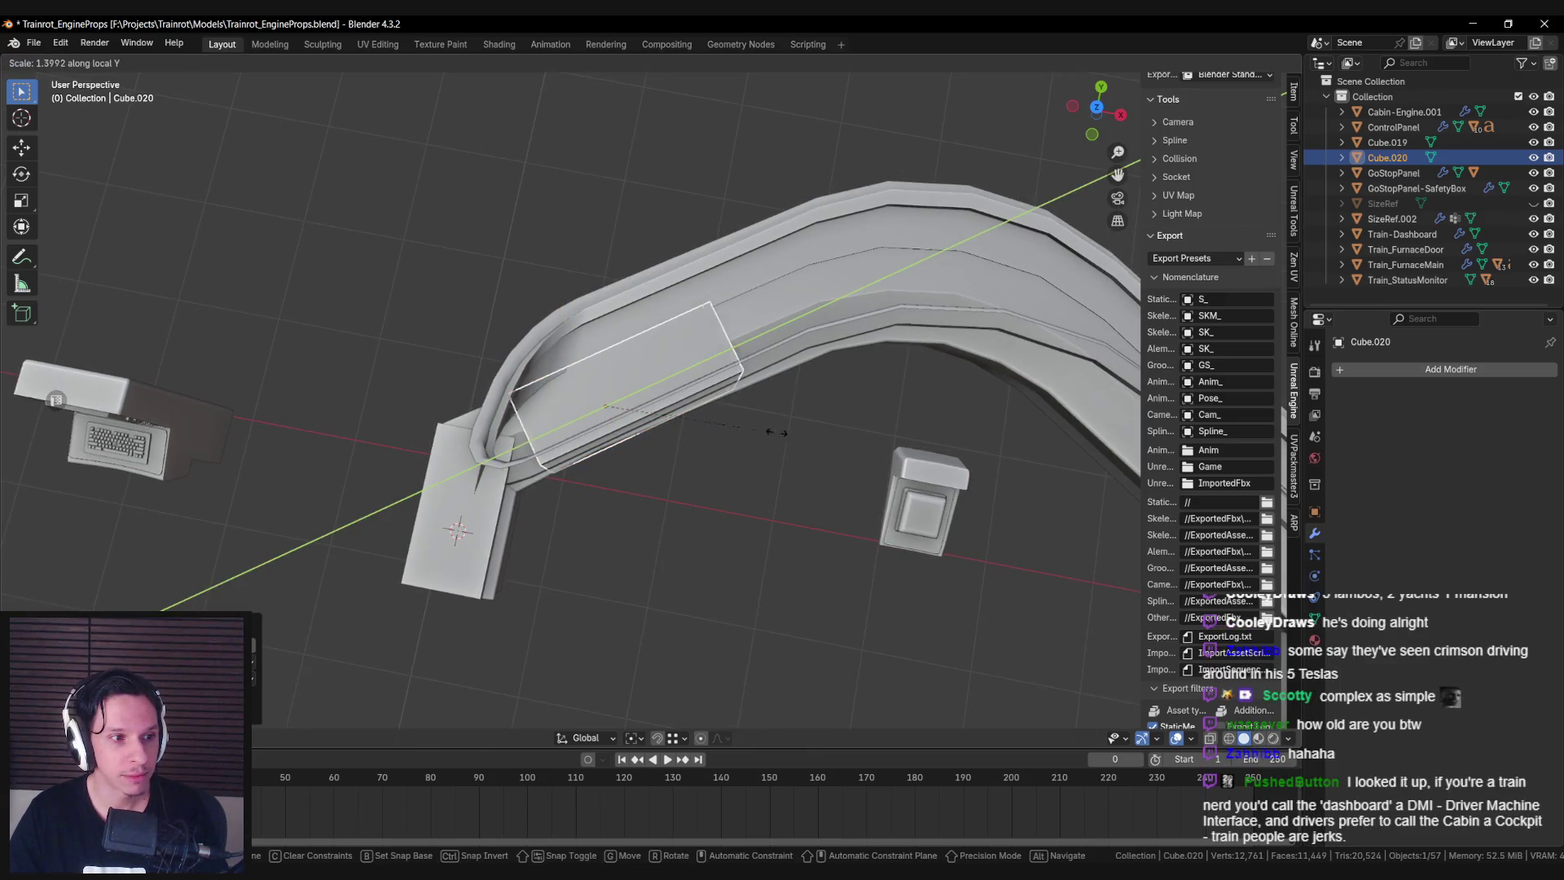
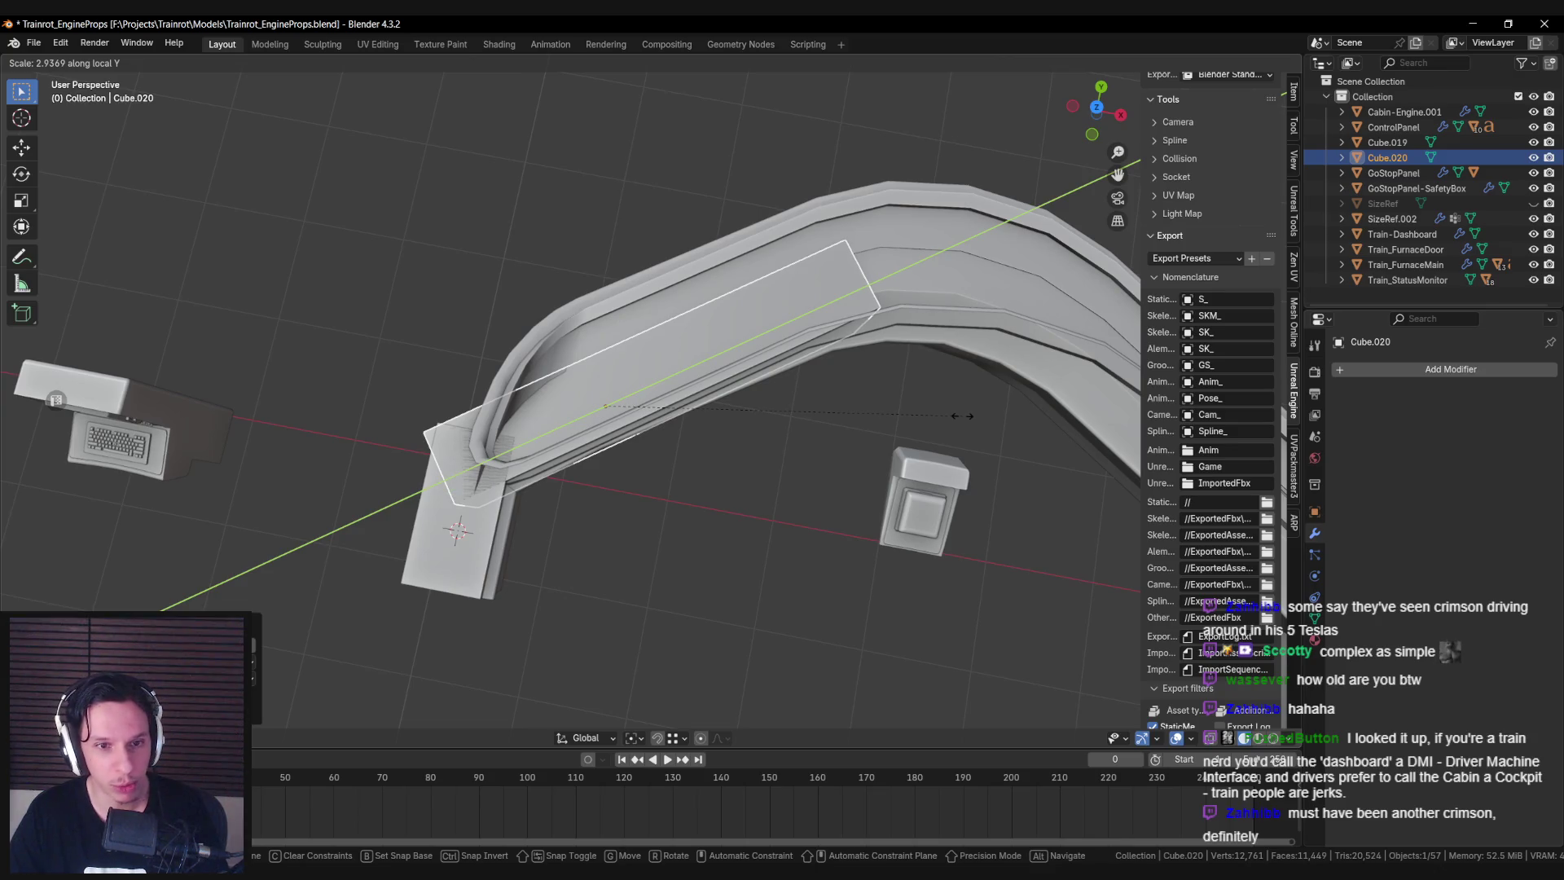
Re-angle Cube.020 and stretch it along its local Y axis to follow the arch's left slope.
key(Escape)
key(r)
key(y)
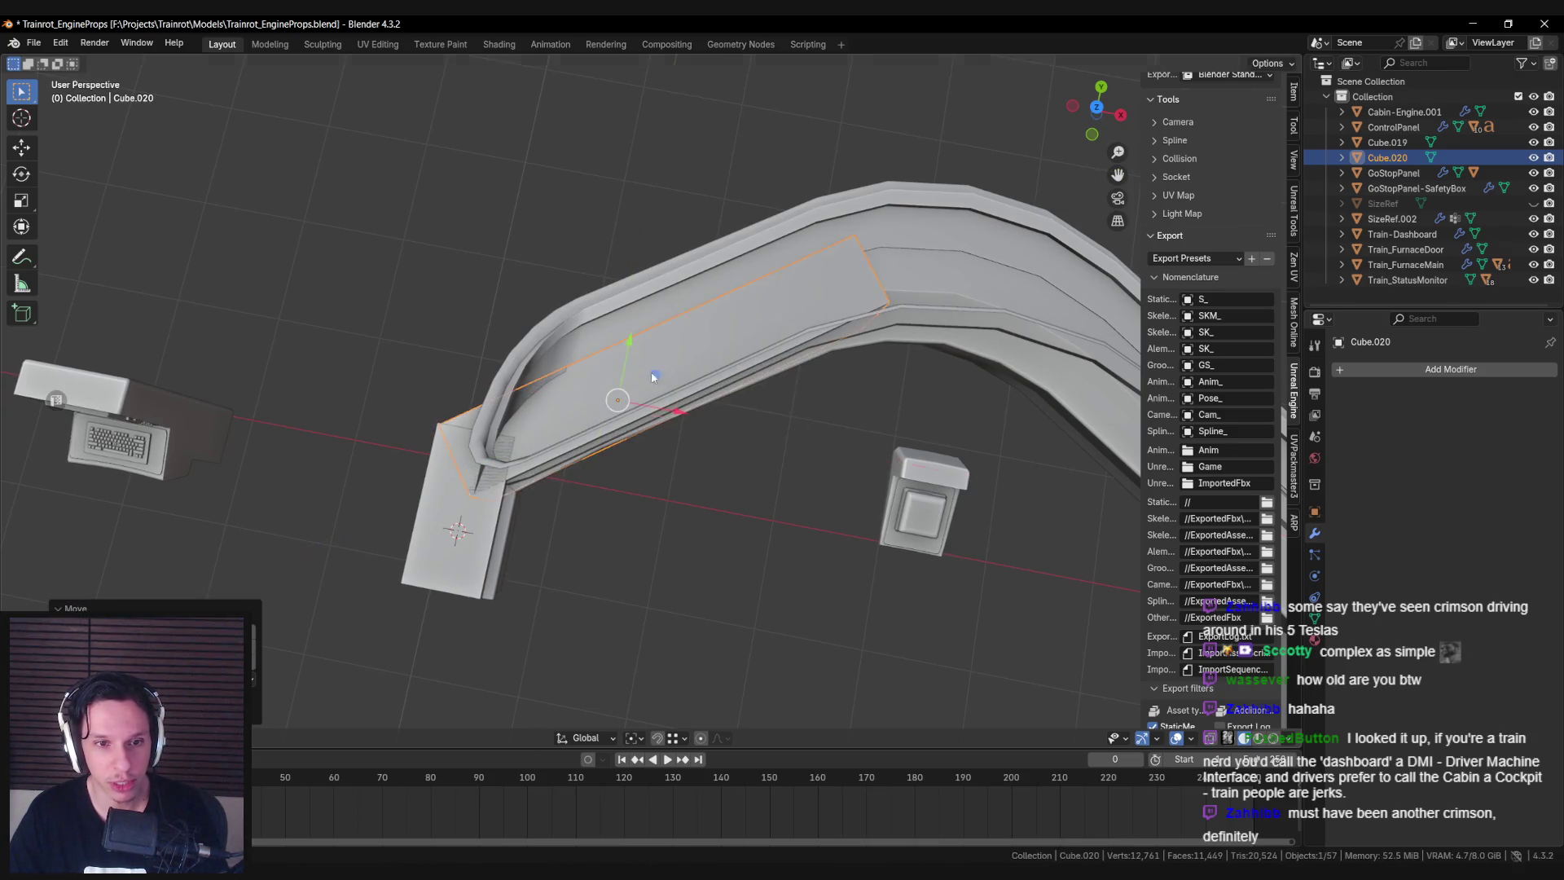
click(949, 466)
key(s)
key(x)
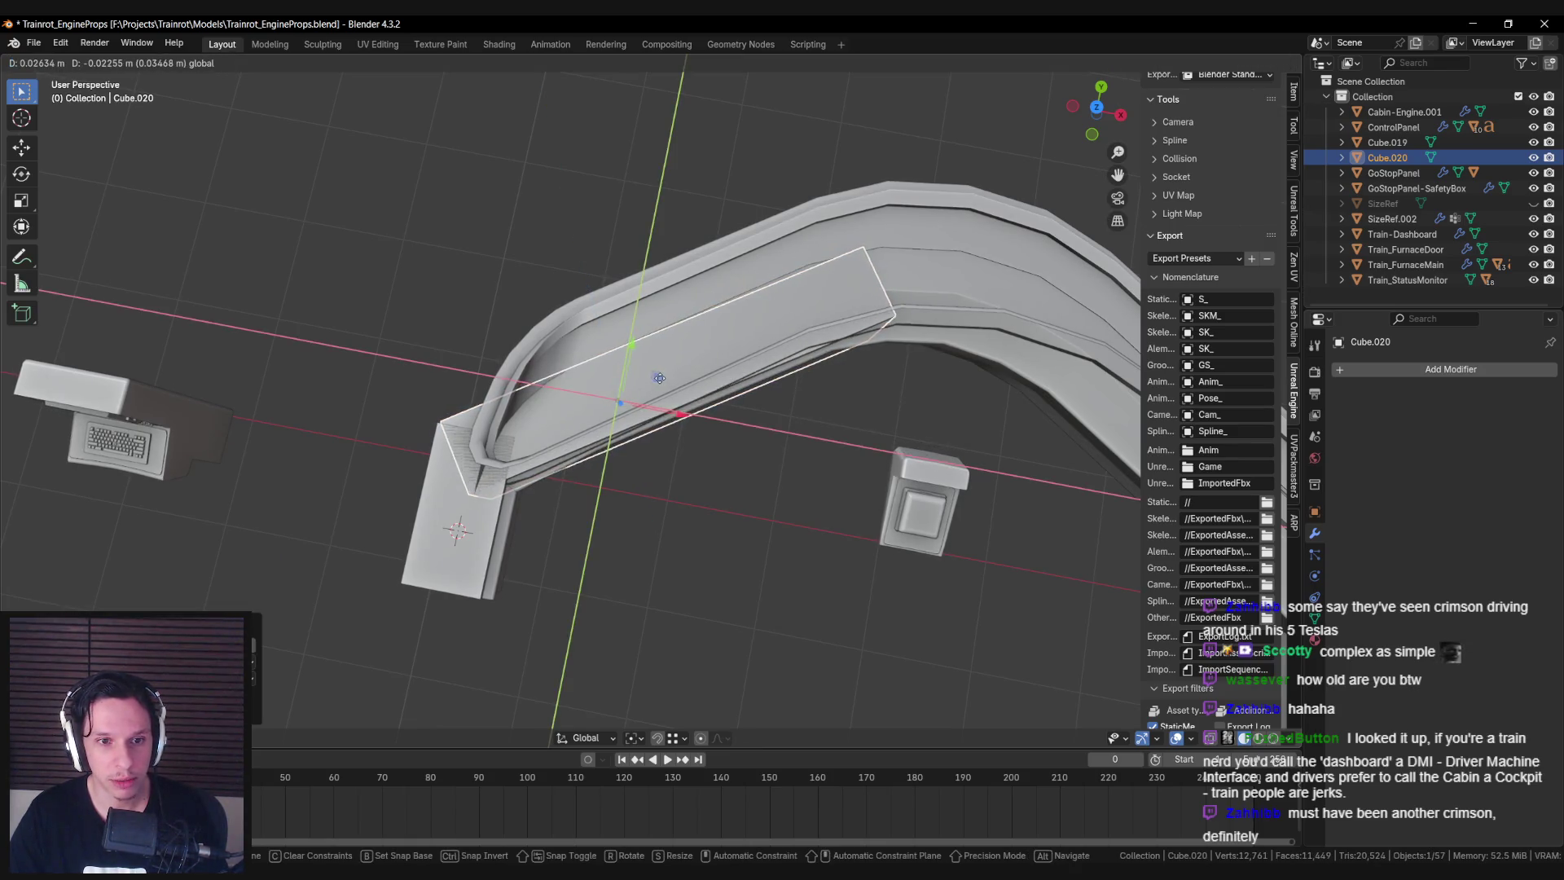
key(x)
key(y)
key(y)
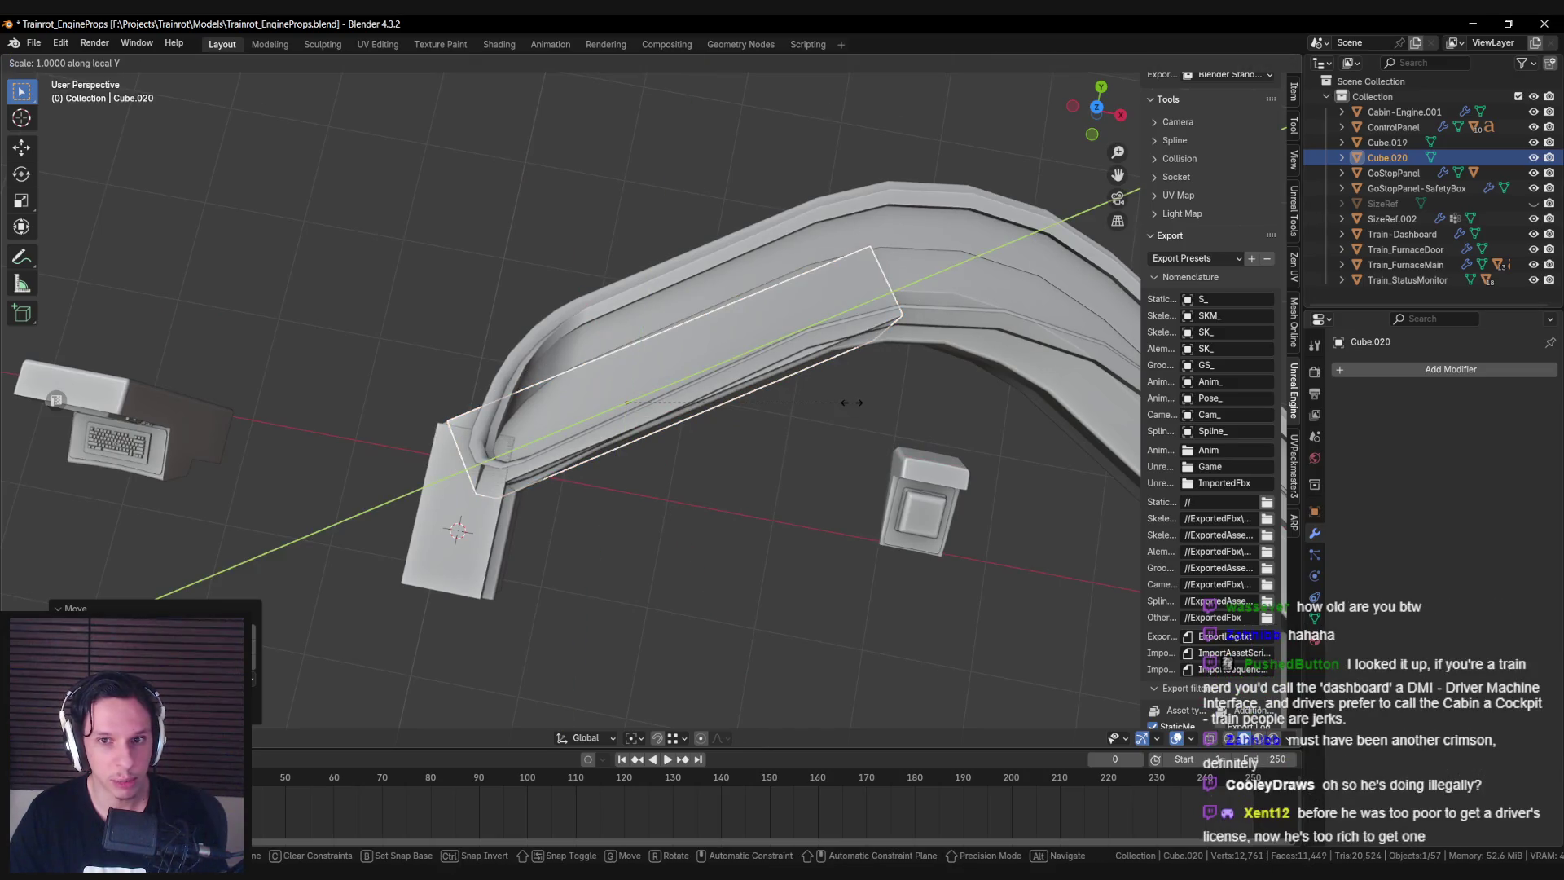
click(864, 404)
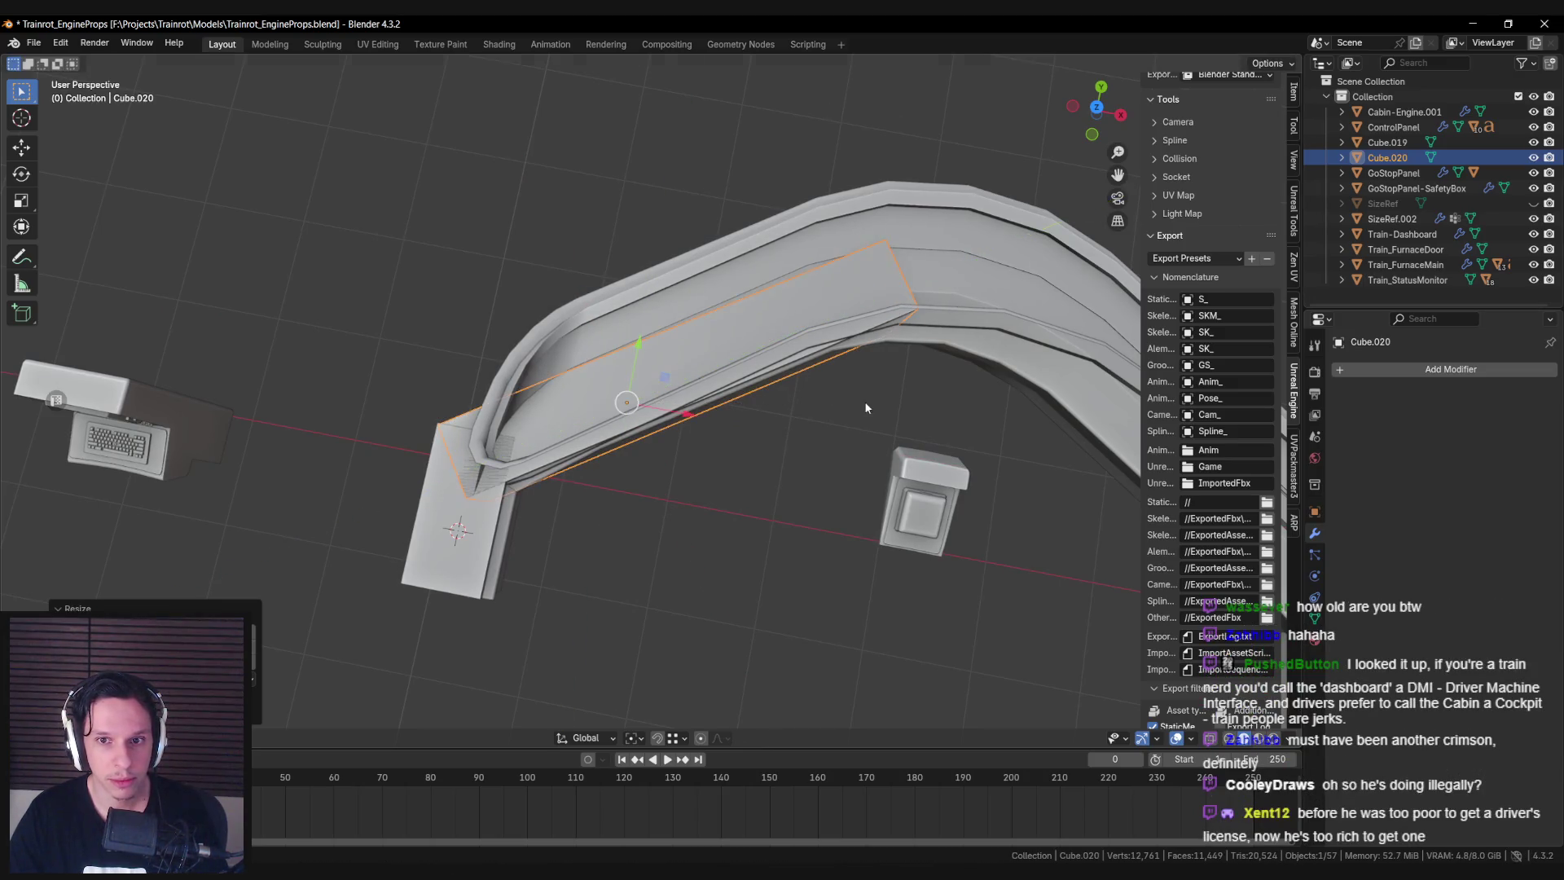
Shift the left diagonal box into its final position on the arch.
drag(663, 379, 661, 378)
click(662, 378)
key(r)
key(z)
right_click(922, 422)
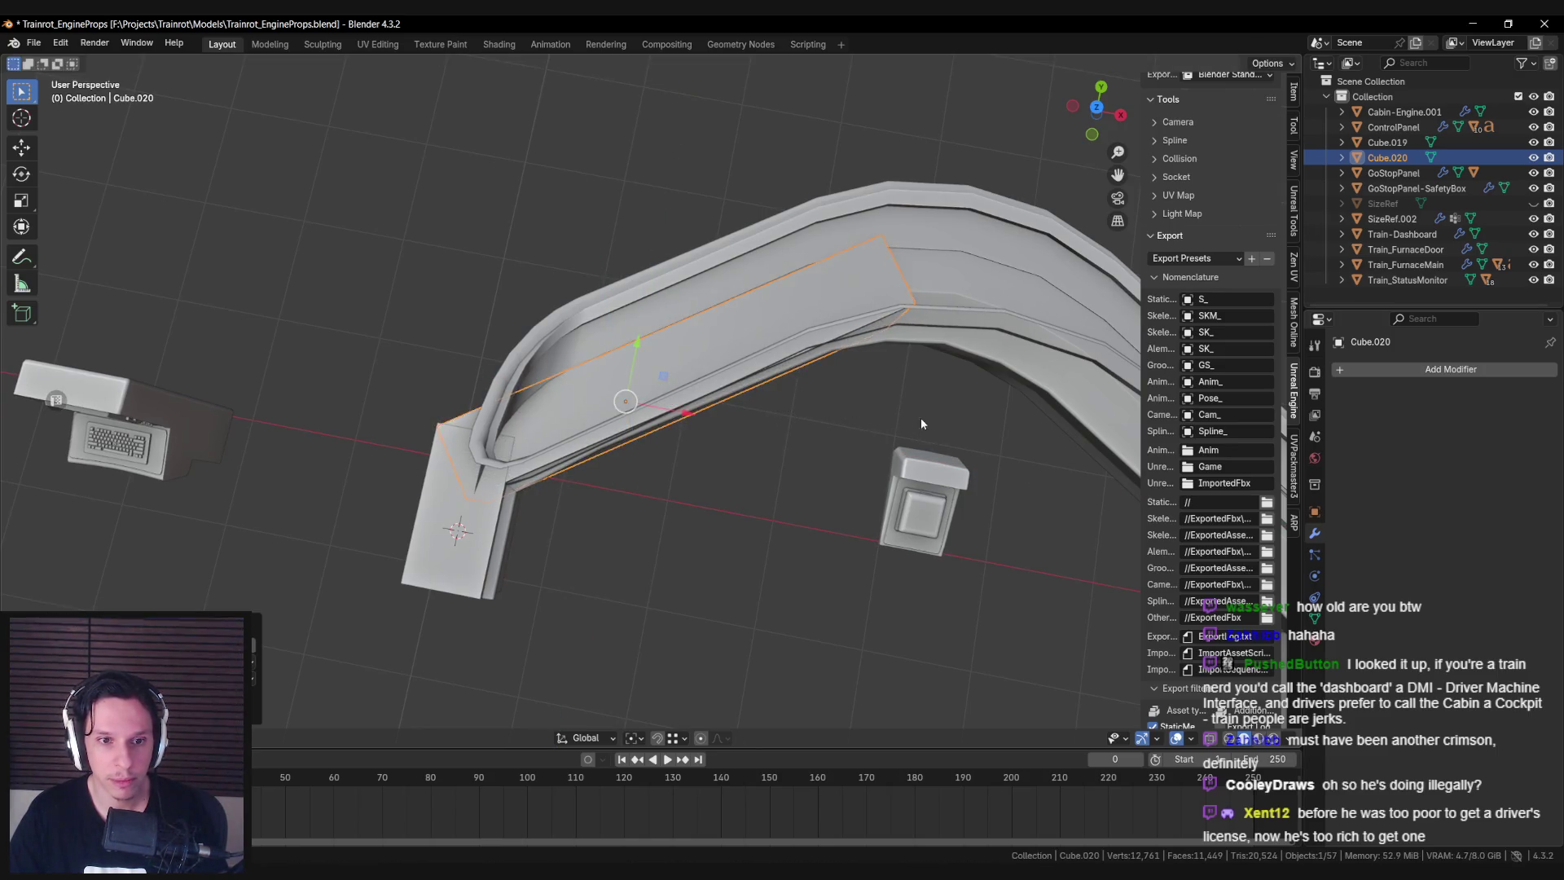
Duplicate the arch's left end box and move the copy horizontally onto the arch top.
key(alt+a)
middle_drag(664, 385, 580, 399)
click(322, 522)
mouse_move(570, 456)
middle_down()
mouse_move(549, 489)
mouse_move(562, 562)
middle_up()
key(shift+d)
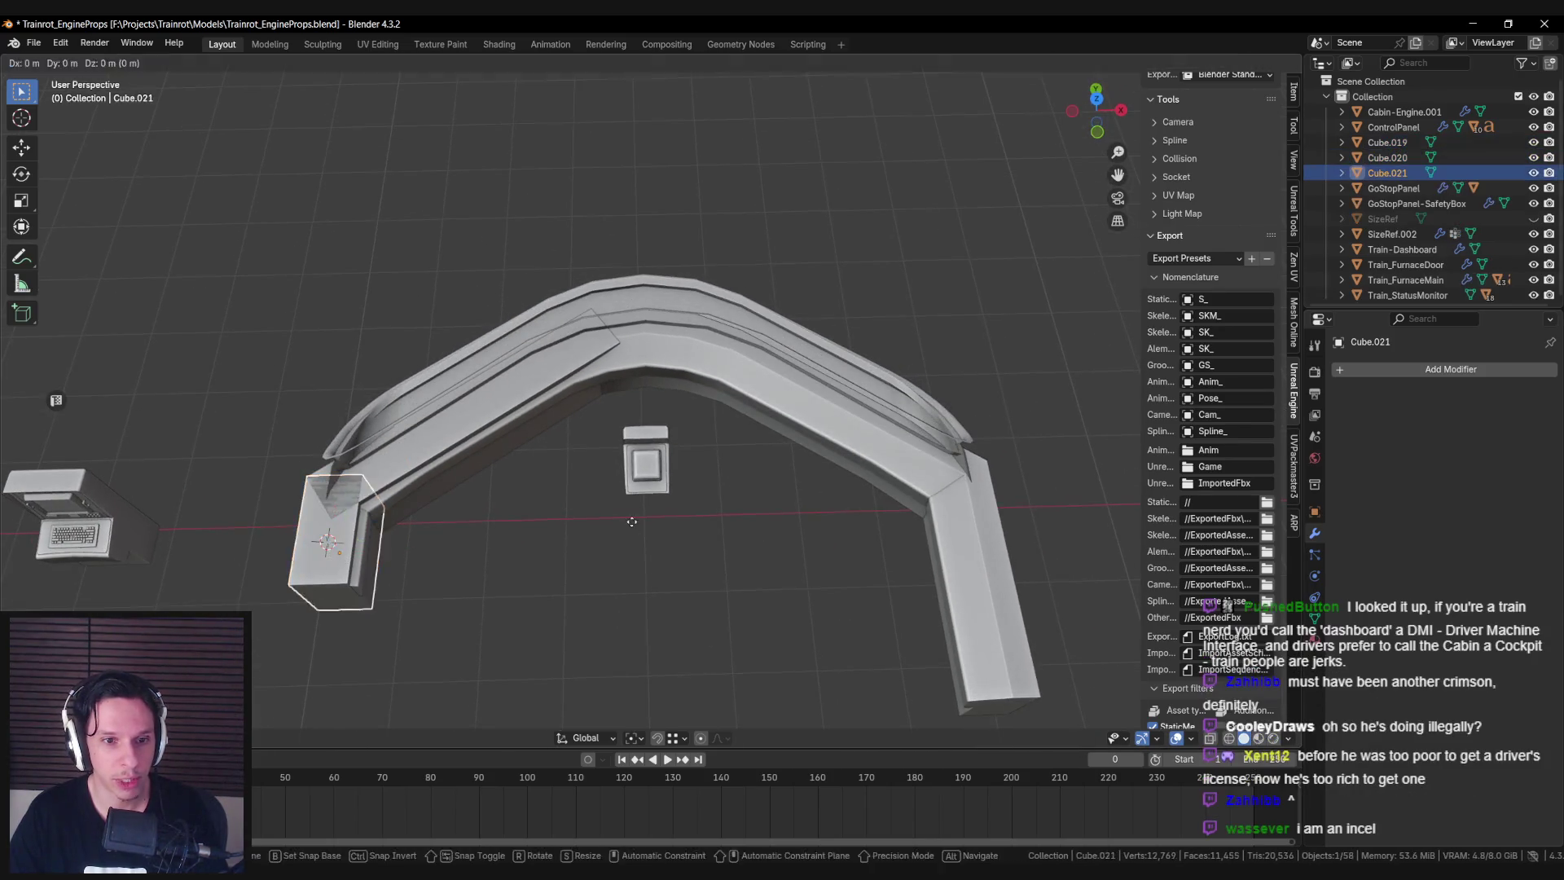
right_click(566, 595)
key(r)
key(z)
right_click(574, 637)
key(g)
key(shift+z)
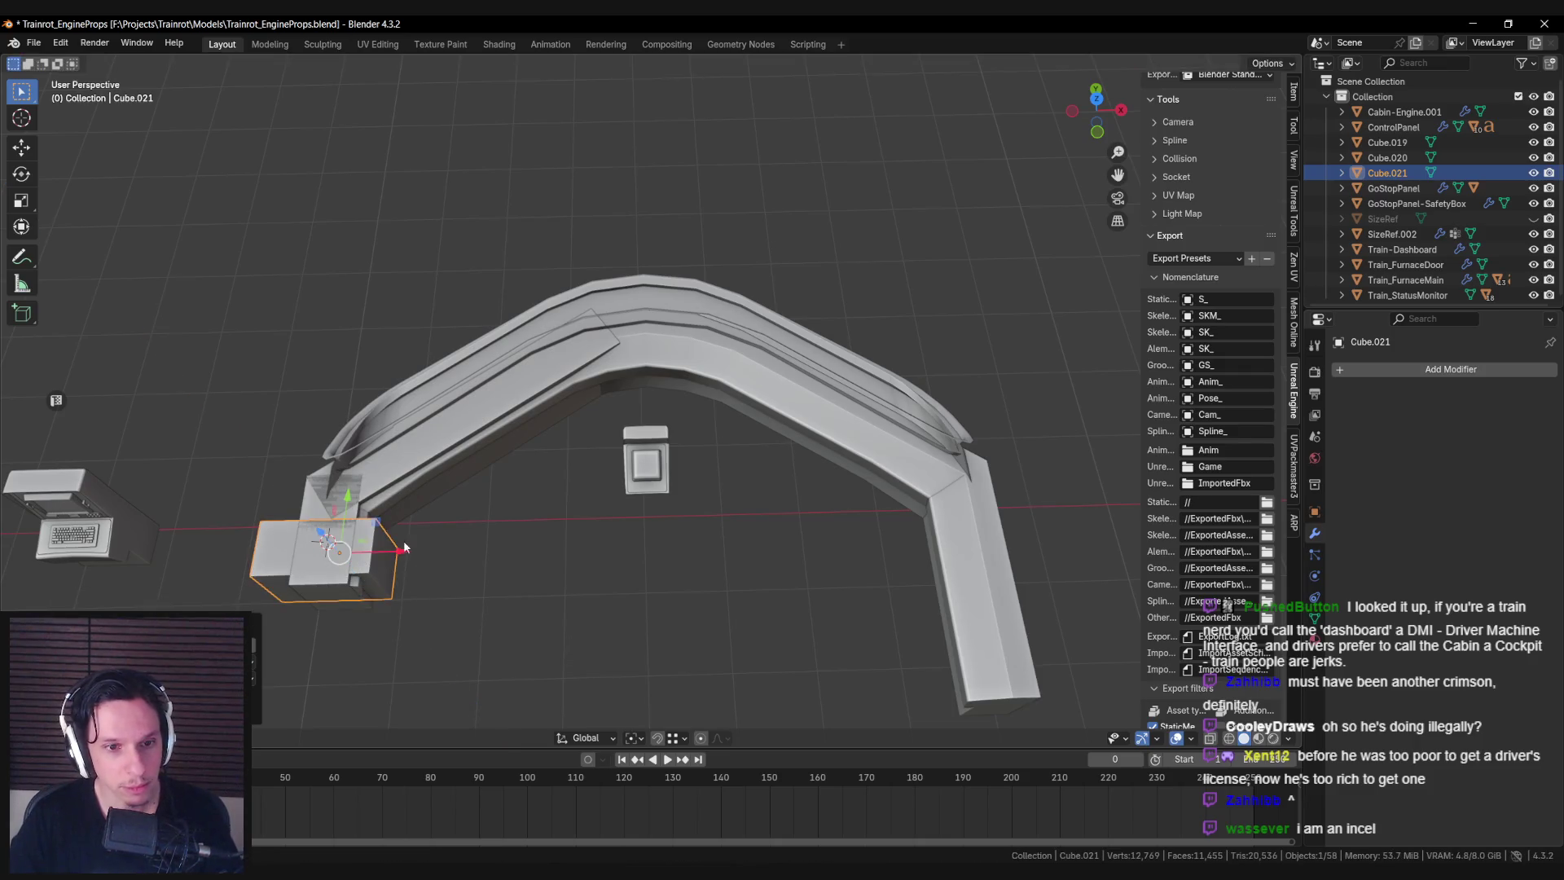
click(648, 350)
Refine the top box Cube.021's horizontal position at the arch apex.
middle_drag(648, 350, 668, 424)
scroll(703, 477, up, 3)
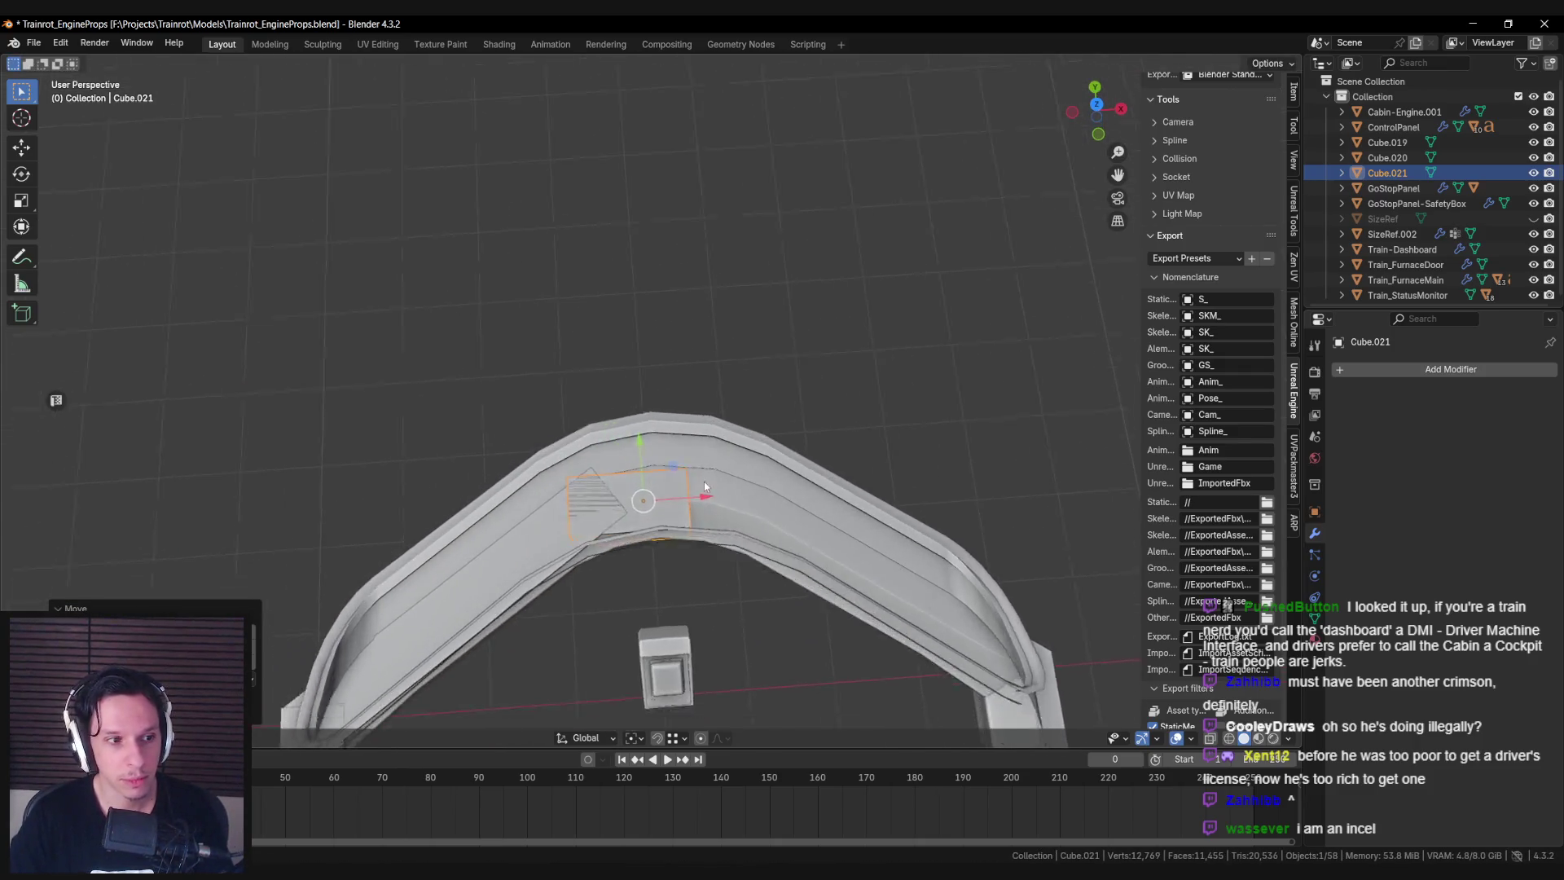
key(g)
key(shift+z)
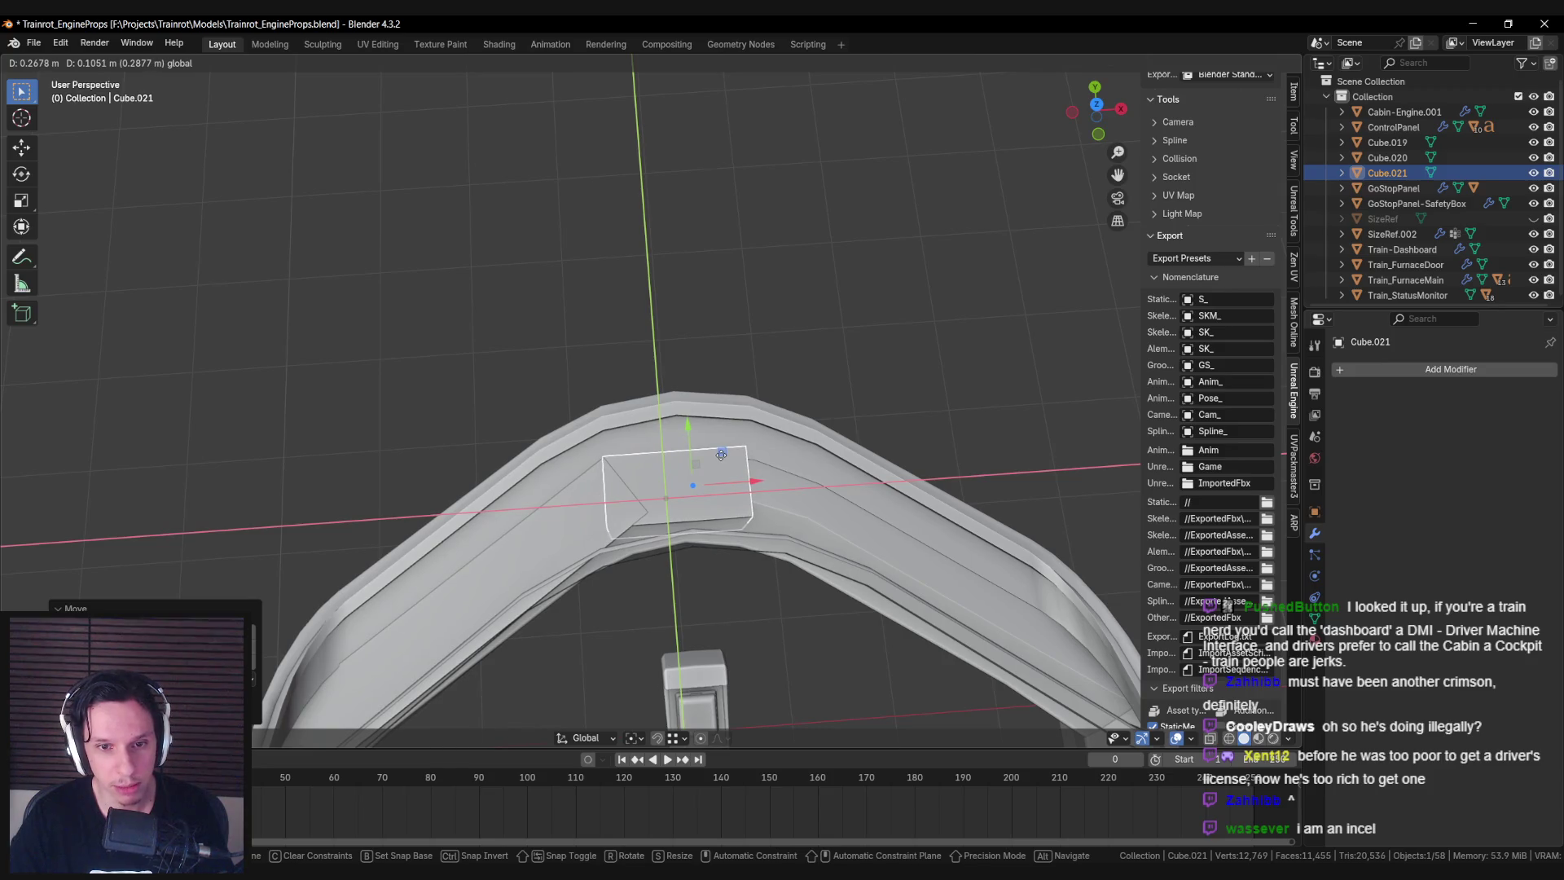
click(720, 455)
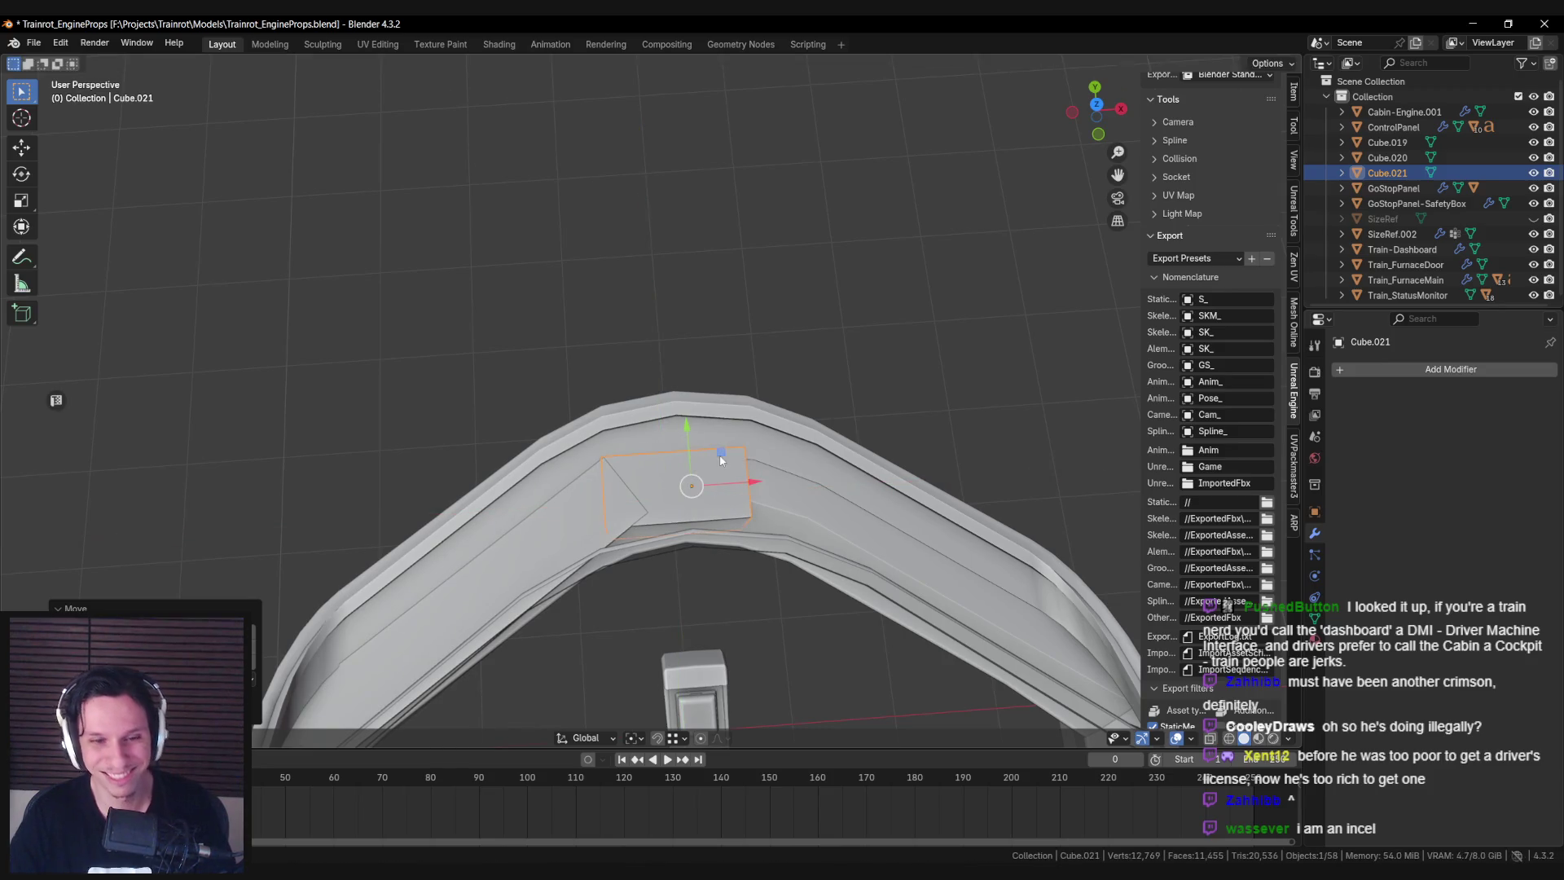
In top view, nudge Cube.021 sideways and widen it along X to span the arch centre.
key(KP_7)
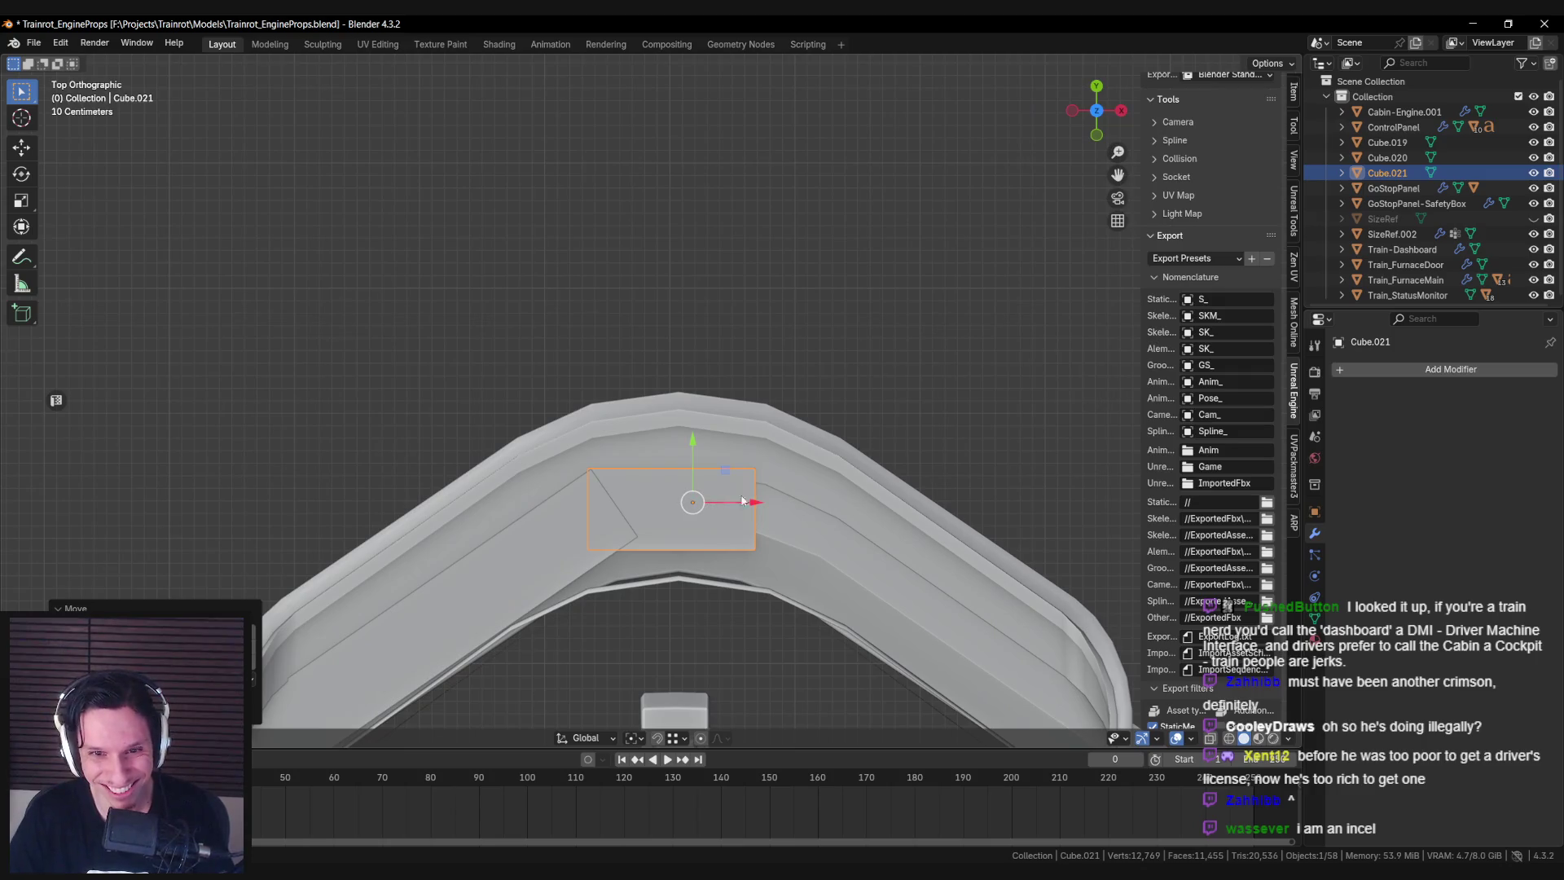
drag(741, 500, 751, 502)
key(s)
key(x)
click(739, 512)
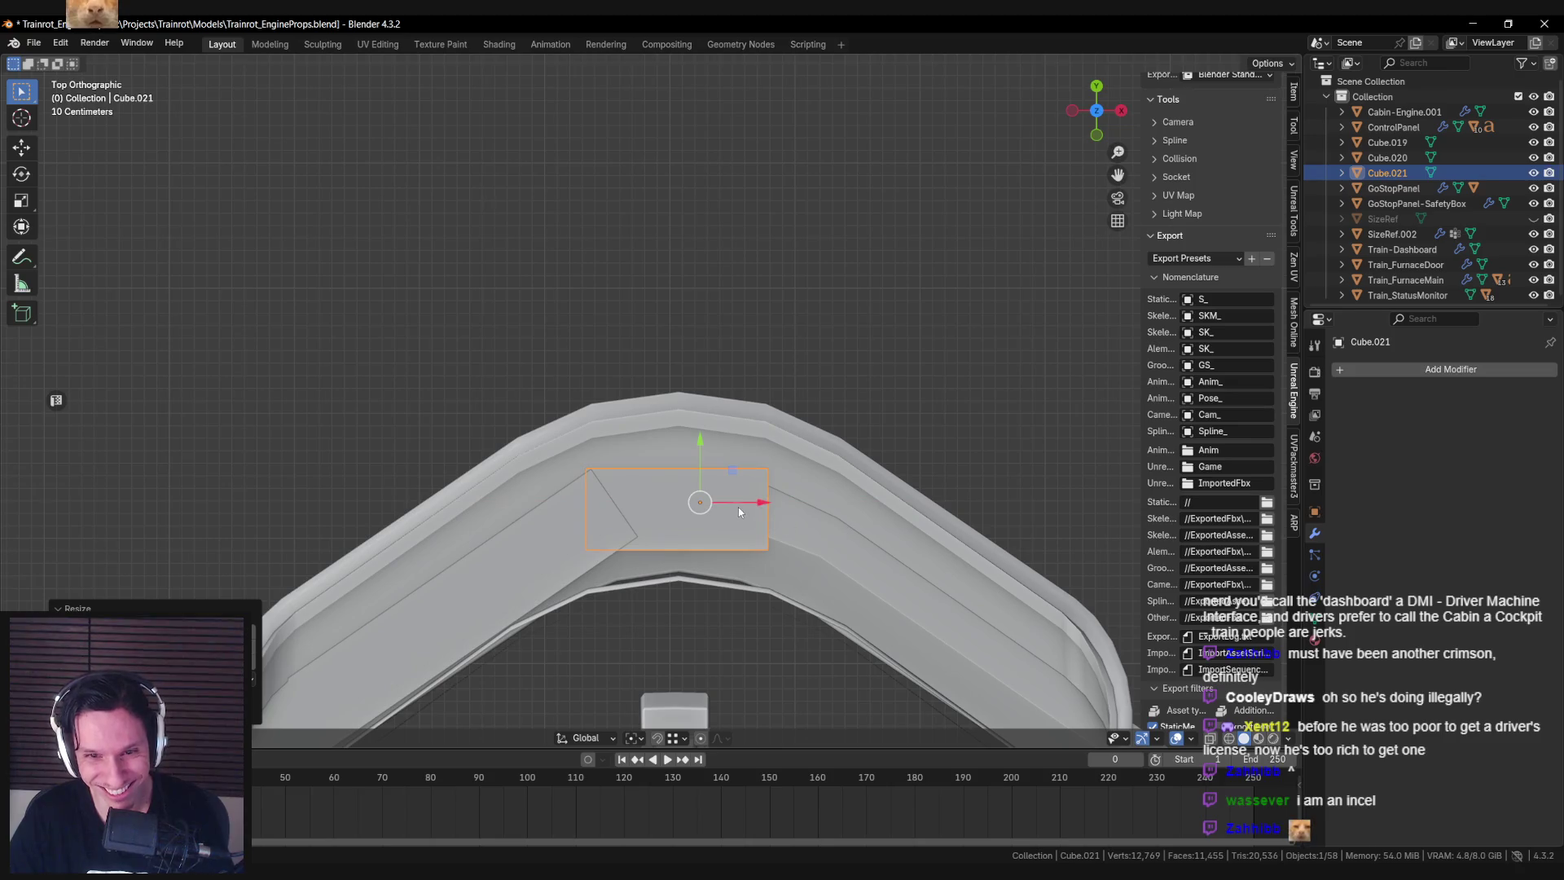
Select the left diagonal box Cube.020 again.
scroll(585, 511, down, 3)
click(584, 510)
scroll(562, 452, up, 3)
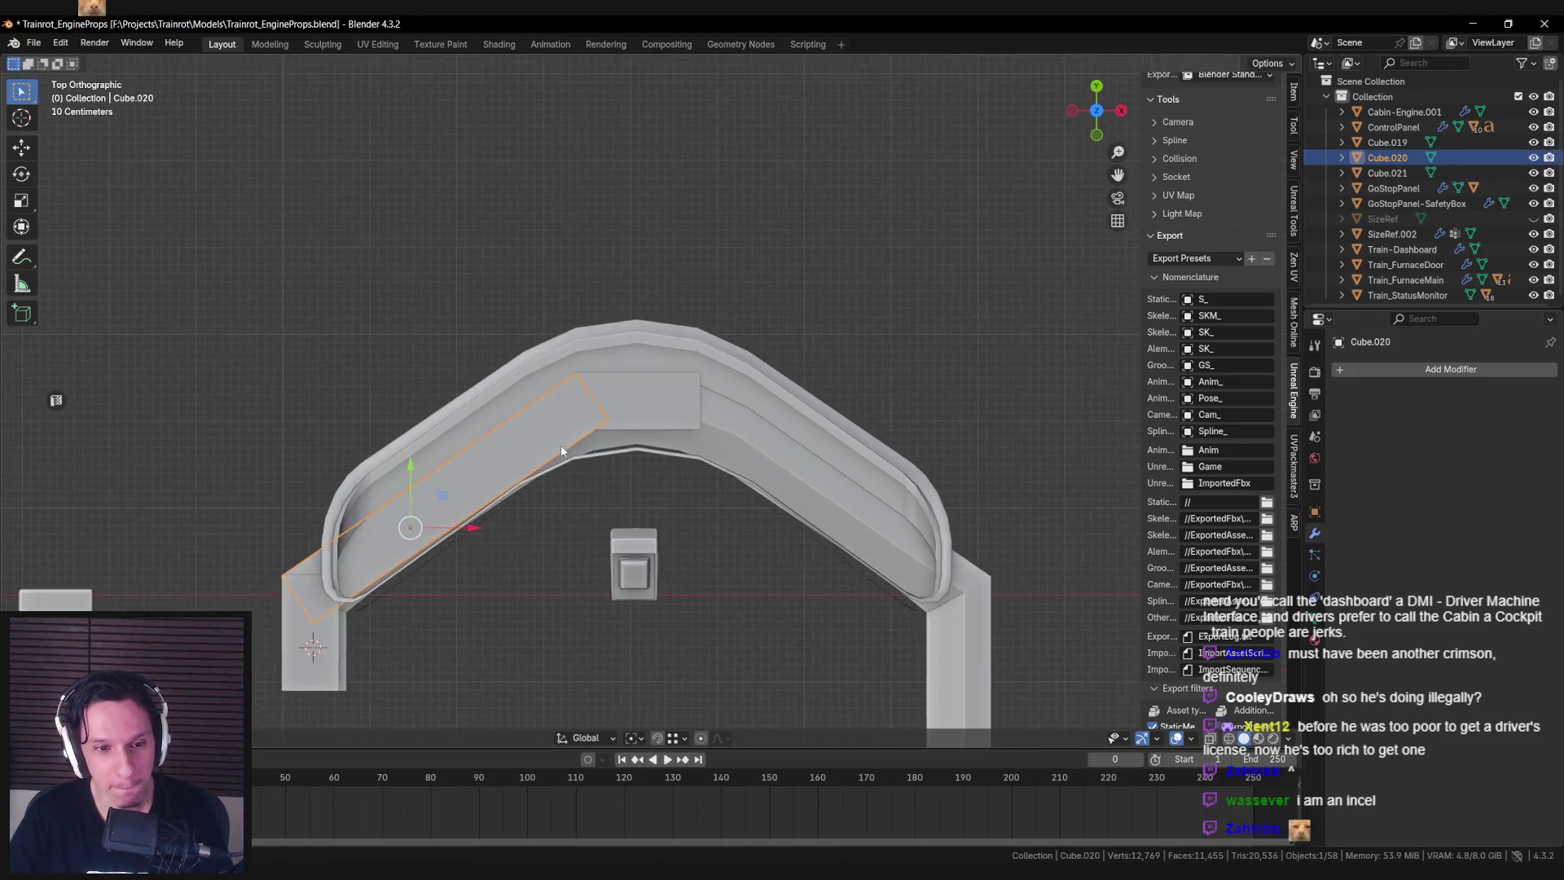
Duplicate Cube.020, rotate the copy around Z and move it onto the arch's right slope.
scroll(691, 492, down, 2)
key(shift+d)
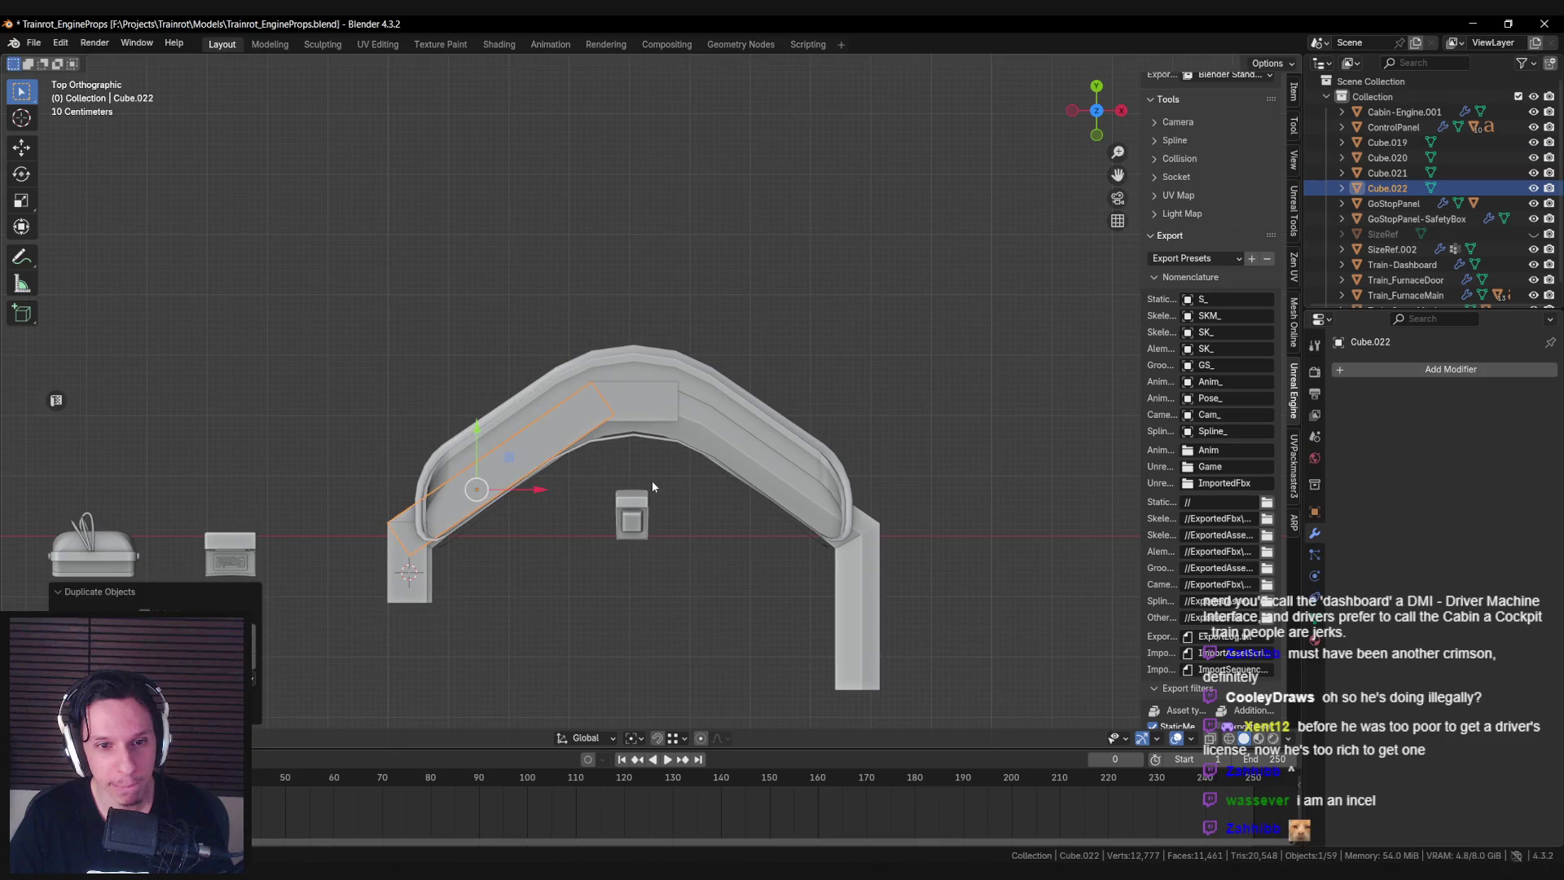
key(r)
key(z)
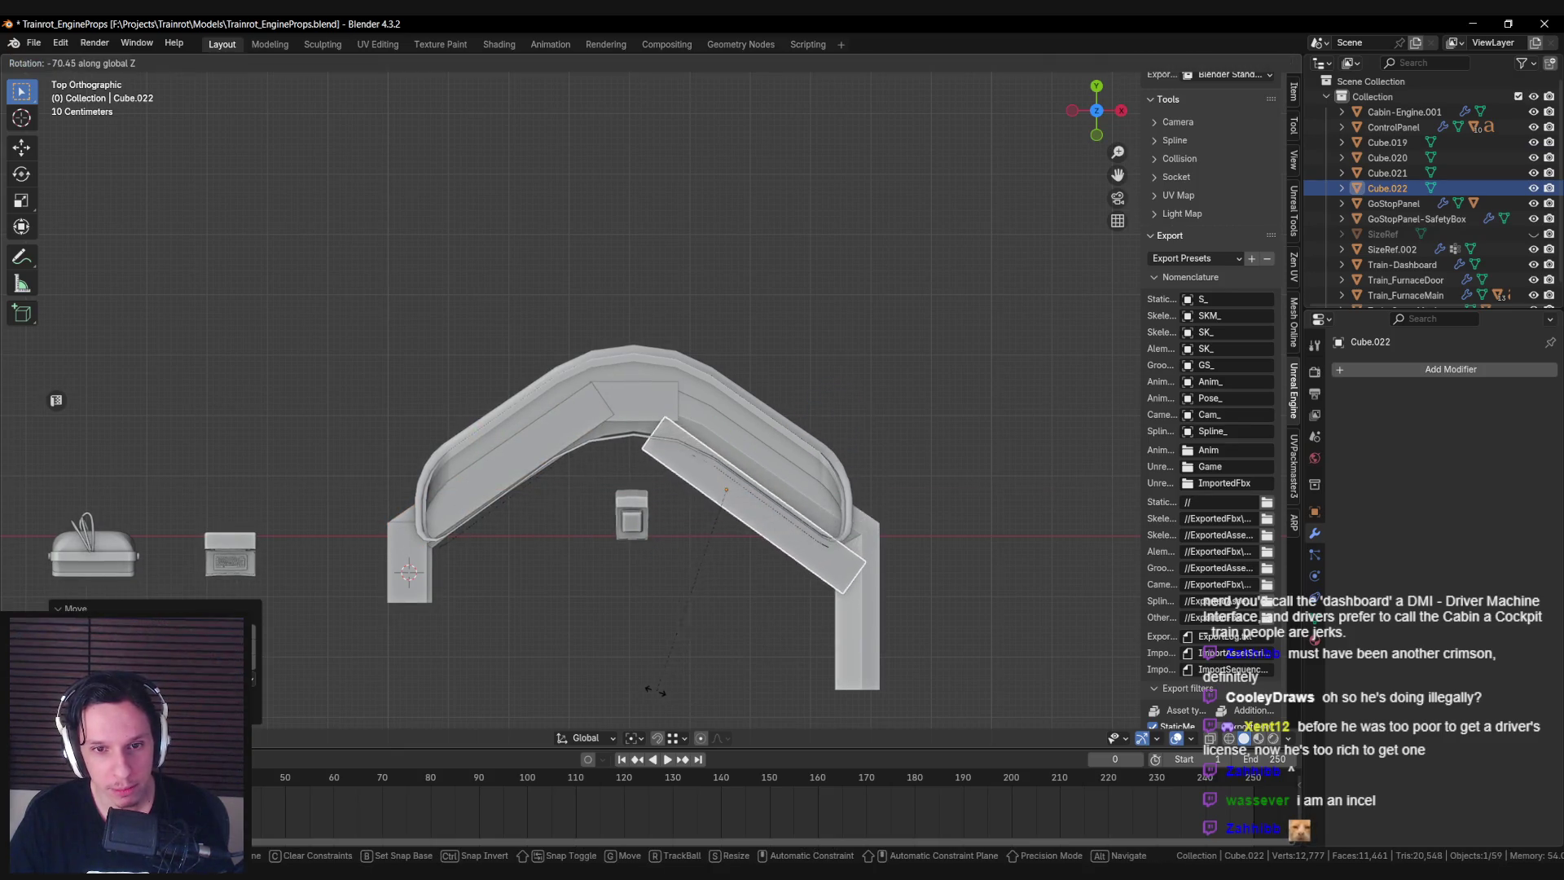
click(789, 561)
scroll(789, 560, up, 2)
drag(795, 498, 810, 449)
ctrl+scroll(914, 490, down, 2)
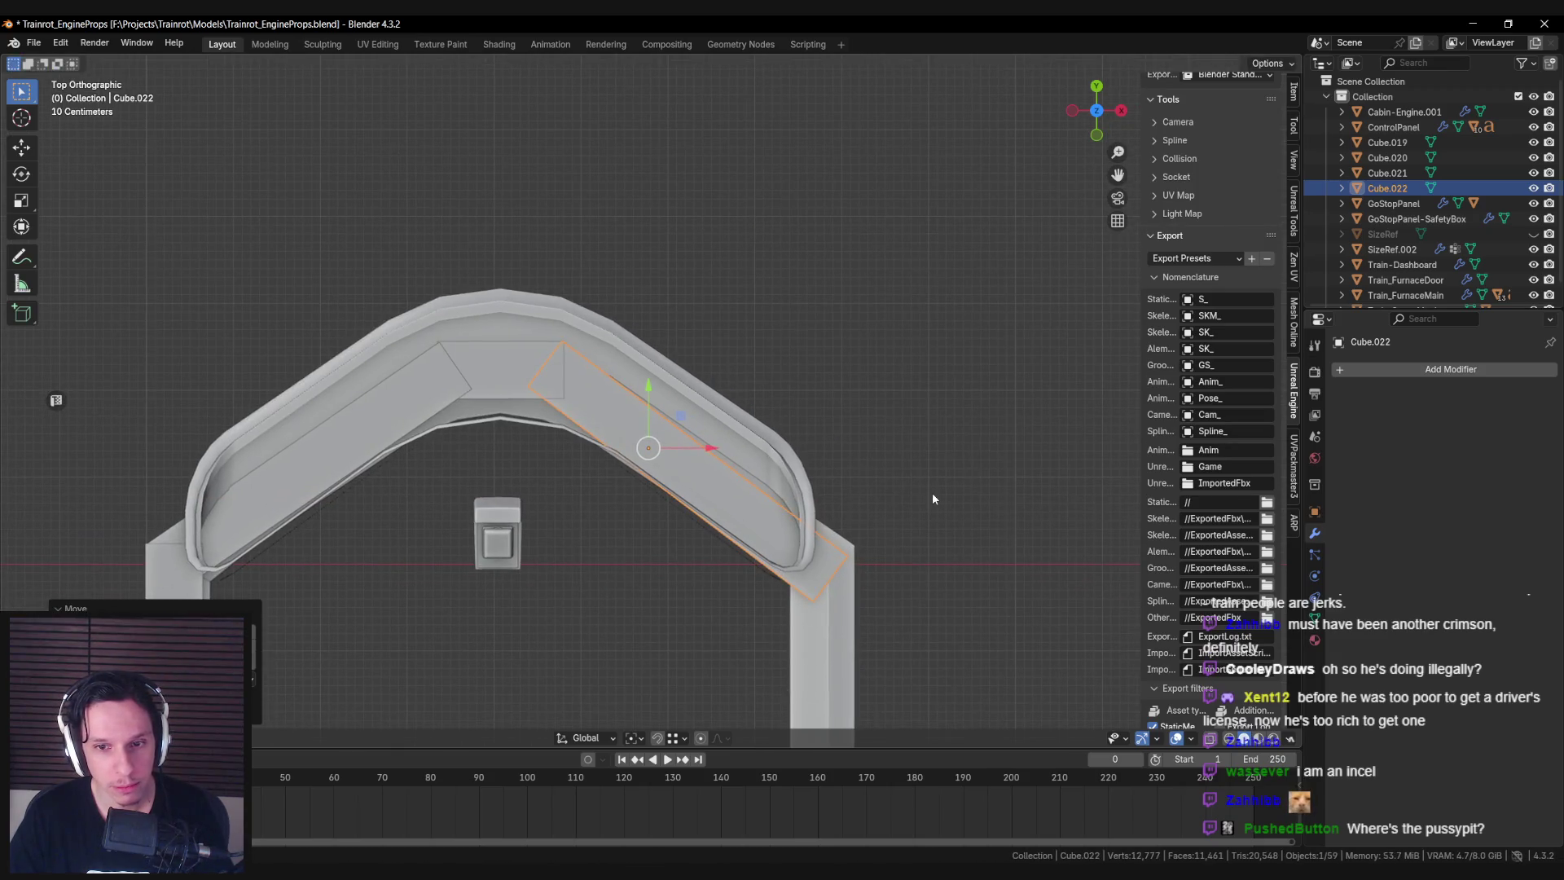
Fine-tune the right diagonal box Cube.022's angle and position along the slope.
key(r)
key(z)
click(936, 483)
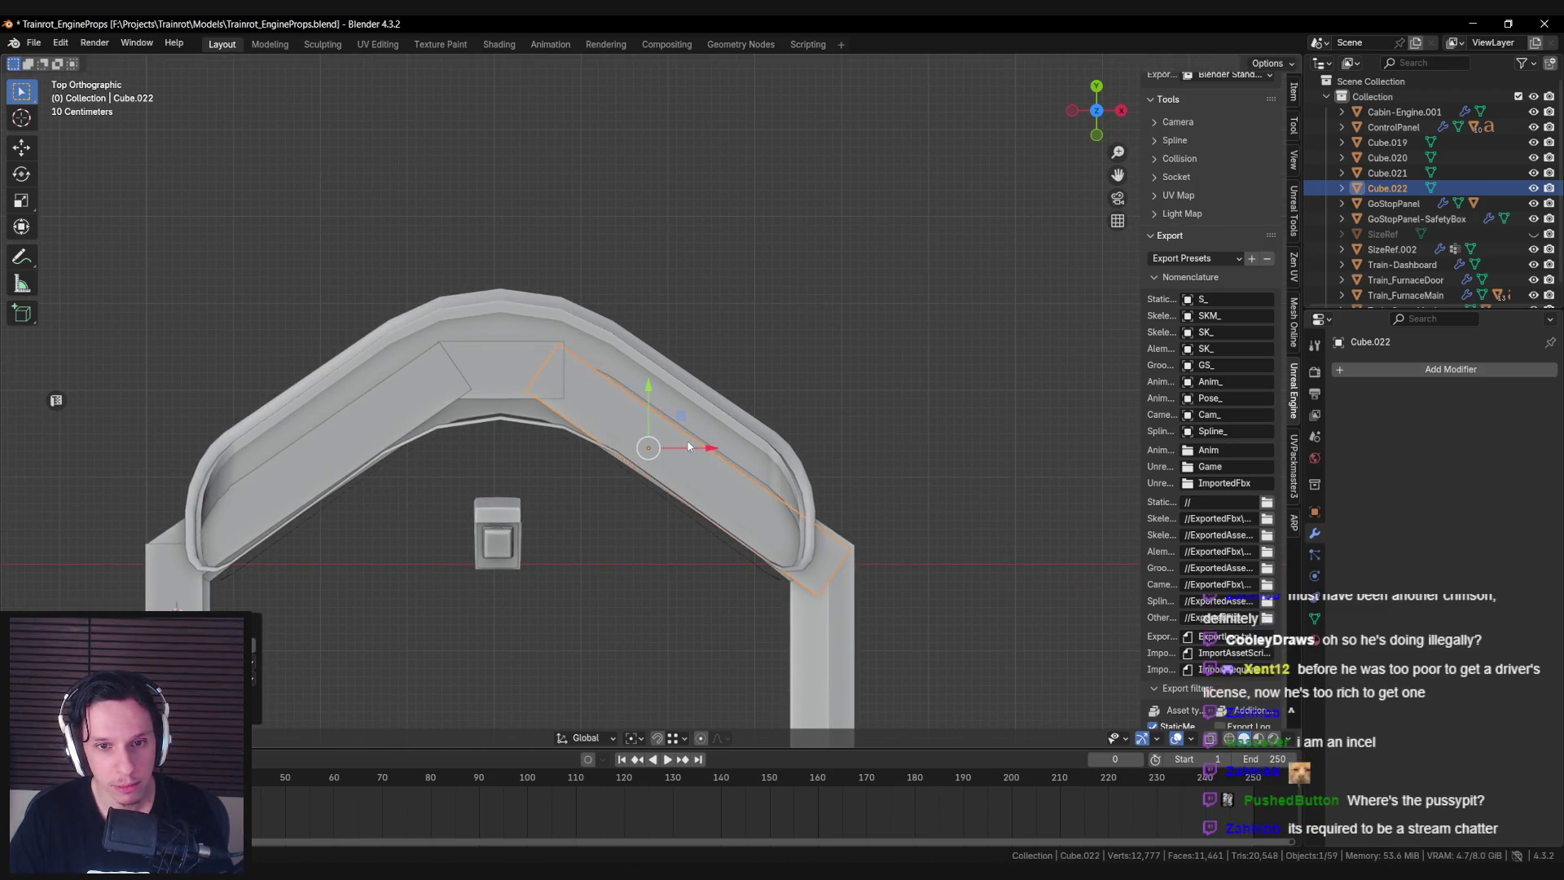
drag(677, 421, 685, 417)
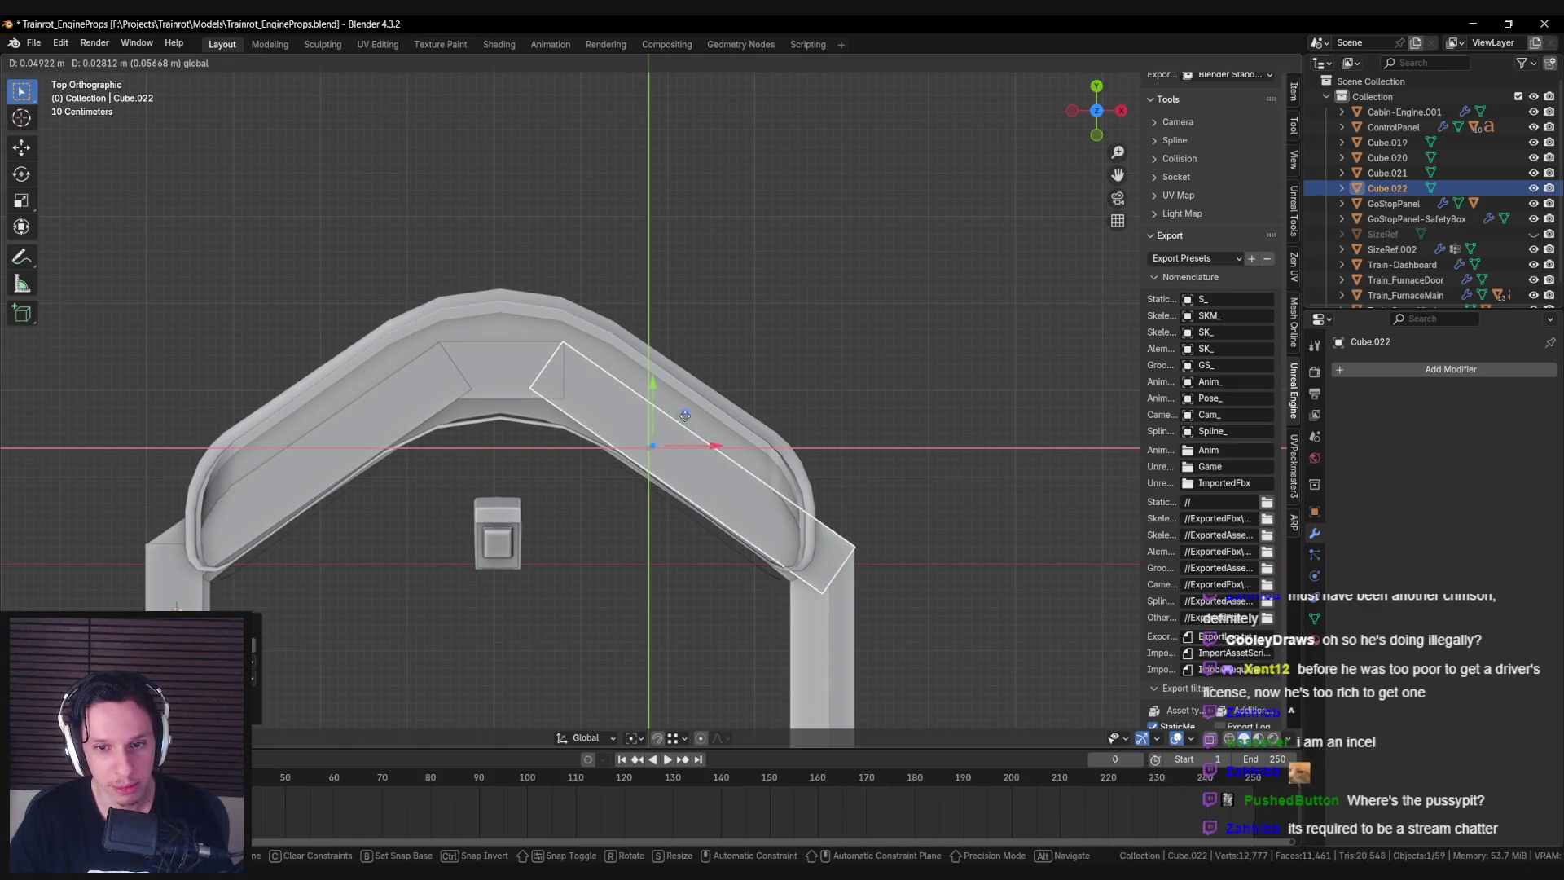
click(685, 417)
key(g)
key(Escape)
Duplicate the left leg box and place the copy on the arch's right leg.
key(shift+d)
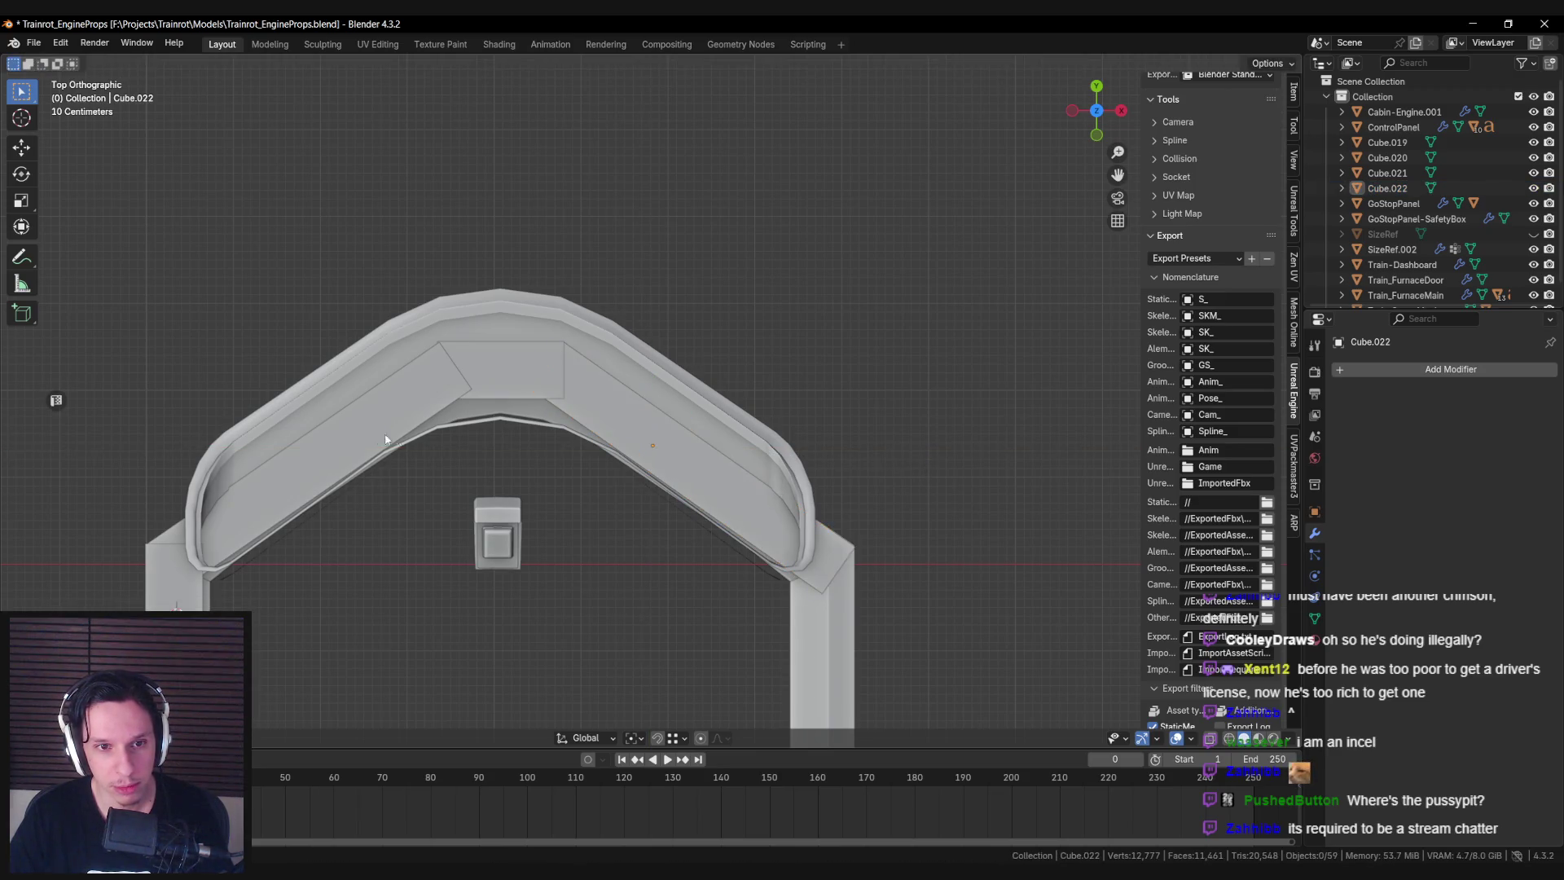
click(313, 536)
shift+middle_drag(313, 536, 436, 446)
key(shift+d)
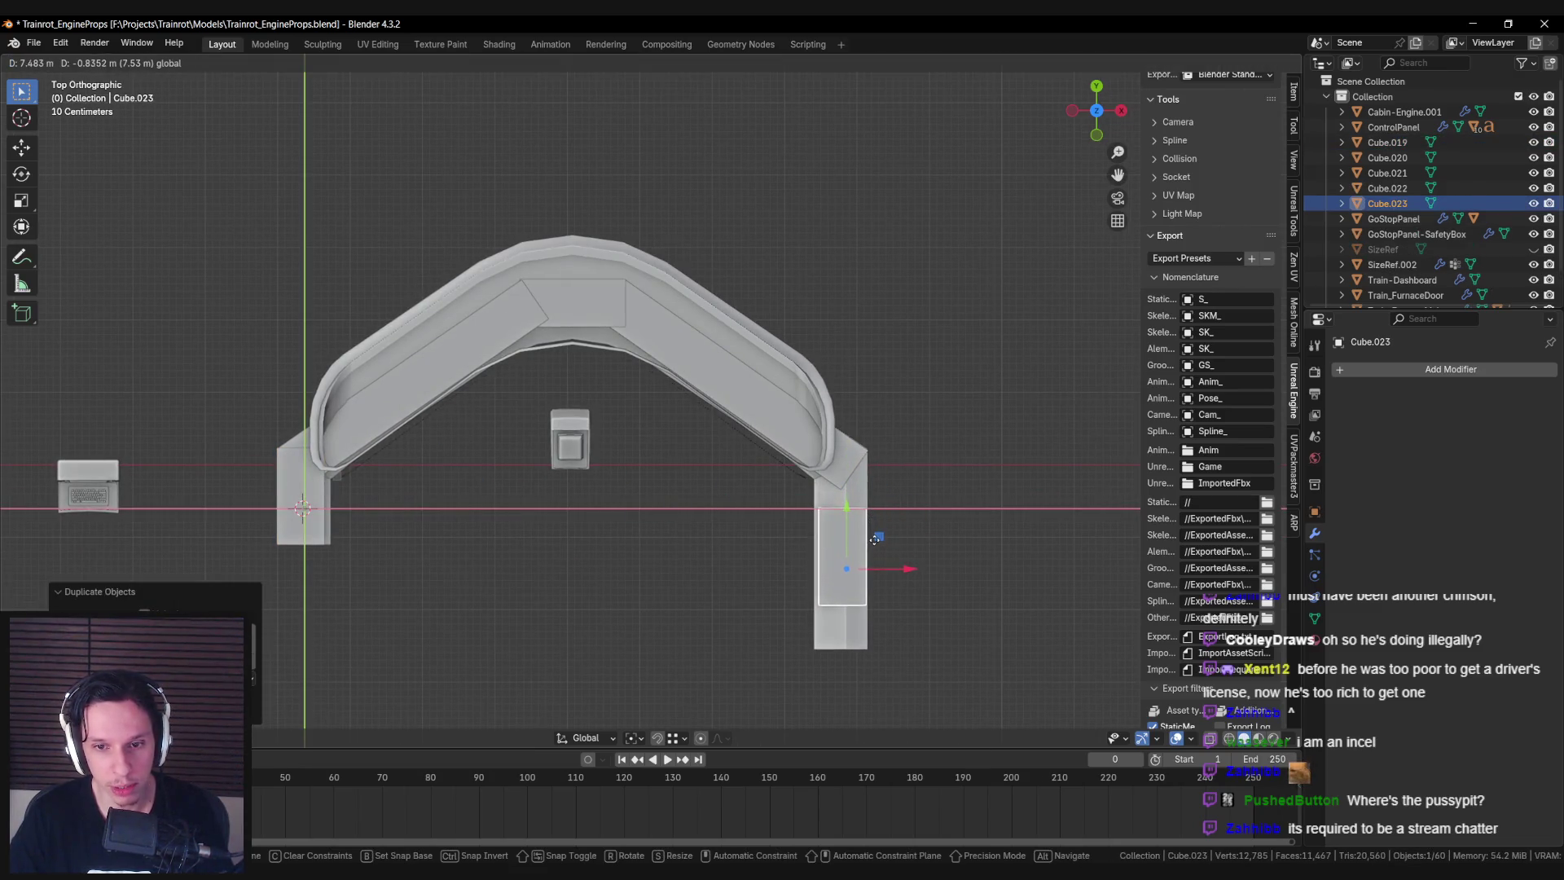
click(876, 542)
Stretch Cube.023 along Y and shift it along X to line up with the right leg.
key(s)
key(y)
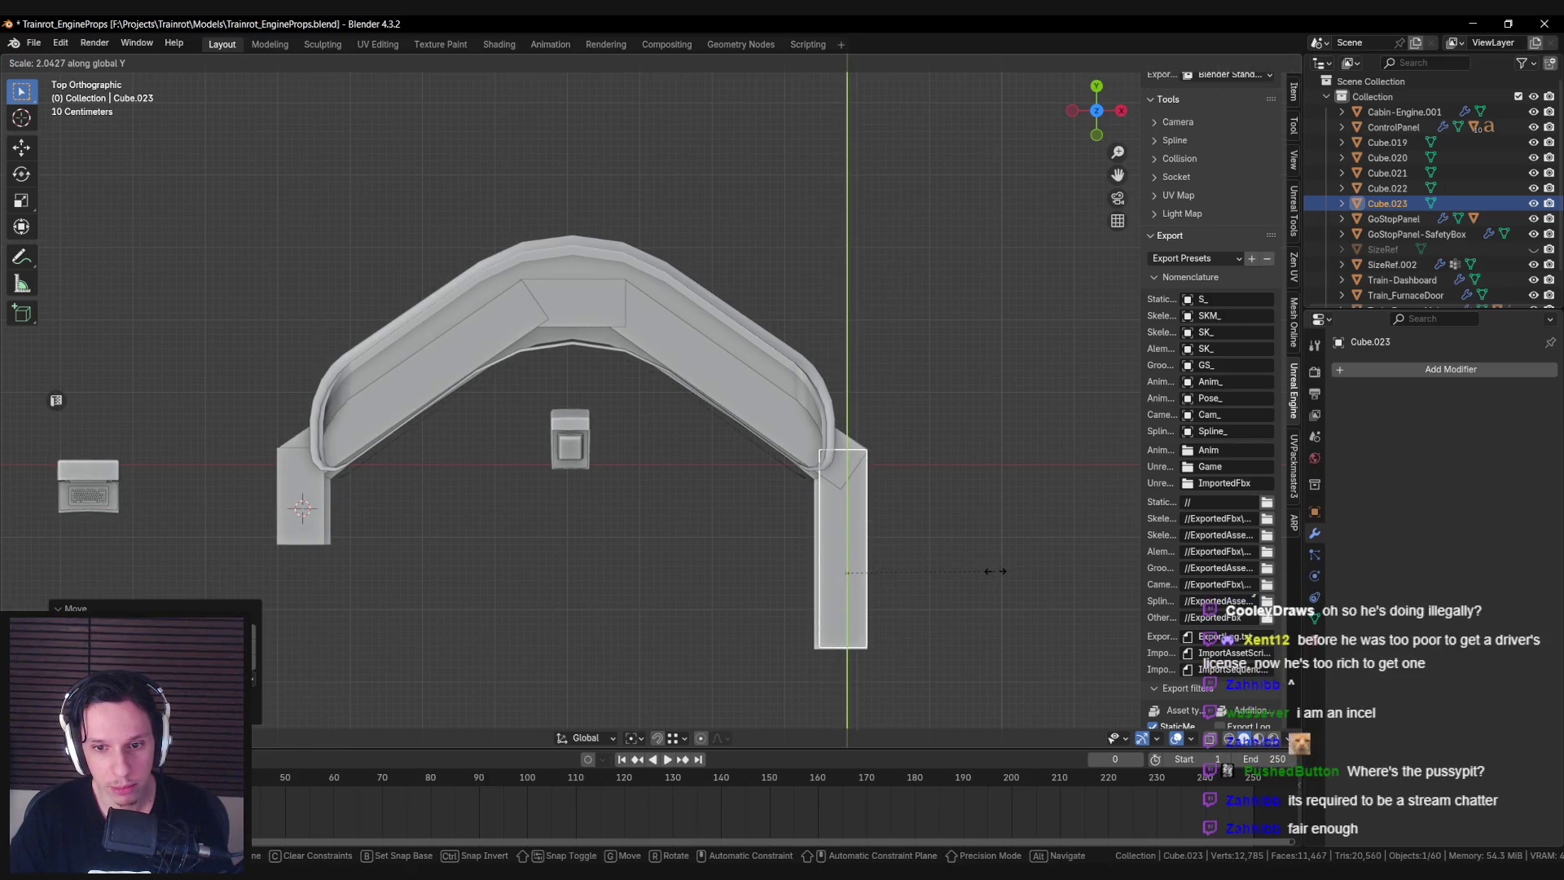
click(996, 571)
shift+middle_drag(911, 566, 852, 530)
key(g)
key(x)
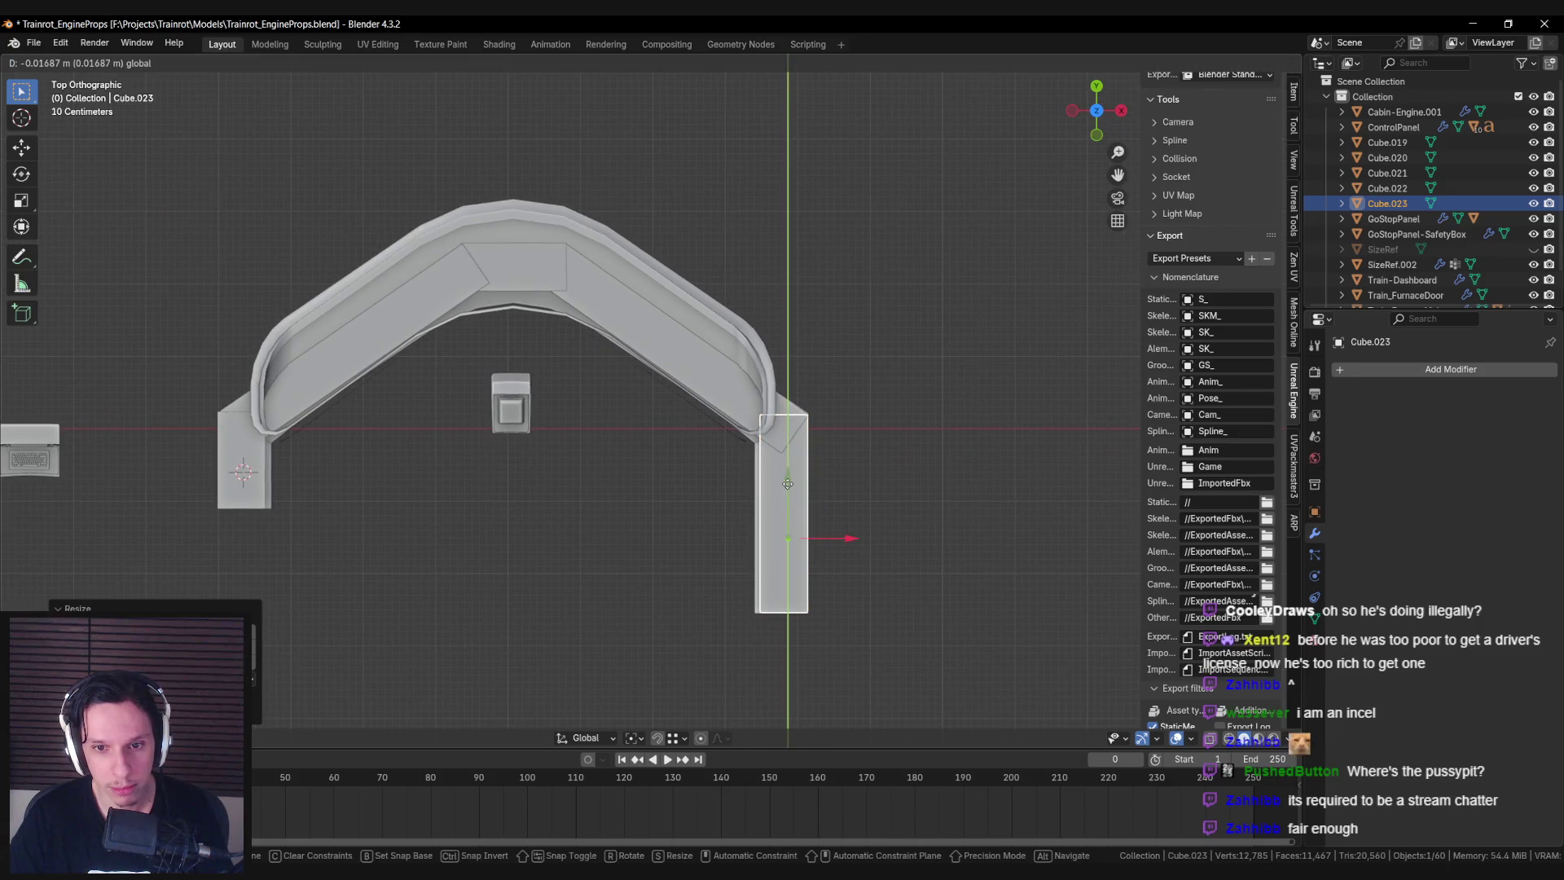
click(787, 485)
Adjust Cube.023's length along Y to finish covering the right leg.
key(s)
key(y)
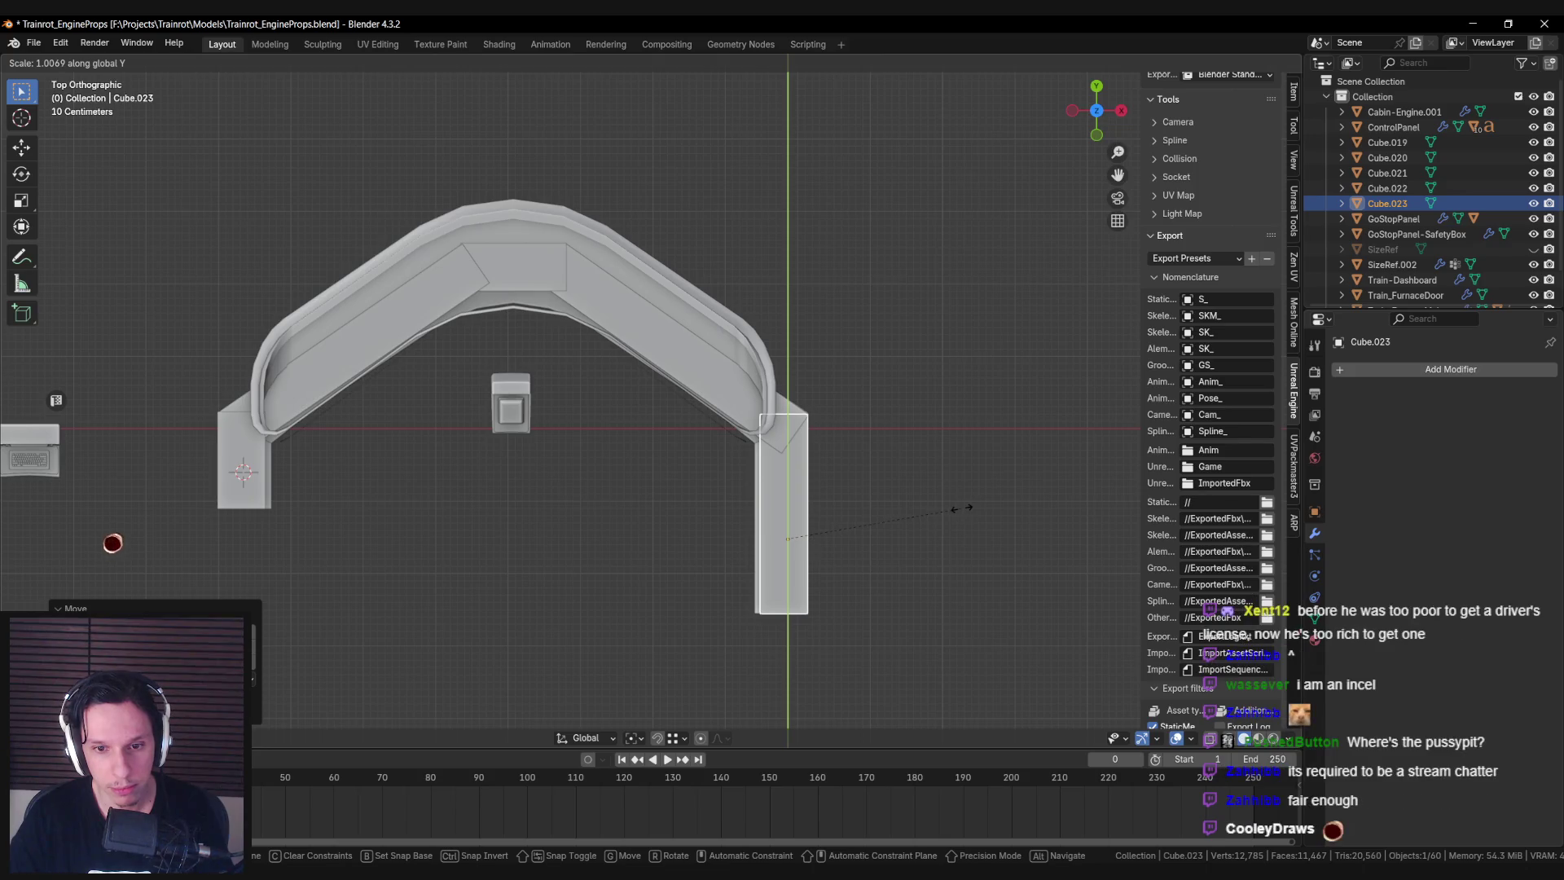
click(959, 508)
scroll(733, 464, up, 5)
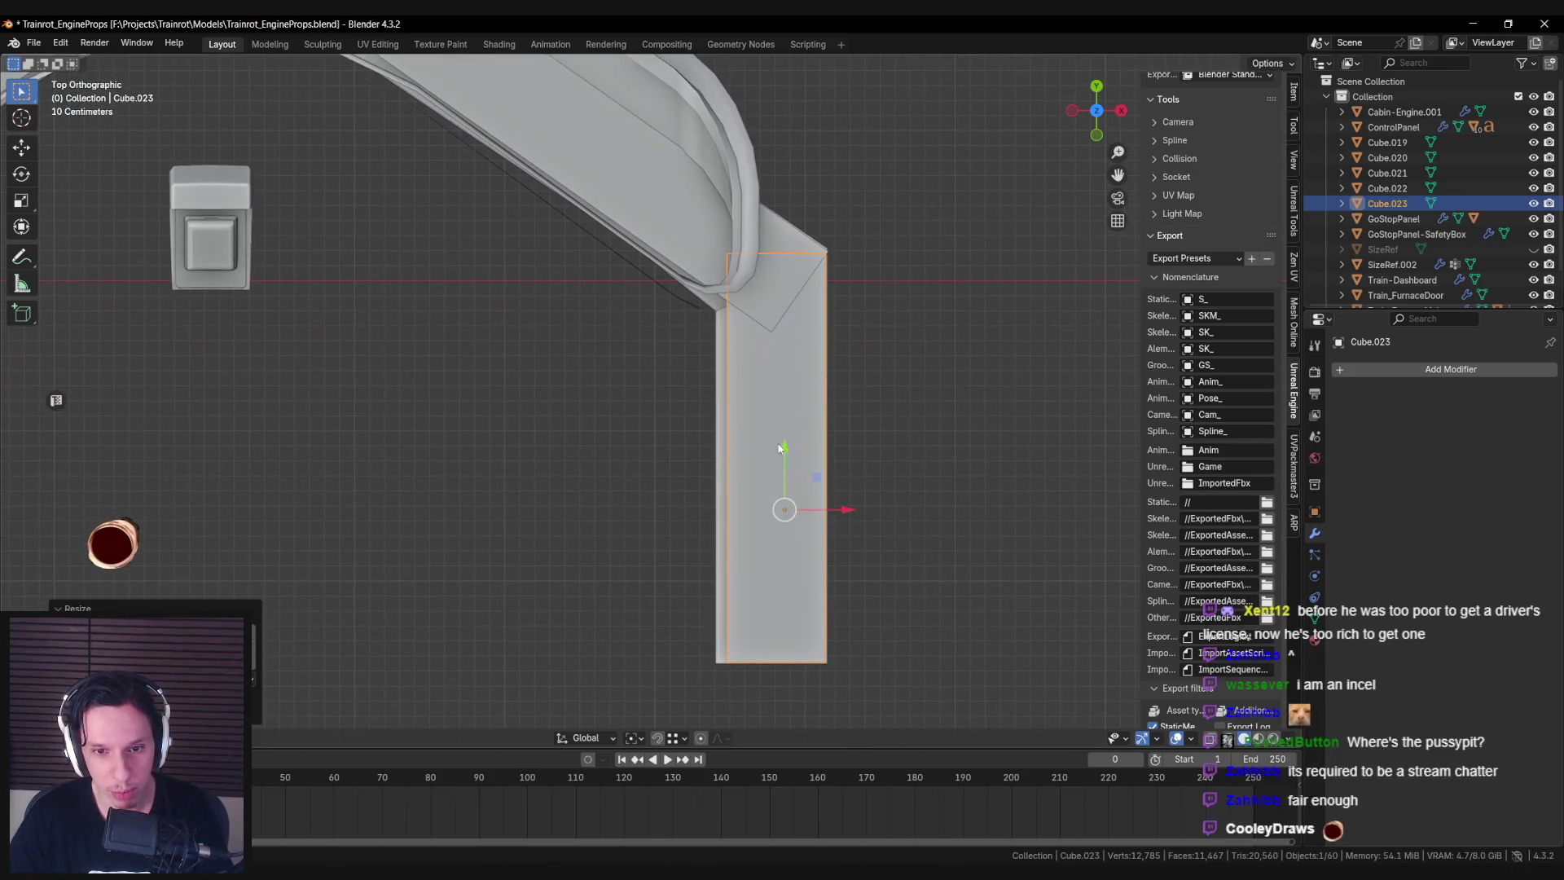
scroll(782, 456, down, 4)
mouse_move(782, 452)
middle_down()
mouse_move(720, 343)
mouse_move(715, 402)
middle_up()
key(alt+a)
click(715, 402)
Select all five arch boxes with Train-Dashboard as the active object.
shift+click(603, 387)
shift+click(472, 383)
shift+click(171, 382)
shift+click(134, 382)
shift+click(98, 415)
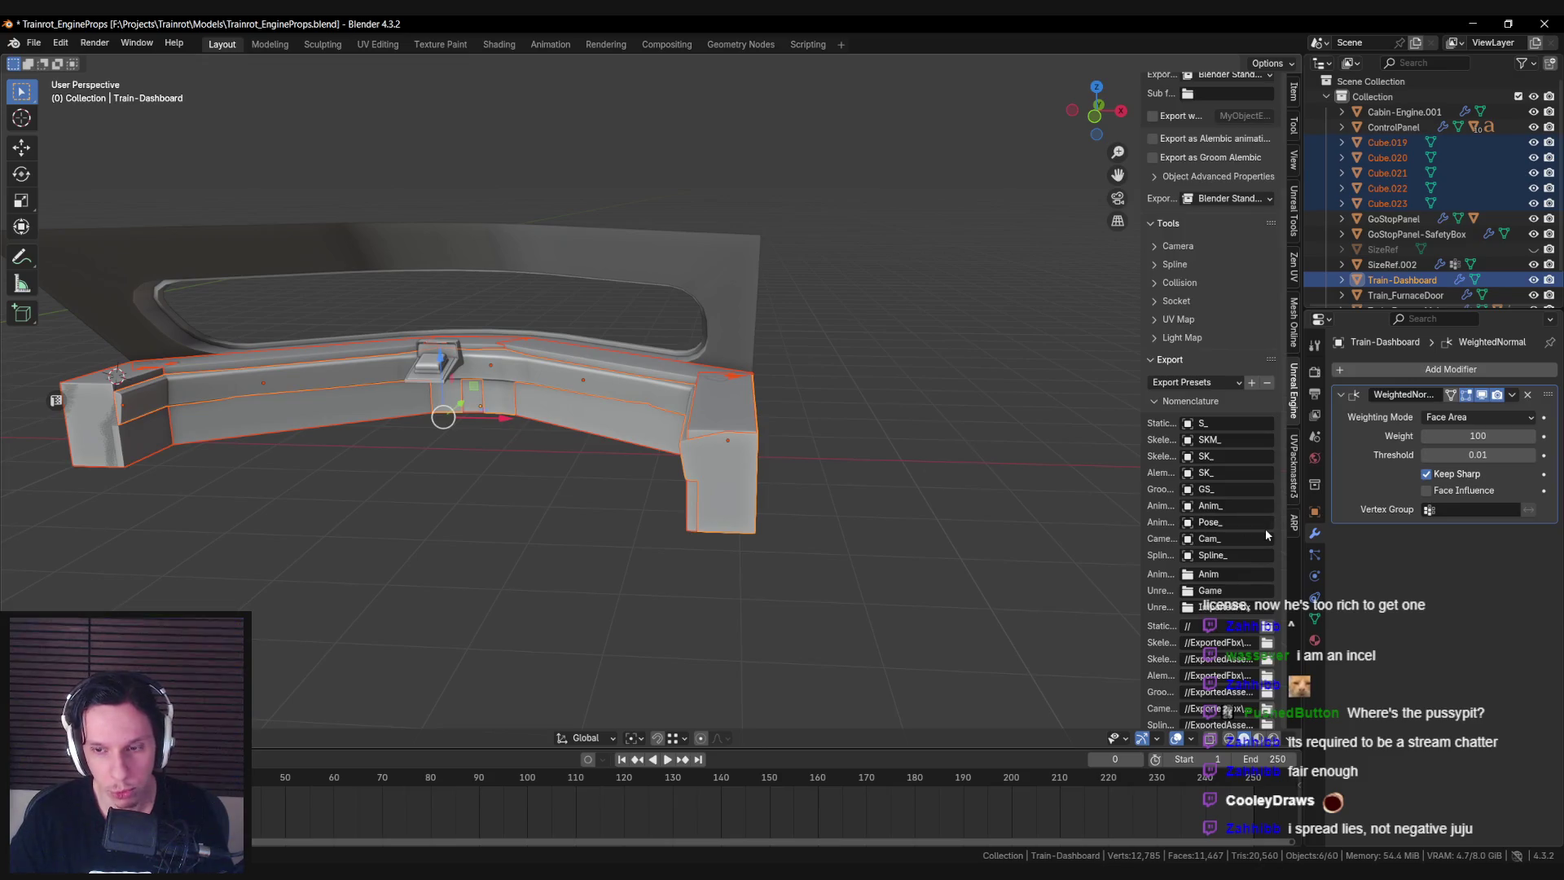
scroll(1264, 530, down, 10)
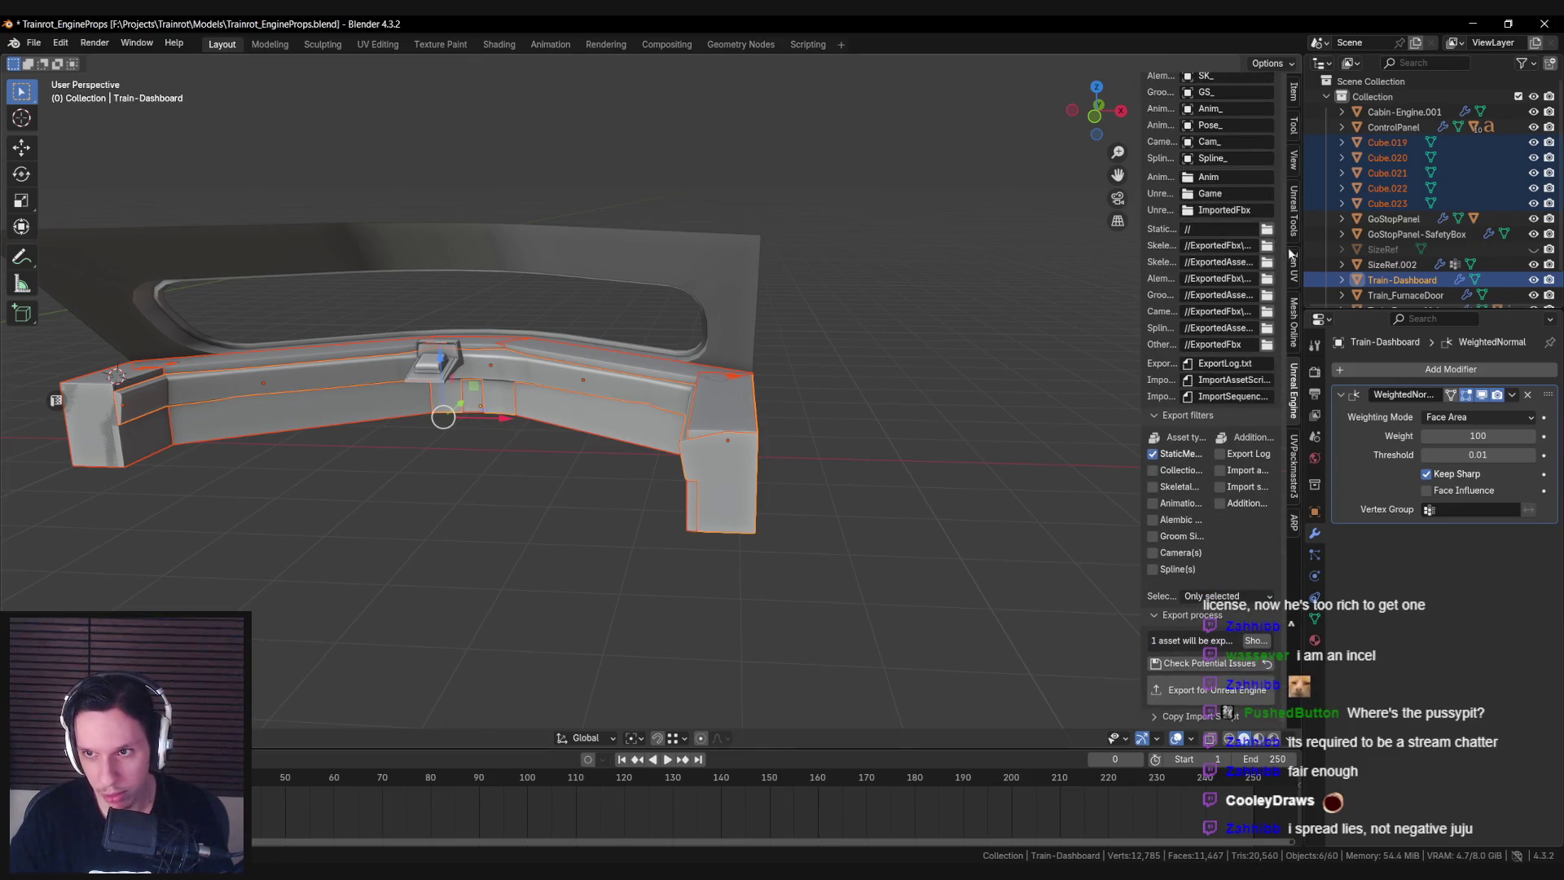
scroll(1239, 500, up, 15)
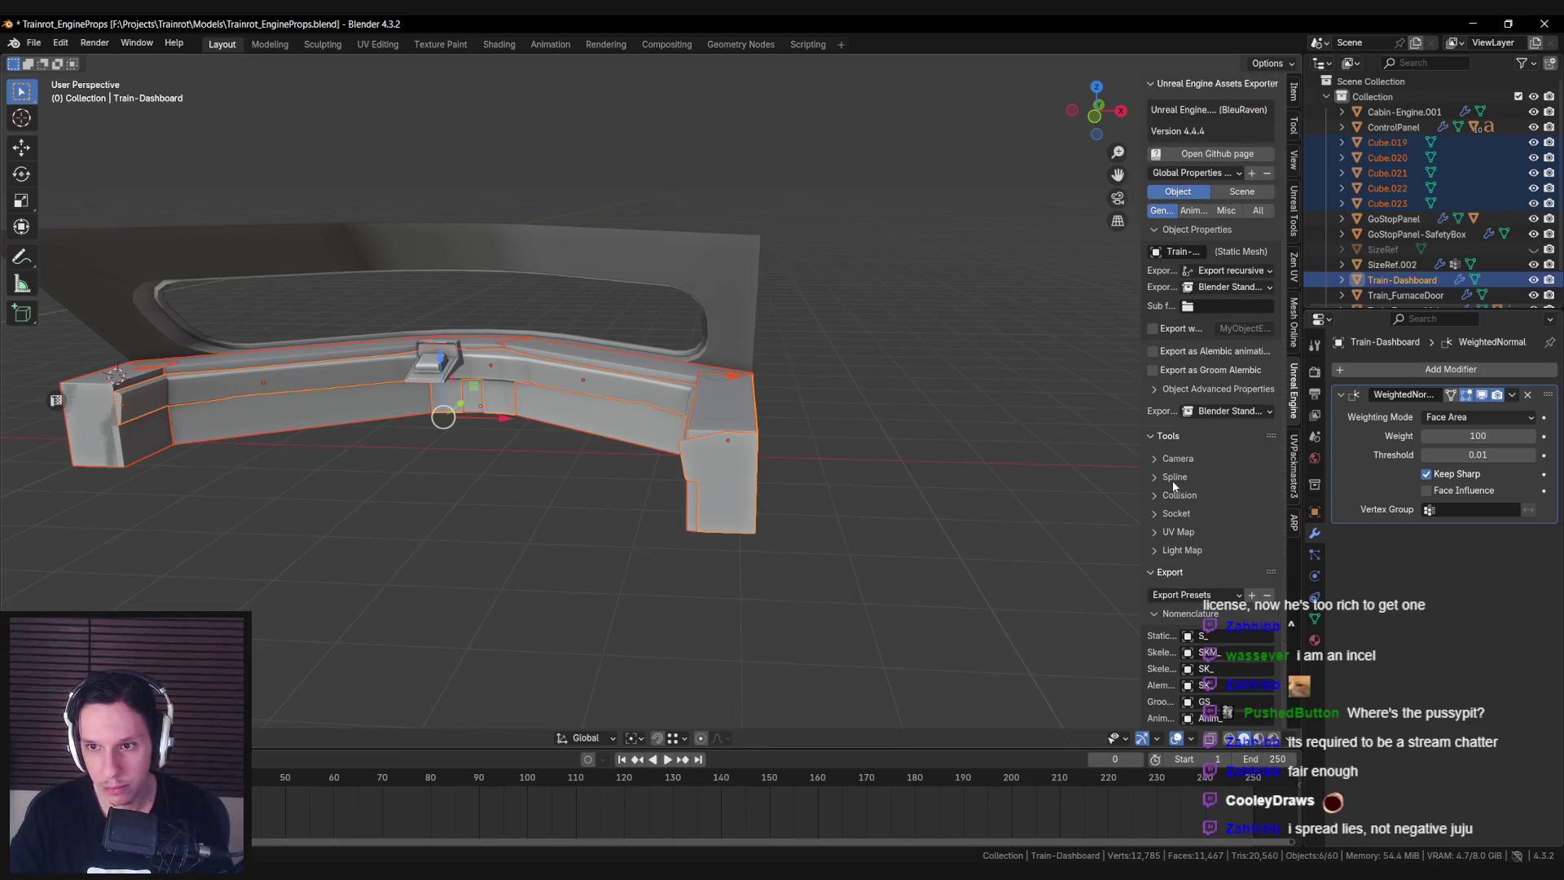
Convert the five boxes into Unreal Engine box collisions for Train-Dashboard.
click(1175, 495)
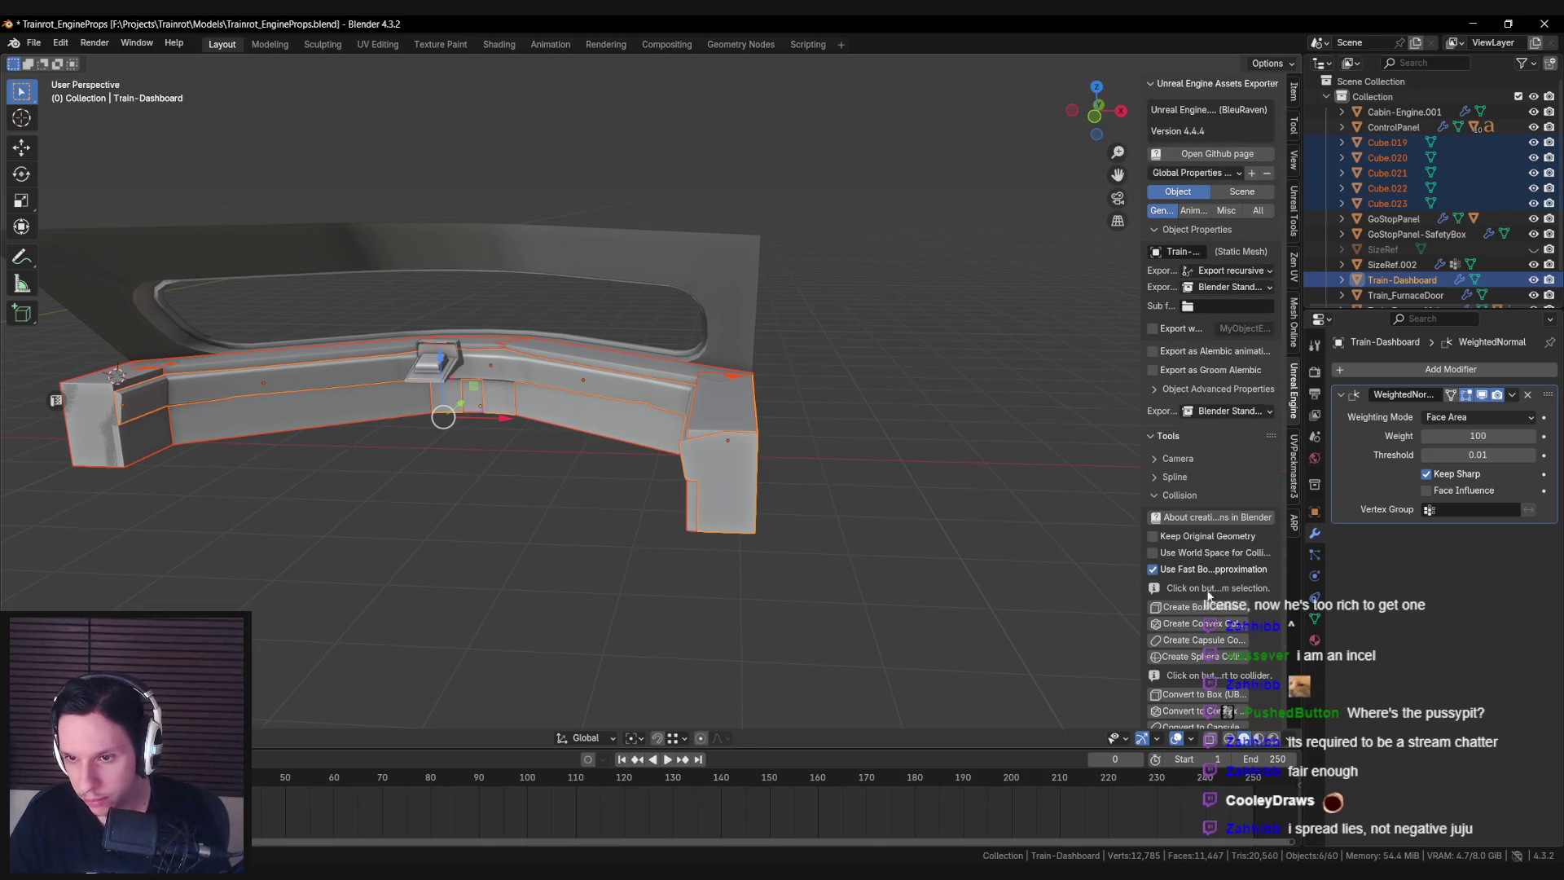
scroll(1198, 603, down, 2)
click(1195, 607)
mouse_move(962, 505)
middle_down()
mouse_move(888, 479)
mouse_move(807, 487)
middle_up()
Export the Train-Dashboard mesh for Unreal Engine and return to the Unreal editor.
scroll(1197, 663, down, 15)
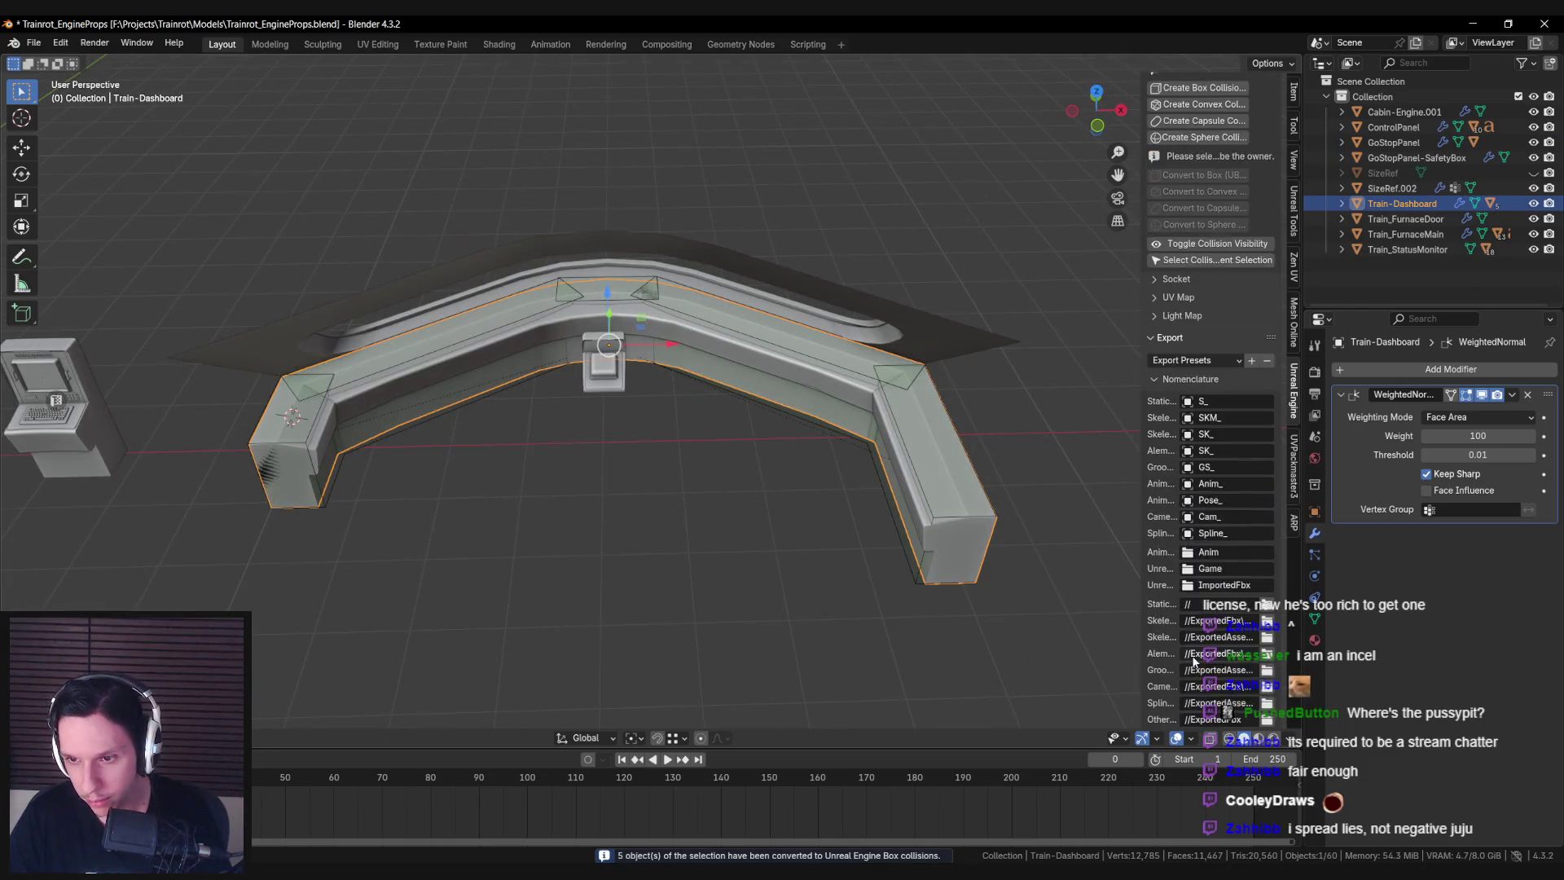
click(1185, 692)
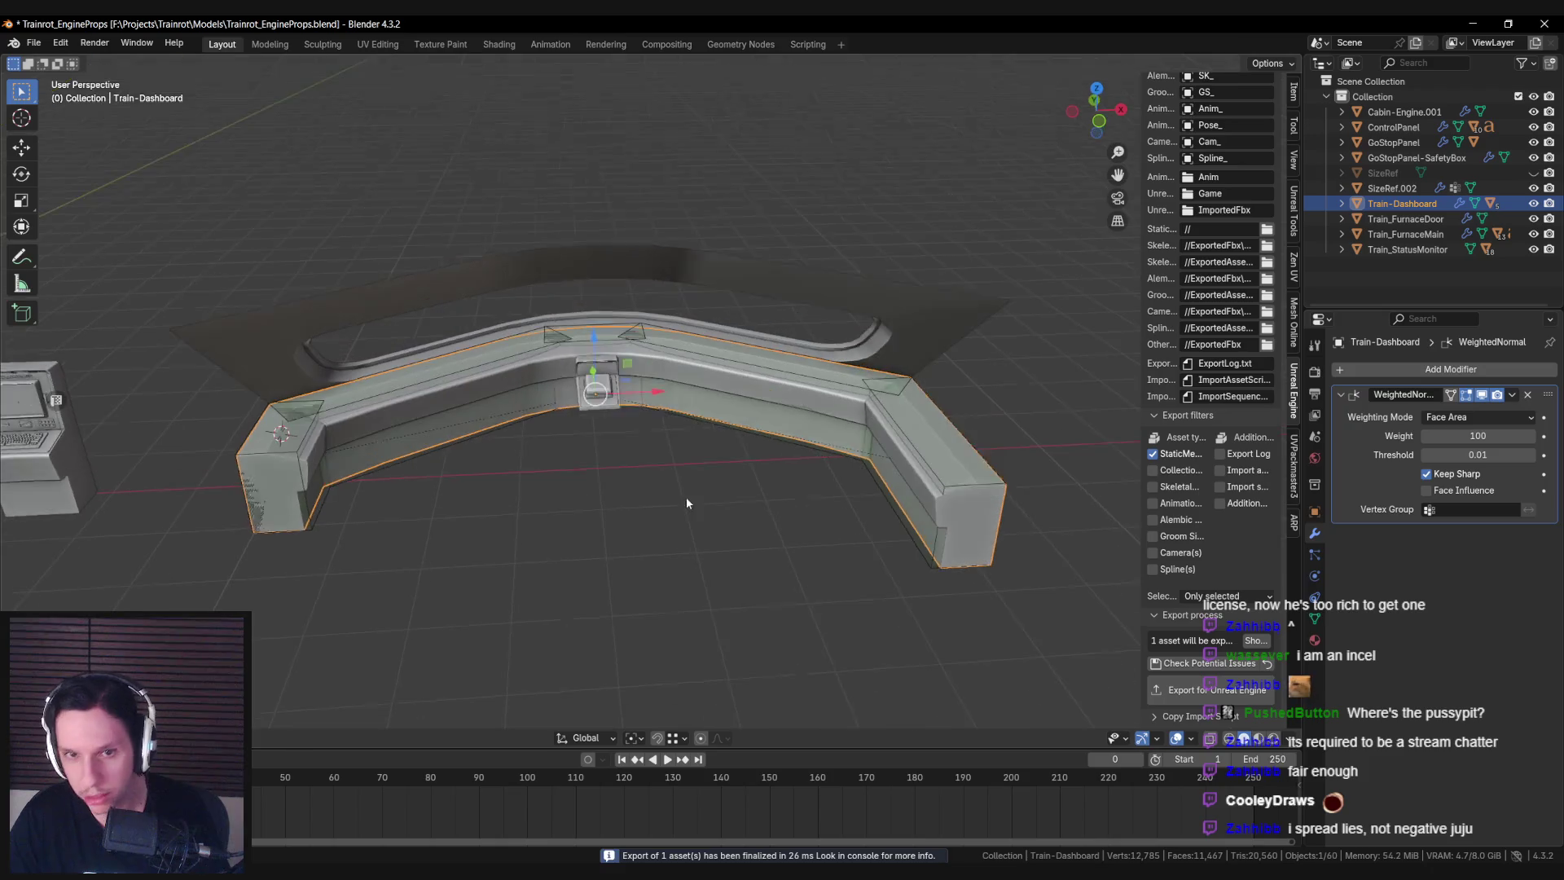
key(alt+Tab)
right_click(1035, 590)
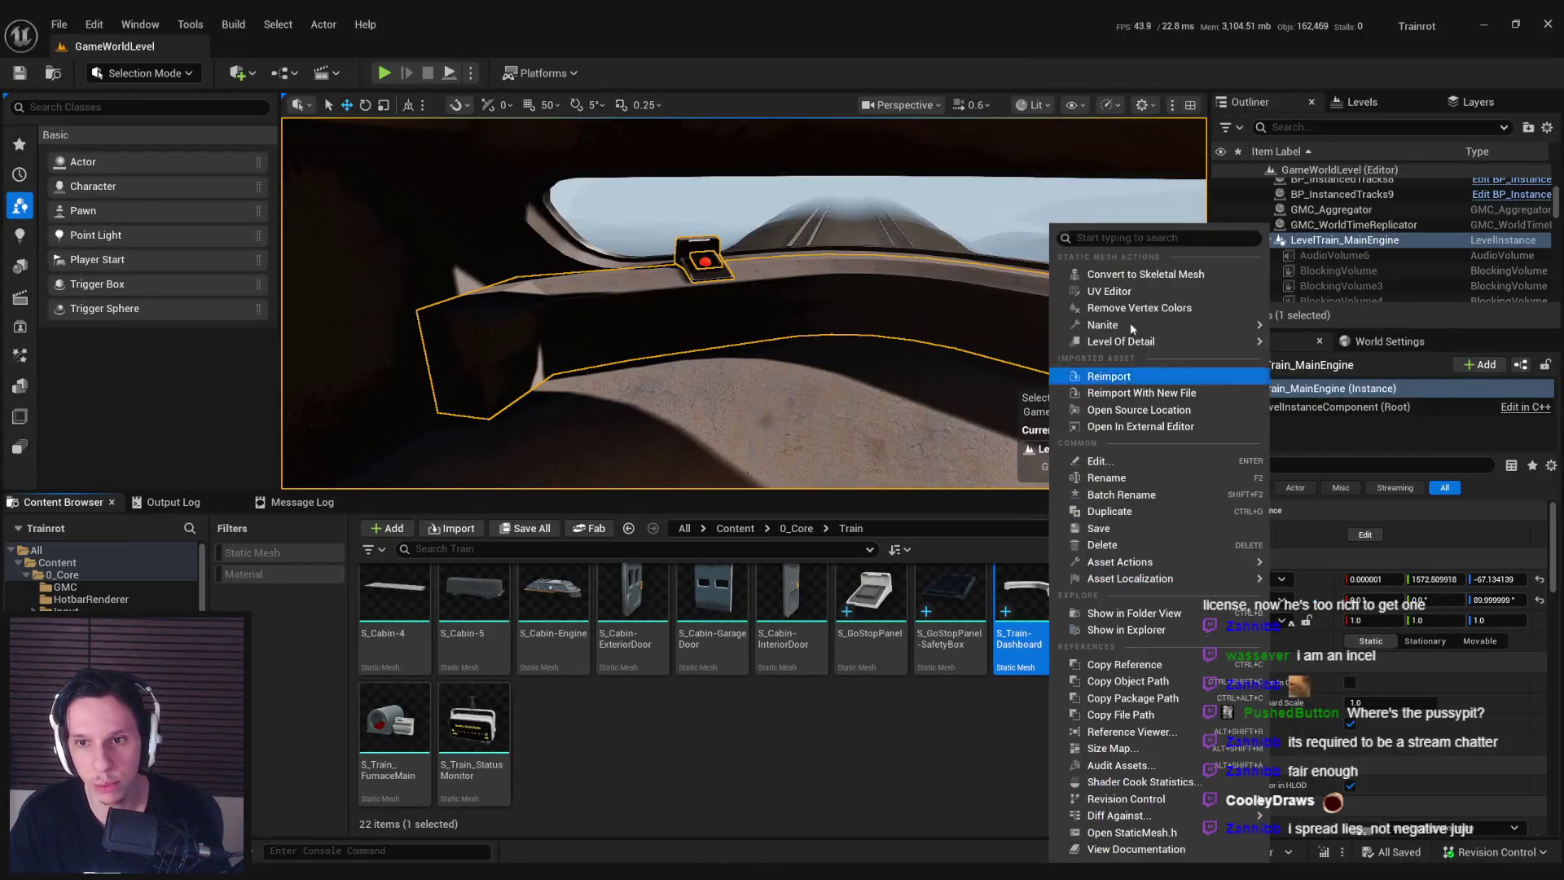
Reimport S_Train-Dashboard and check its cab collision in Player Collision view before returning to Lit.
click(1108, 376)
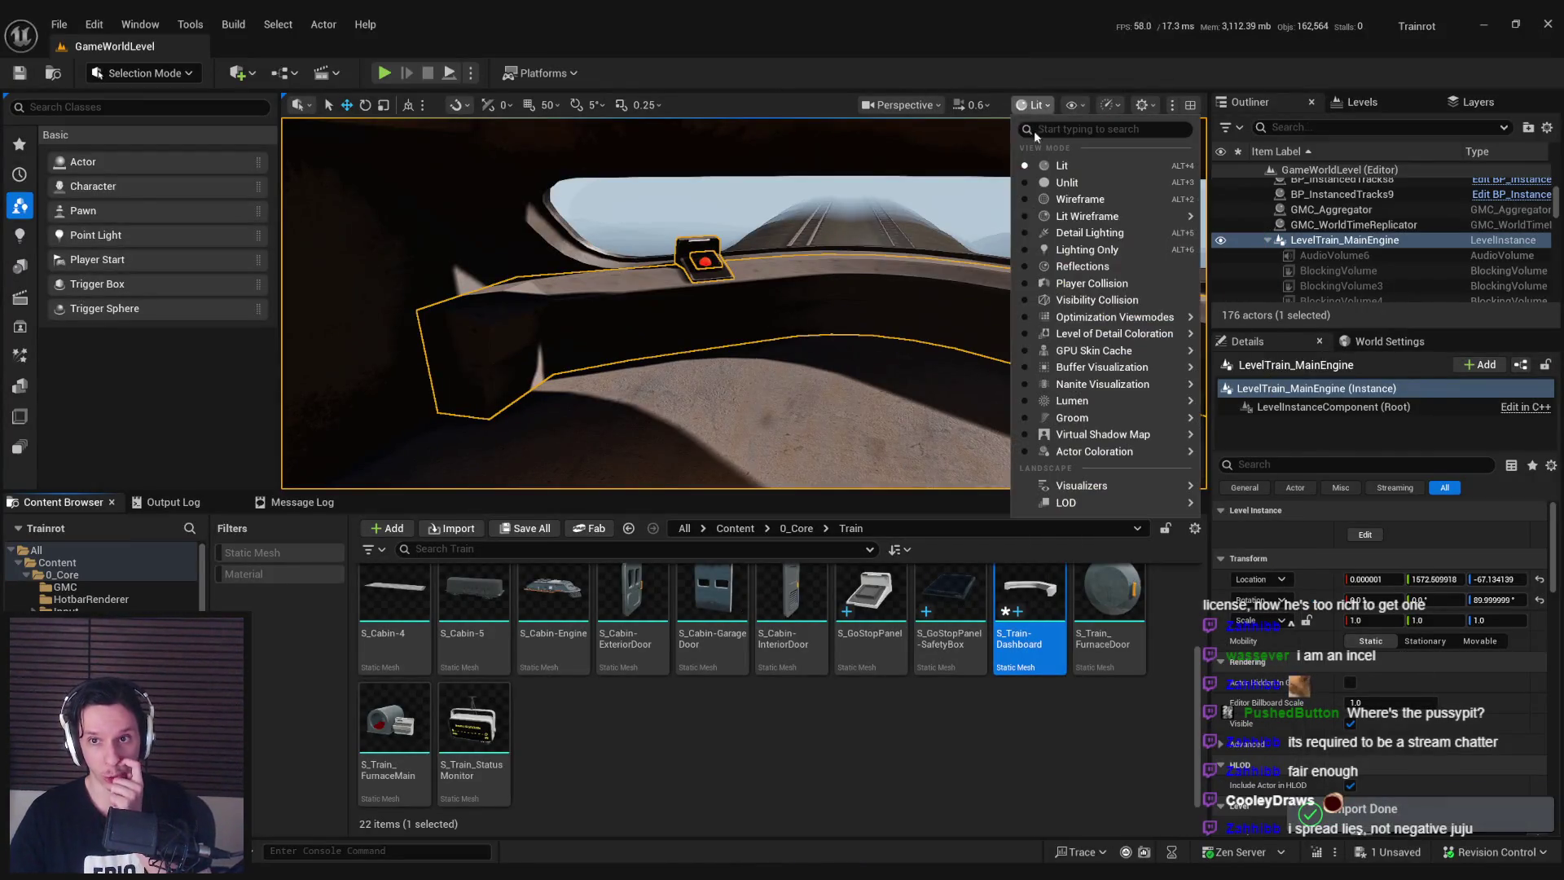
click(1092, 282)
mouse_move(743, 303)
right_down()
mouse_move(709, 303)
mouse_move(1007, 120)
right_up()
click(1001, 166)
right_drag(683, 236, 683, 235)
Start a fullscreen play session and walk around the GoStop button console.
click(384, 74)
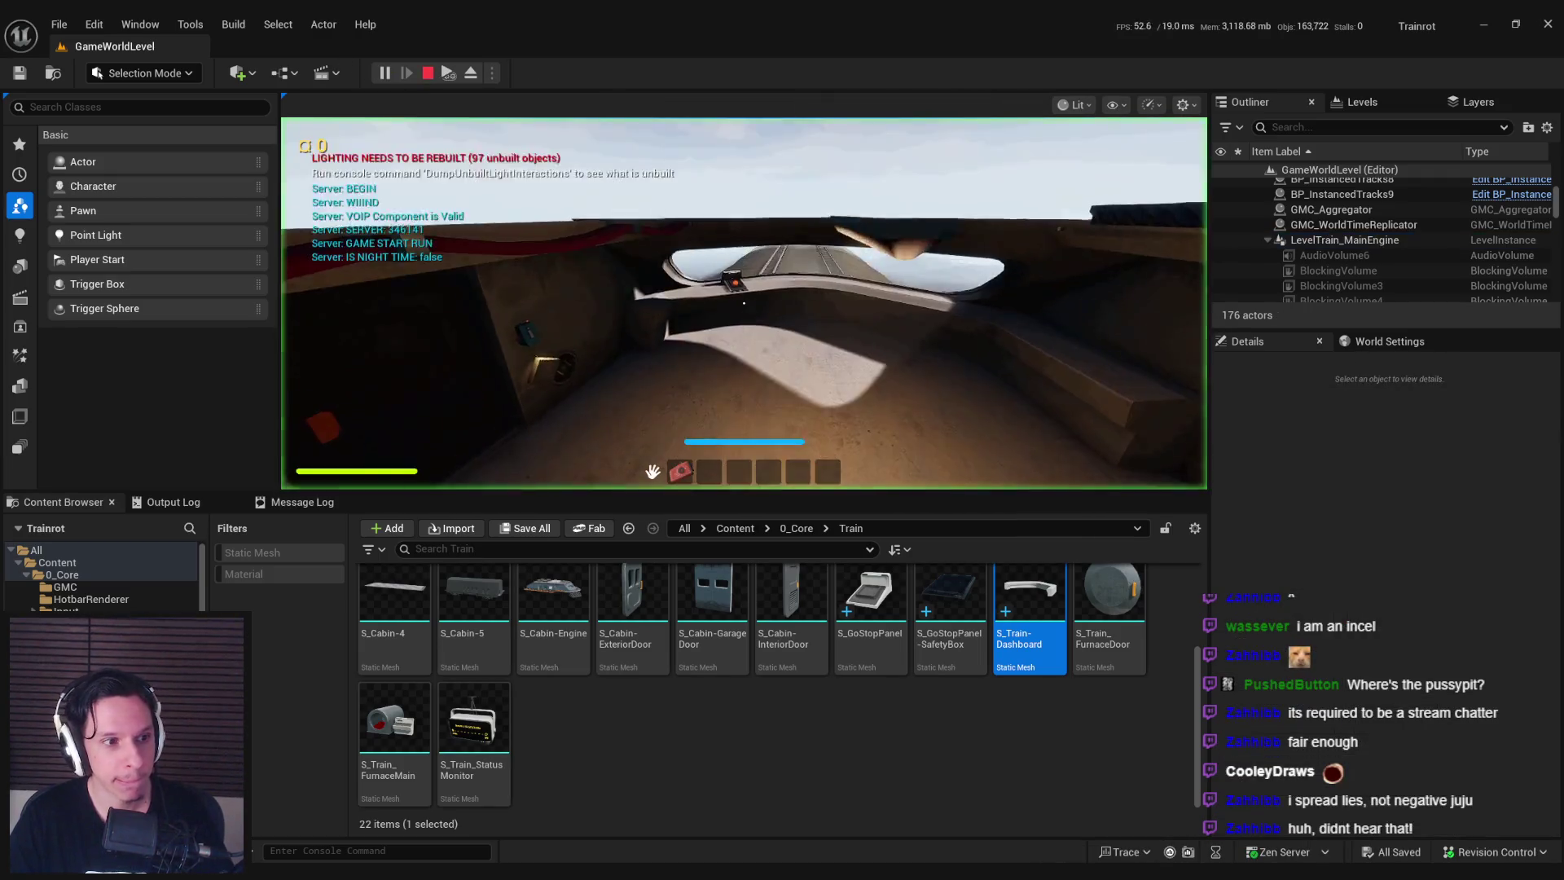
key(F11)
key(w)
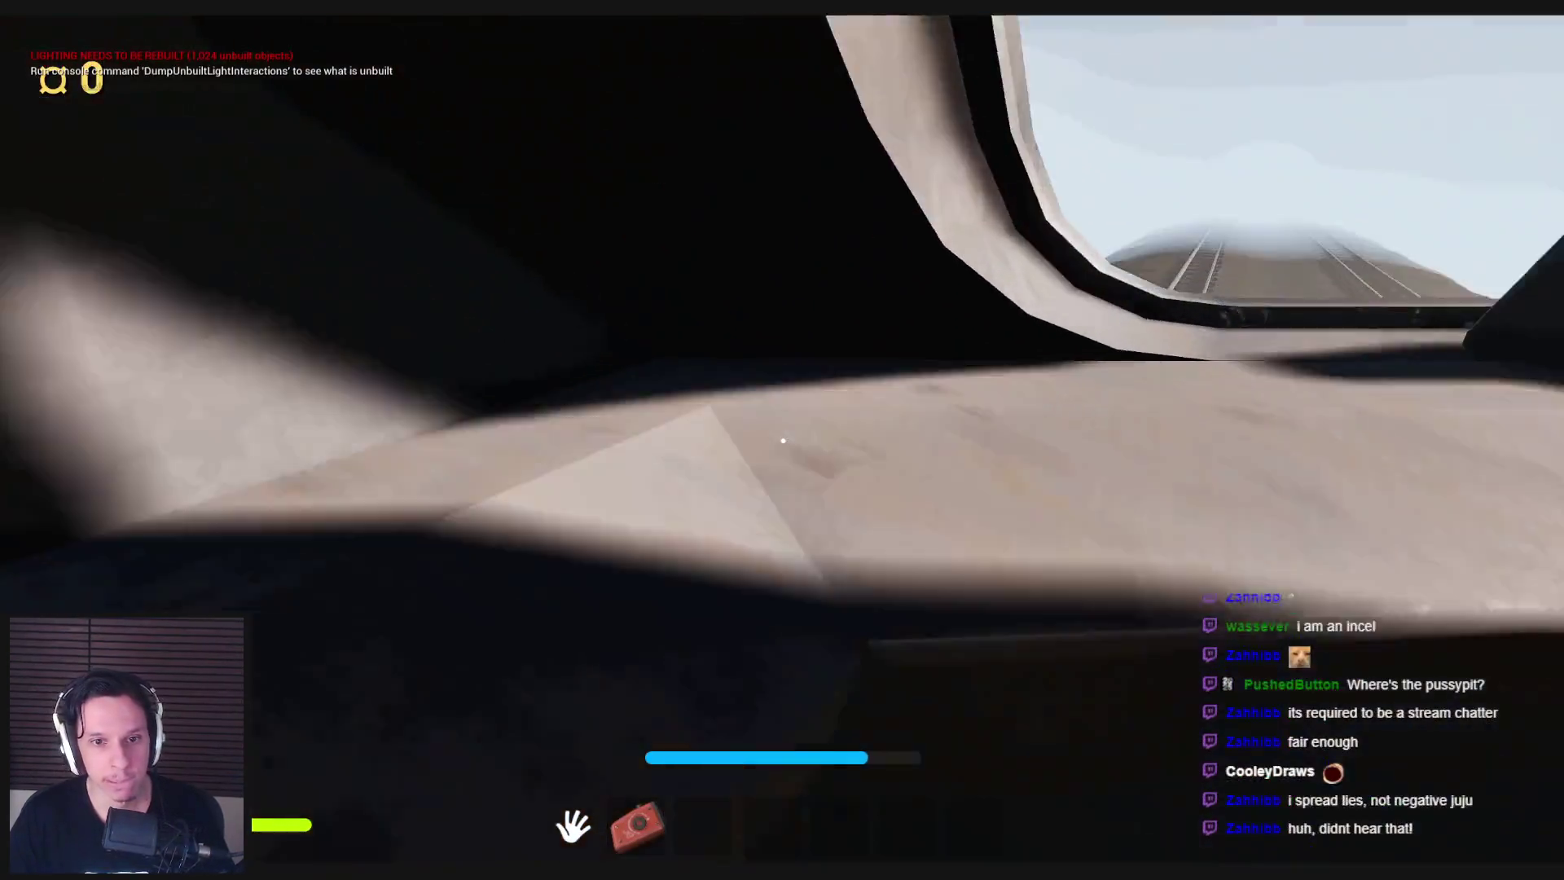
key(s)
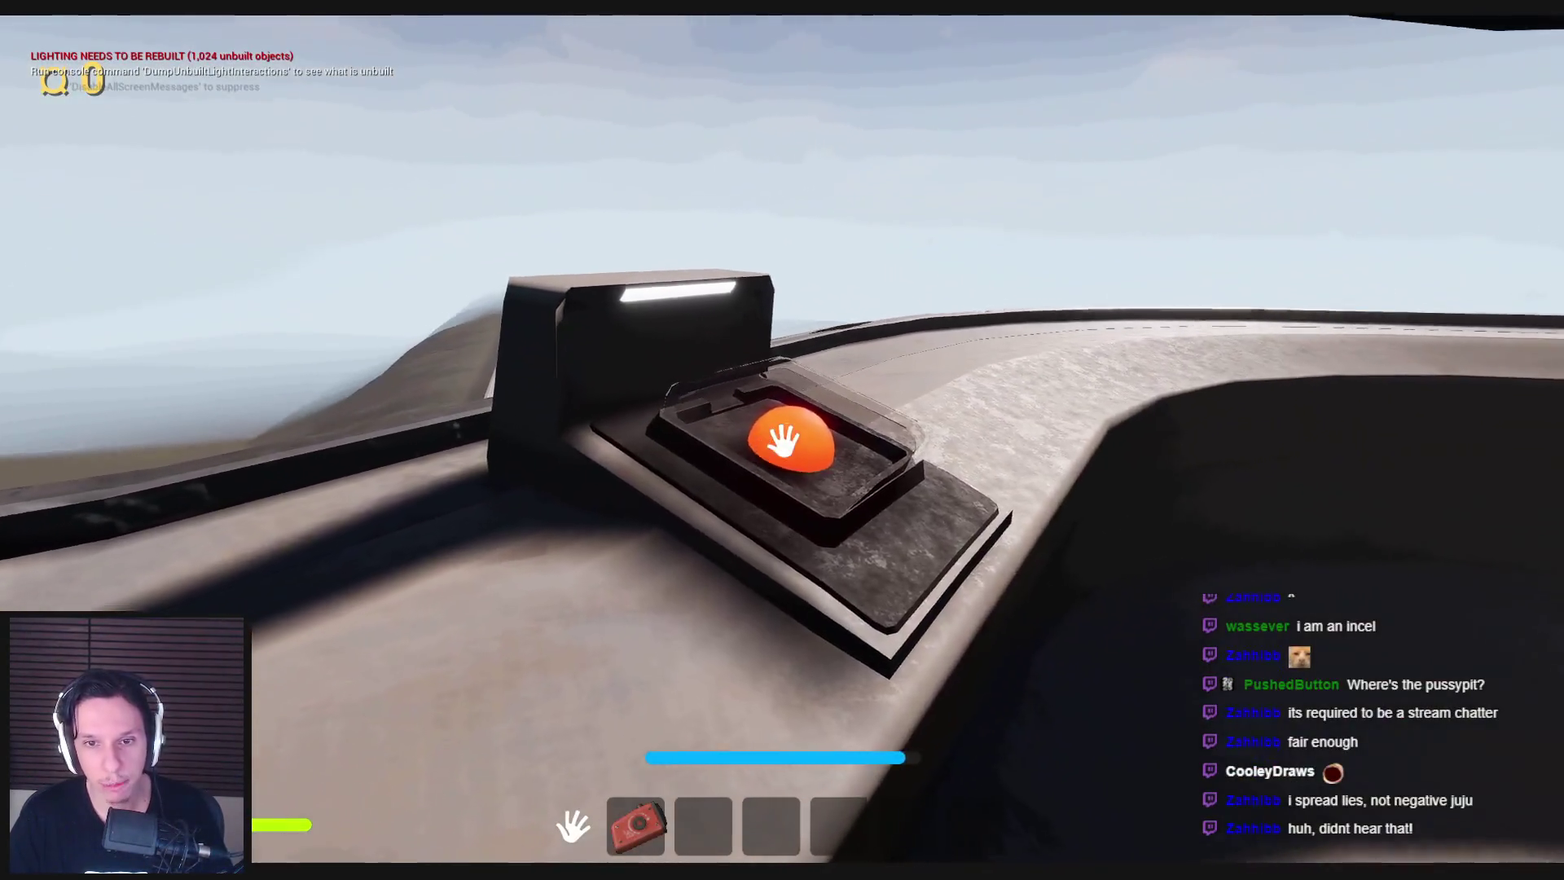
key(w)
key(s)
key(w)
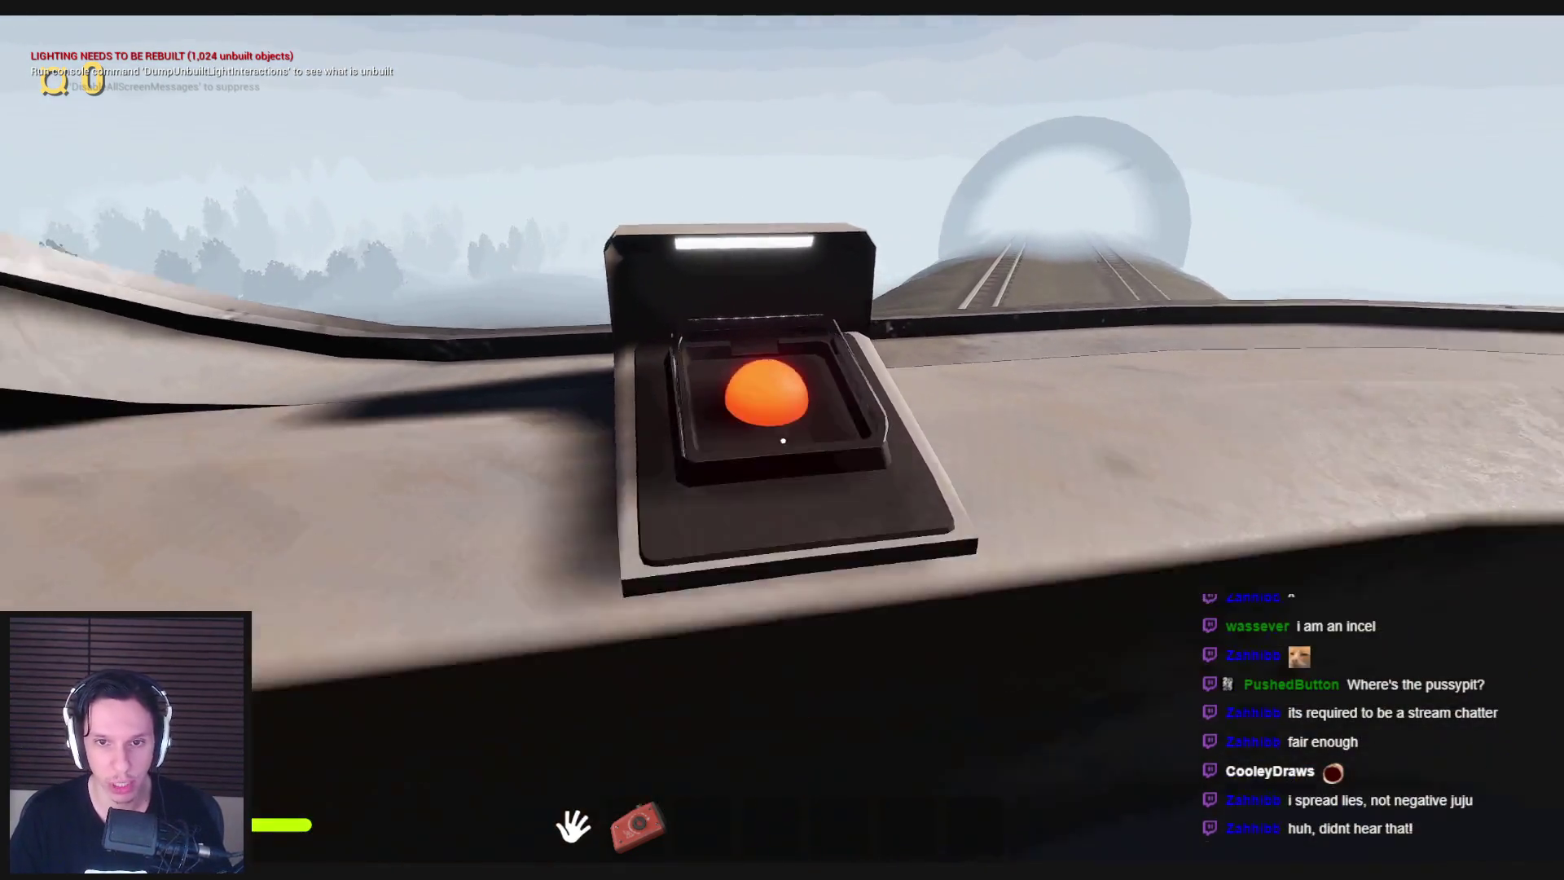
key(s)
key(w)
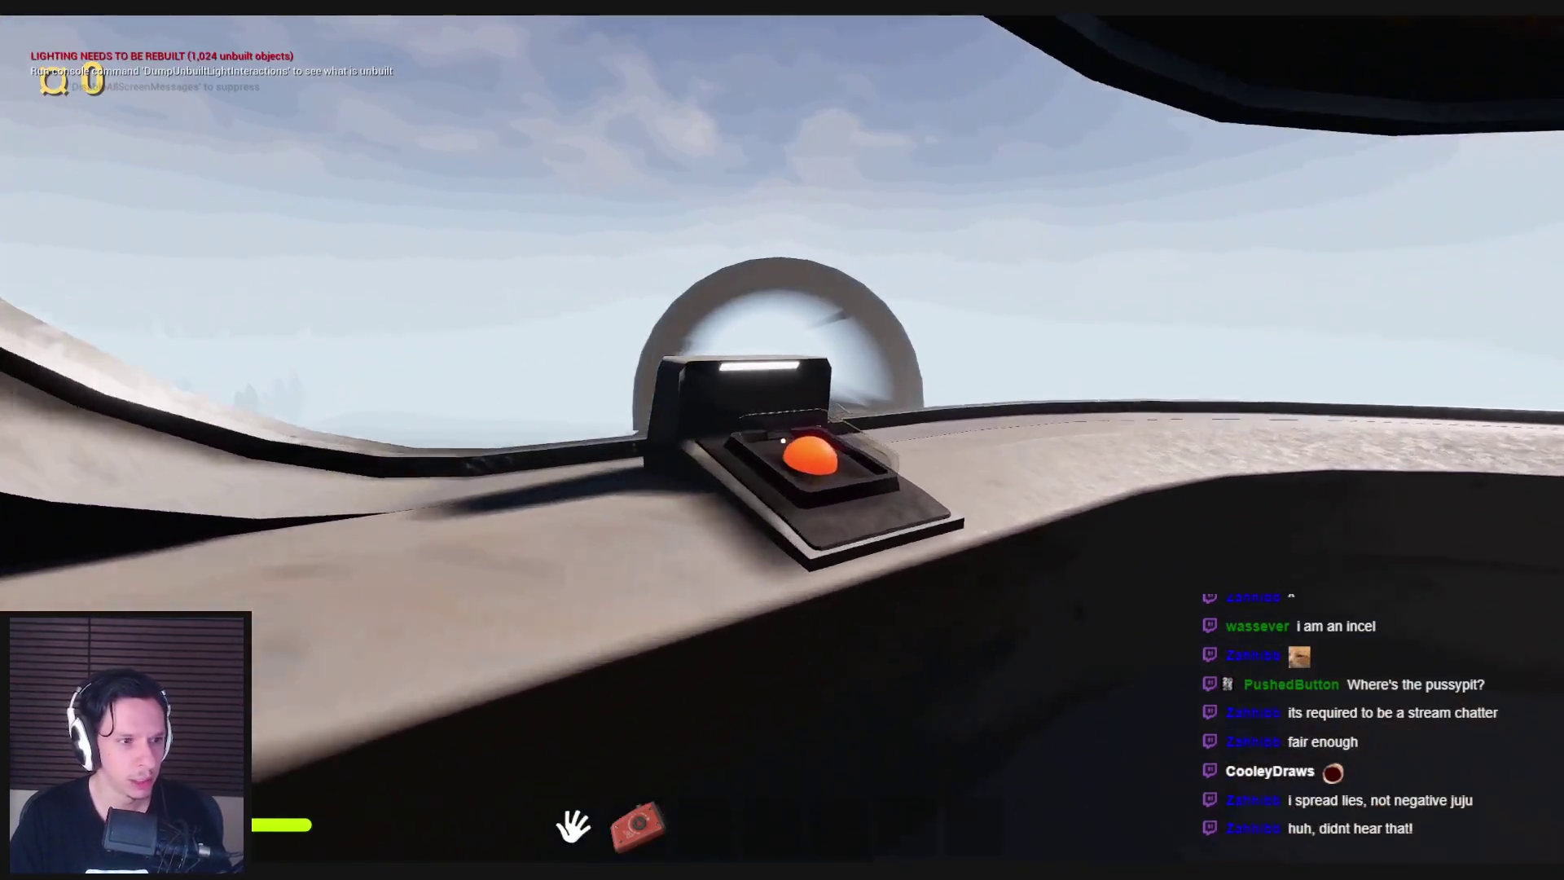
key(s)
key(w)
key(s)
key(w)
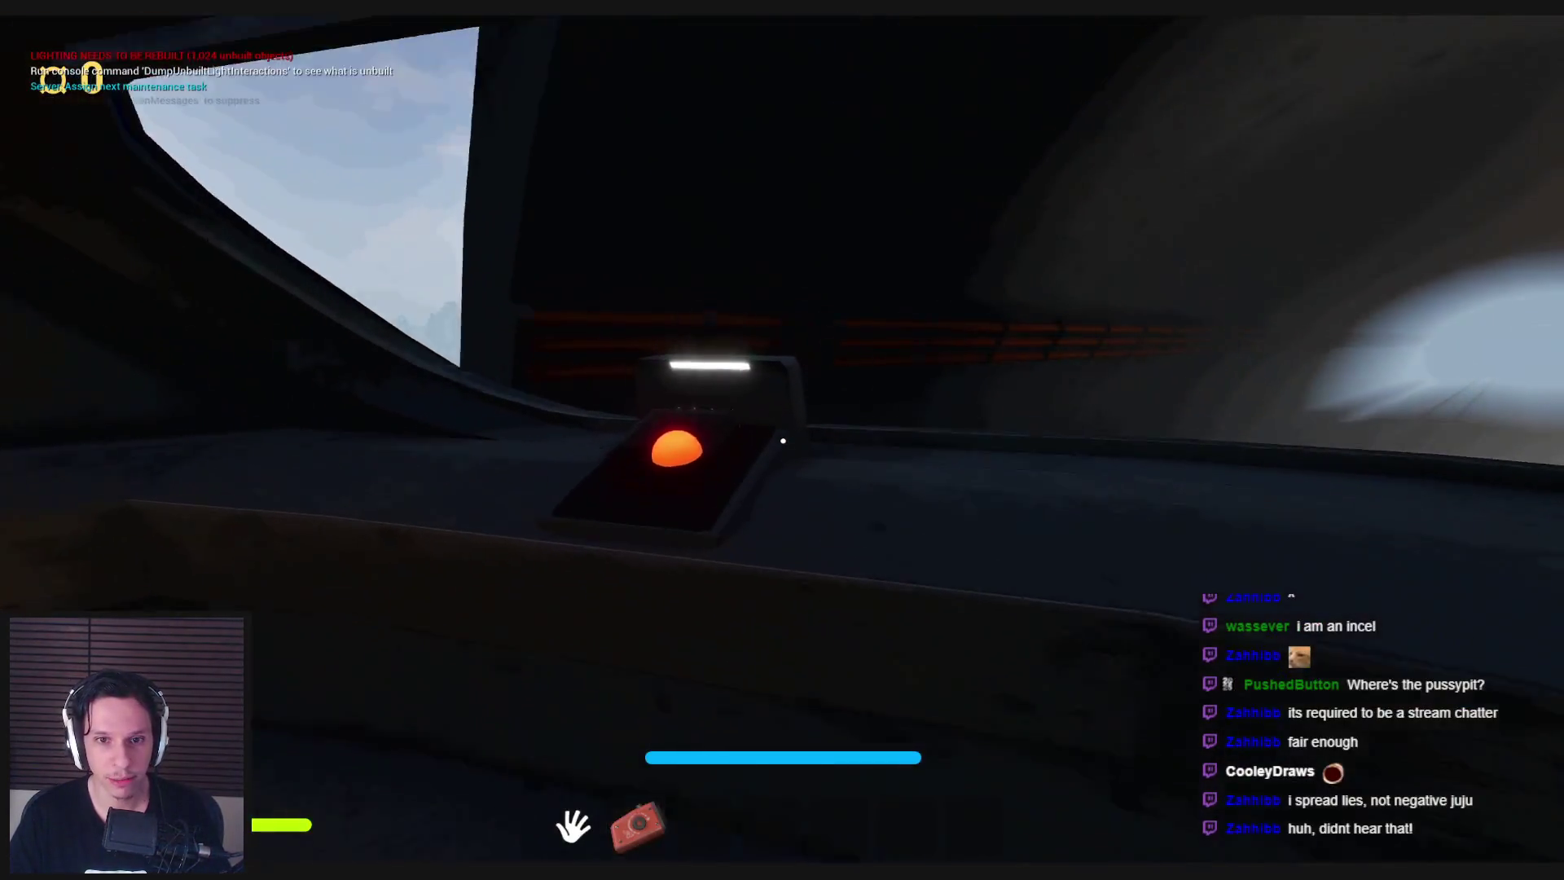
Equip the flashlight from hotbar slot 2, then put it away and face the console.
key(w)
key(2)
key(s)
key(w)
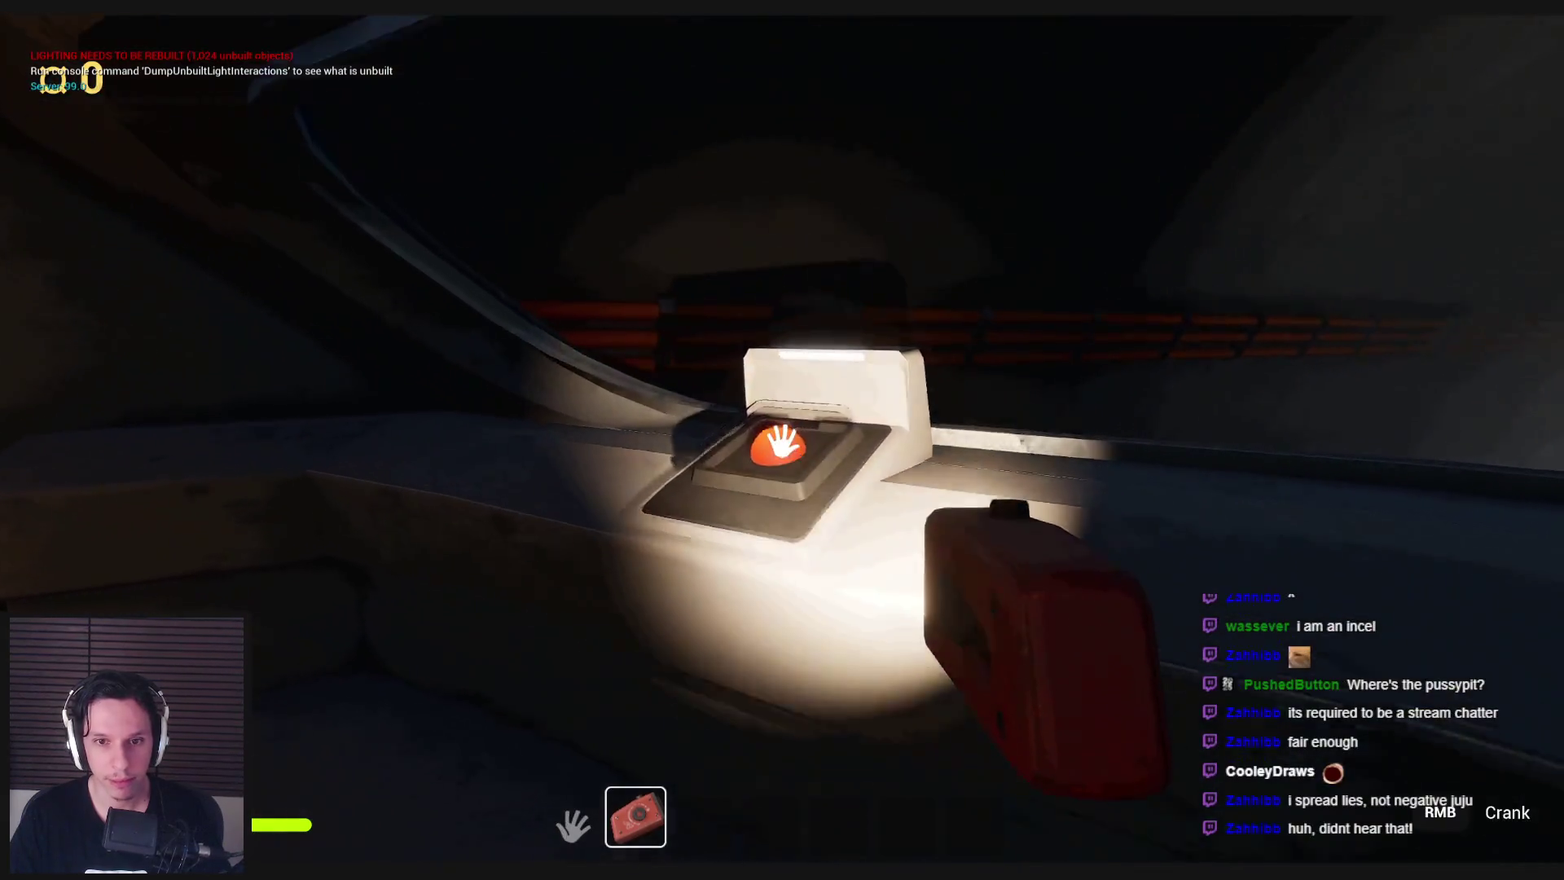
key(s)
key(2)
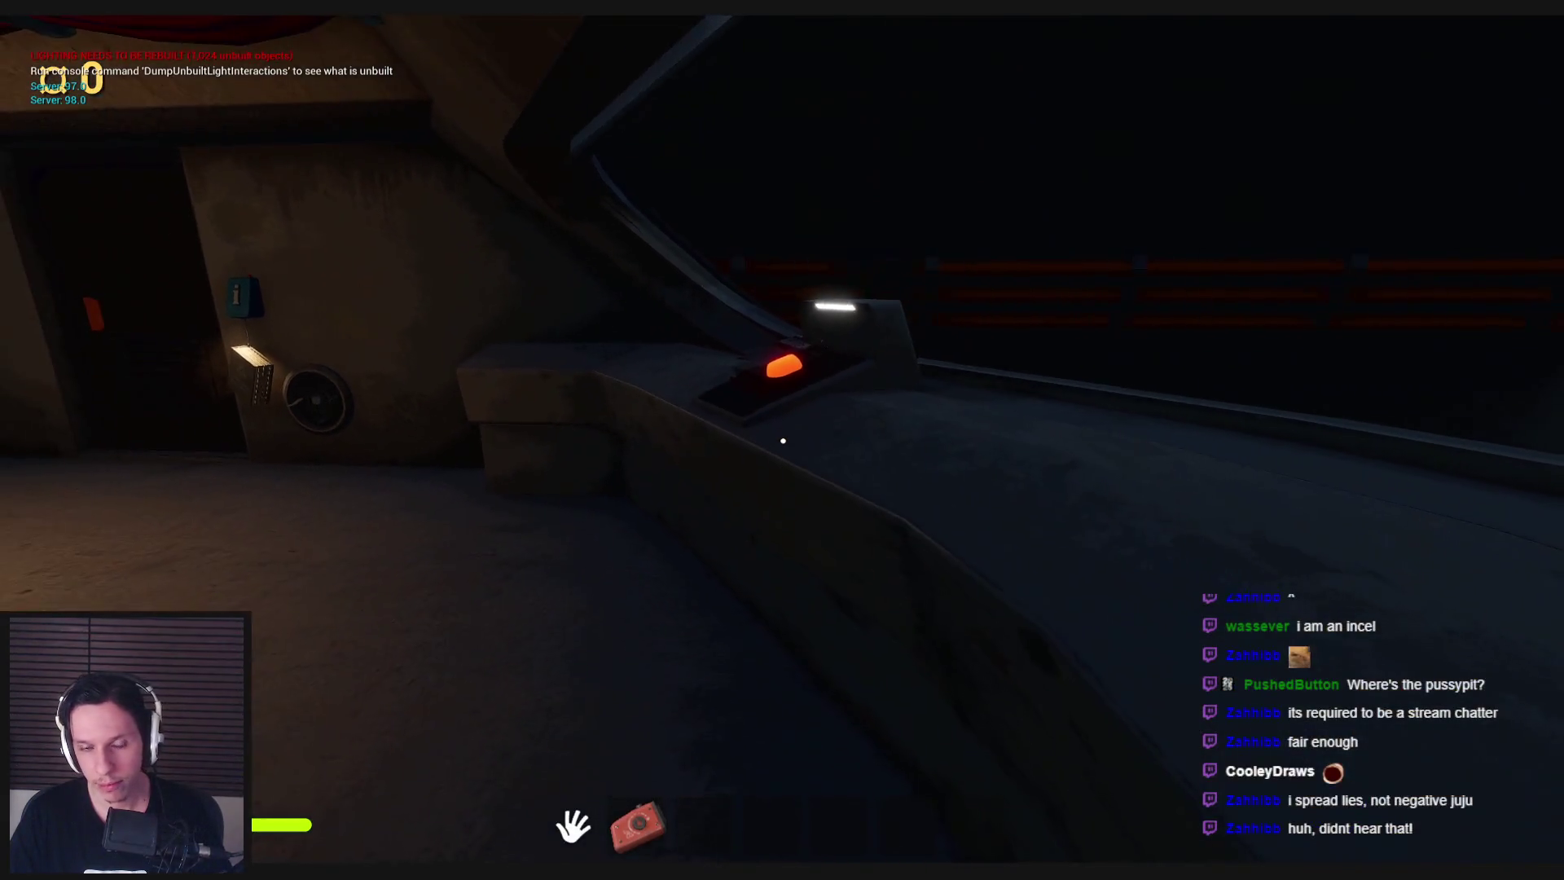
key(w)
key(s)
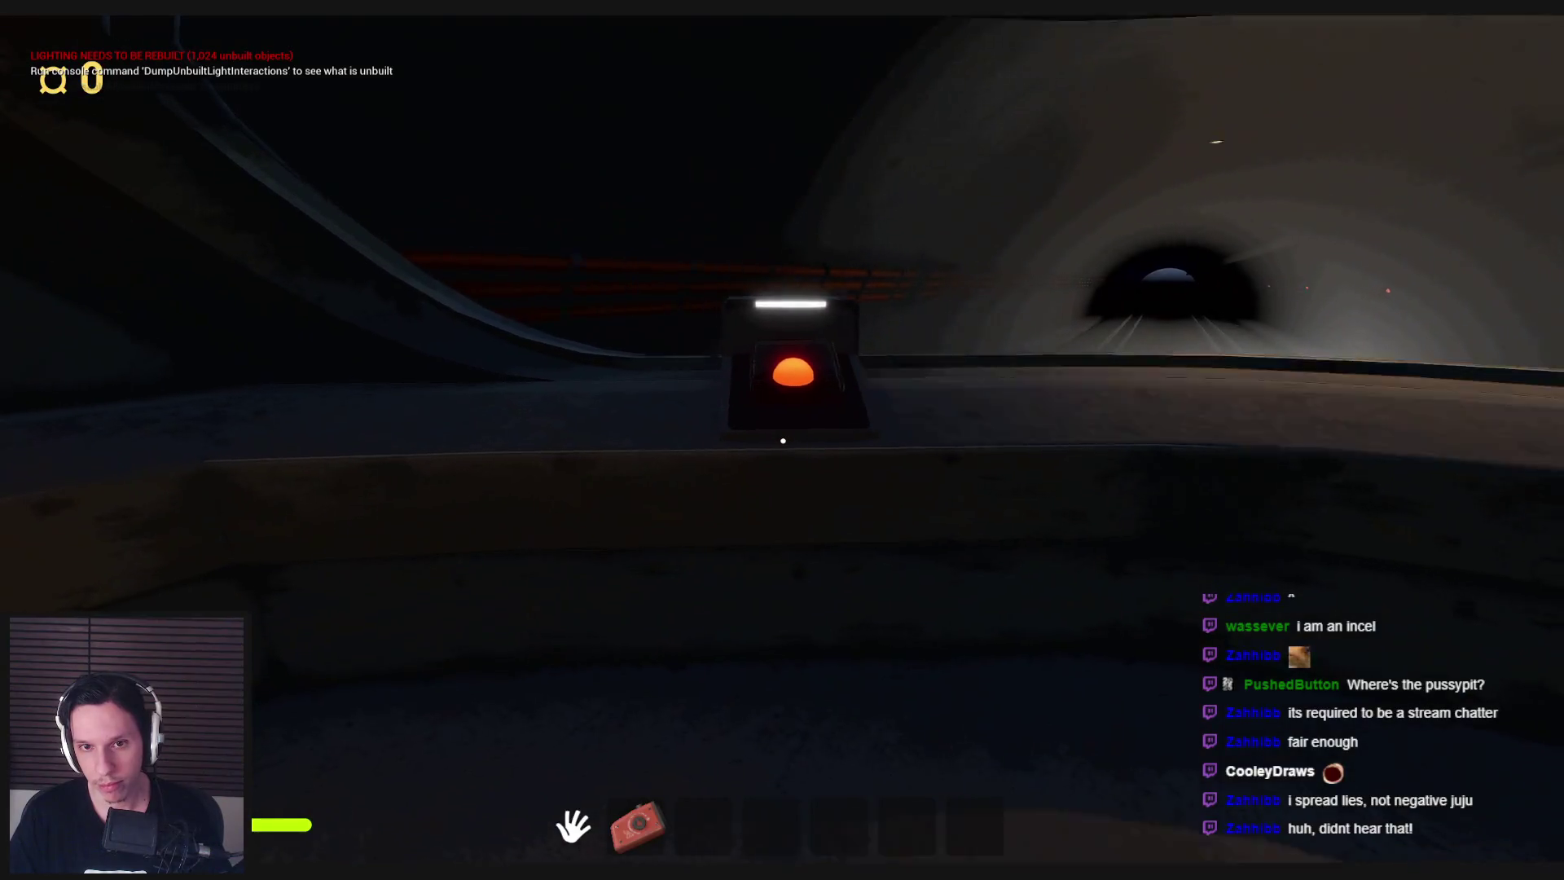
Approach the red GoStop button up close, then stop the session and return to Blender.
key(w)
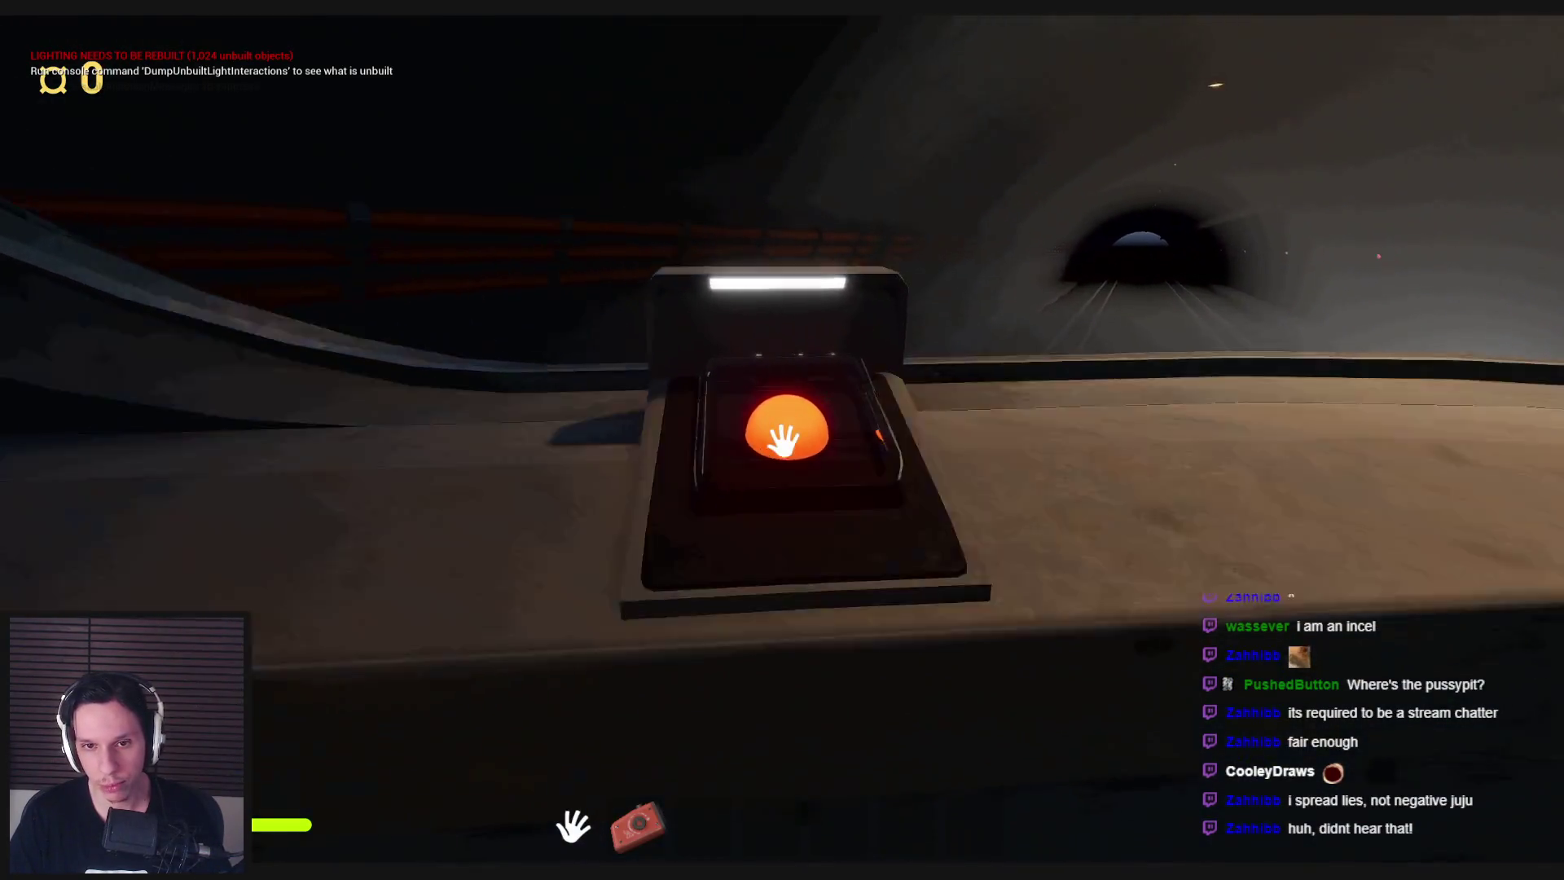
key(s)
key(w)
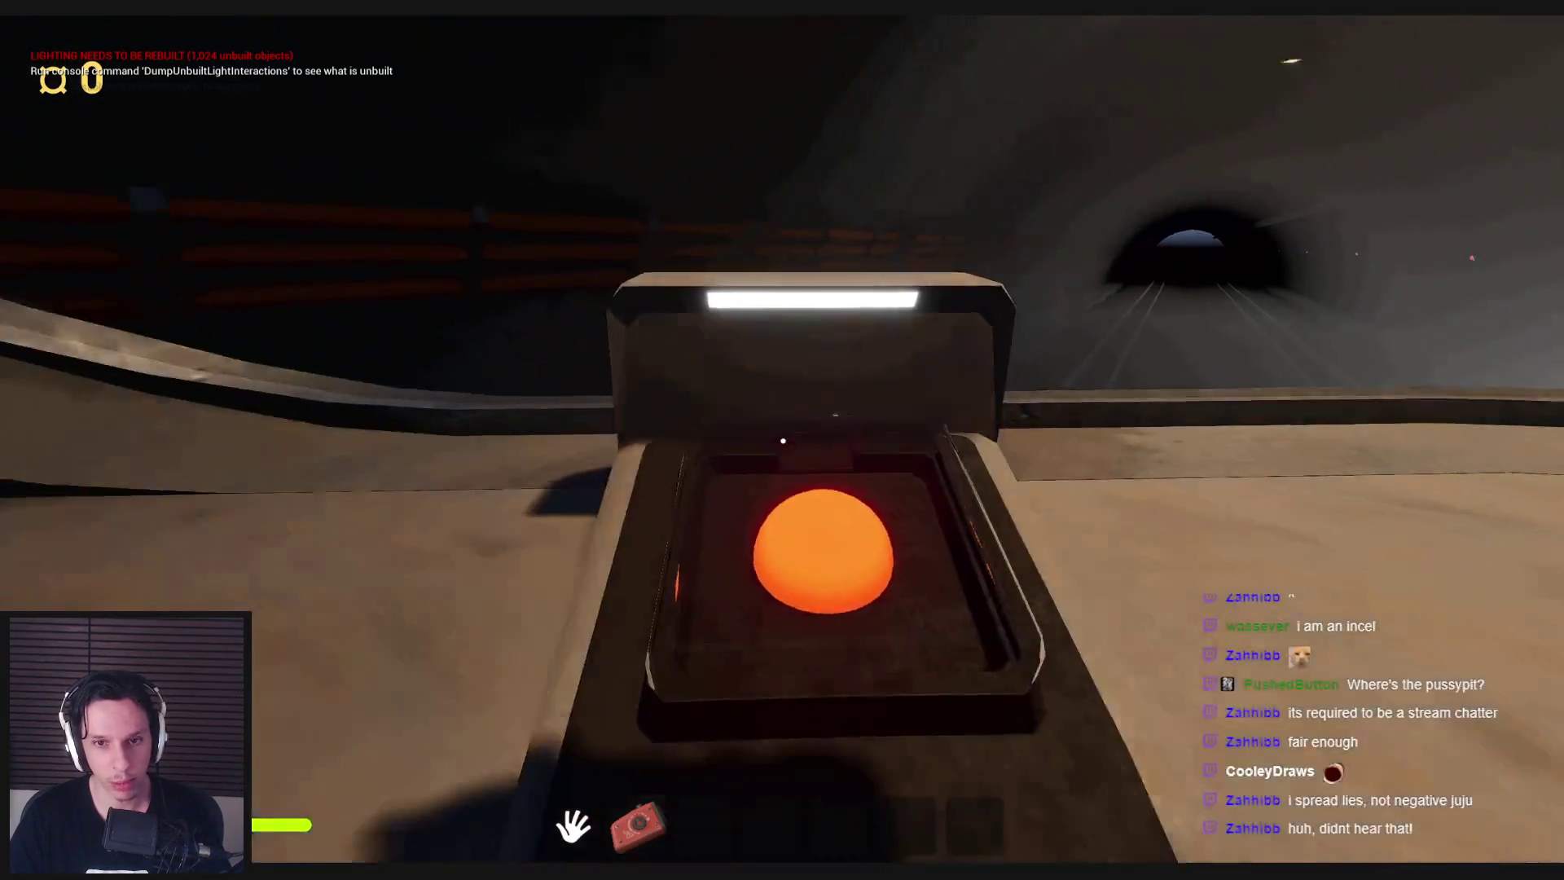
key(s)
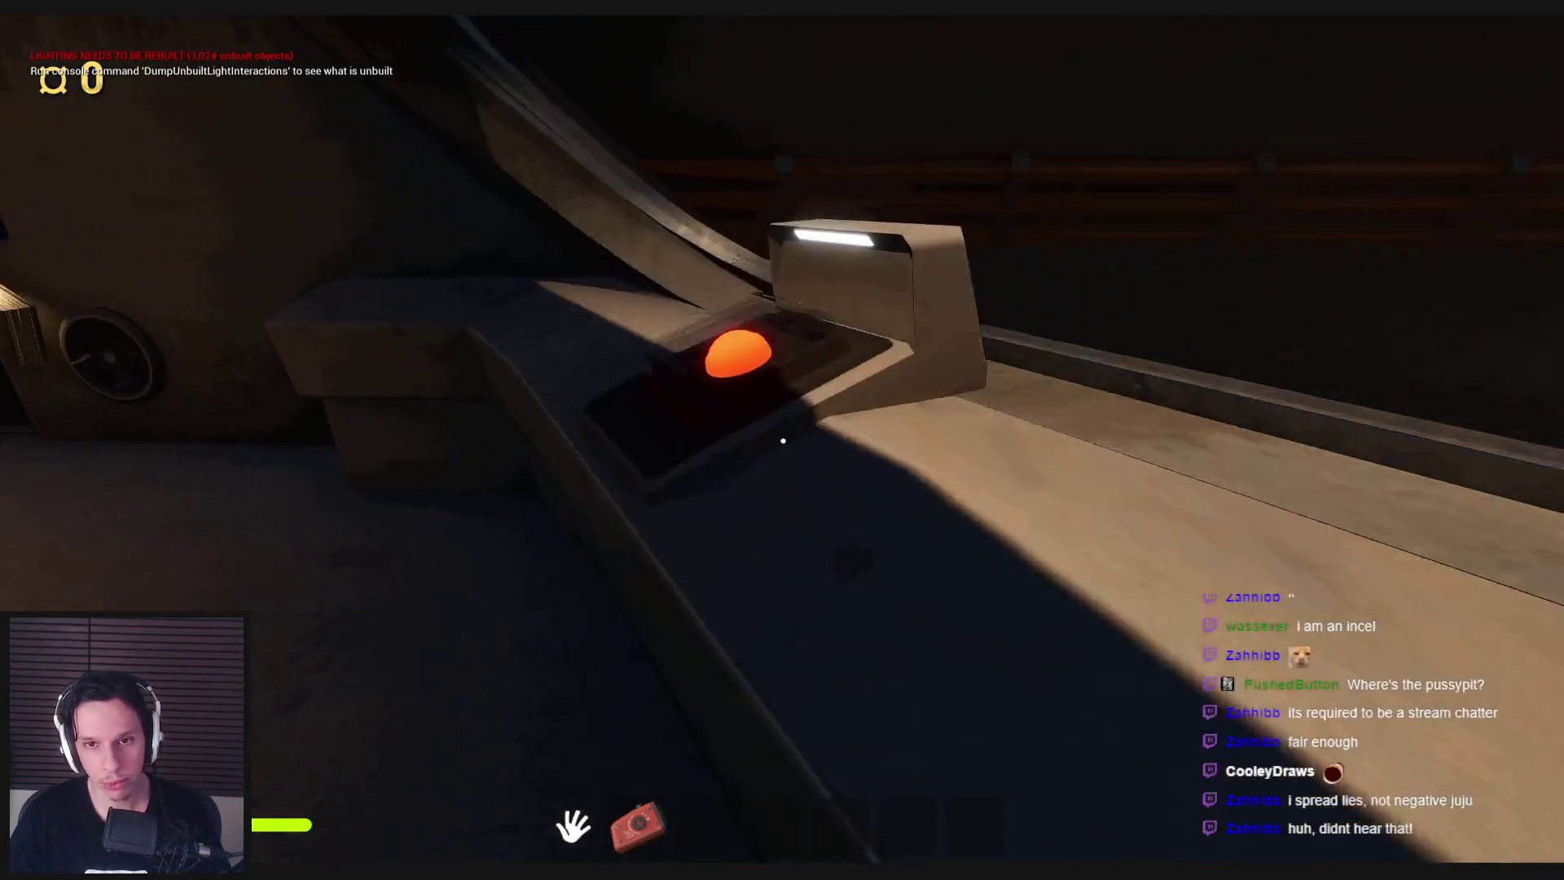
key(s)
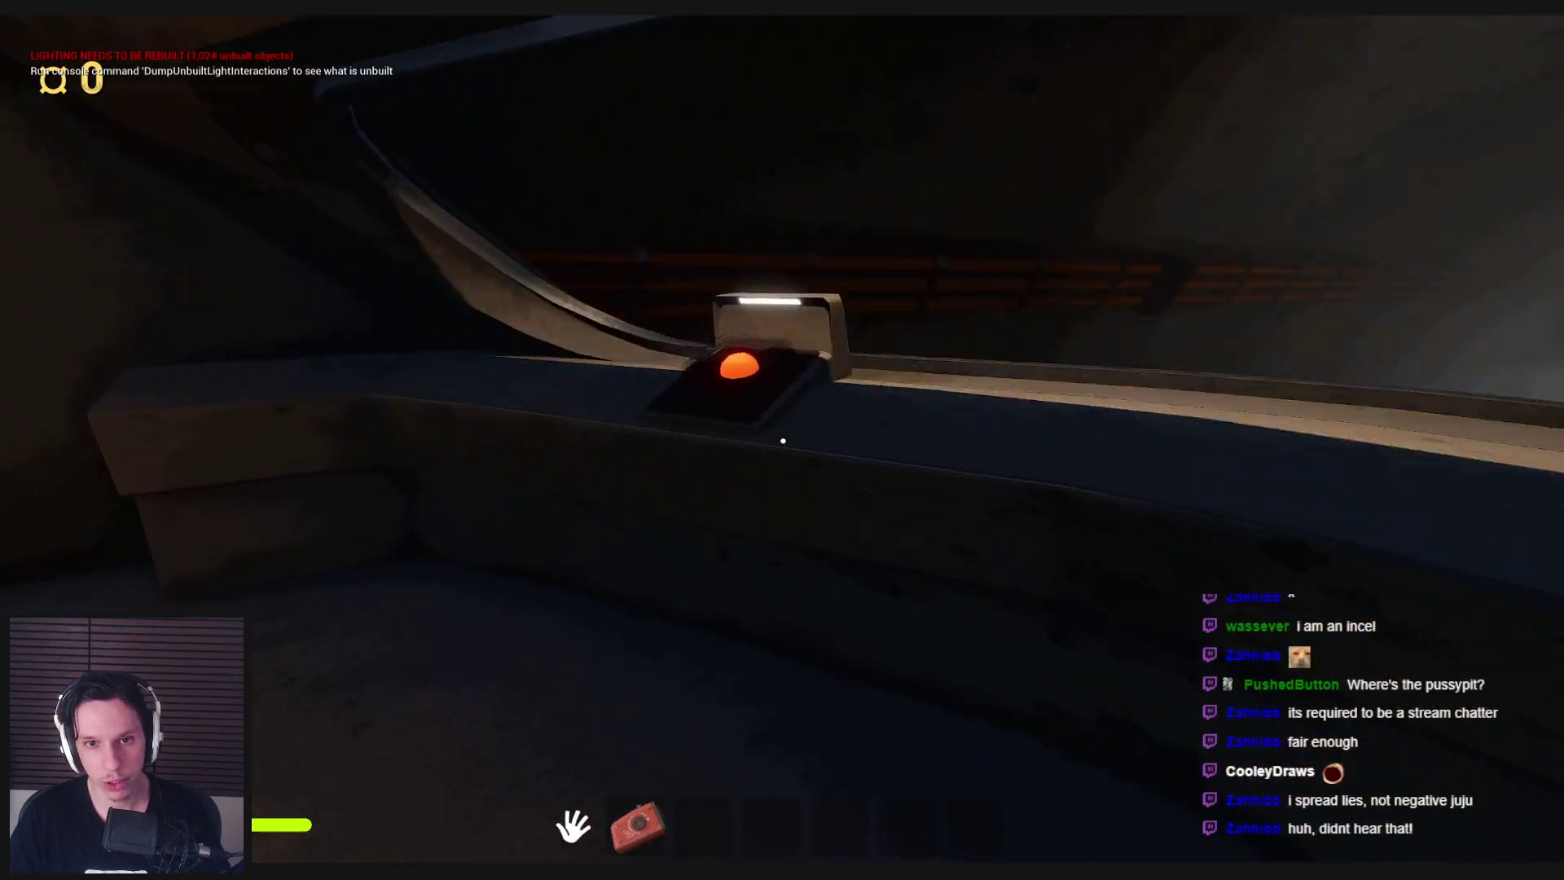
key(w)
key(s)
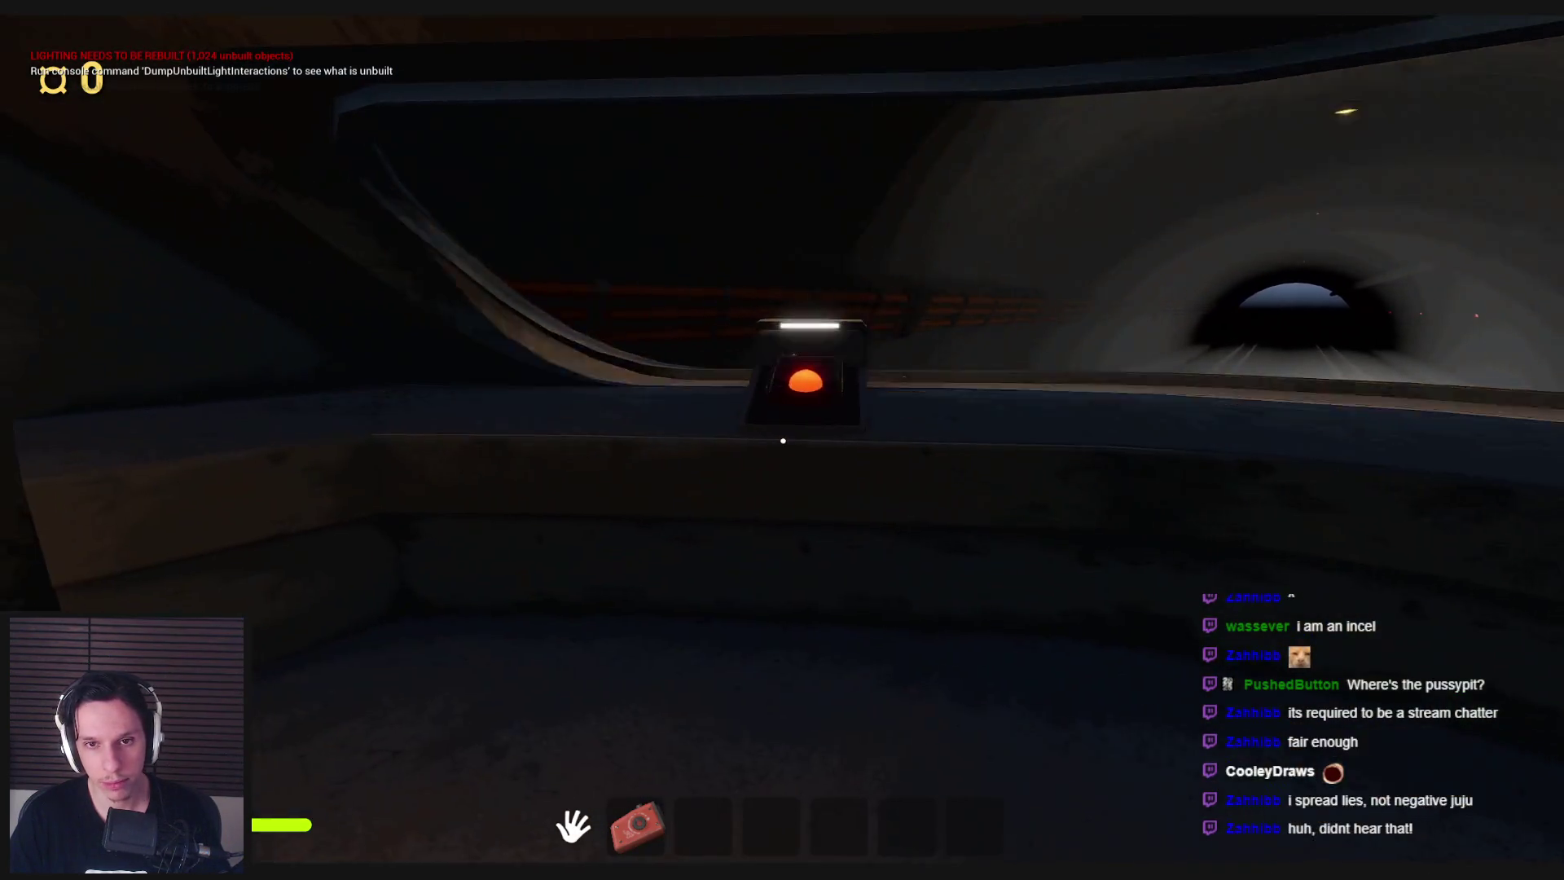
key(w)
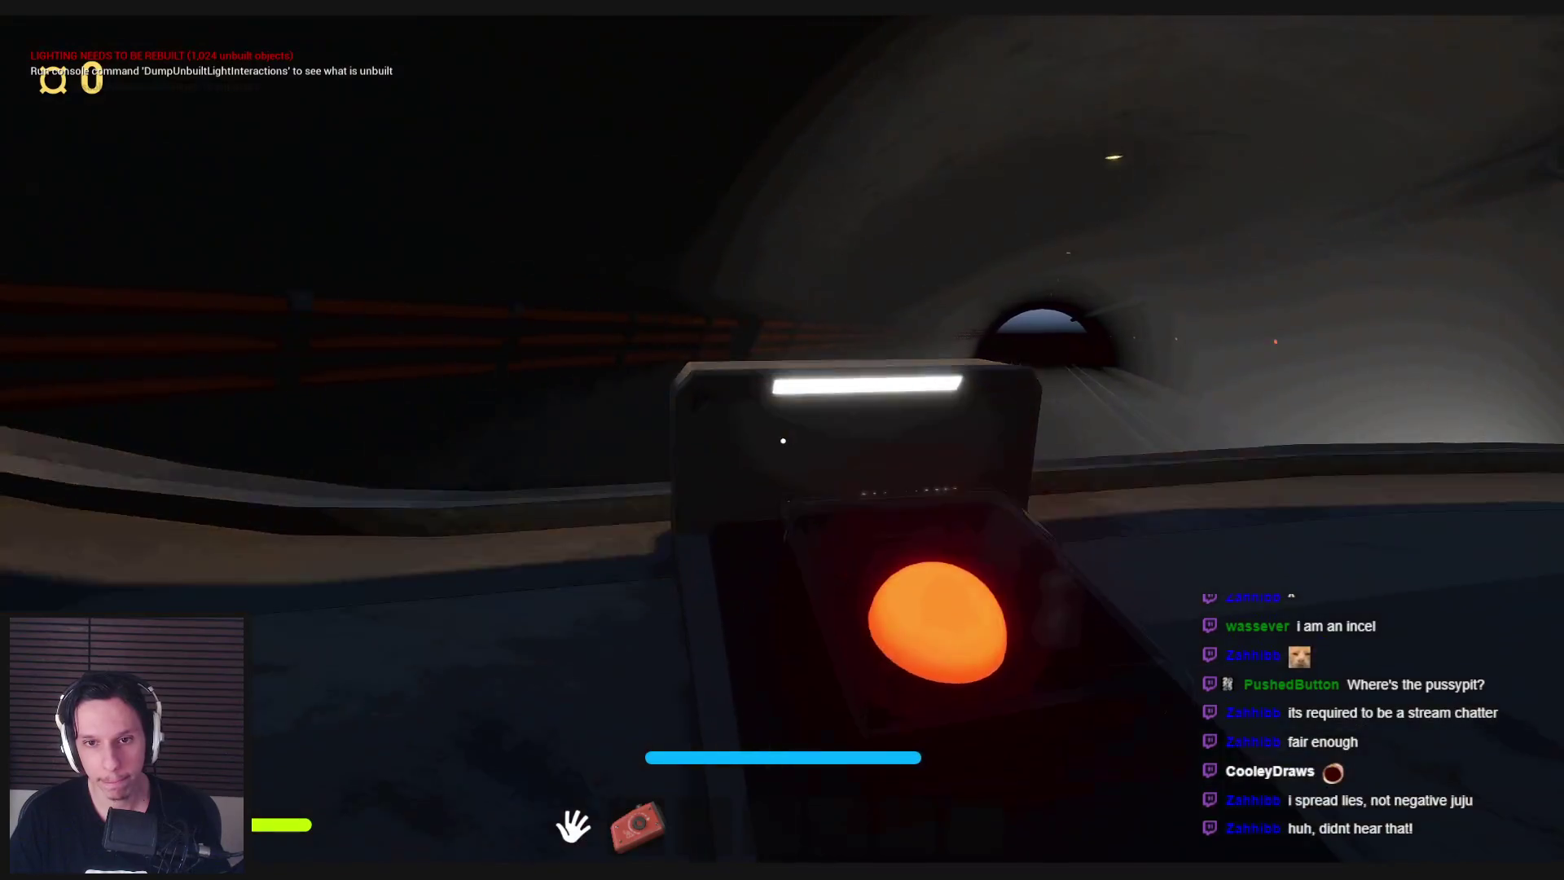
key(Escape)
key(alt+Tab)
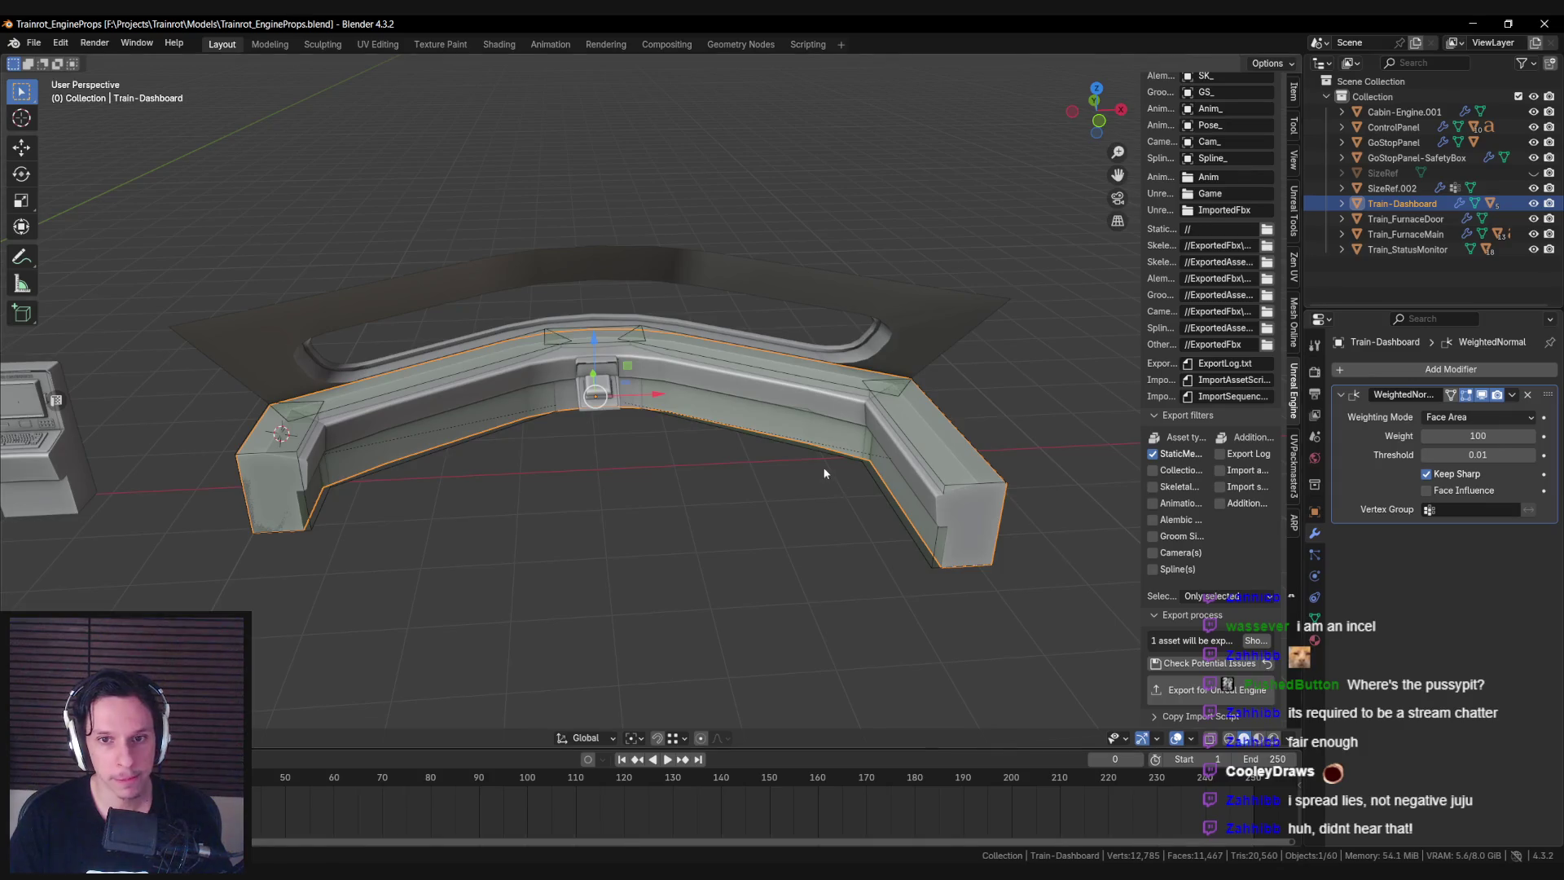
Select the GoStopPanel object and save Trainrot_EngineProps.blend.
click(828, 469)
scroll(614, 399, up, 6)
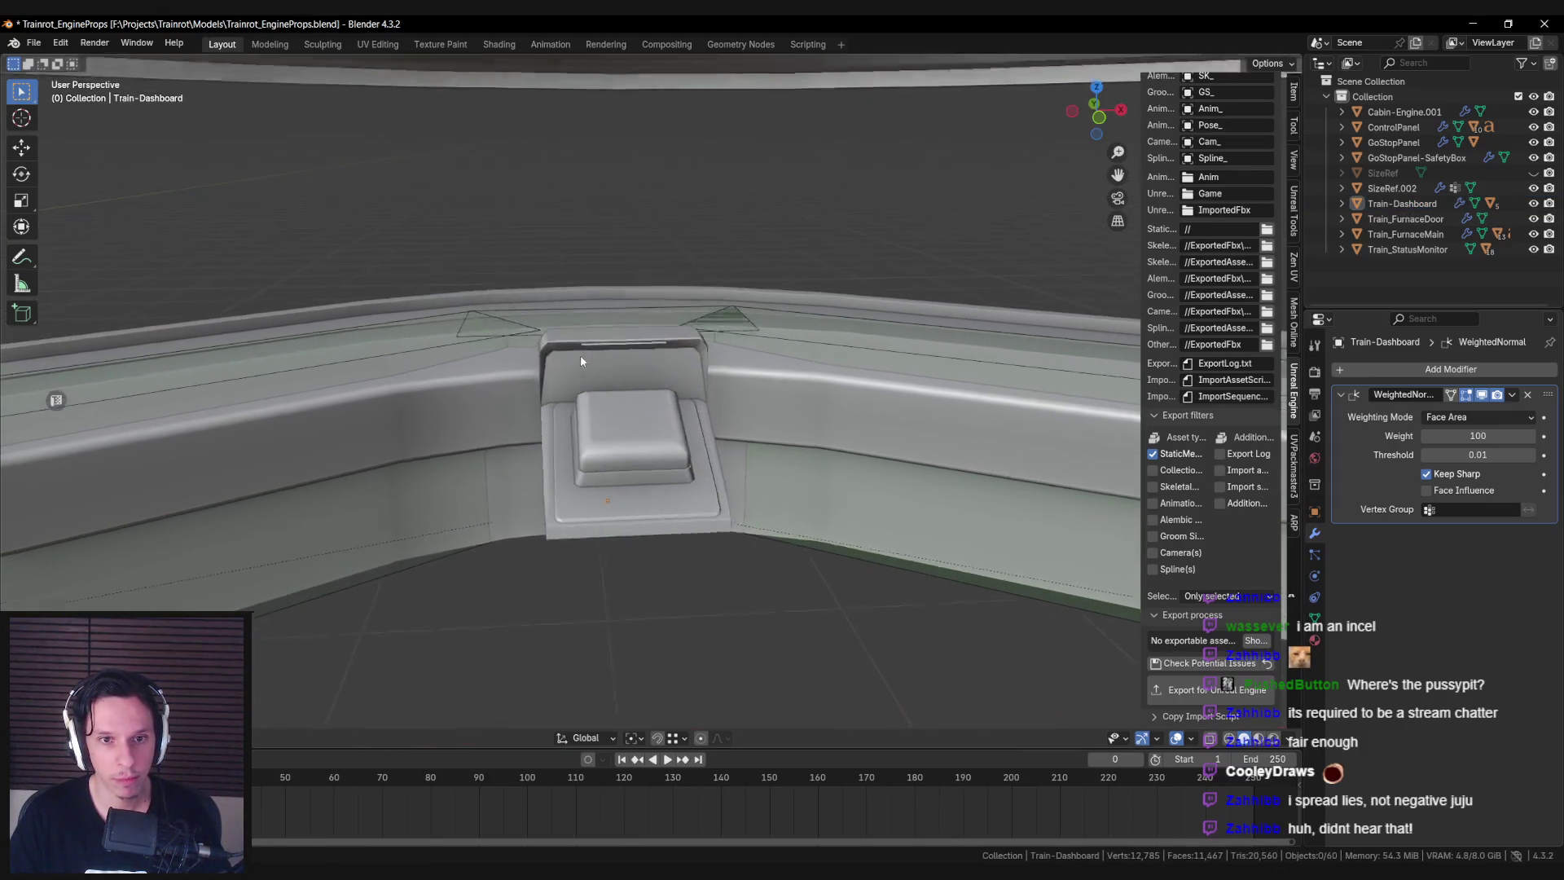
scroll(583, 358, up, 3)
click(675, 433)
key(ctrl+s)
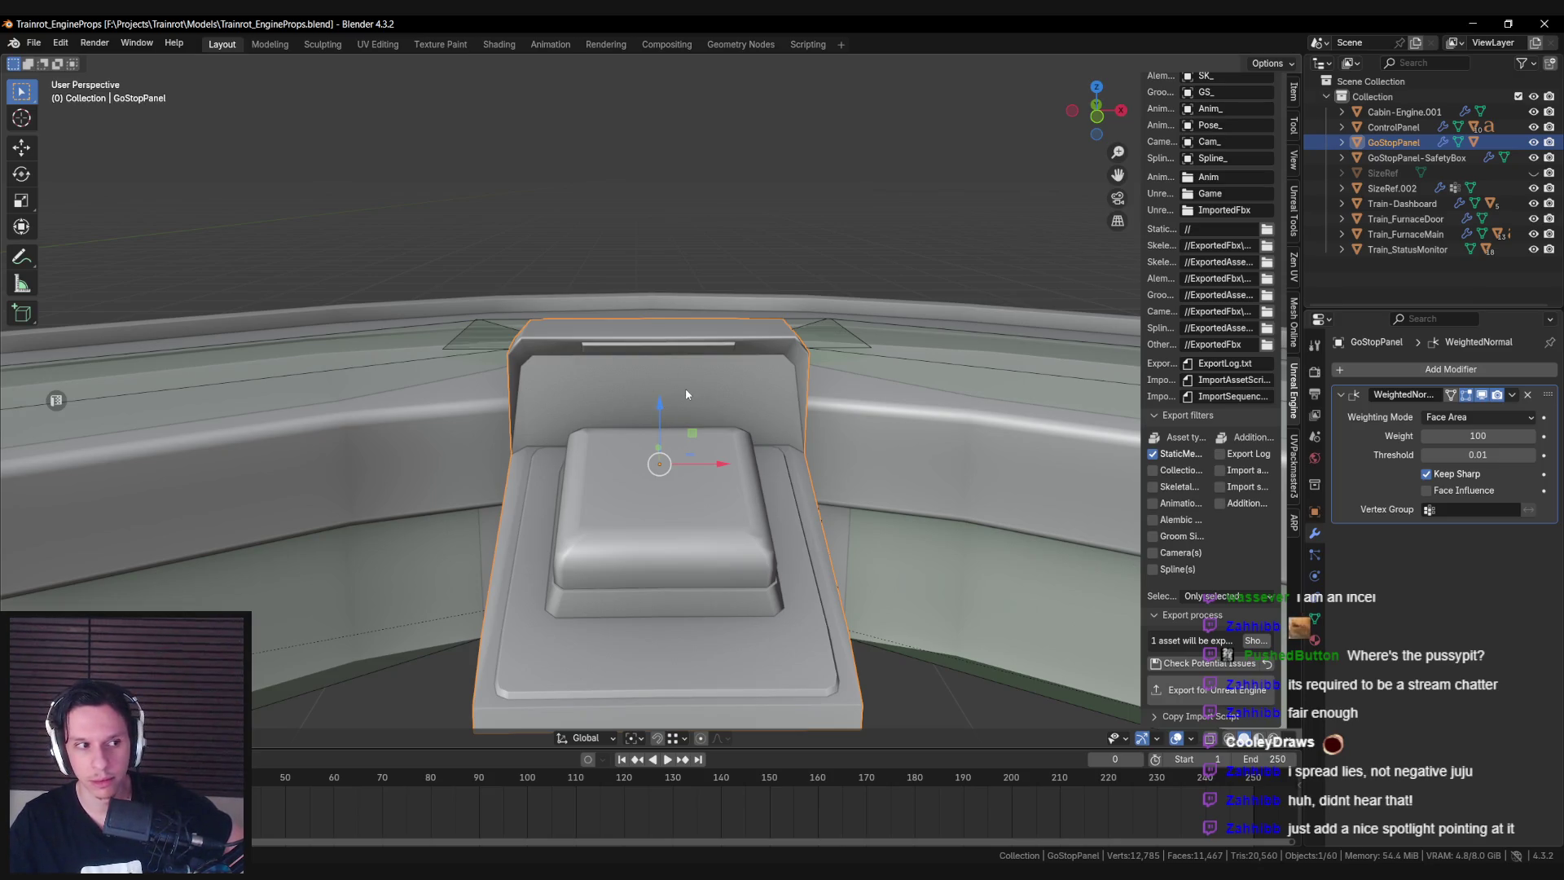
Select the status monitor terminal's Train Monitoring title text and enter text edit mode.
scroll(686, 388, down, 10)
mouse_move(686, 388)
middle_down()
mouse_move(839, 454)
mouse_move(502, 482)
mouse_move(624, 418)
middle_up()
click(554, 305)
shift+click(548, 317)
scroll(548, 312, up, 6)
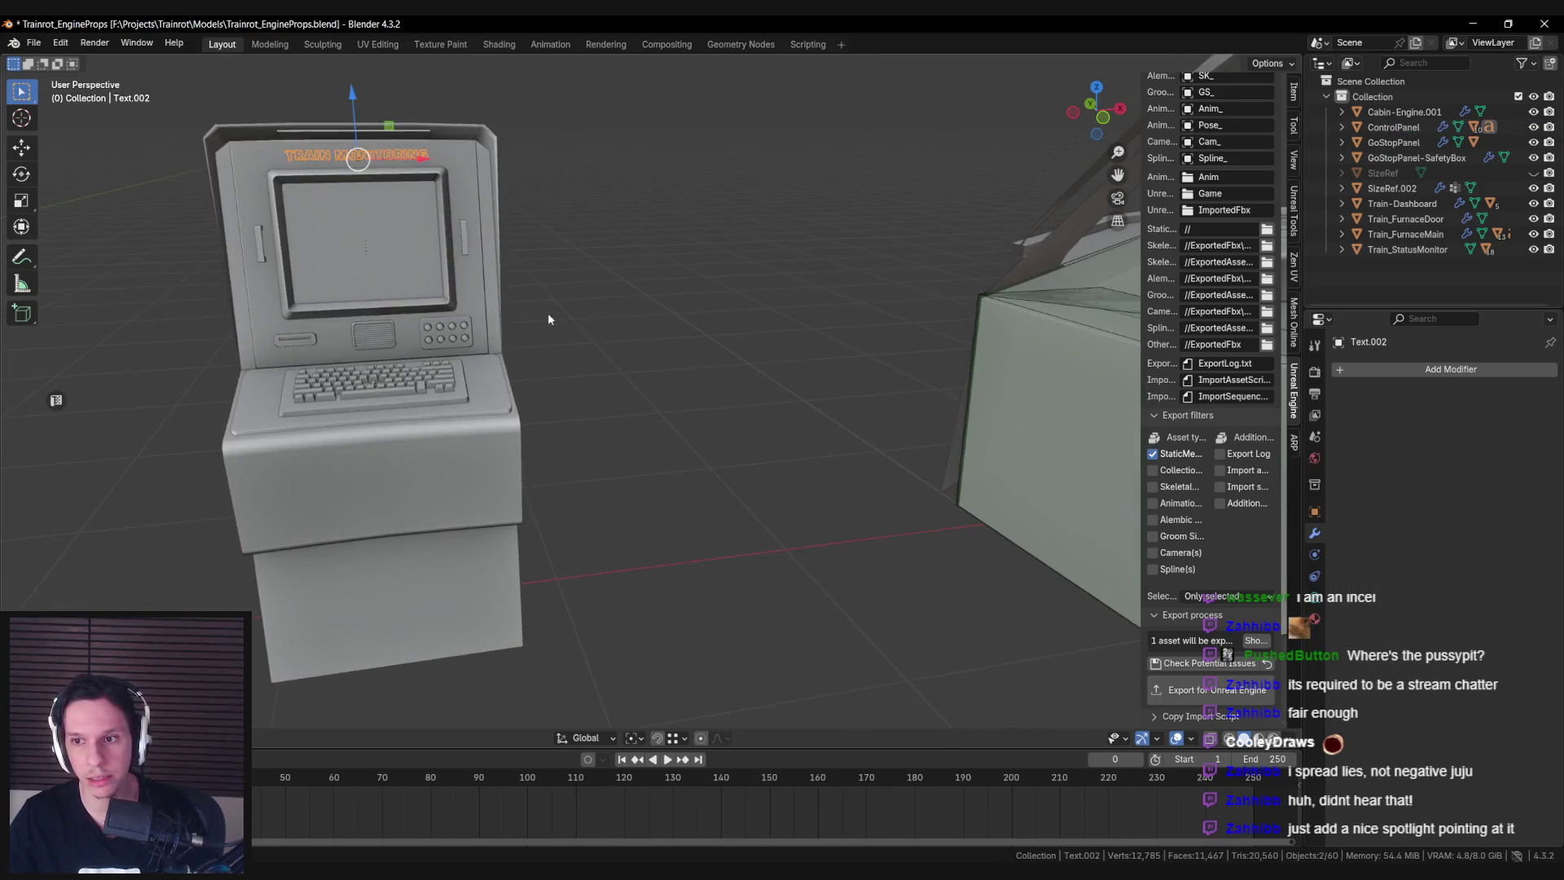
scroll(547, 313, down, 2)
key(Tab)
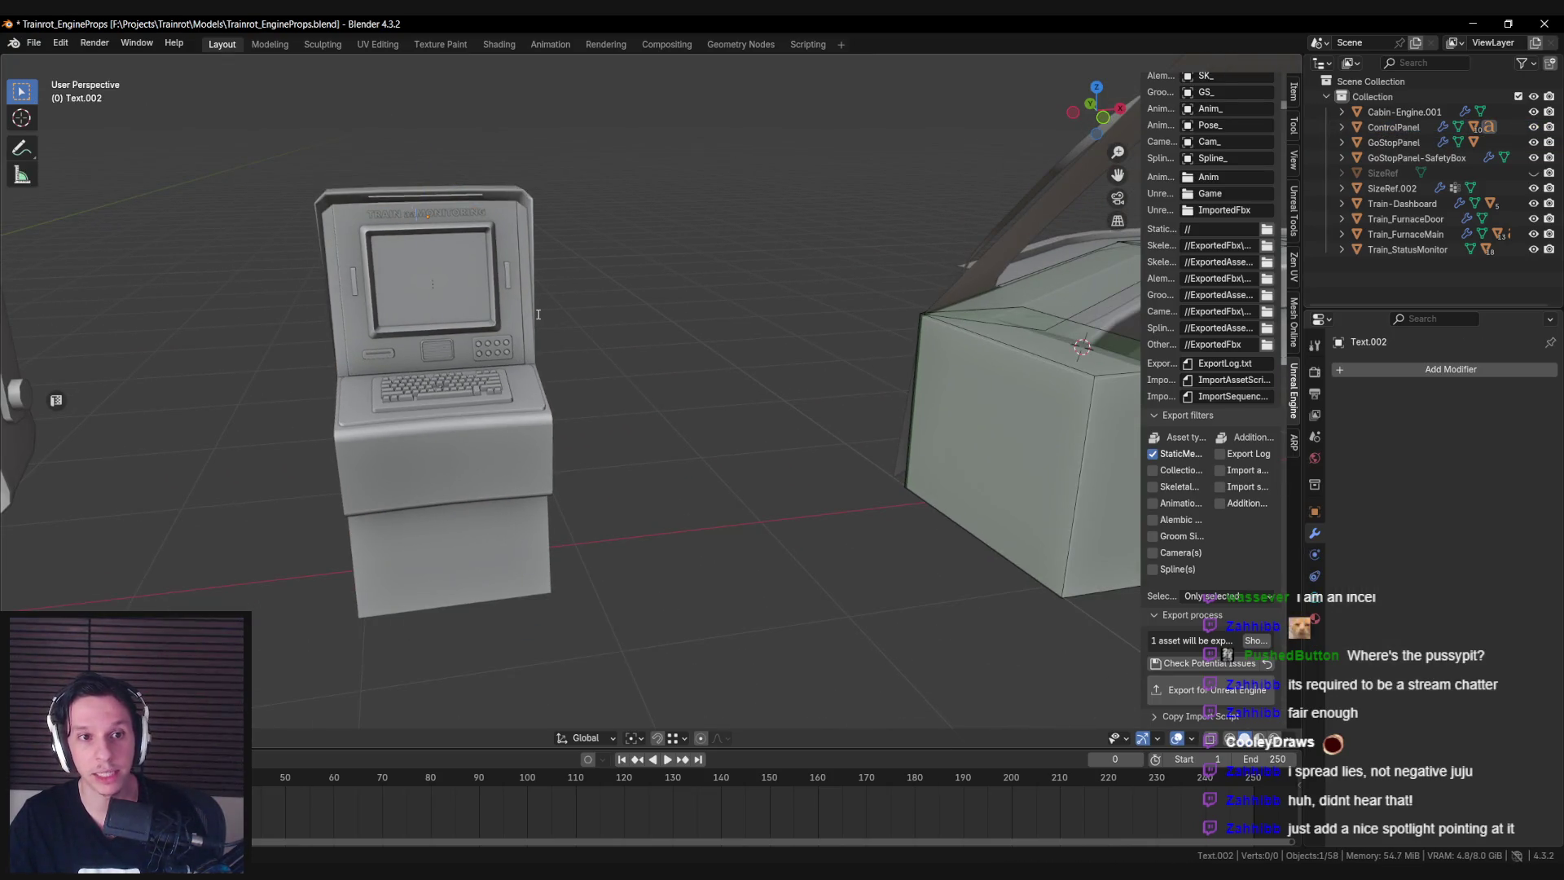
Duplicate the text label, place the copy on the dashboard panel and unparent it, keeping its position.
key(Tab)
scroll(505, 336, down, 3)
middle_drag(505, 335, 301, 438)
scroll(354, 365, up, 2)
key(shift+d)
right_click(354, 365)
drag(353, 365, 699, 313)
scroll(698, 314, up, 3)
mouse_move(699, 313)
middle_down()
mouse_move(740, 377)
mouse_move(520, 368)
middle_up()
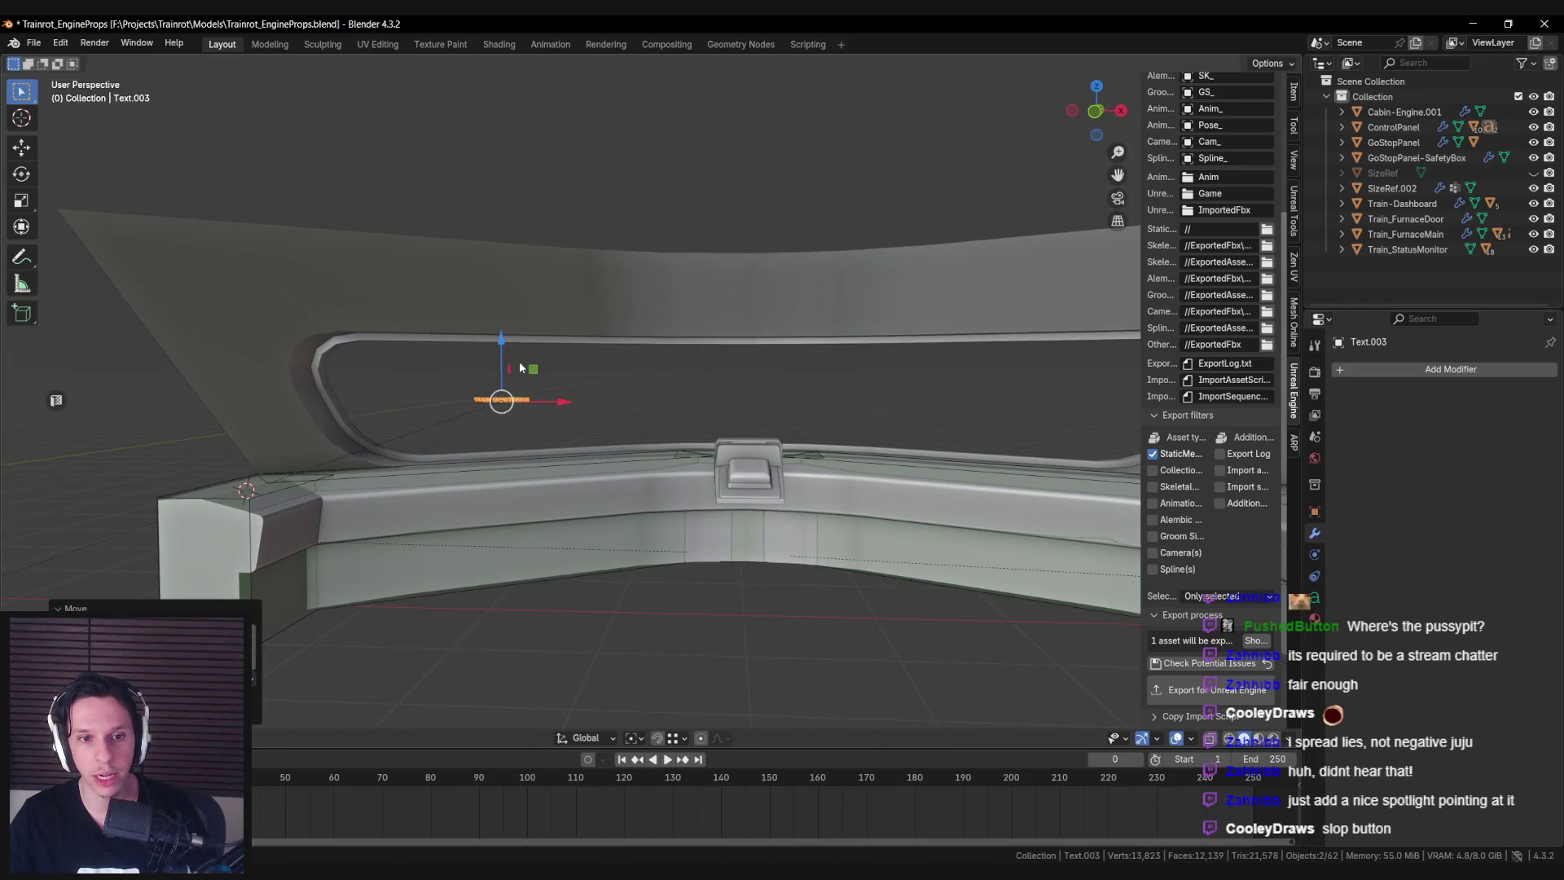
drag(533, 368, 707, 391)
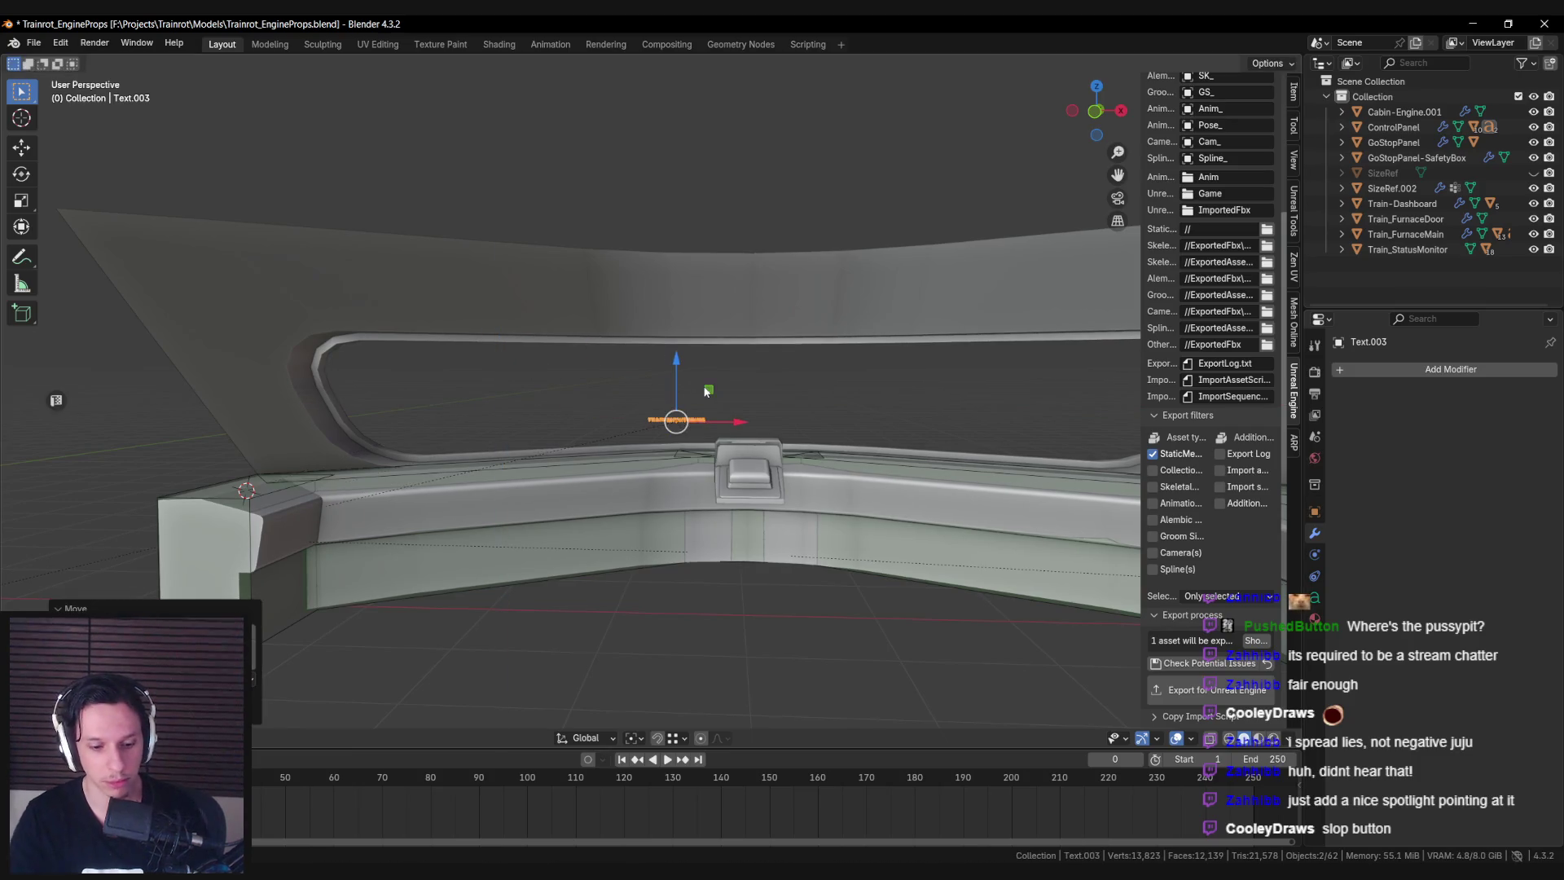
key(alt+p)
click(707, 391)
In front view, move the TRAIN MONITORING text copy onto the panel's front.
key(KP_1)
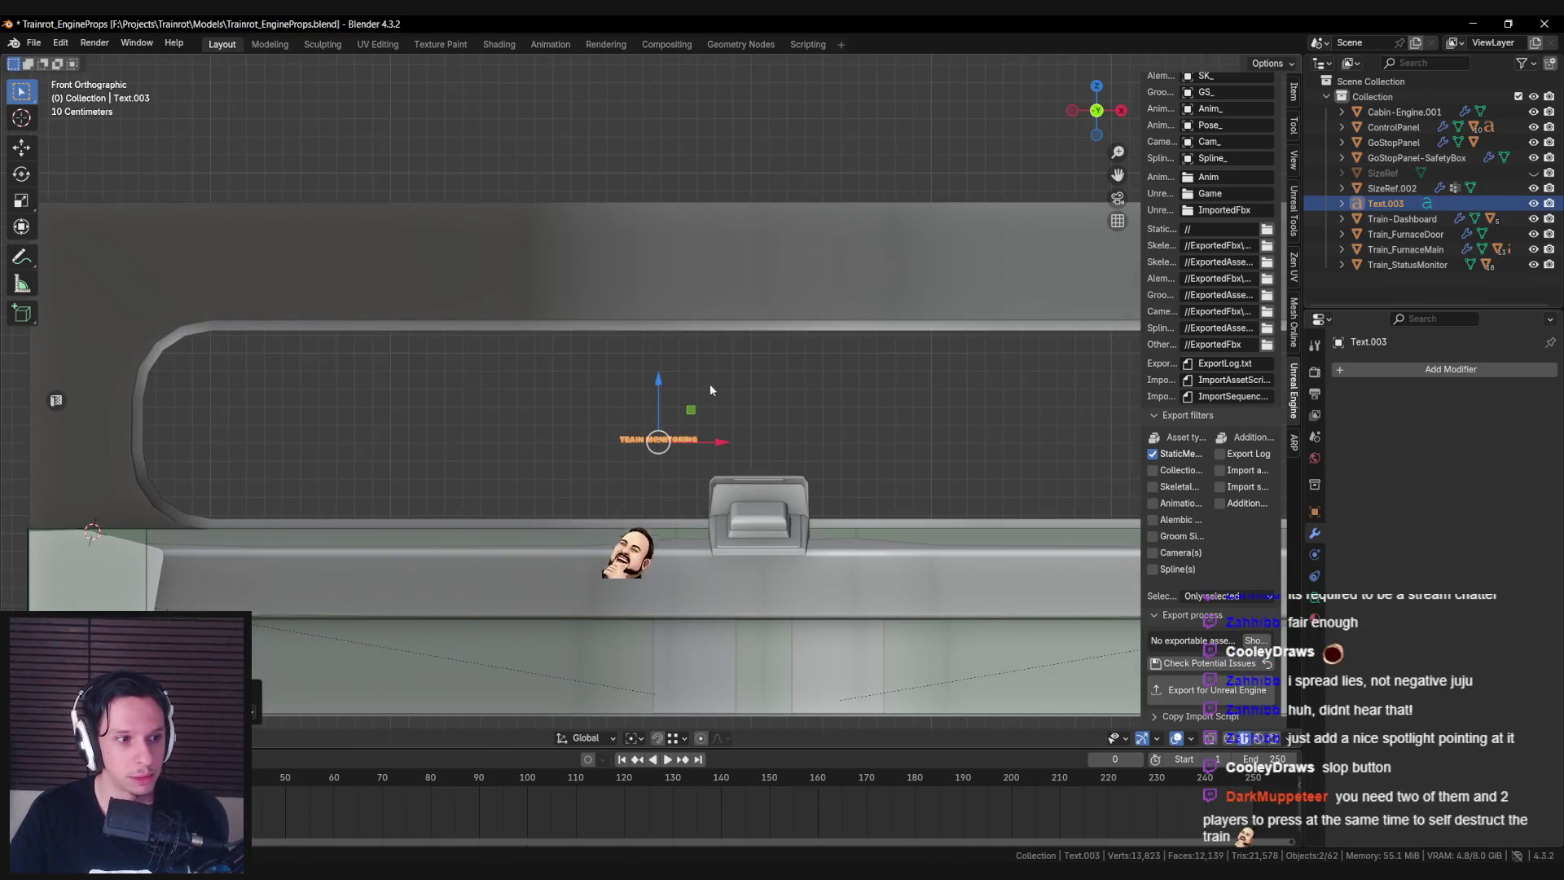
shift+middle_drag(706, 391, 598, 332)
scroll(598, 332, up, 4)
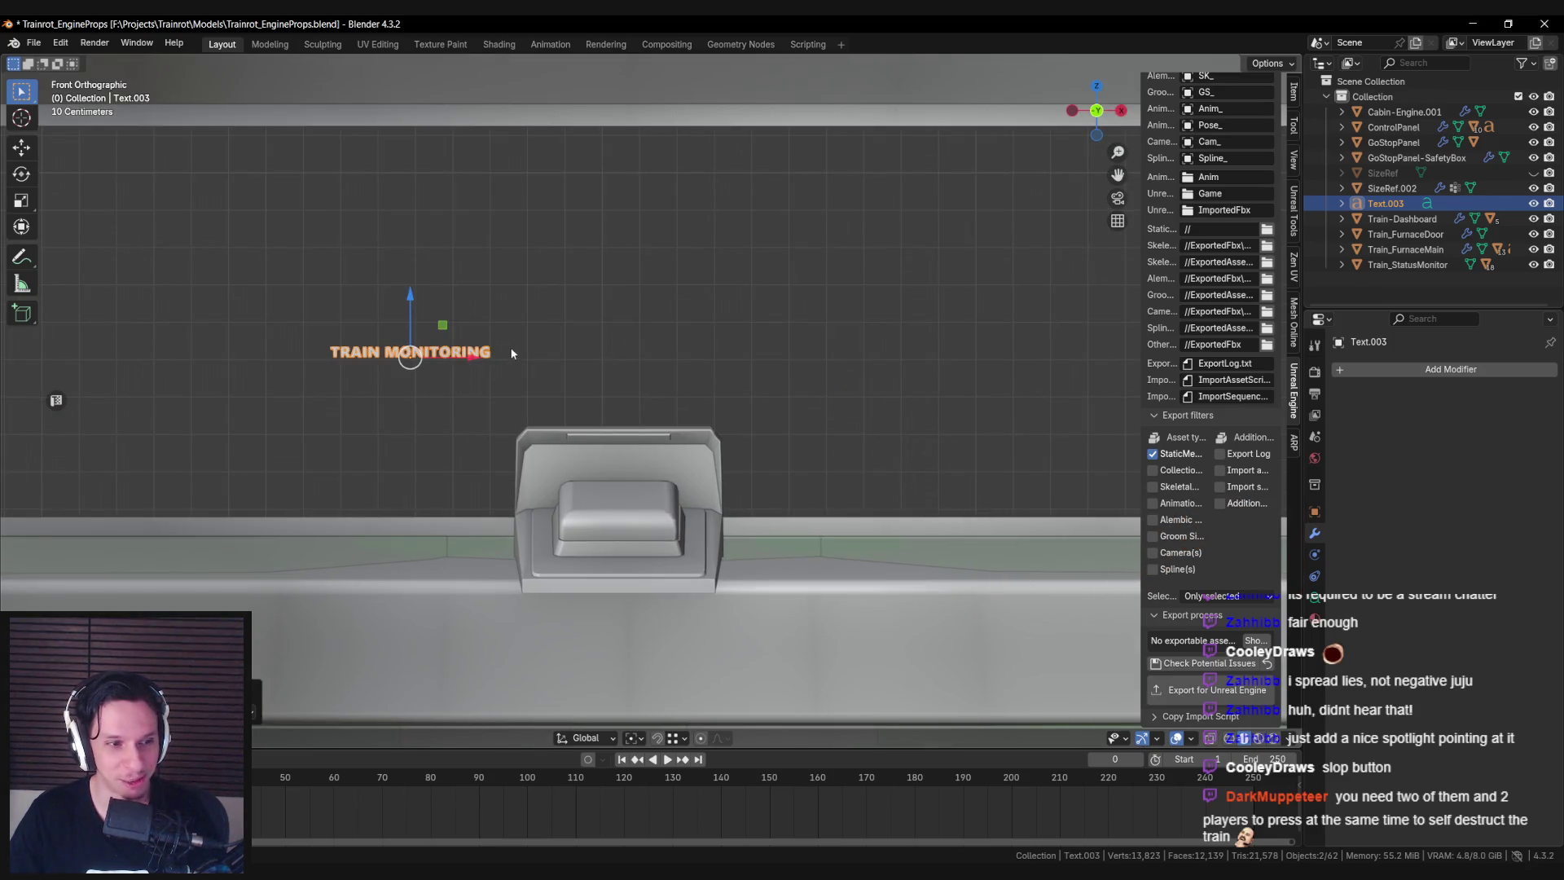
key(g)
click(651, 464)
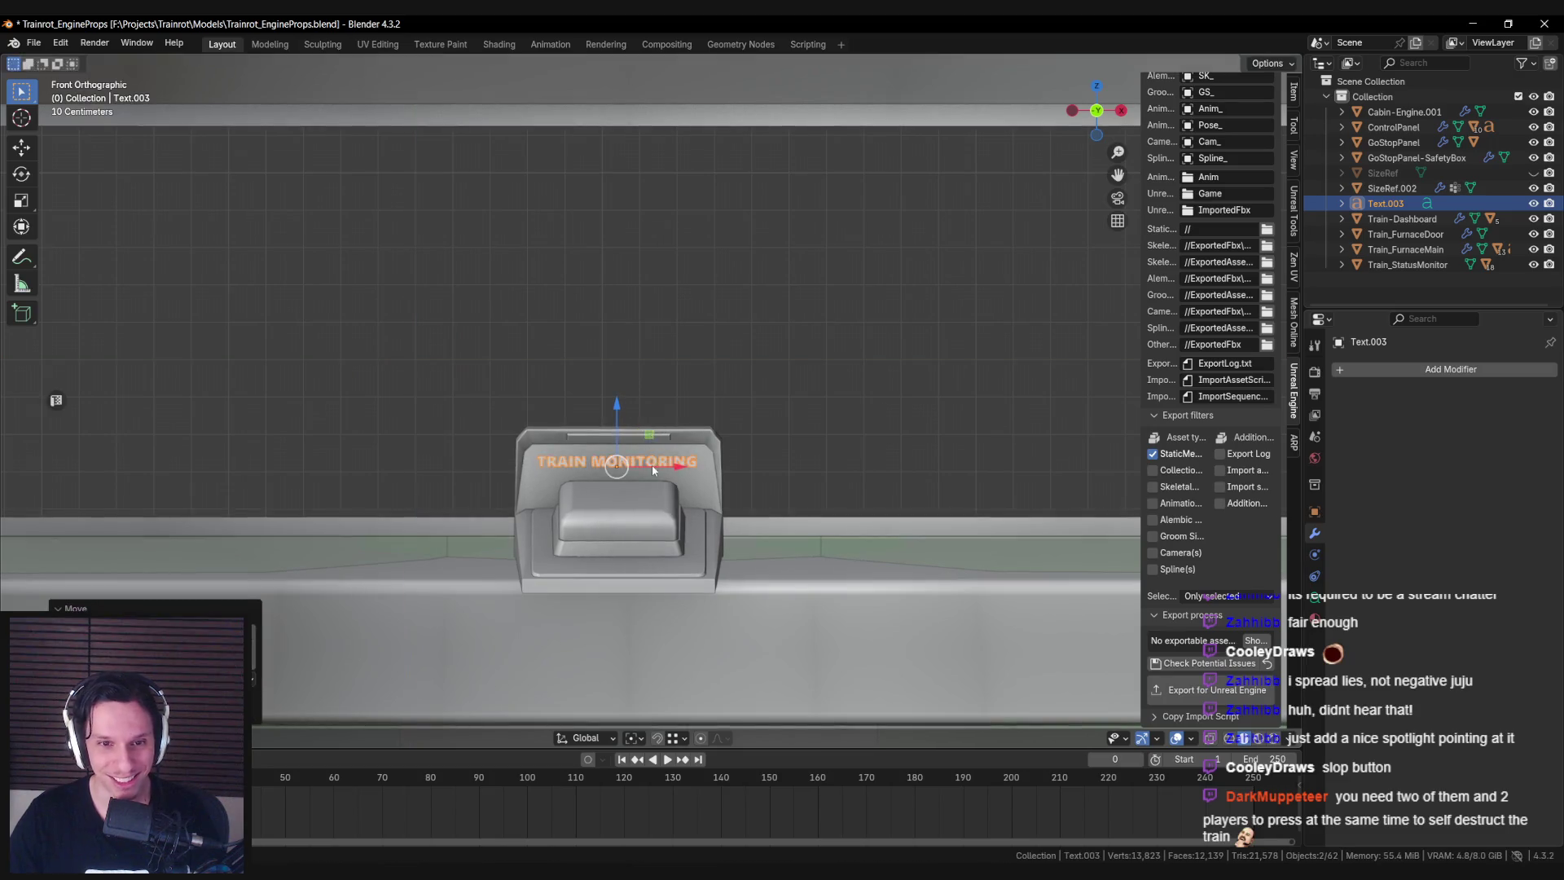
scroll(652, 467, up, 3)
key(Tab)
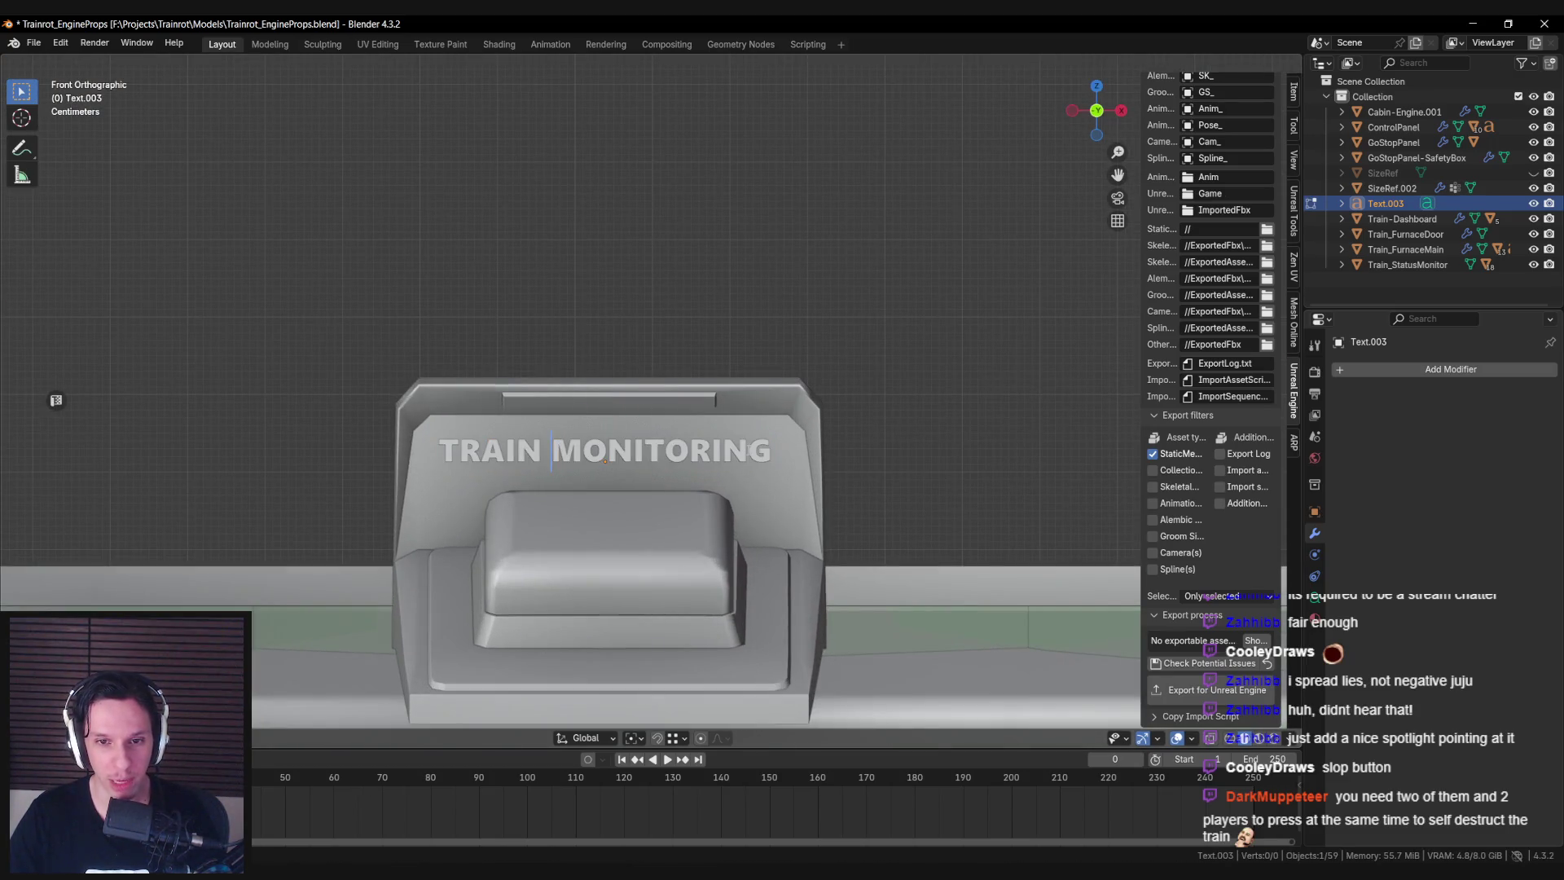
key(Tab)
Shift the TRAIN MONITORING lettering flush onto the GoStopPanel's raised back face.
mouse_move(604, 462)
middle_down()
mouse_move(523, 471)
mouse_move(758, 386)
middle_up()
mouse_move(766, 367)
mouse_down()
mouse_move(509, 336)
mouse_move(548, 339)
mouse_up()
scroll(548, 339, up, 5)
mouse_move(366, 320)
middle_down()
mouse_move(541, 396)
mouse_move(375, 402)
mouse_move(452, 334)
mouse_move(422, 329)
middle_up()
Check the lettering's placement in wireframe and front view, then orbit back to the dashboard.
key(shift+z)
key(KP_1)
key(shift+z)
scroll(541, 390, down, 4)
scroll(375, 402, down, 3)
scroll(784, 296, up, 3)
mouse_move(784, 303)
middle_down()
mouse_move(838, 360)
mouse_move(808, 393)
middle_up()
scroll(808, 393, up, 4)
middle_drag(600, 374, 1064, 490)
scroll(937, 448, down, 3)
scroll(804, 403, up, 4)
Select the GoStopPanel mesh and enter its edit mode.
click(824, 417)
key(Tab)
mouse_move(824, 418)
middle_down()
mouse_move(675, 425)
mouse_move(622, 447)
mouse_move(701, 454)
mouse_move(749, 488)
mouse_move(815, 485)
middle_up()
Select three GoStopPanel edges and edge-slide them to new positions along the panel.
click(705, 453)
shift+click(749, 488)
key(g)
key(g)
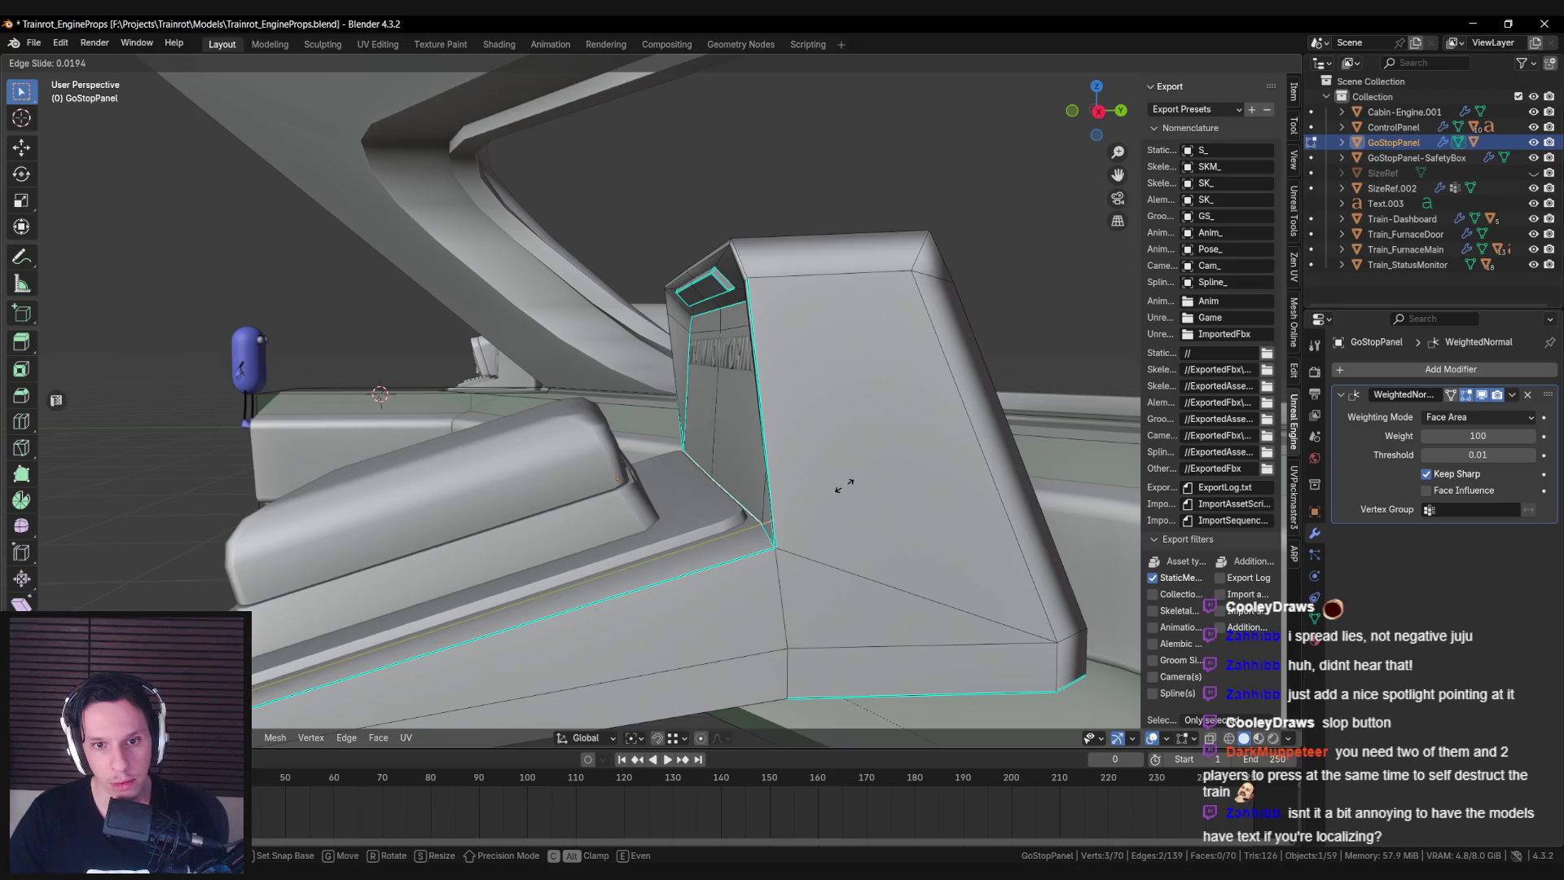
right_click(716, 484)
mouse_move(715, 484)
middle_down()
mouse_move(723, 465)
mouse_move(634, 487)
middle_up()
shift+click(725, 462)
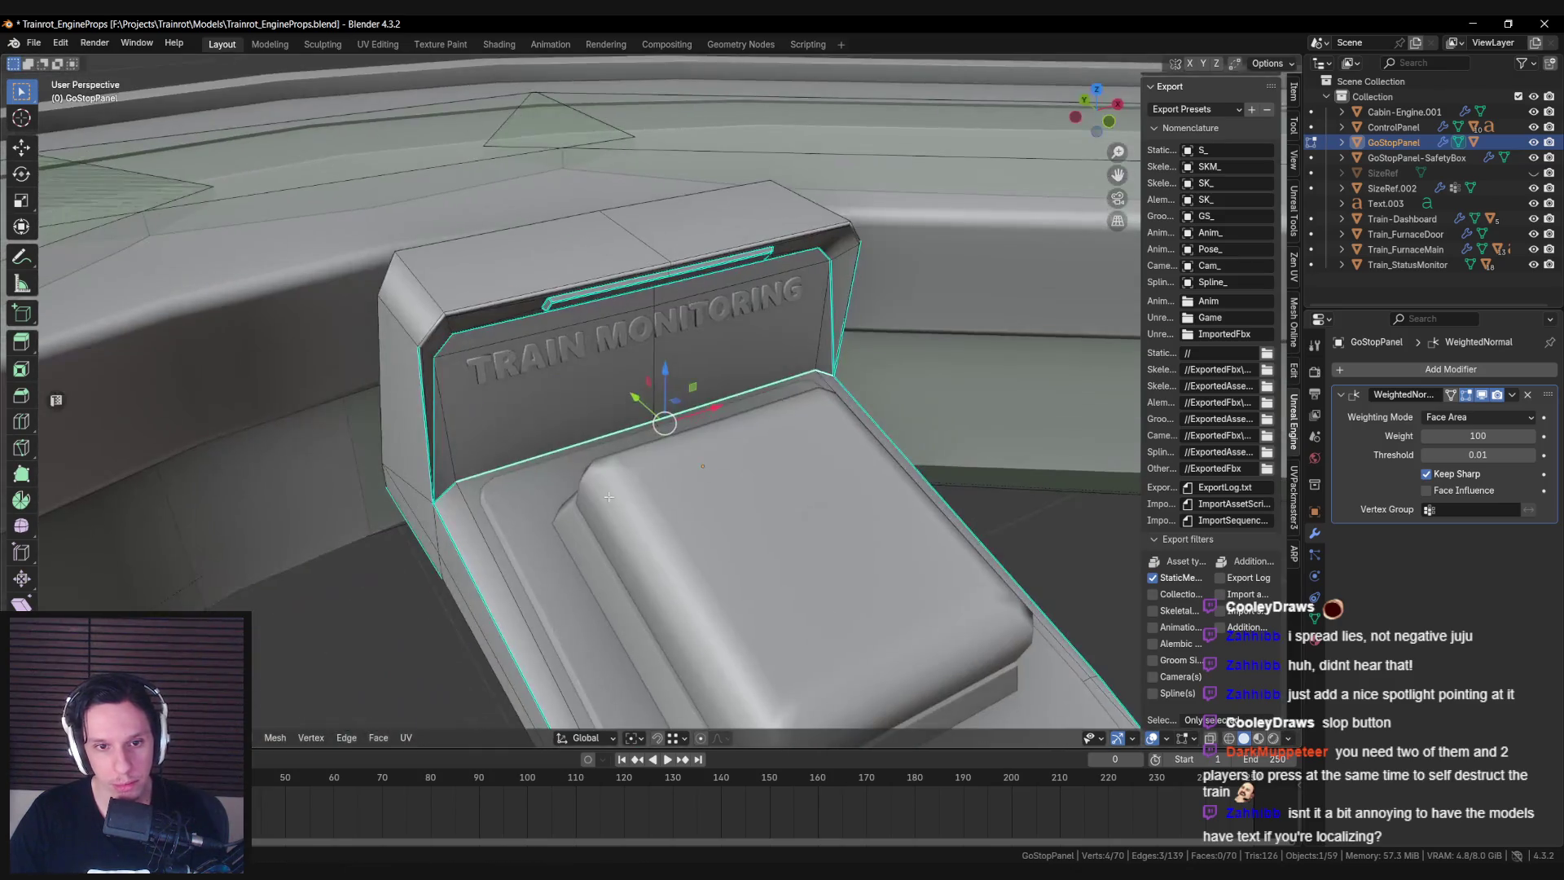
mouse_move(450, 501)
middle_down()
mouse_move(742, 495)
mouse_move(601, 457)
mouse_move(572, 485)
mouse_move(807, 489)
middle_up()
key(g)
key(g)
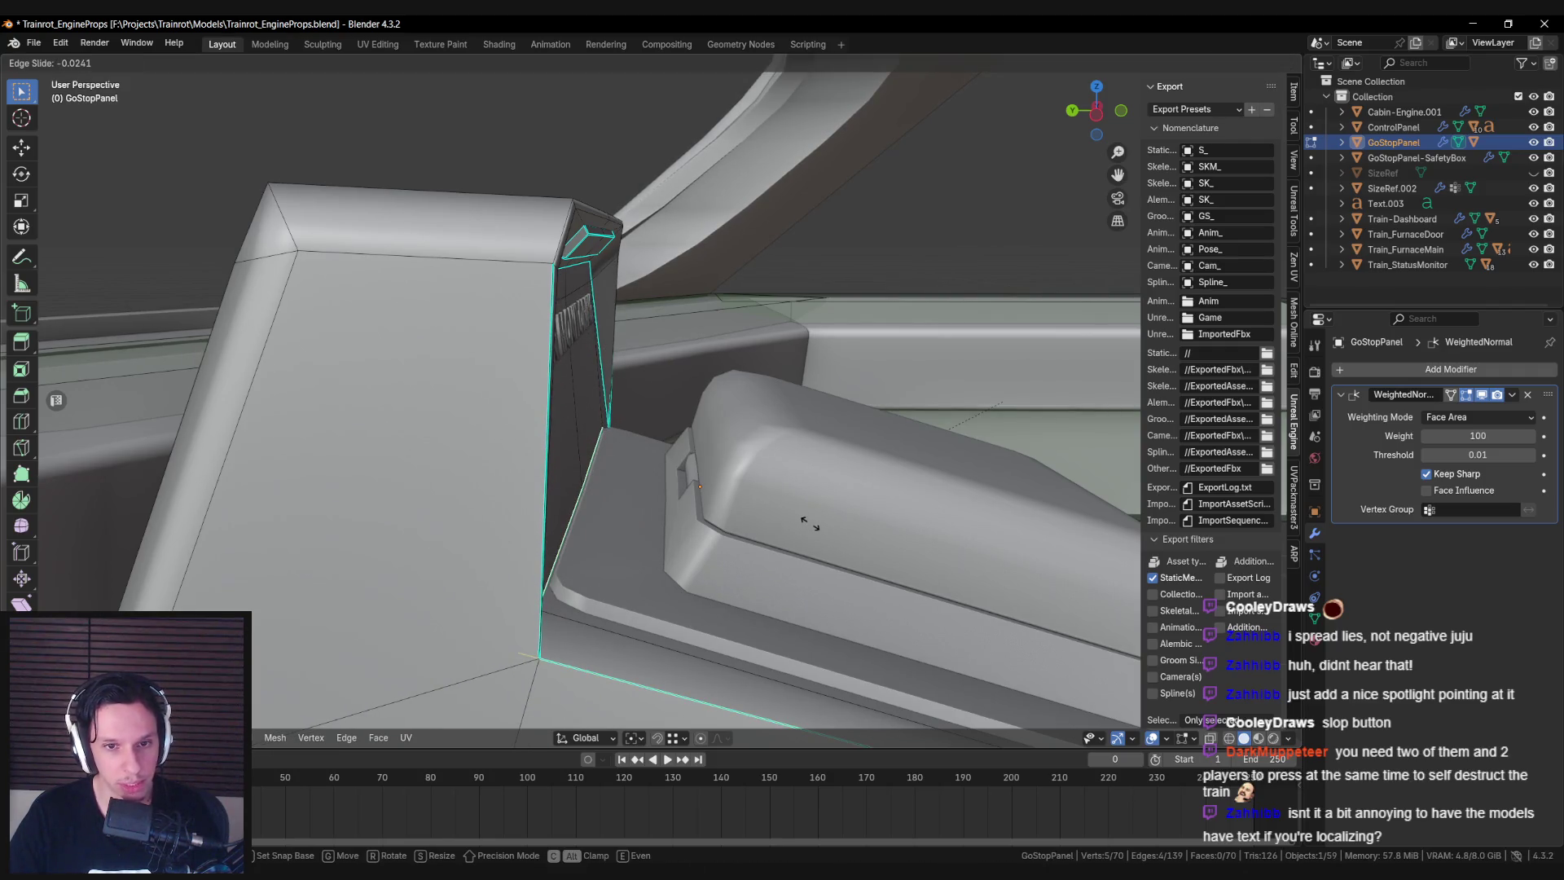
click(810, 524)
mouse_move(811, 523)
middle_down()
mouse_move(709, 492)
mouse_move(627, 498)
mouse_move(658, 496)
mouse_move(615, 451)
middle_up()
key(Tab)
In ControlPanel.004, select two left-end faces and create a custom Face transform orientation from them.
click(615, 449)
key(Tab)
scroll(614, 446, up, 3)
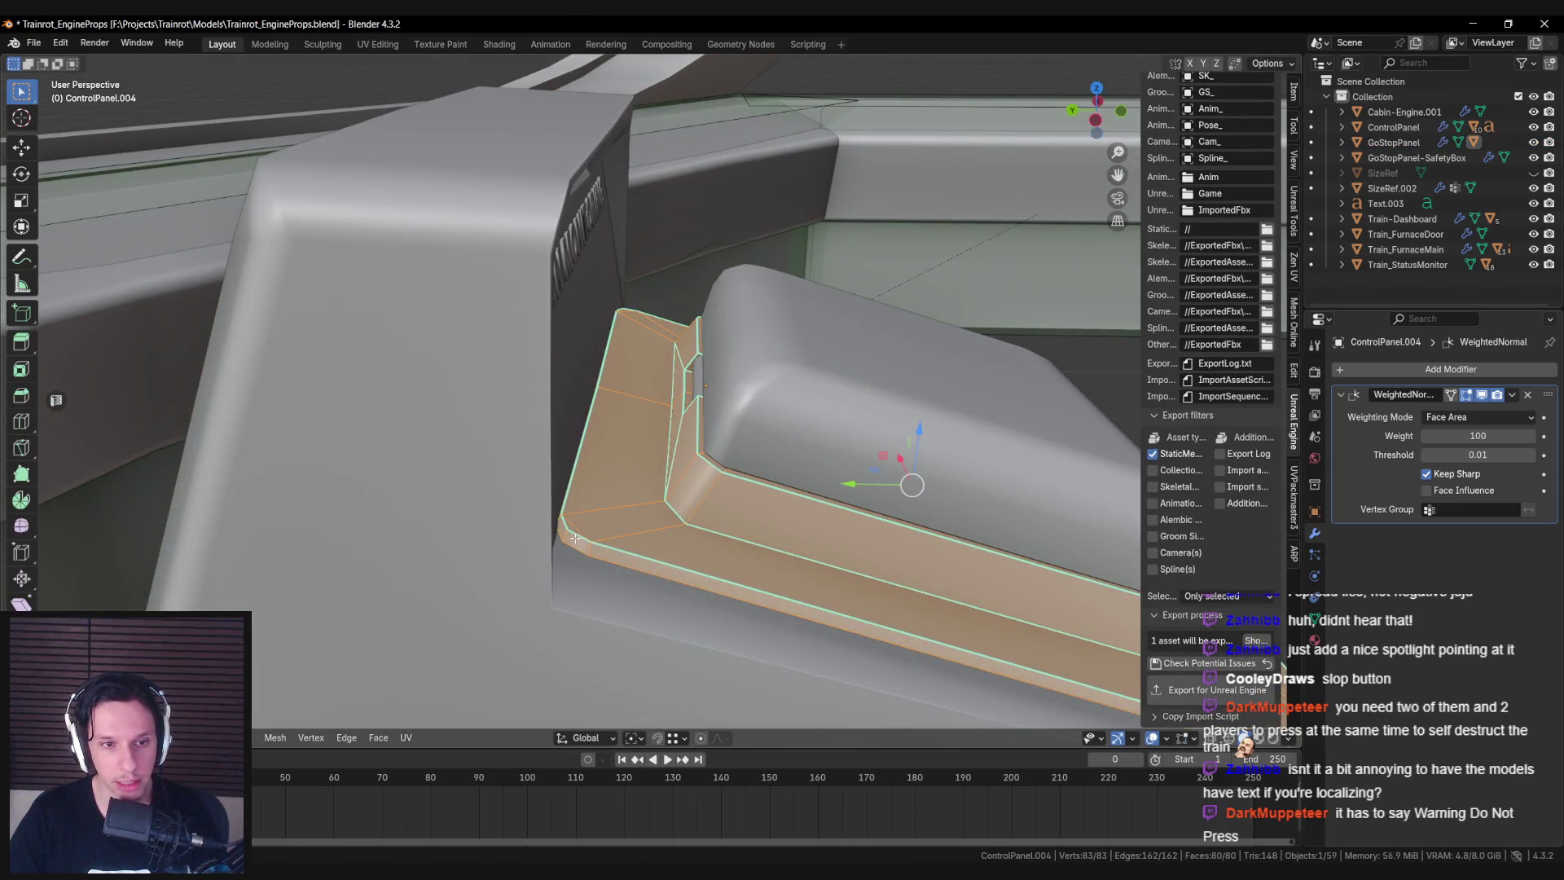
key(alt+a)
middle_drag(575, 537, 623, 456)
click(623, 456)
shift+click(631, 351)
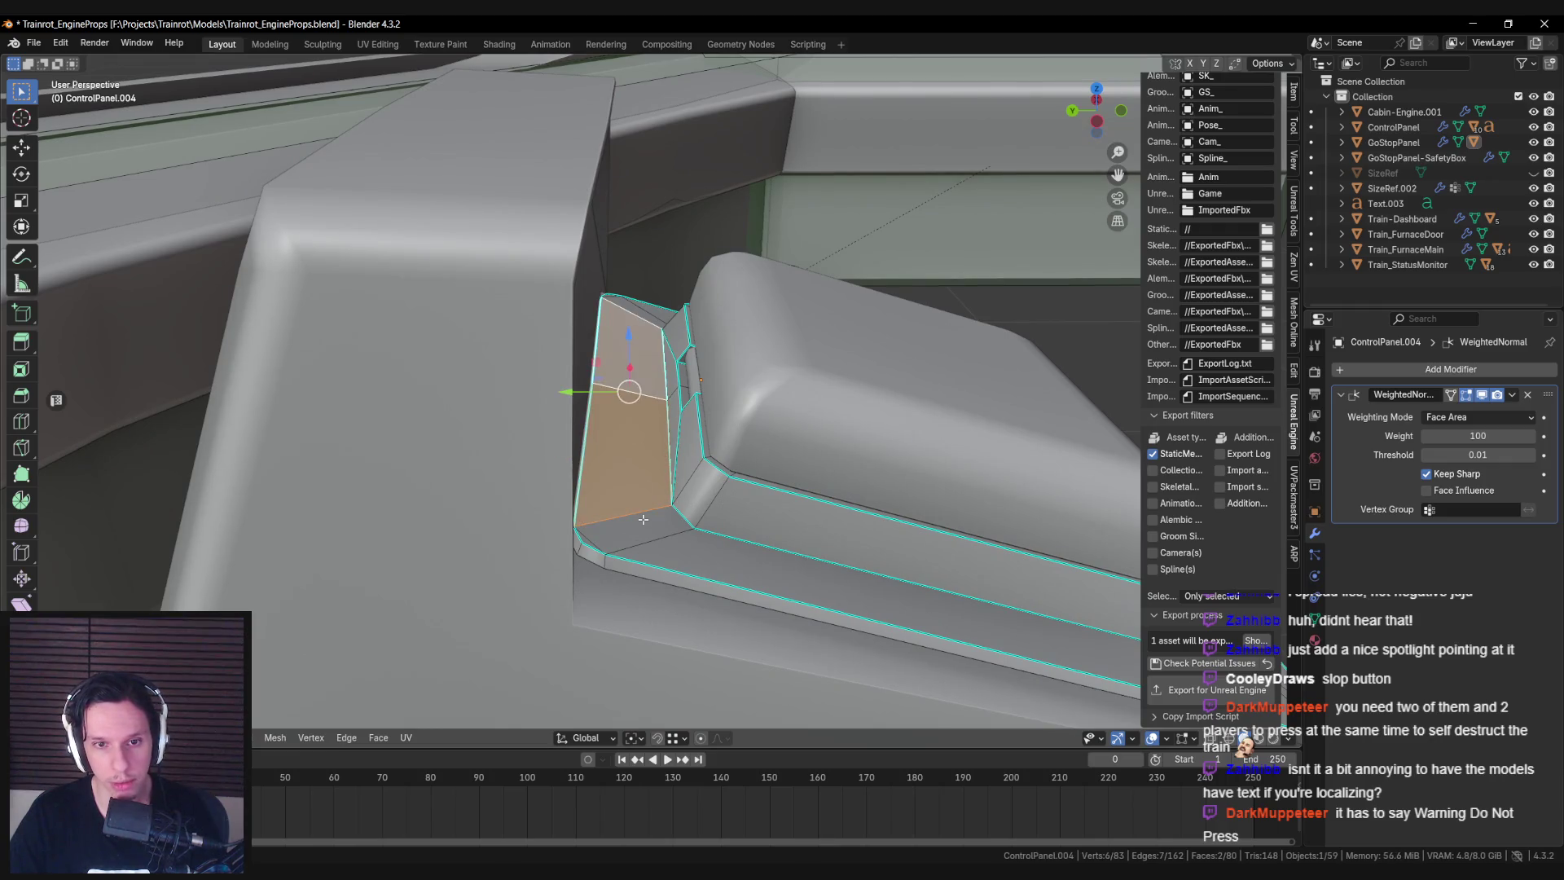
click(587, 737)
click(571, 522)
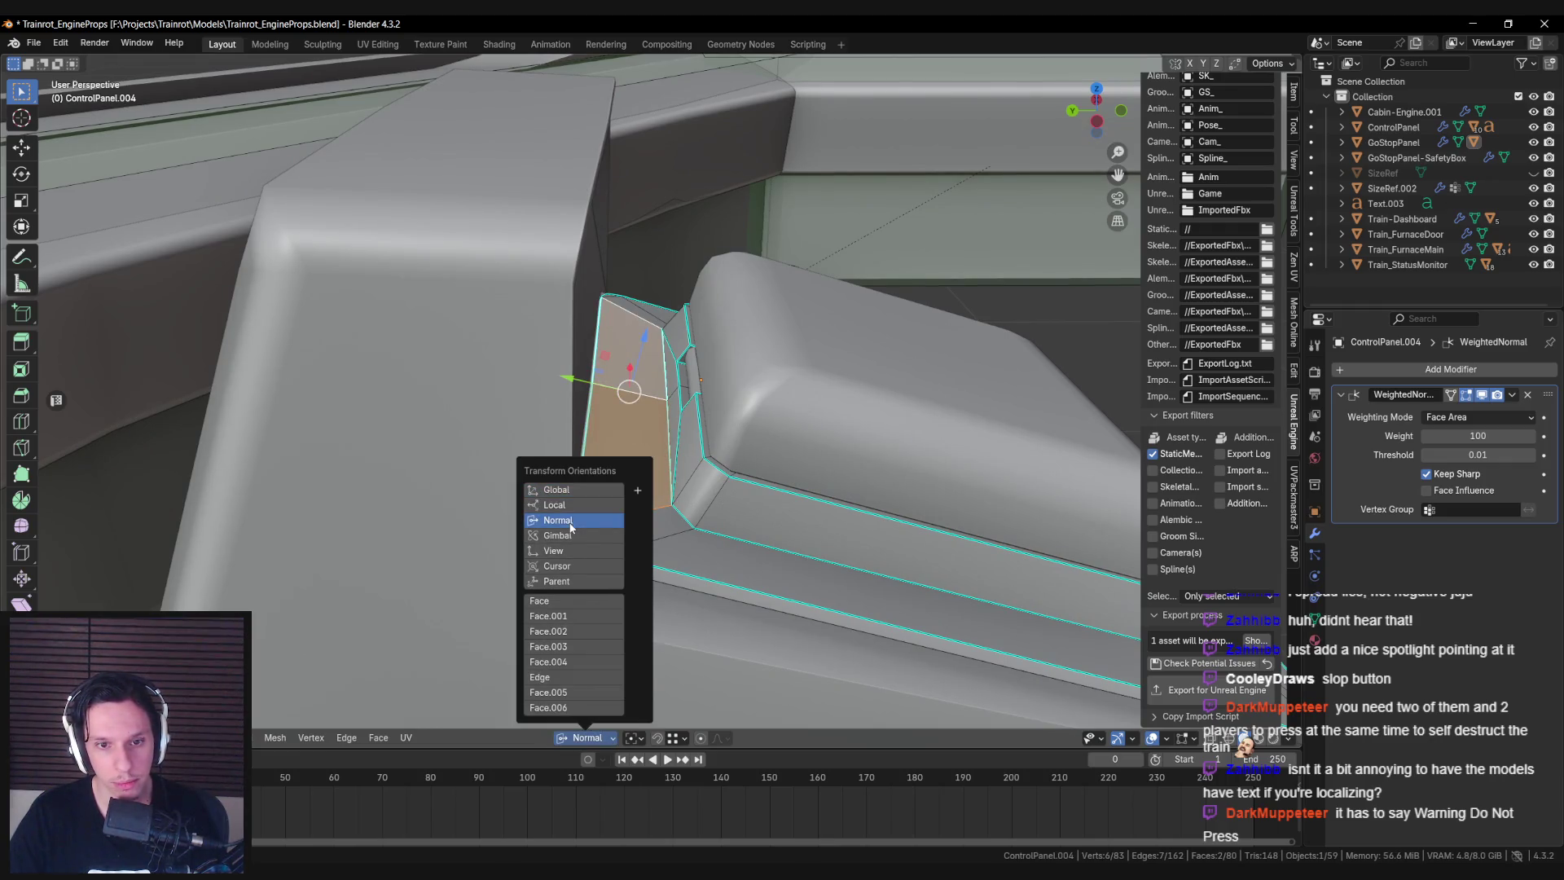
click(638, 490)
middle_drag(575, 469, 579, 467)
Box-select ControlPanel.004's left end in wireframe and pull it inward along Y.
key(alt+a)
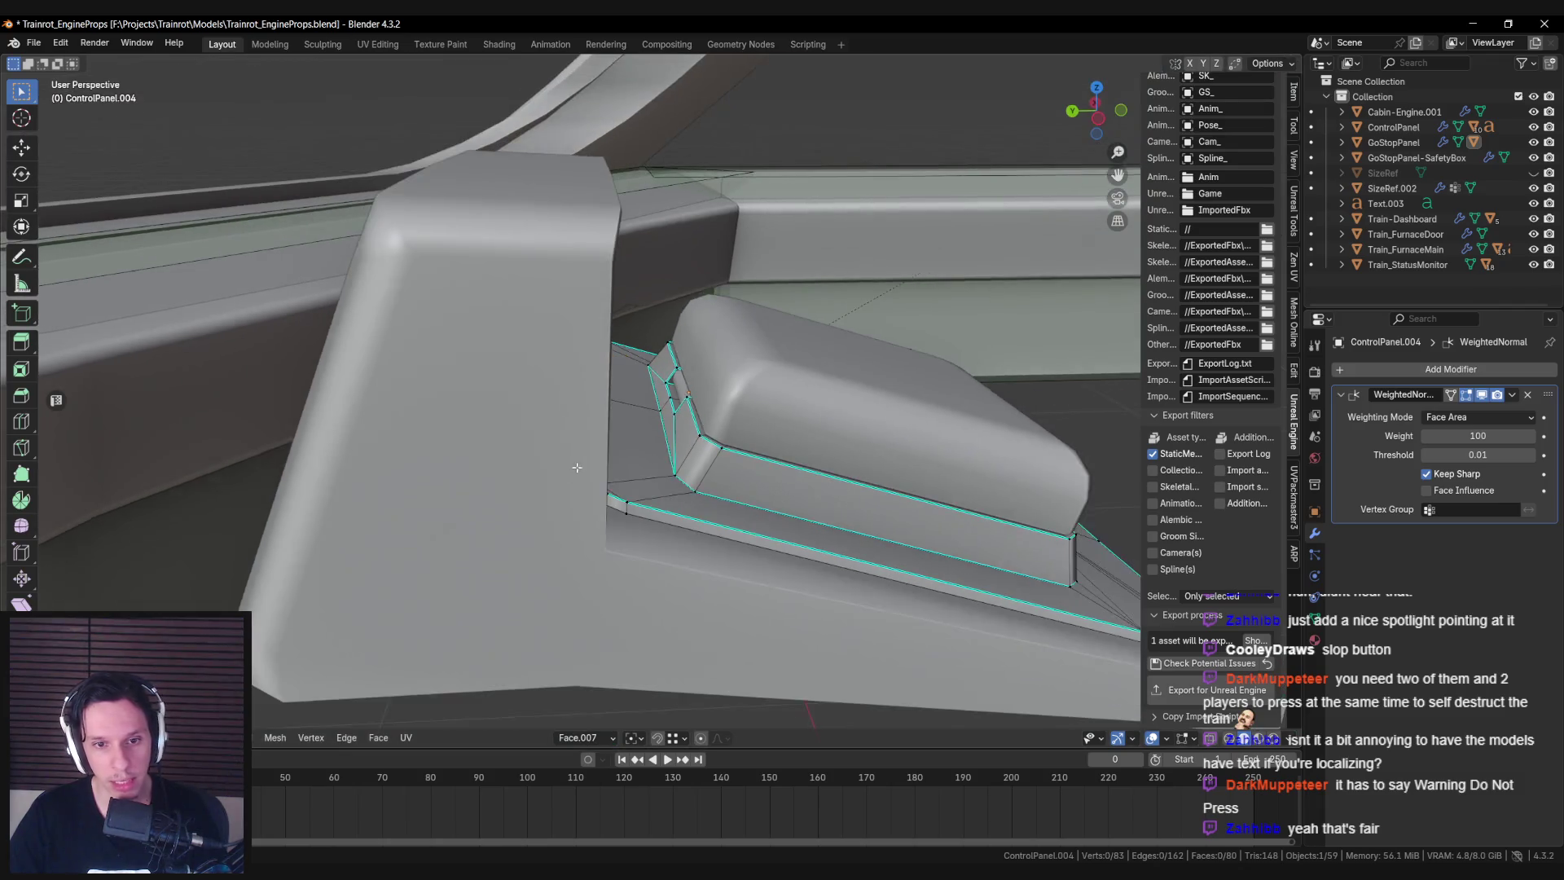
key(shift+z)
drag(562, 305, 643, 393)
mouse_move(542, 381)
shift+mouse_down()
mouse_move(570, 408)
mouse_move(627, 582)
shift+mouse_up()
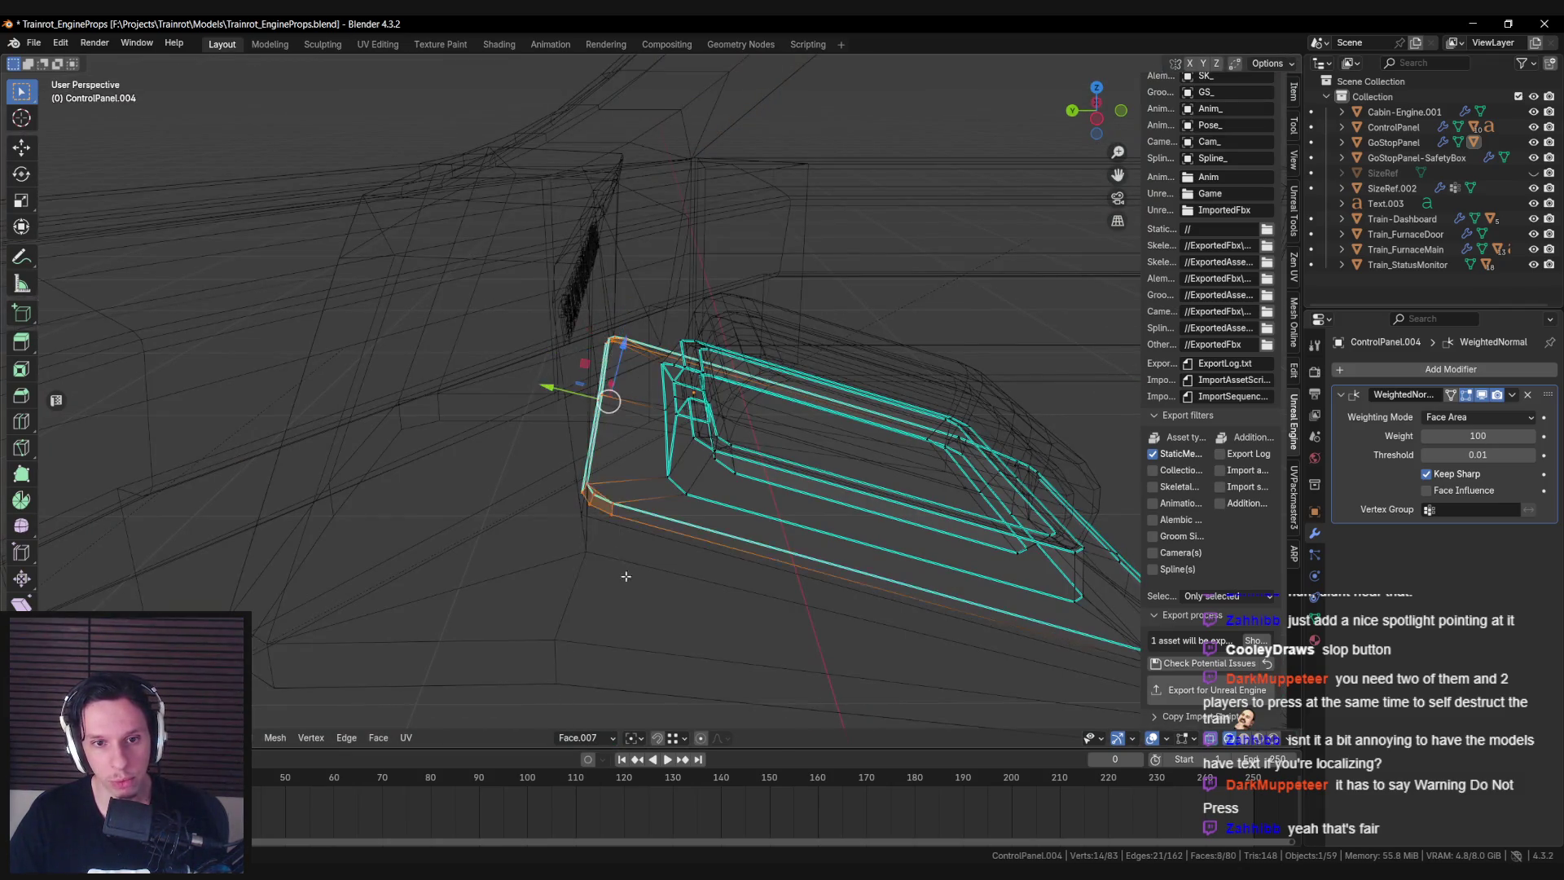
scroll(607, 411, up, 3)
key(shift+z)
drag(518, 386, 569, 395)
scroll(522, 388, down, 3)
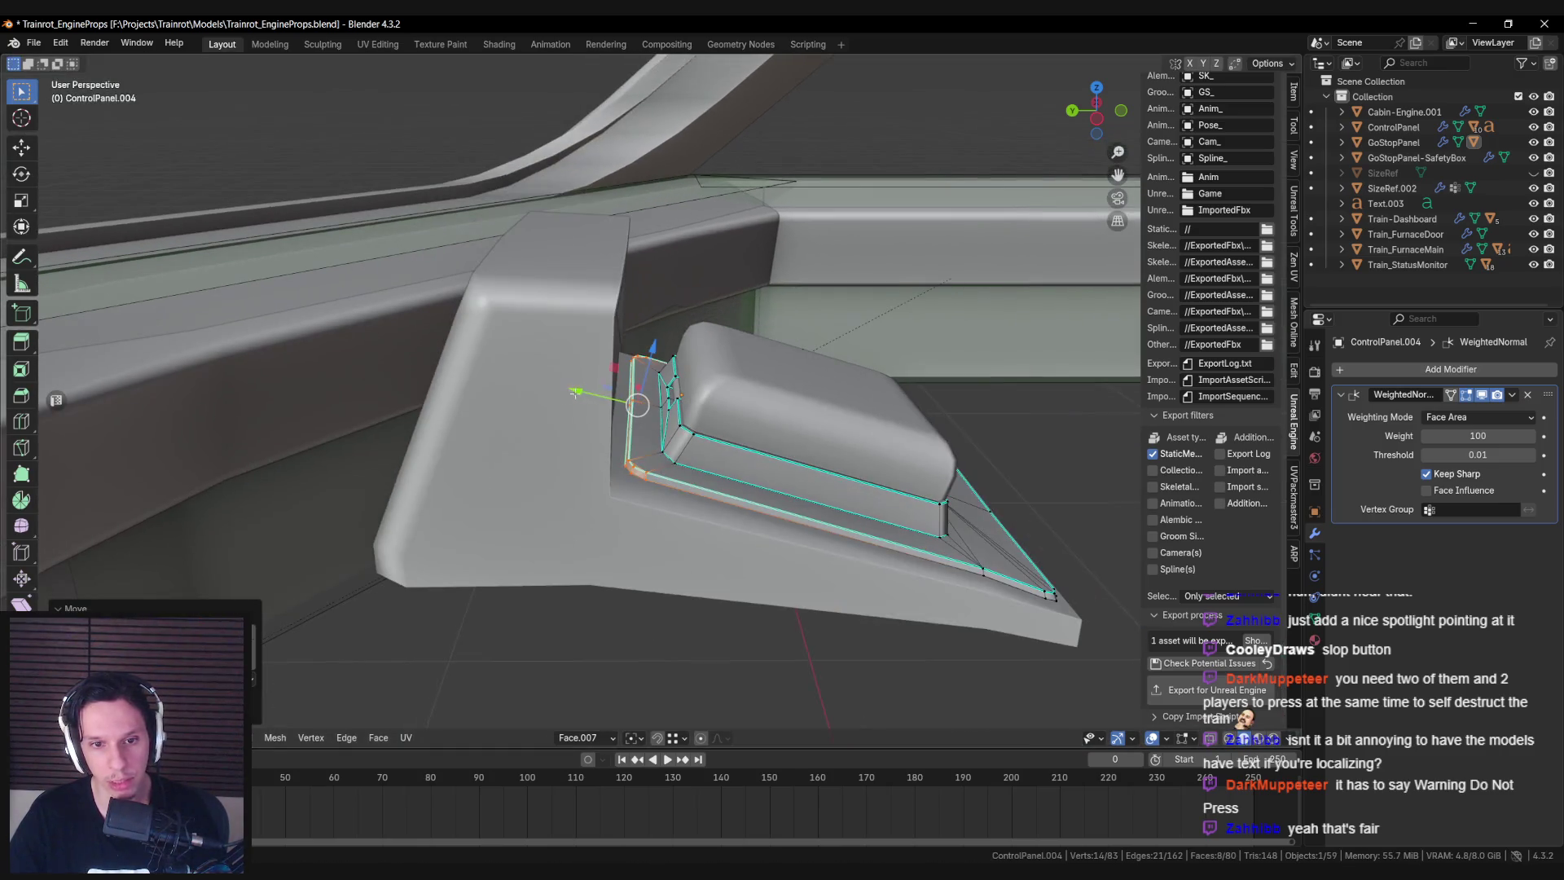
key(Tab)
Reset the transform orientation to Global and nudge the TRAIN MONITORING lettering along Y.
mouse_move(570, 395)
middle_down()
mouse_move(621, 462)
mouse_move(502, 473)
mouse_move(463, 394)
mouse_move(601, 335)
mouse_move(717, 448)
middle_up()
click(614, 322)
click(580, 737)
click(549, 457)
middle_drag(549, 456, 767, 385)
drag(703, 423, 701, 425)
mouse_move(701, 425)
middle_down()
mouse_move(695, 438)
mouse_move(745, 392)
mouse_move(693, 424)
middle_up()
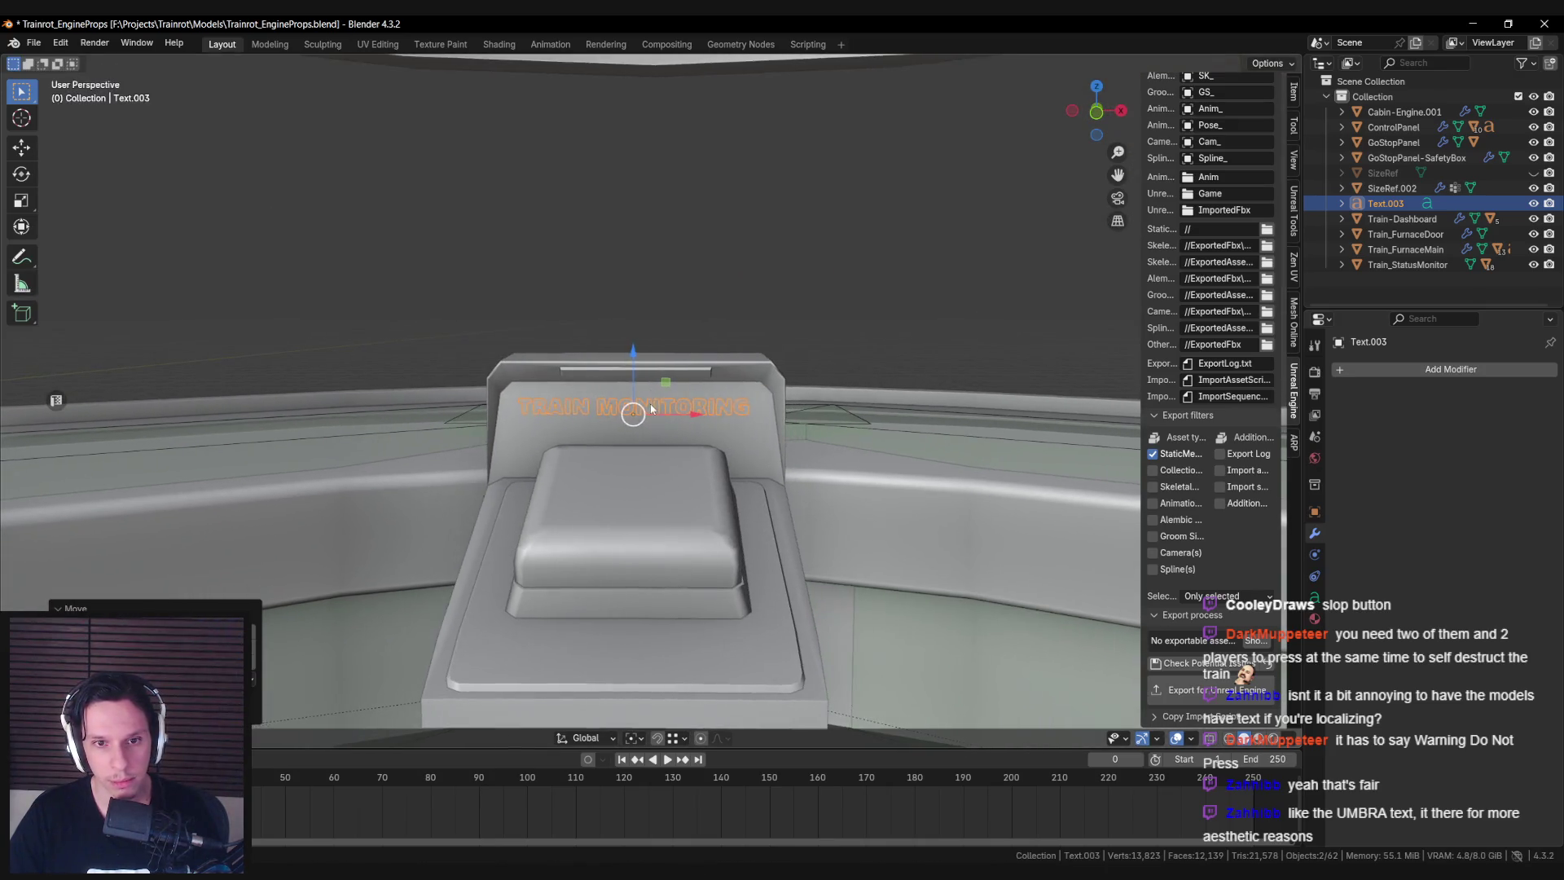
Edit Text.003, replacing TRAIN MONITORING with START/STOP TRAIN, then return to Object mode.
key(Tab)
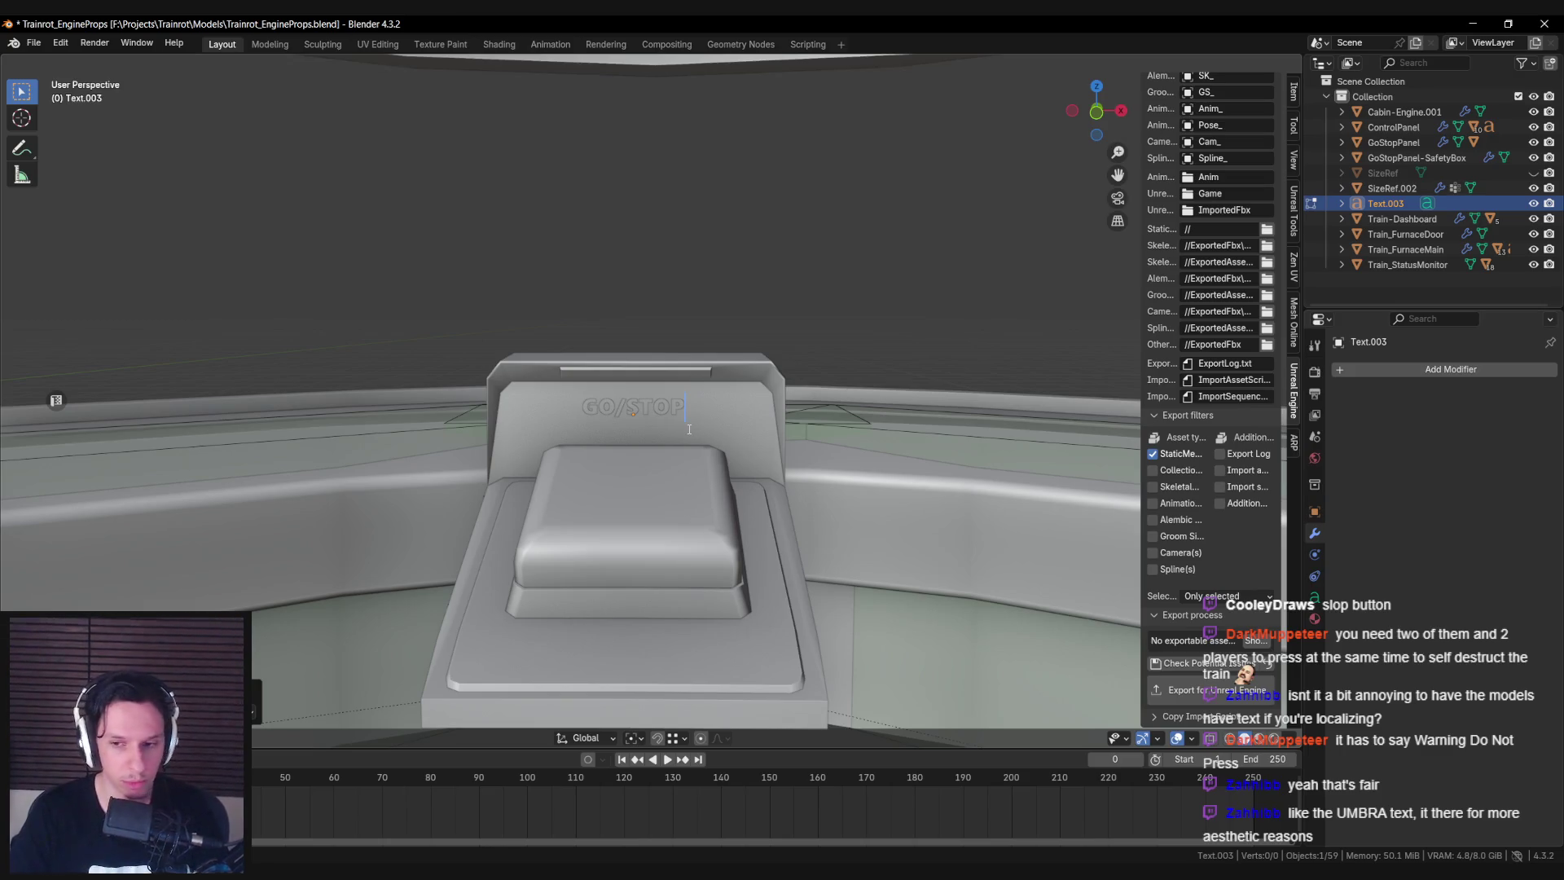
middle_drag(777, 432, 744, 463)
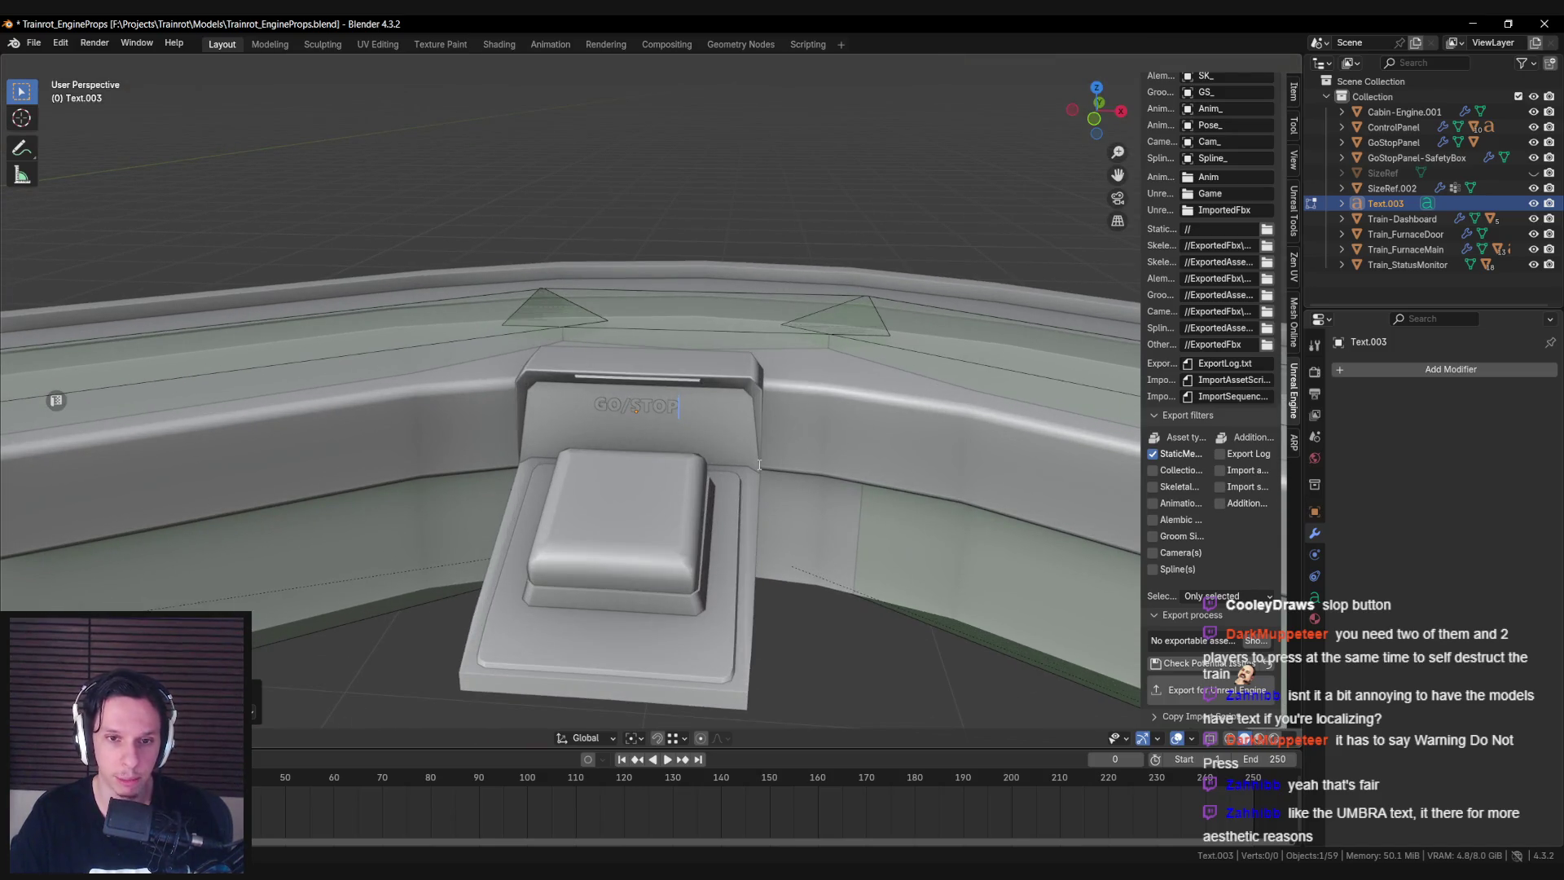
scroll(759, 465, down, 1)
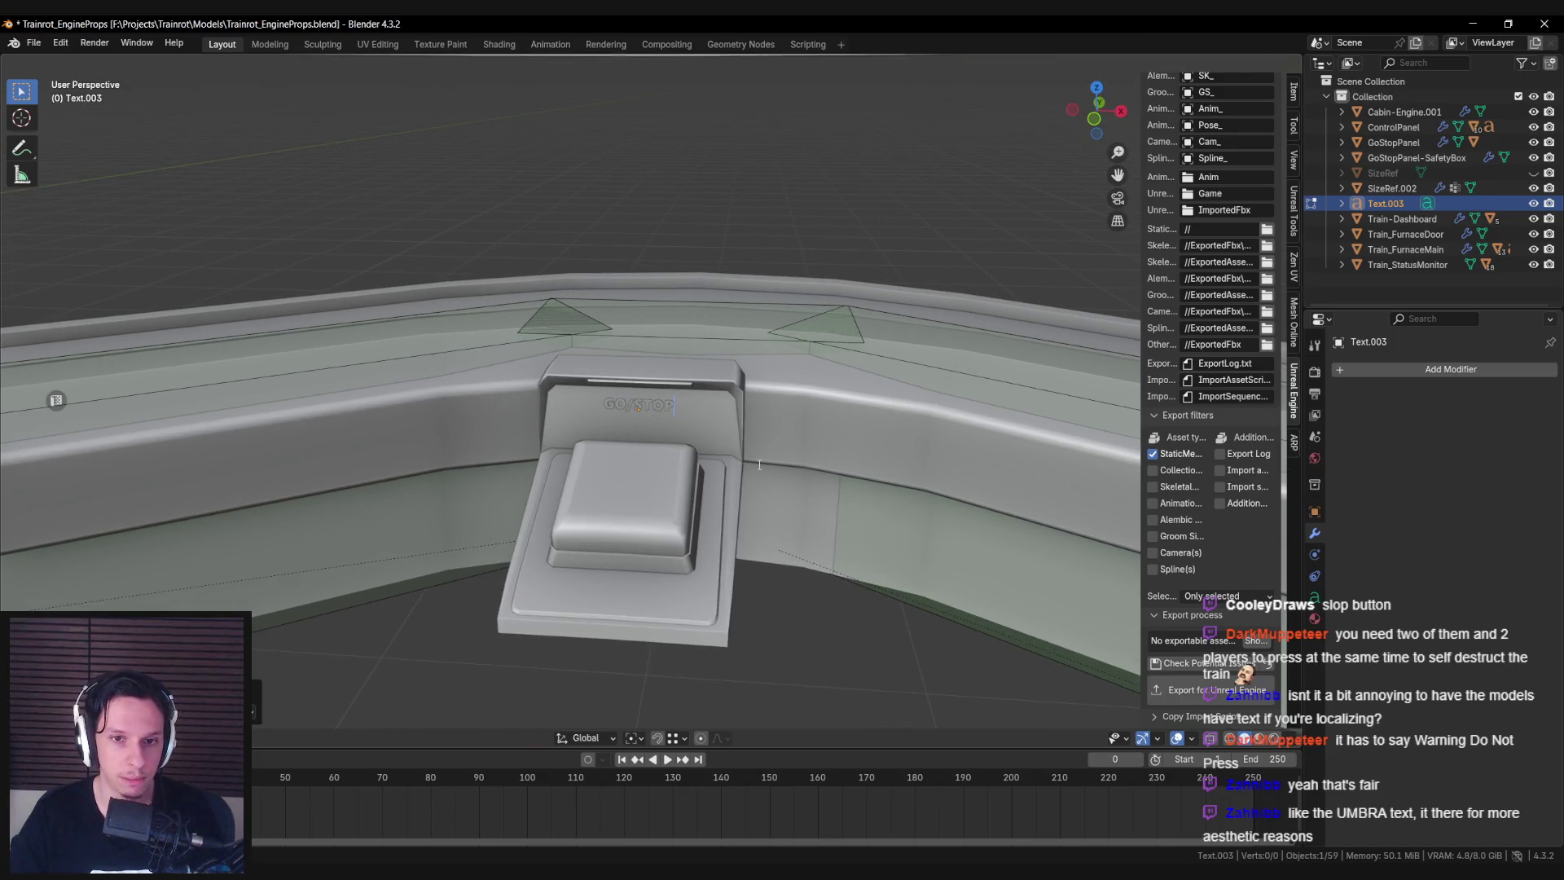
scroll(759, 465, up, 2)
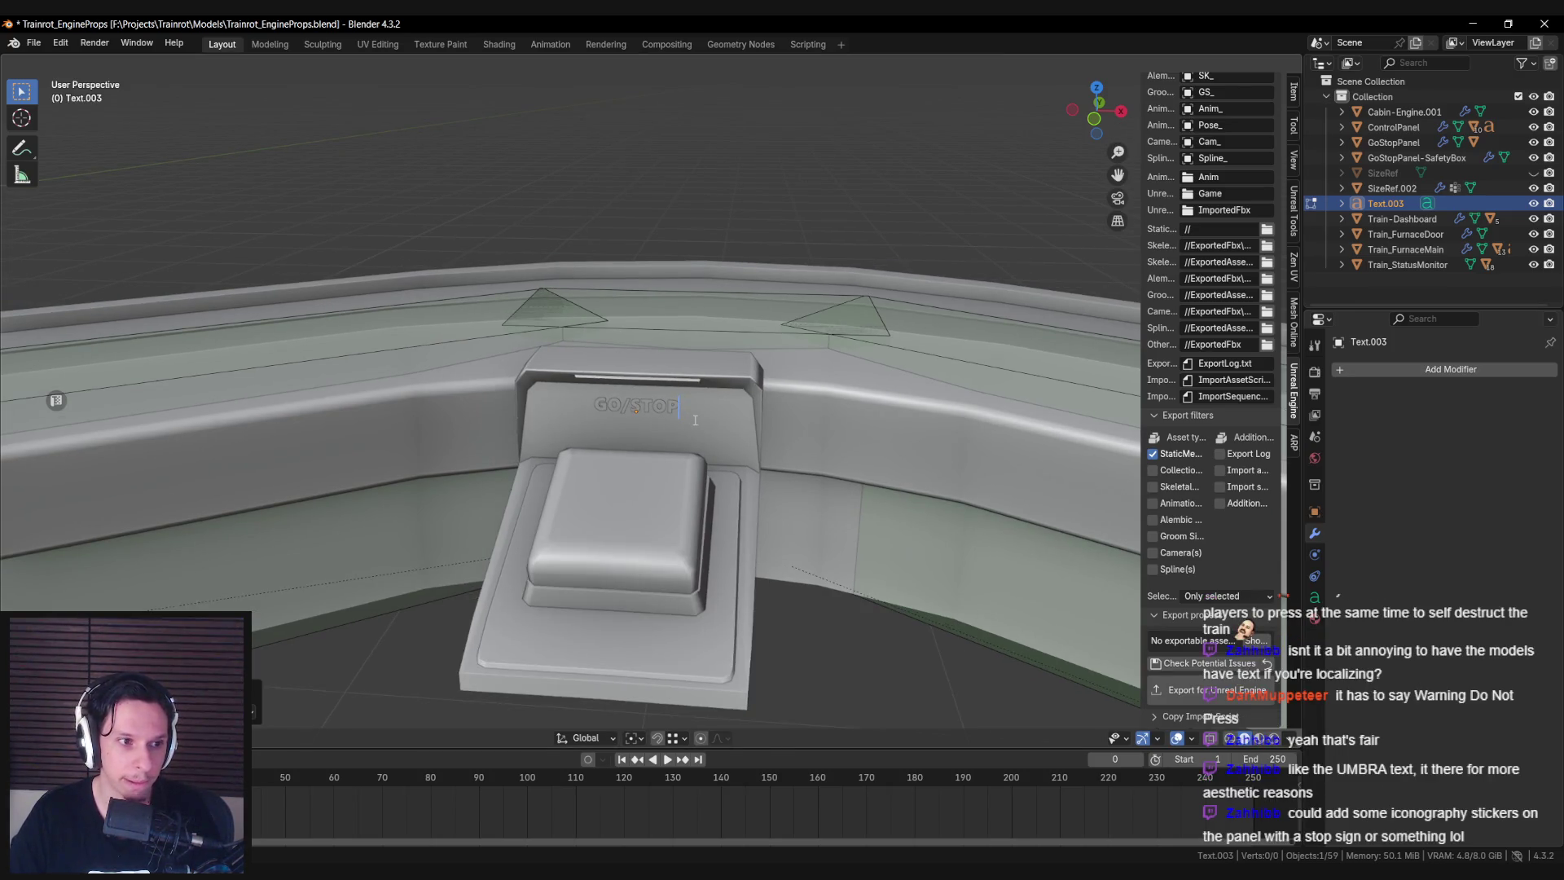
middle_drag(695, 419, 680, 444)
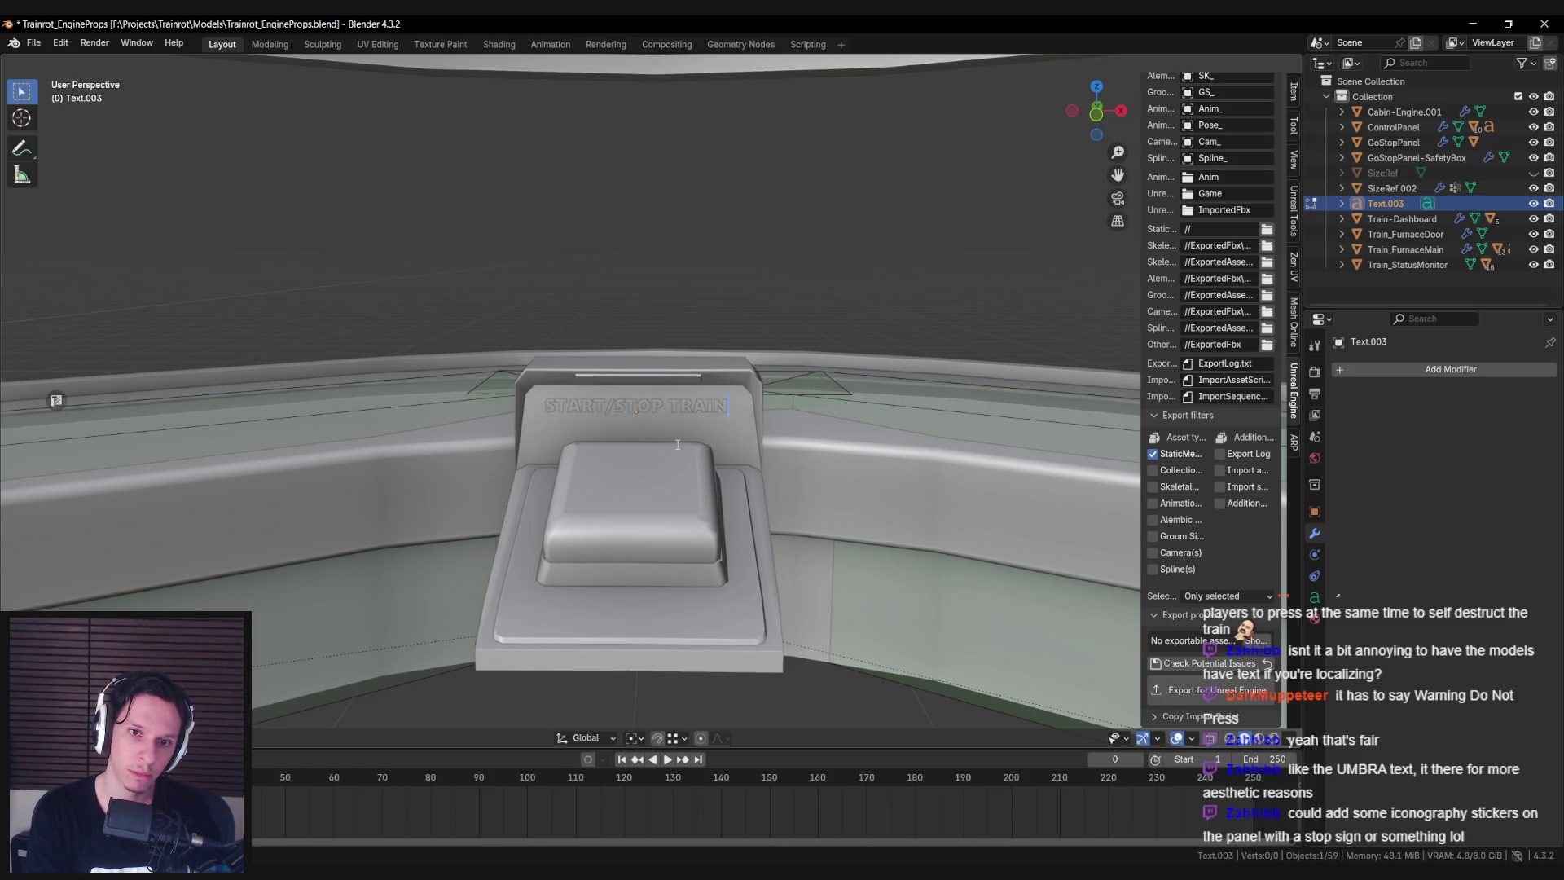
key(Tab)
scroll(677, 444, down, 5)
middle_drag(676, 443, 570, 428)
scroll(672, 433, down, 3)
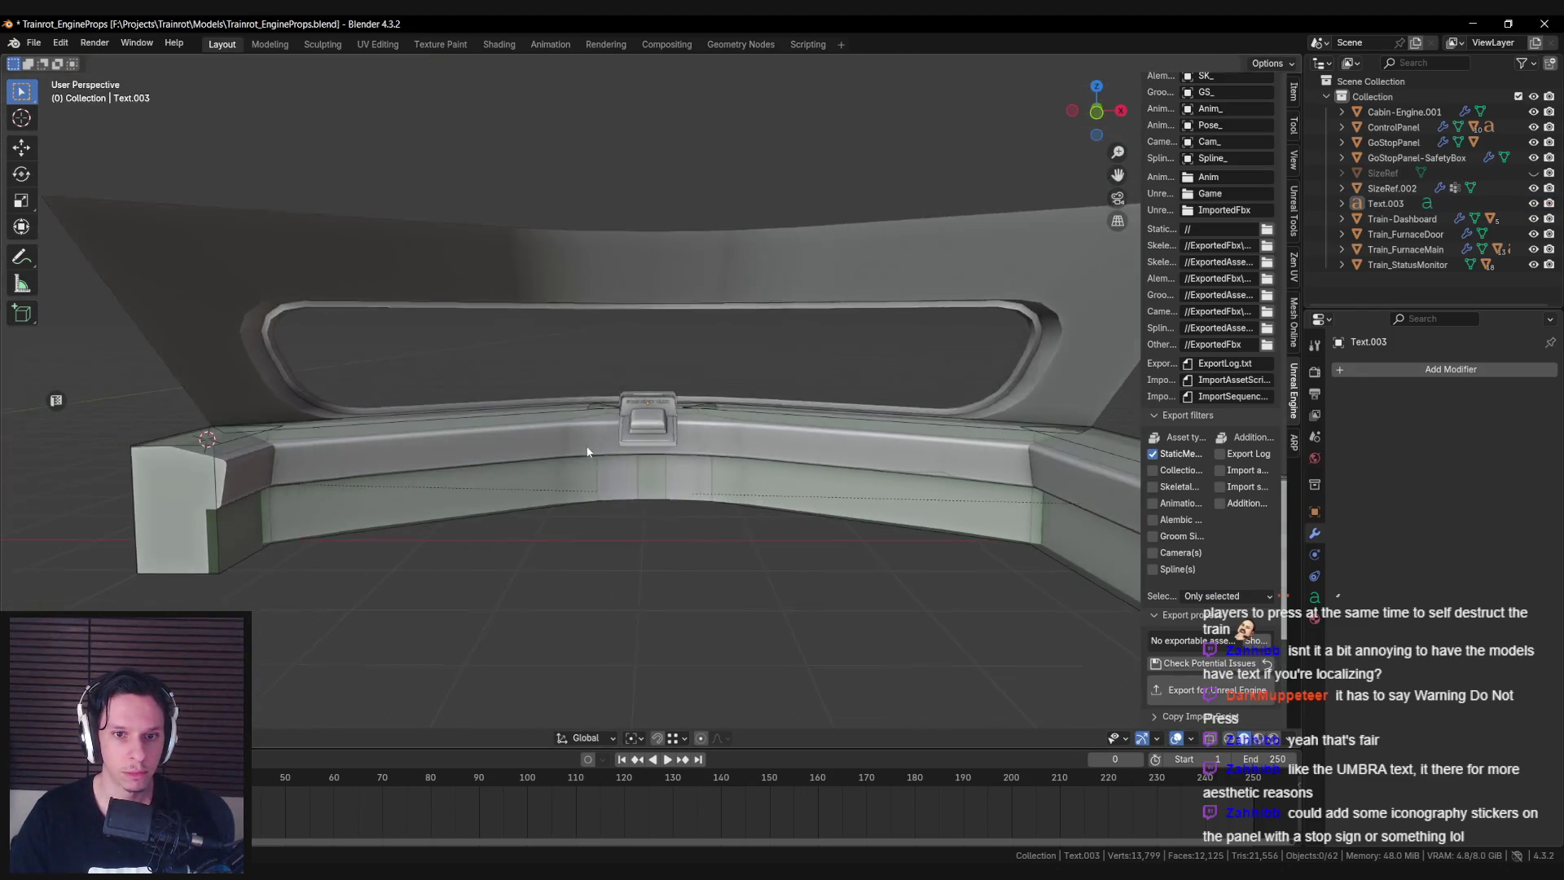
Delete the trailing word TRAIN so the lettering reads START/STOP.
middle_drag(673, 433, 975, 471)
scroll(722, 512, up, 5)
scroll(722, 519, up, 4)
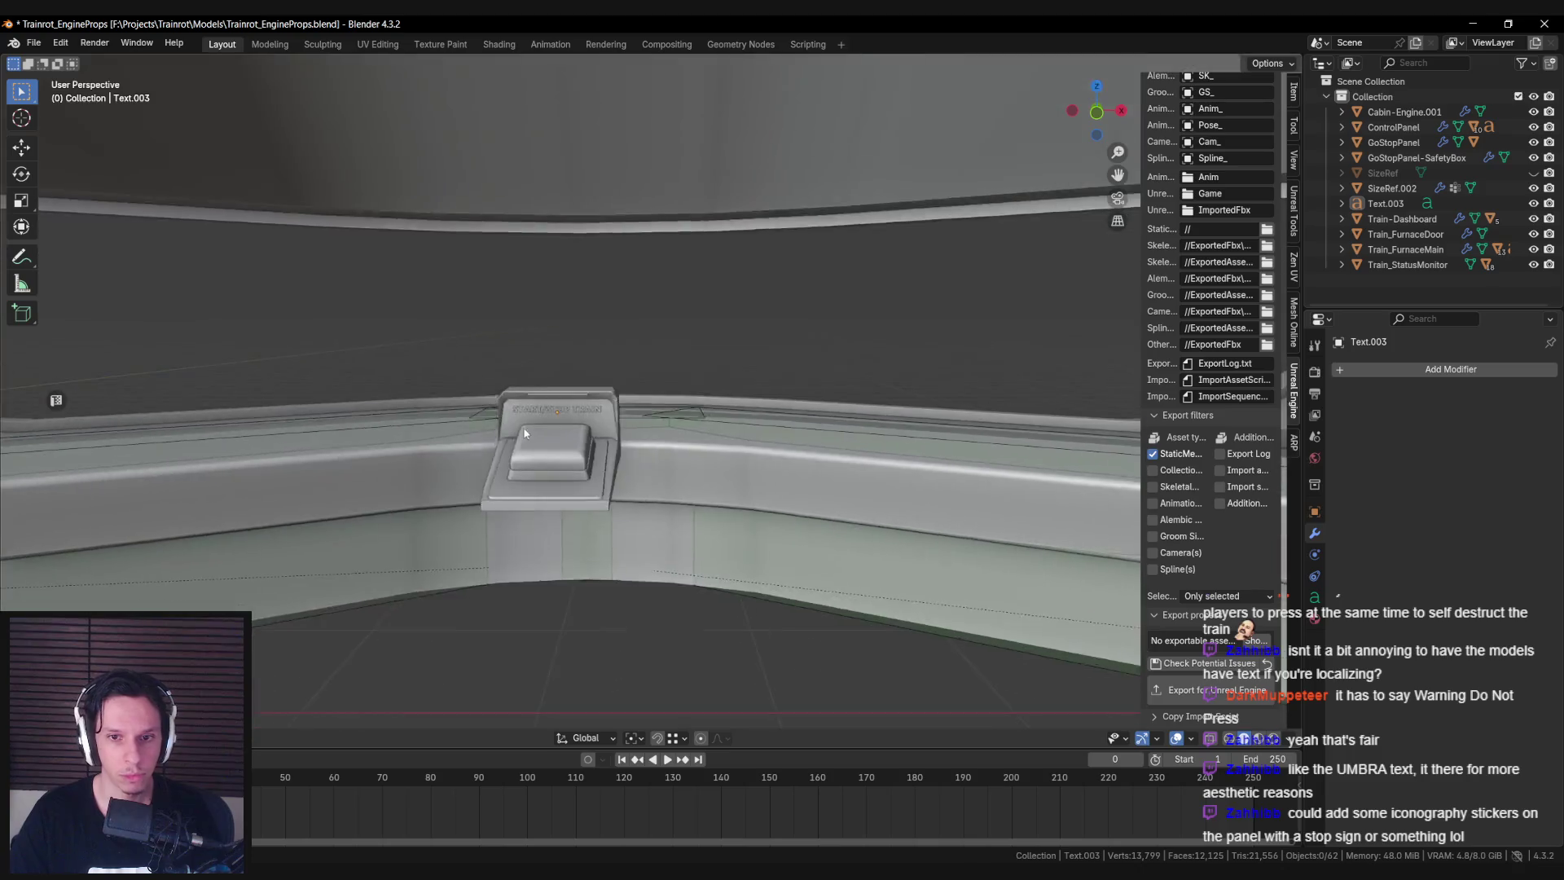
click(505, 423)
key(Tab)
key(BackSpace)
key(BackSpace)
key(BackSpace)
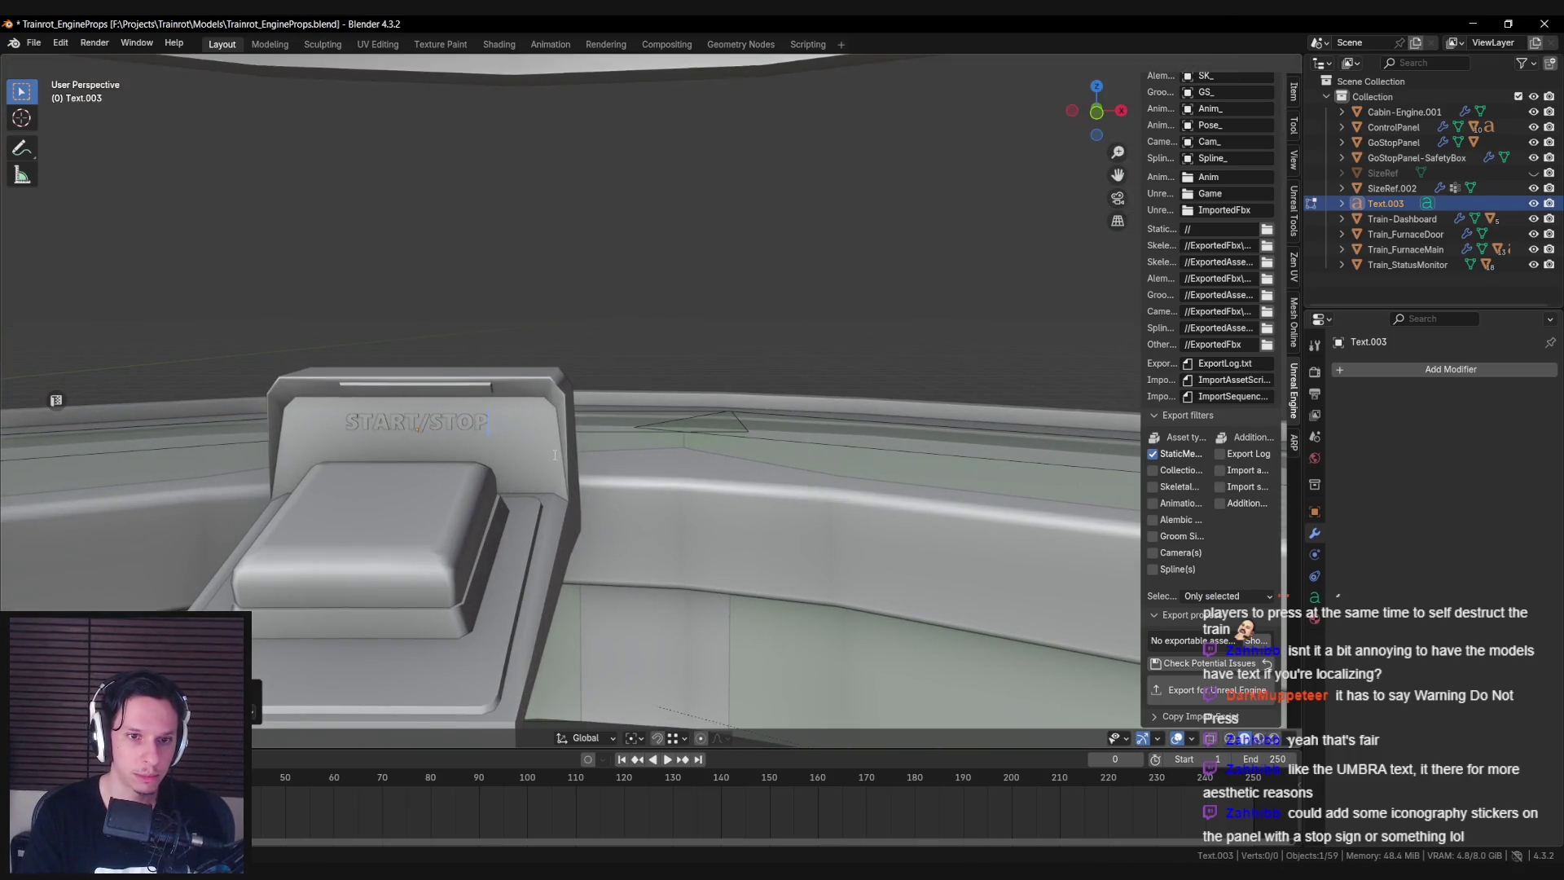
key(Tab)
Orbit around the panel to inspect the START/STOP label from several angles.
middle_drag(554, 454, 716, 408)
scroll(616, 430, down, 3)
scroll(617, 429, down, 2)
mouse_move(618, 428)
middle_down()
mouse_move(652, 433)
mouse_move(628, 404)
mouse_move(607, 432)
middle_up()
scroll(651, 433, up, 5)
scroll(639, 424, up, 1)
scroll(639, 424, down, 3)
scroll(603, 436, up, 3)
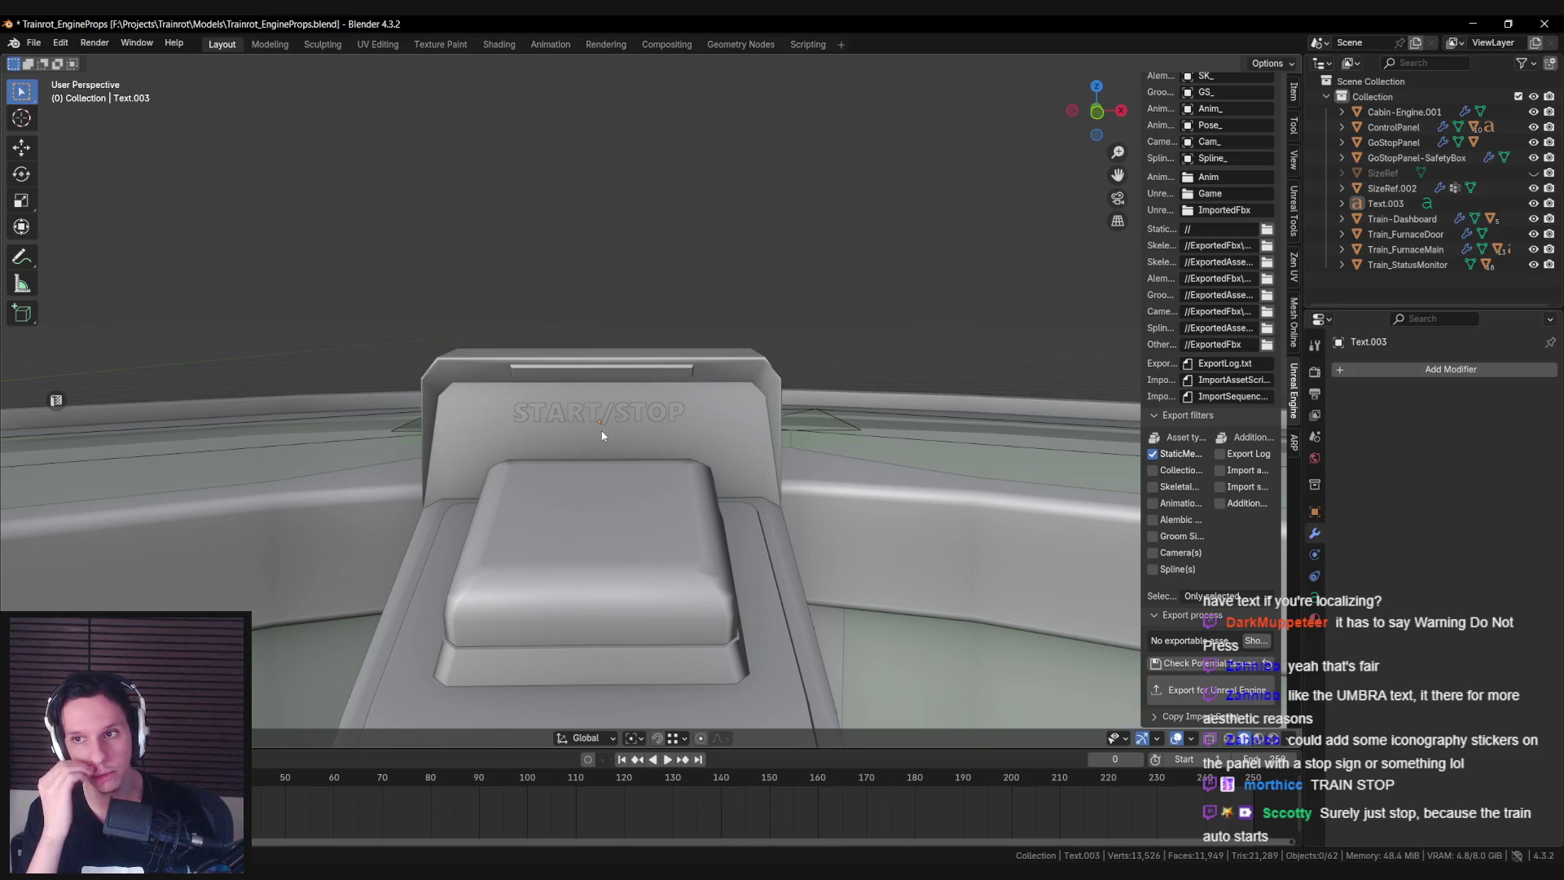
mouse_move(601, 431)
middle_down()
mouse_move(587, 420)
mouse_move(717, 423)
mouse_move(604, 443)
mouse_move(664, 454)
mouse_move(480, 424)
mouse_move(539, 438)
middle_up()
scroll(604, 443, up, 6)
scroll(541, 422, down, 5)
scroll(540, 437, up, 2)
scroll(540, 438, down, 1)
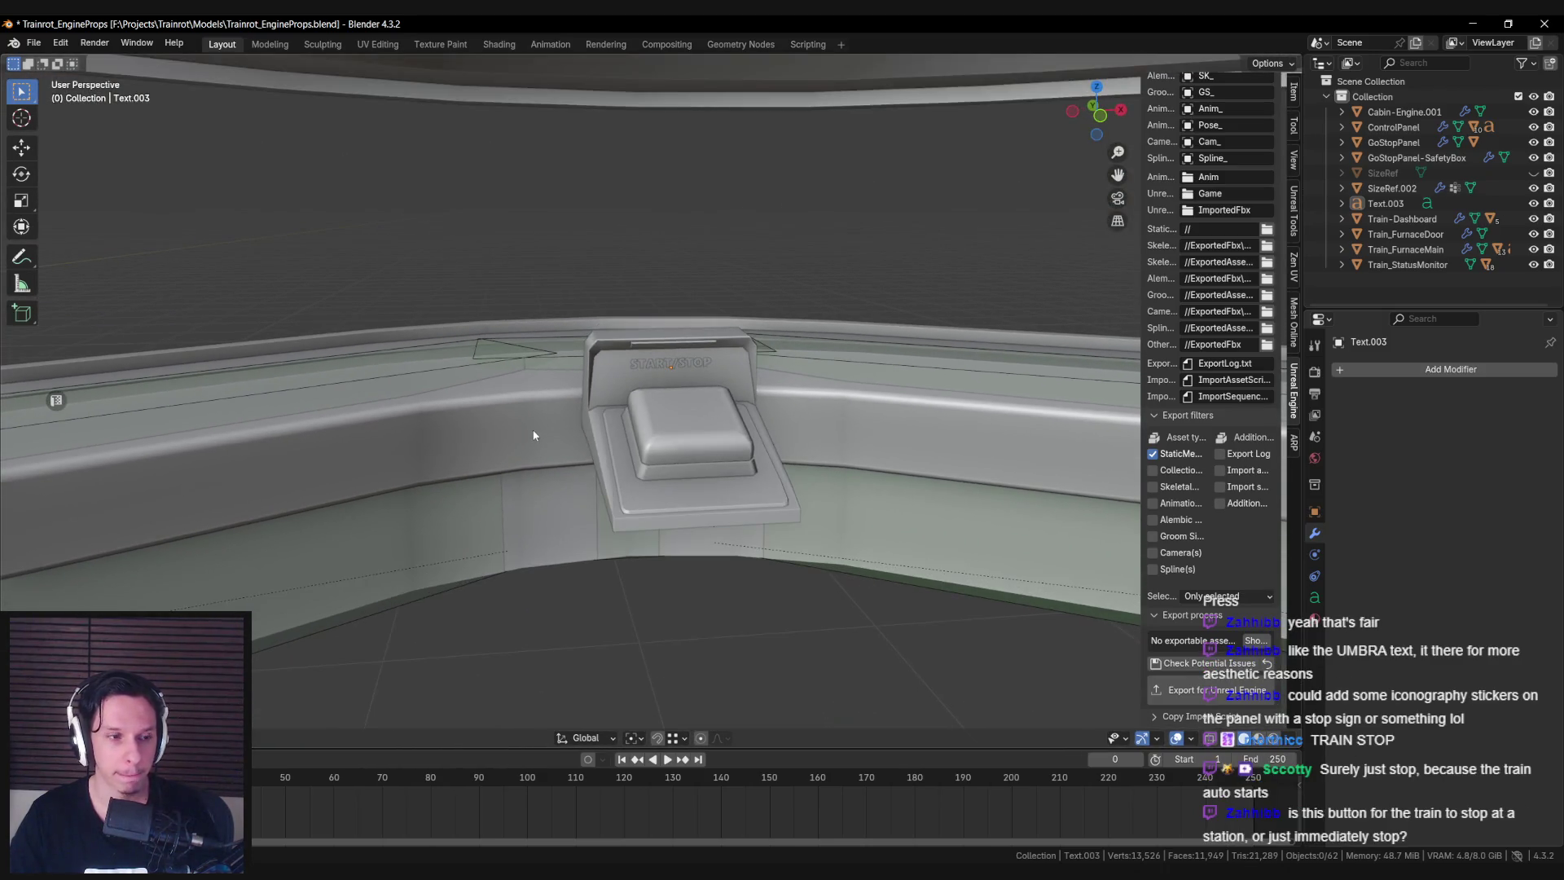
Save Trainrot_EngineProps.blend.
key(ctrl+s)
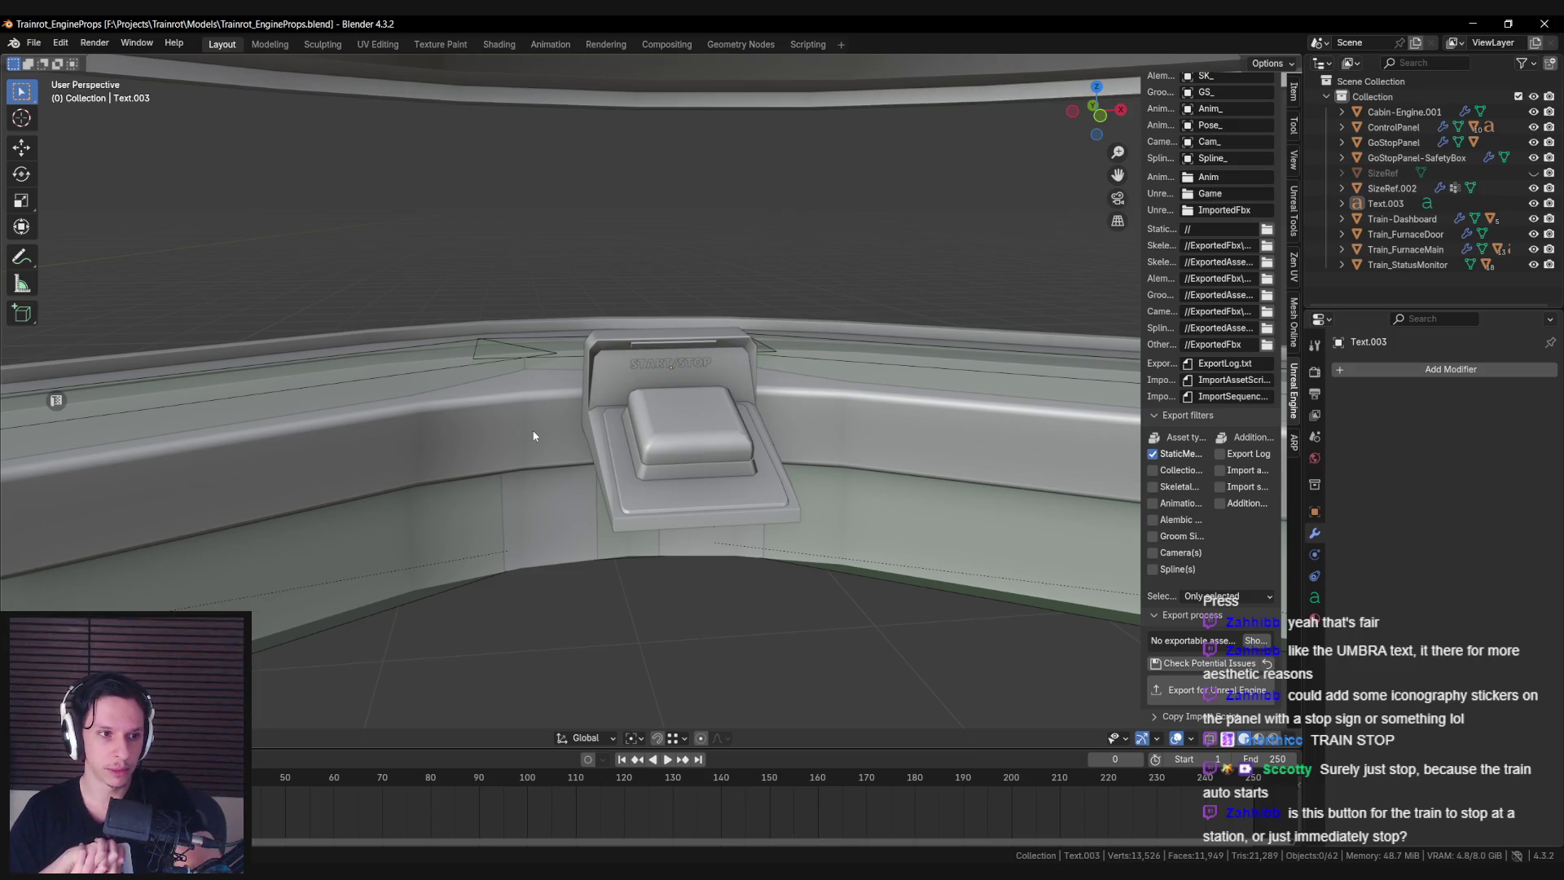
scroll(534, 436, down, 10)
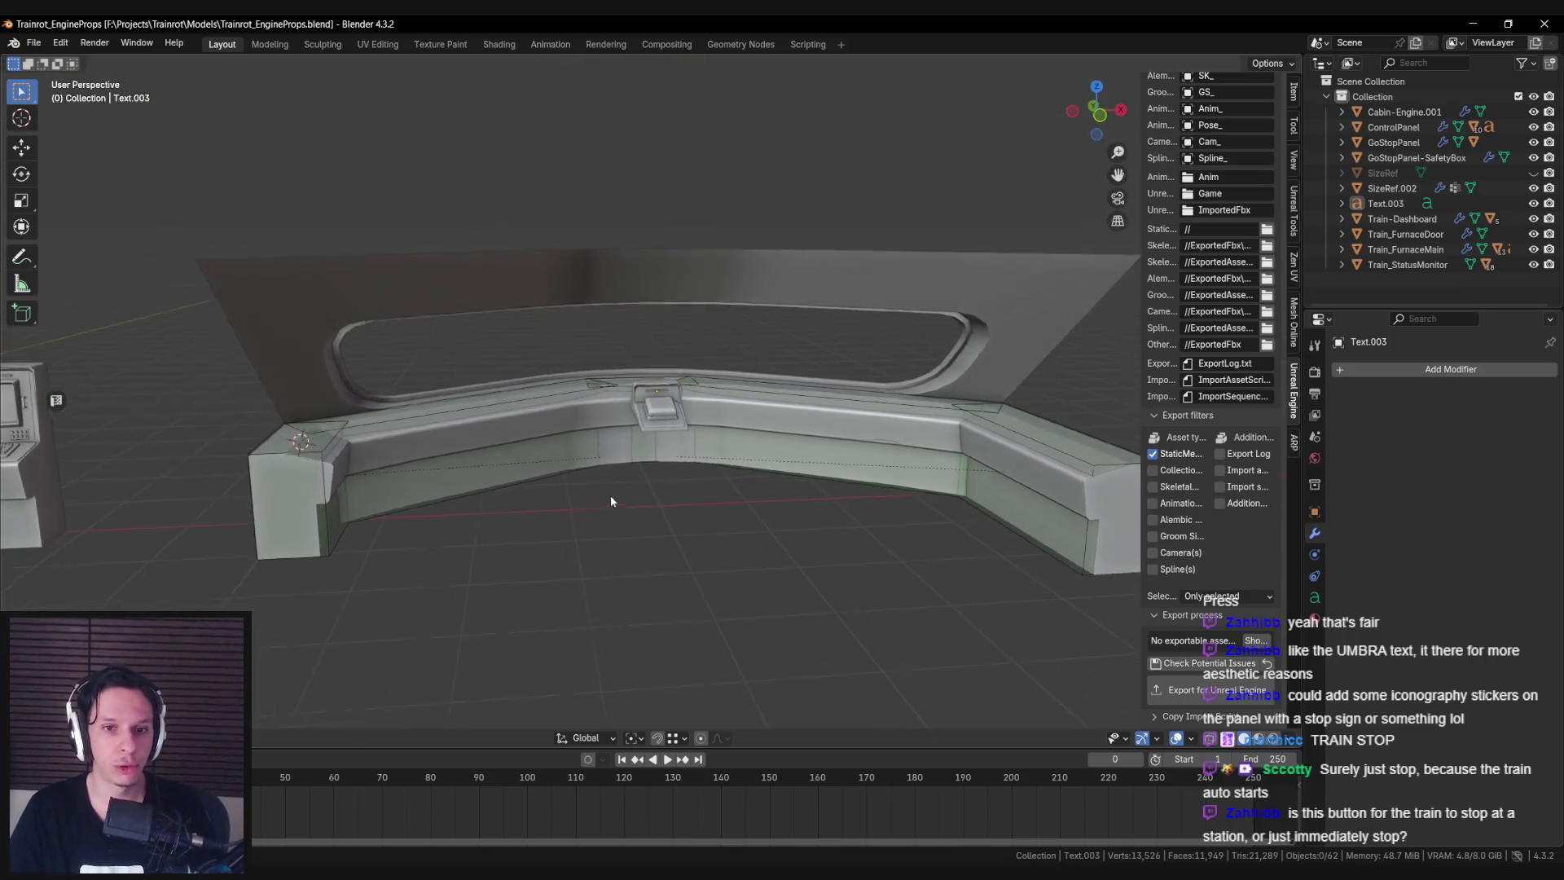
scroll(573, 471, up, 6)
mouse_move(588, 468)
middle_down()
mouse_move(643, 461)
mouse_move(644, 324)
middle_up()
Frame the START/STOP lettering and move it along Y onto the sloped panel face.
scroll(657, 458, up, 5)
scroll(632, 290, up, 3)
click(626, 275)
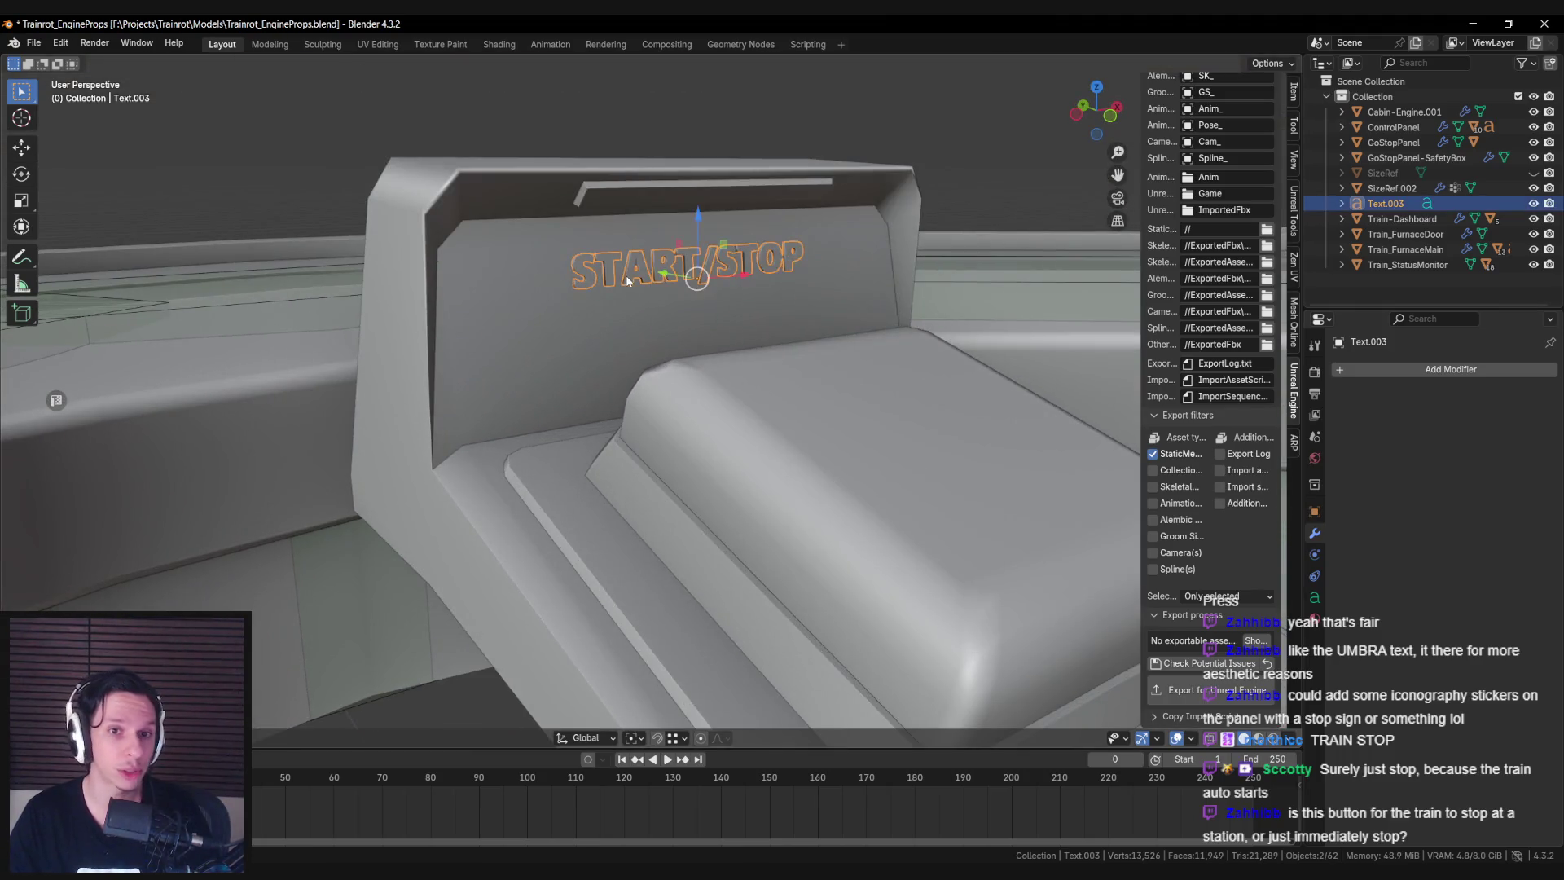
key(KP_Decimal)
scroll(631, 290, up, 3)
mouse_move(636, 295)
middle_down()
mouse_move(691, 300)
mouse_move(705, 323)
mouse_move(652, 371)
middle_up()
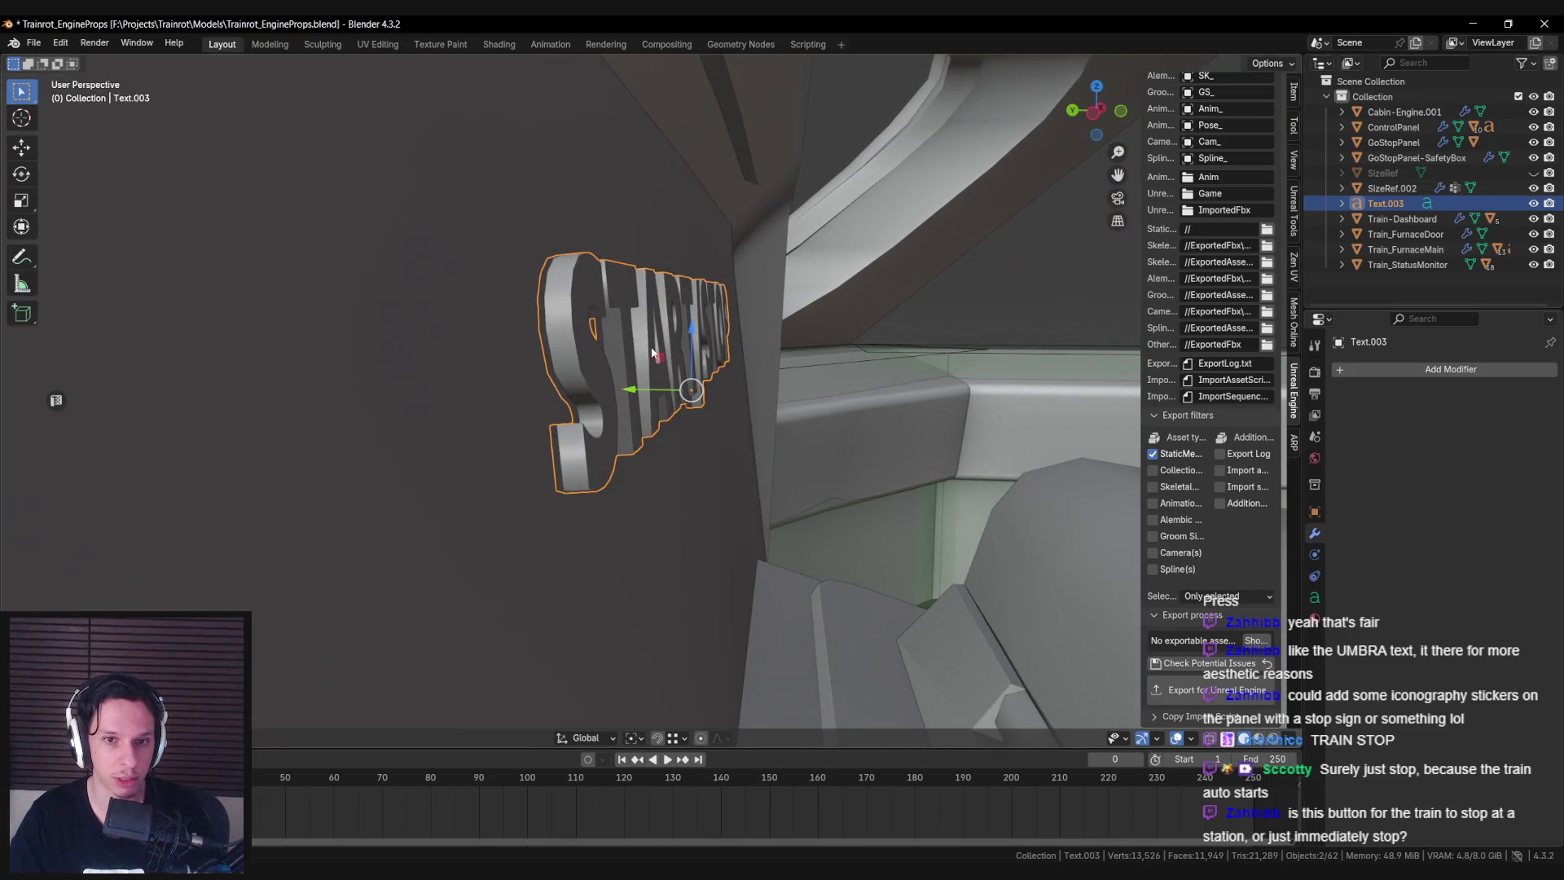
key(g)
key(y)
click(630, 388)
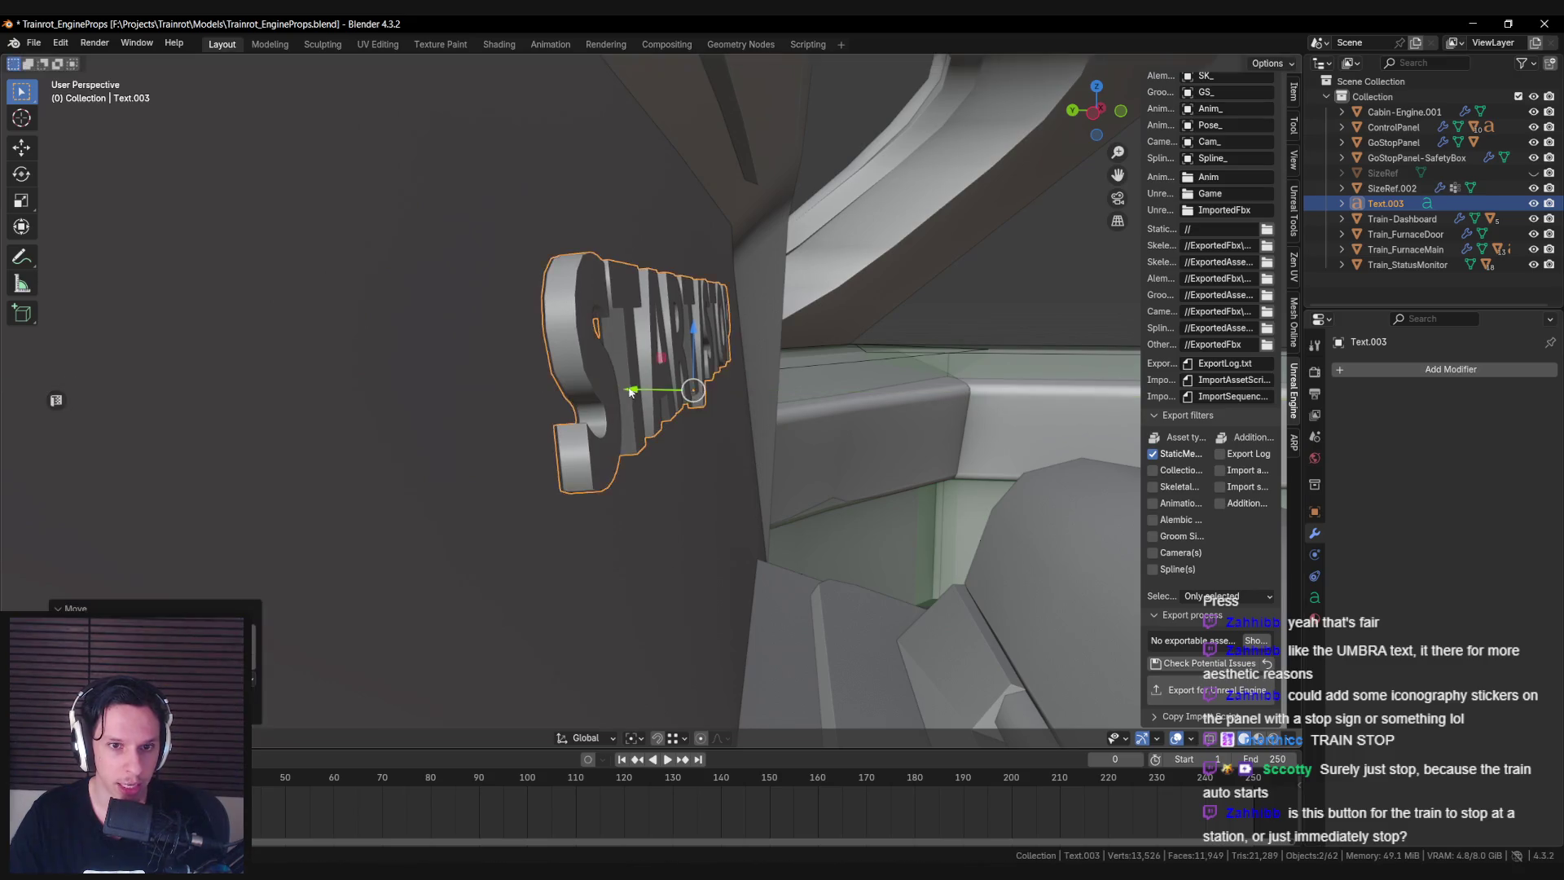
Rotate the lettering around X to match the panel's slope.
middle_drag(630, 388, 820, 440)
key(g)
key(x)
key(Escape)
key(g)
key(x)
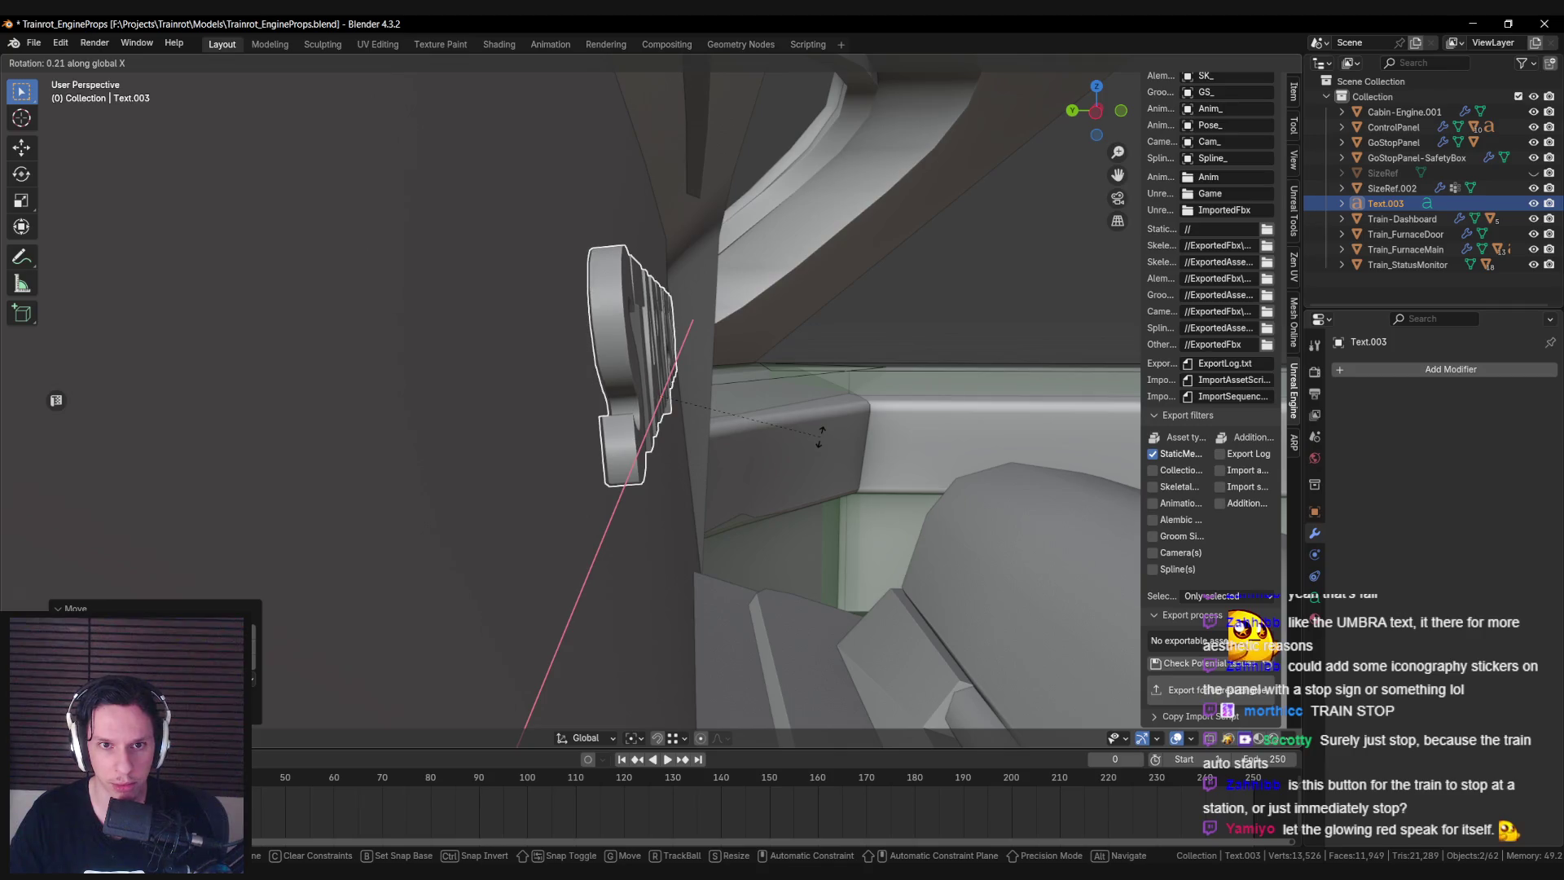
key(Escape)
key(r)
key(y)
key(Escape)
key(r)
key(x)
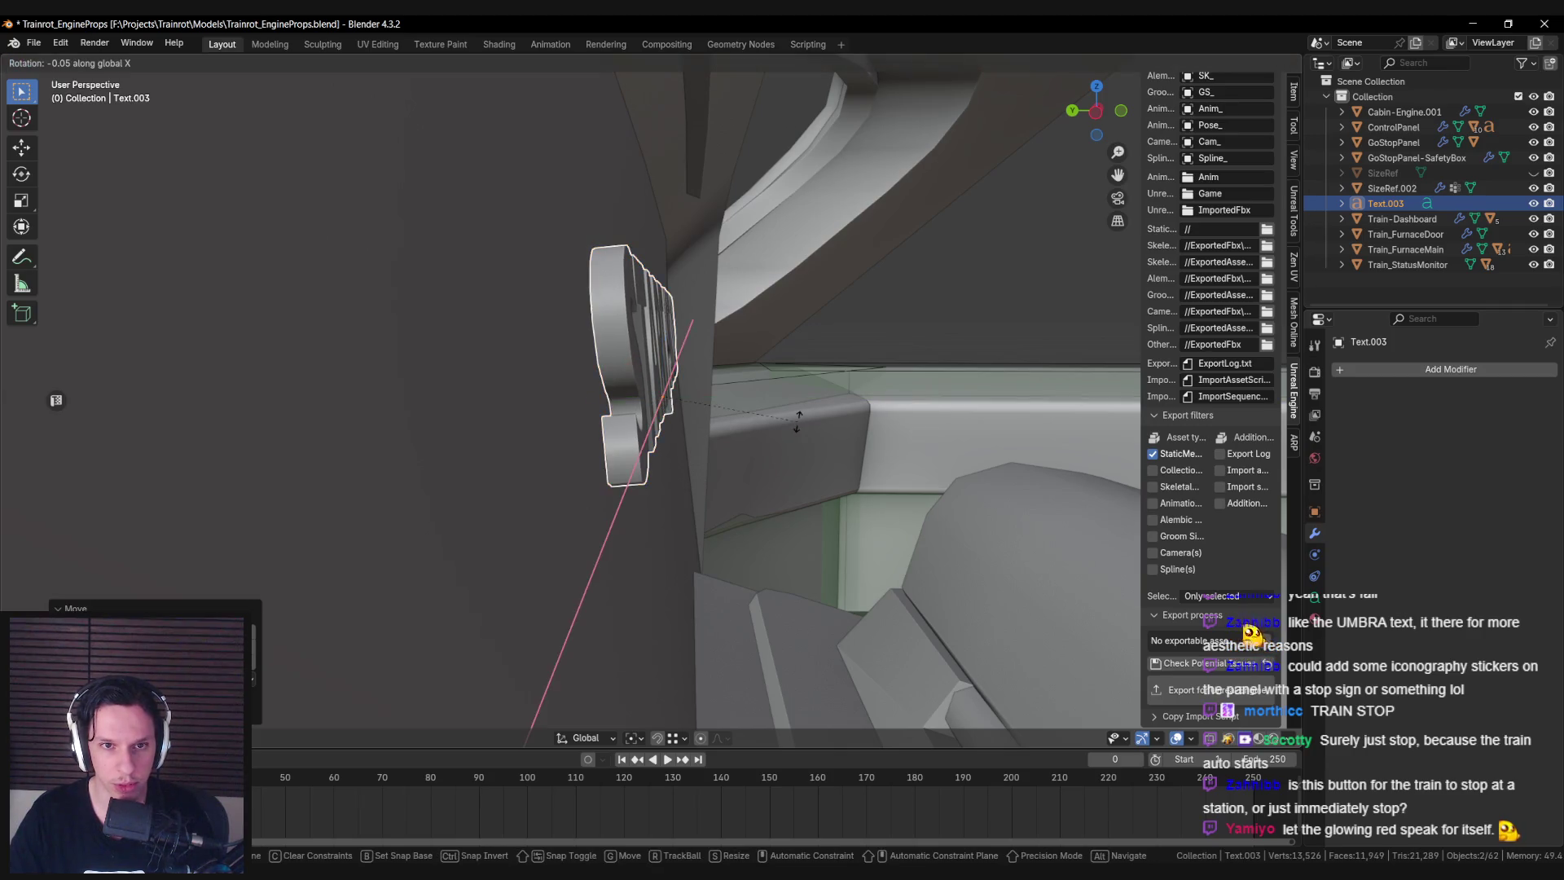
key(Escape)
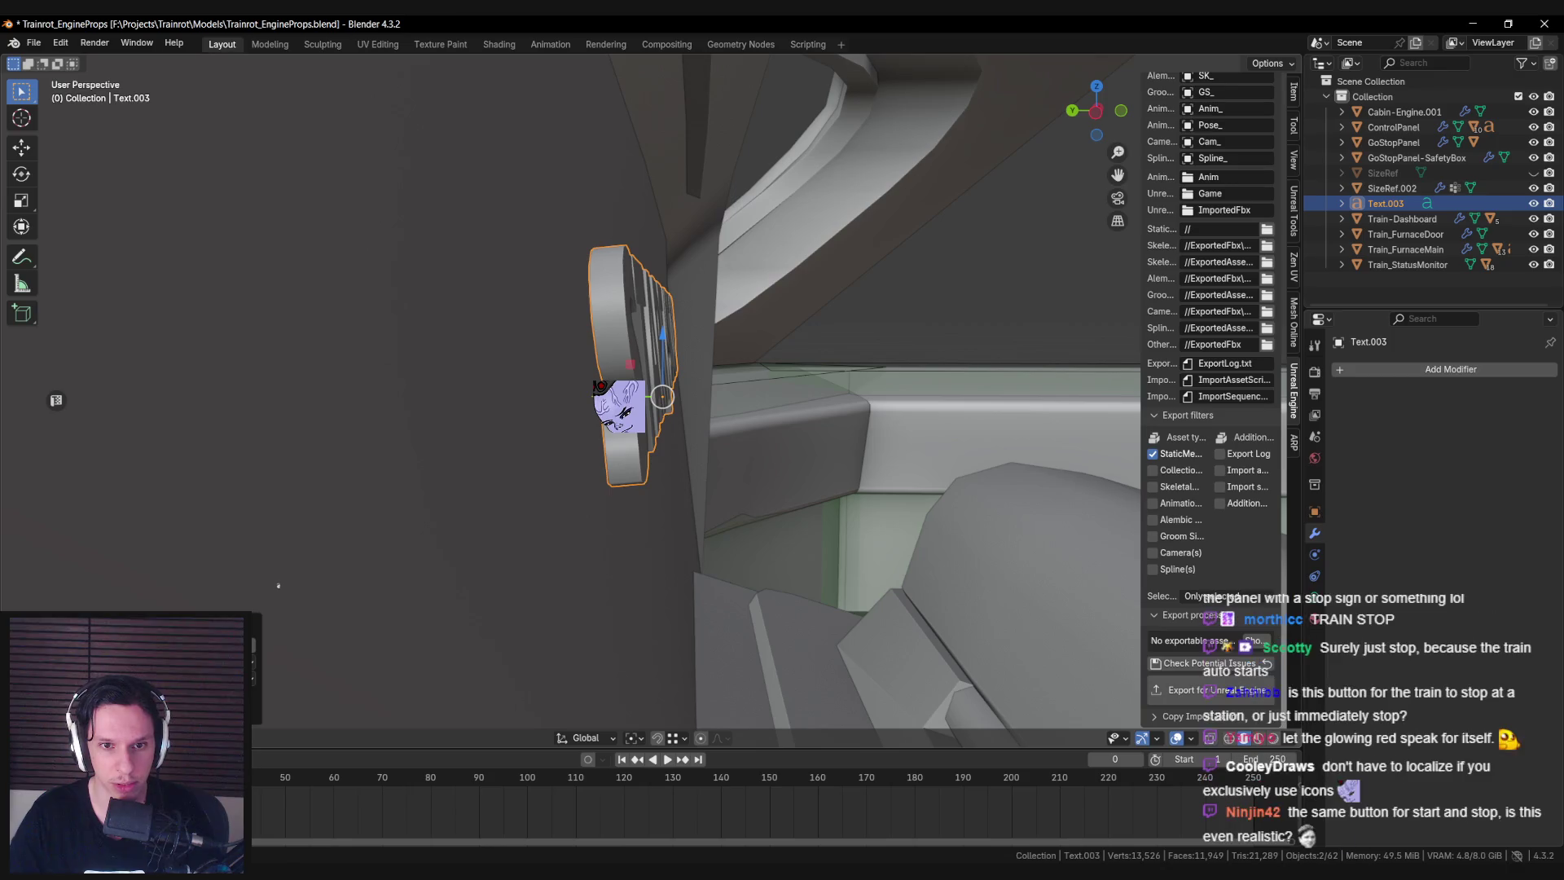
Deselect the lettering and view the panel from the front.
mouse_move(731, 441)
middle_down()
mouse_move(570, 474)
mouse_move(554, 453)
mouse_move(725, 462)
mouse_move(661, 449)
mouse_move(651, 478)
middle_up()
key(alt+a)
scroll(661, 452, down, 5)
scroll(651, 458, up, 5)
scroll(651, 479, down, 2)
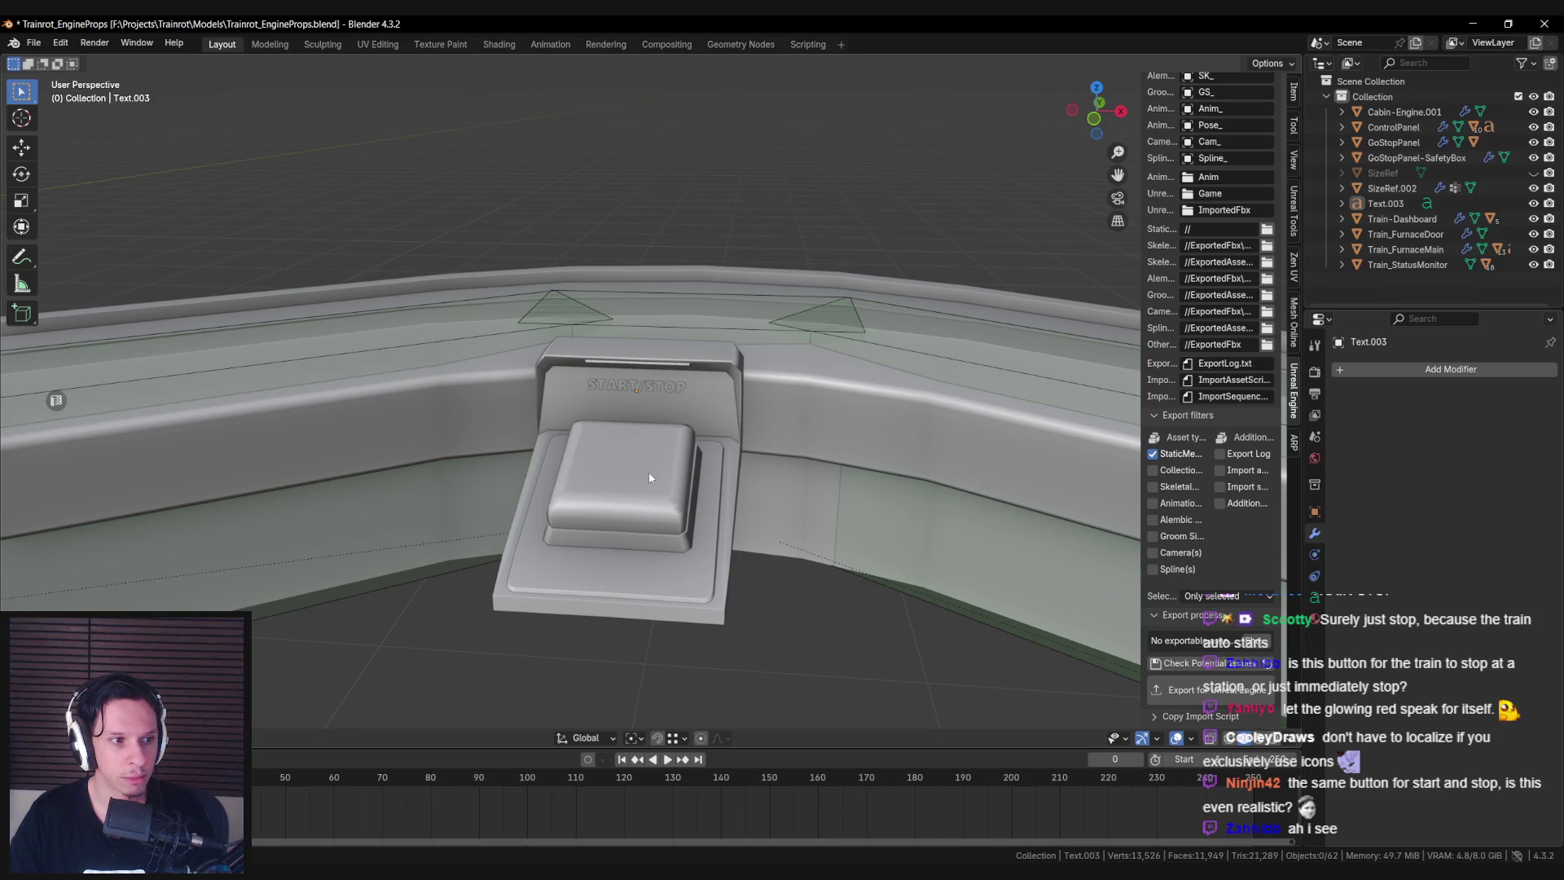
middle_drag(650, 478, 619, 434)
scroll(623, 440, up, 4)
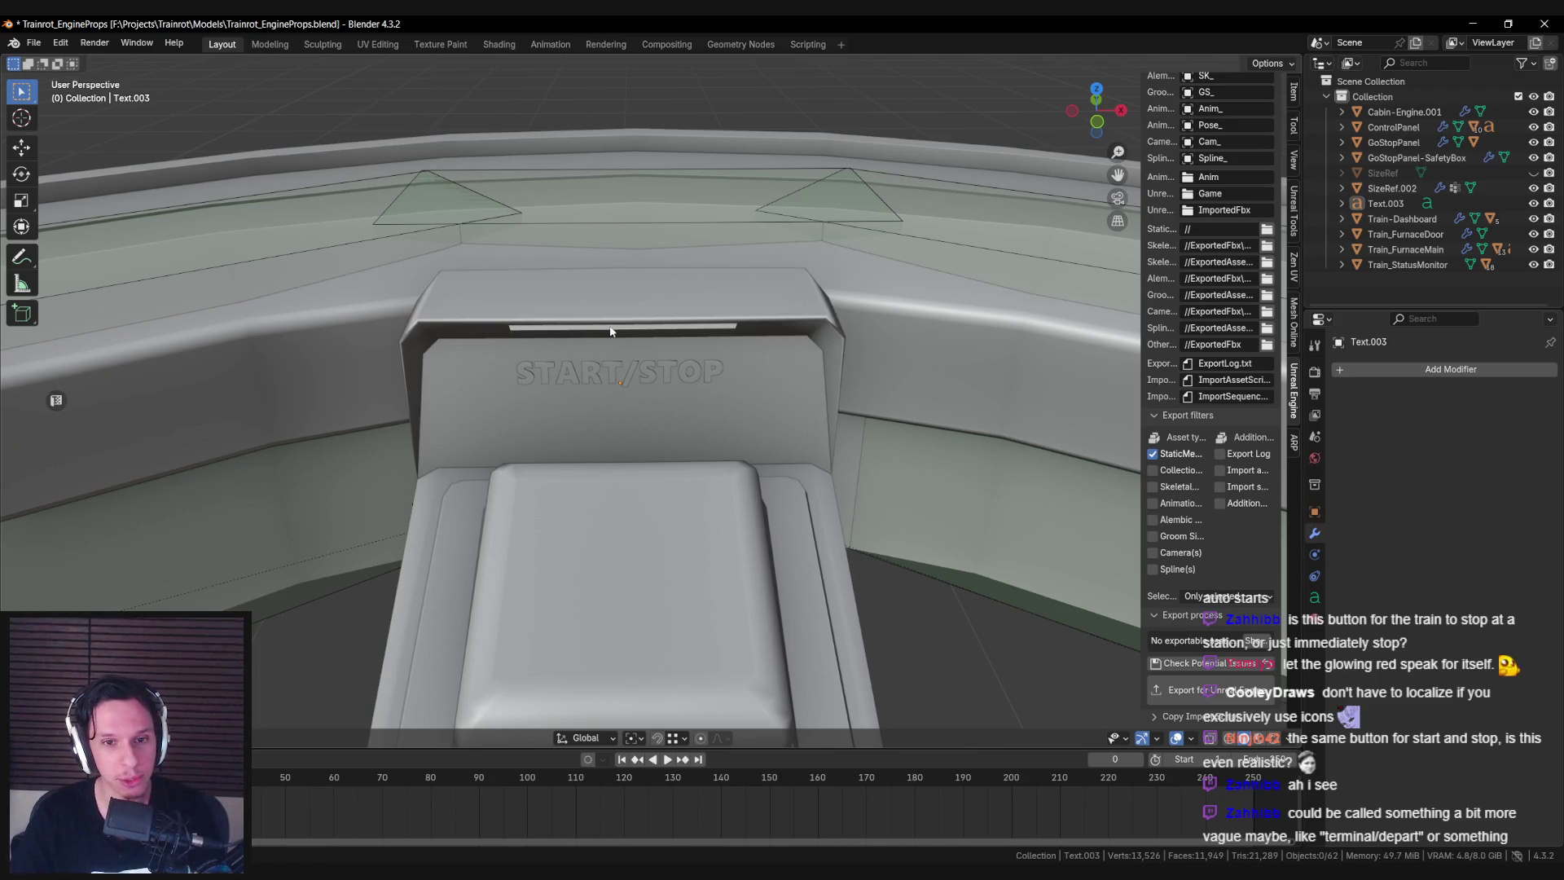
scroll(612, 331, down, 5)
mouse_move(580, 345)
middle_down()
mouse_move(578, 326)
mouse_move(853, 362)
mouse_move(787, 364)
middle_up()
scroll(578, 331, down, 5)
scroll(611, 371, up, 8)
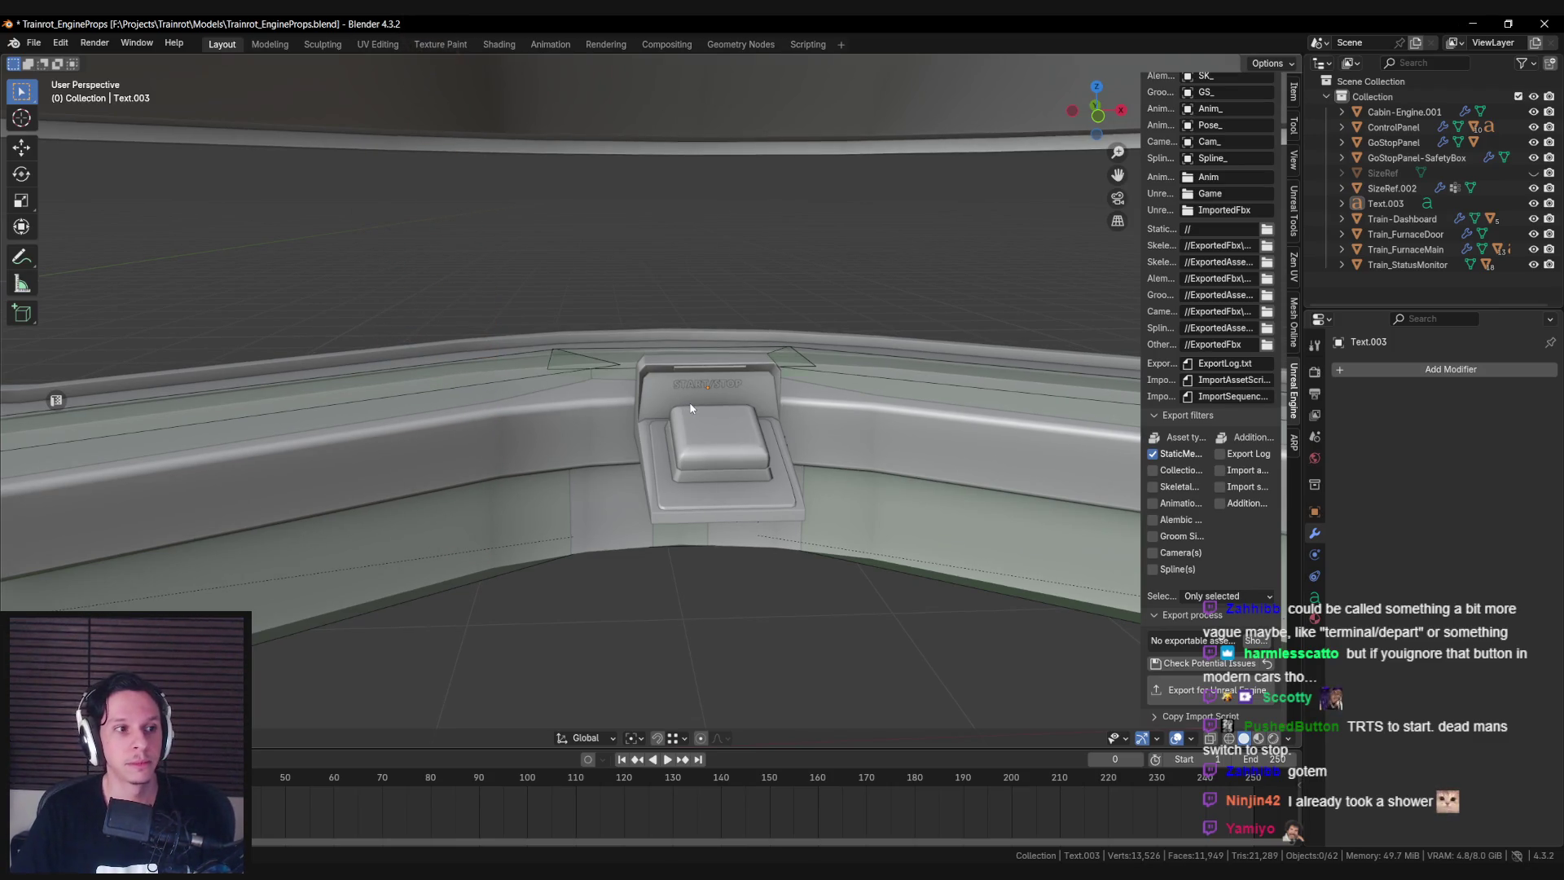
scroll(690, 408, up, 5)
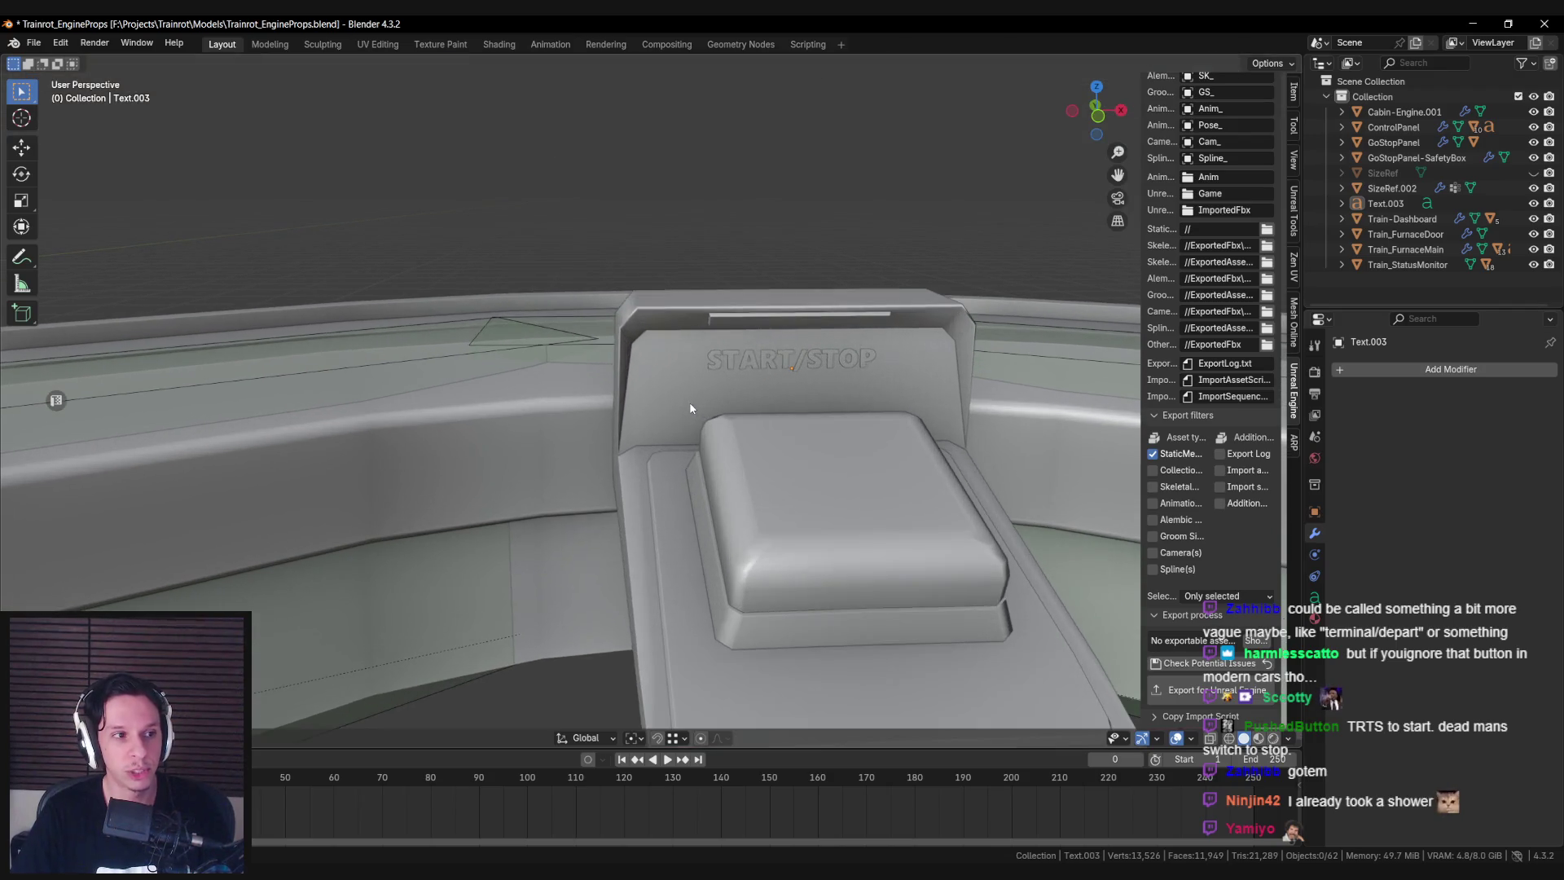
scroll(690, 409, down, 5)
scroll(665, 391, up, 3)
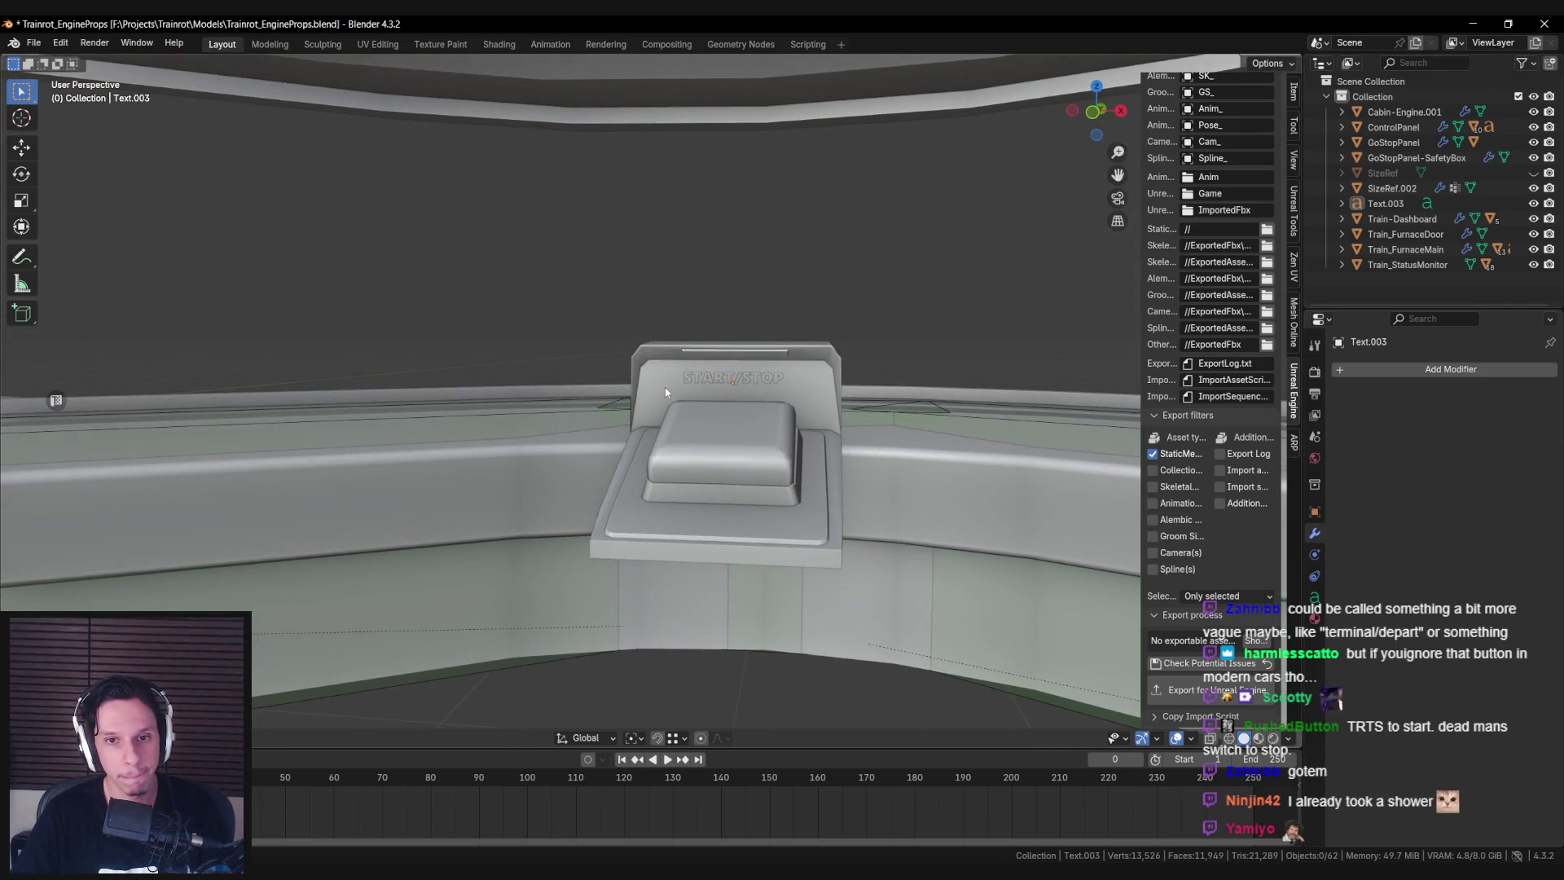
scroll(665, 392, up, 3)
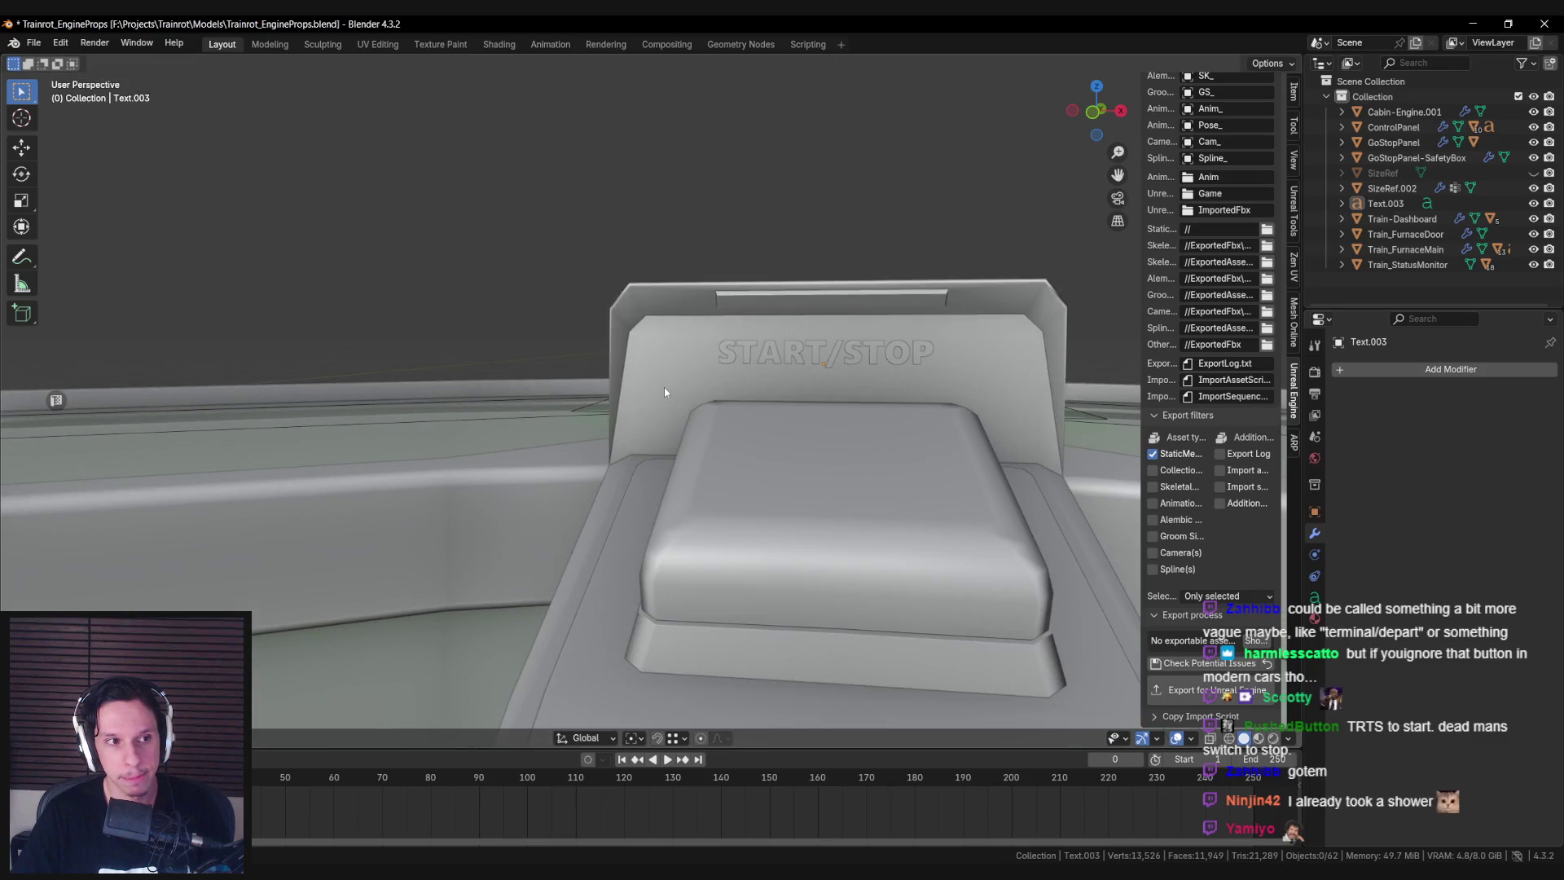
click(830, 380)
Replace the label's START/STOP wording with TERMINAL/DEPART.
key(Tab)
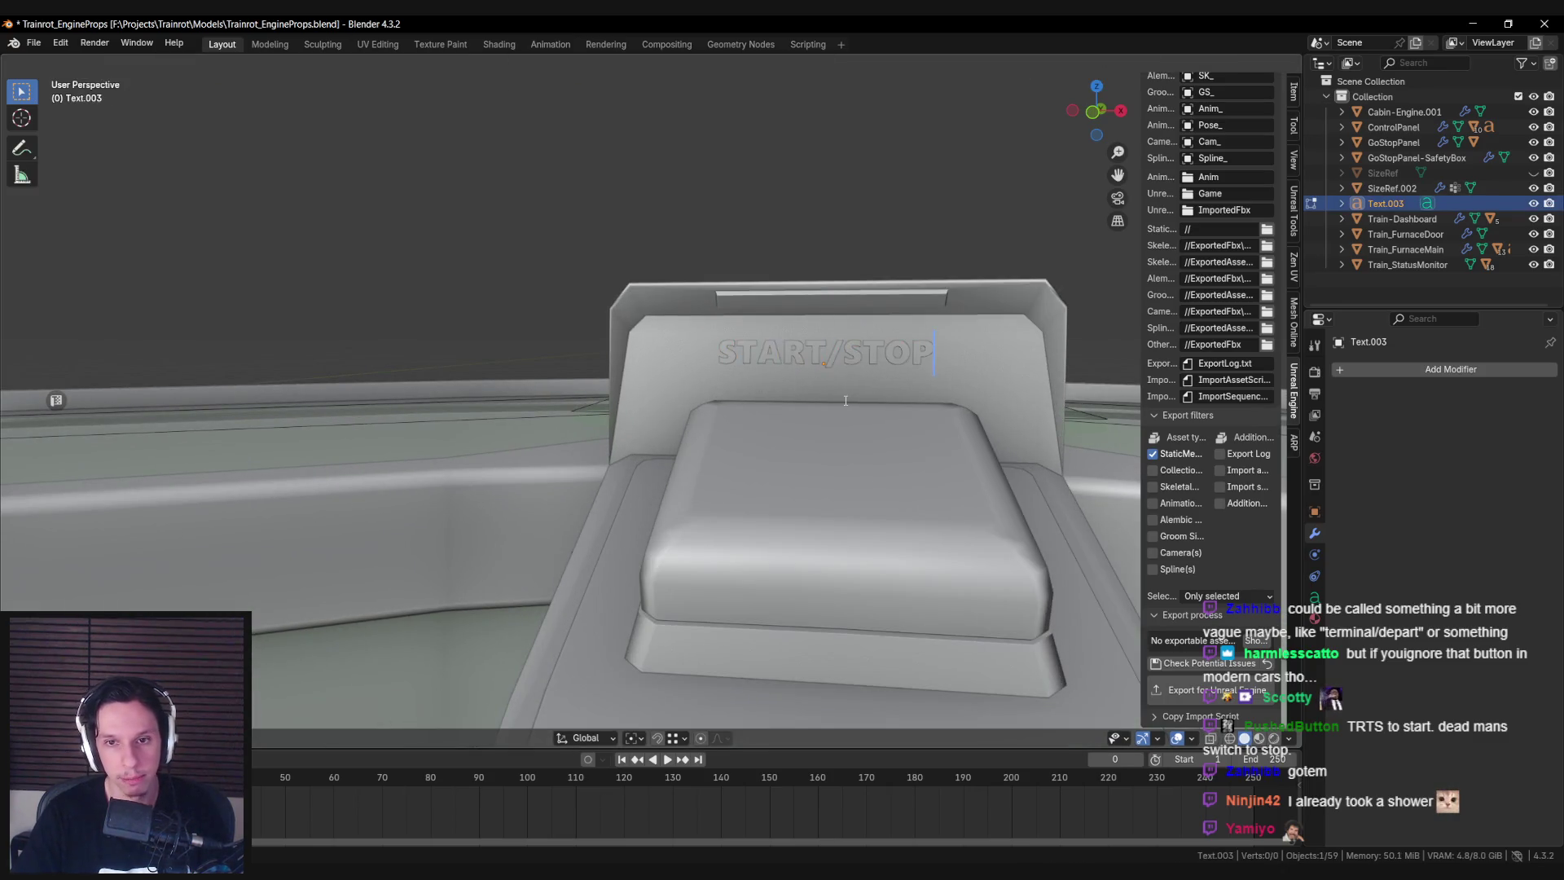
key(ctrl+a)
key(BackSpace)
text(TERMINAL/DEPART)
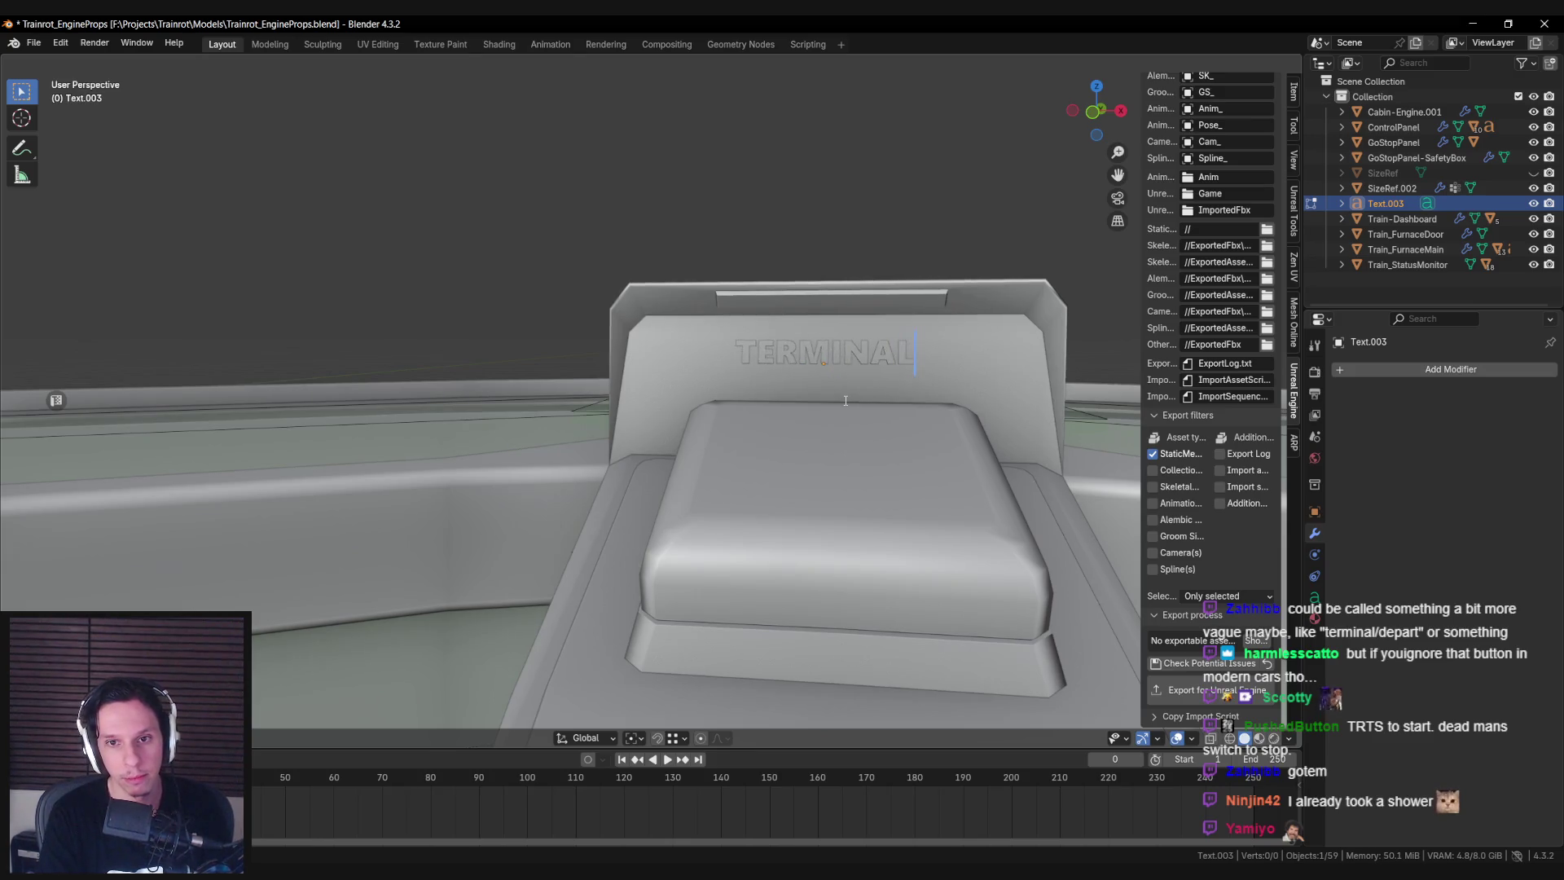
key(Tab)
key(alt+a)
Reframe the view head-on to the TERMINAL/DEPART label and select it again.
scroll(844, 399, down, 6)
mouse_move(844, 399)
middle_down()
mouse_move(759, 436)
mouse_move(737, 428)
mouse_move(847, 445)
mouse_move(710, 446)
middle_up()
scroll(848, 445, up, 3)
scroll(646, 380, up, 3)
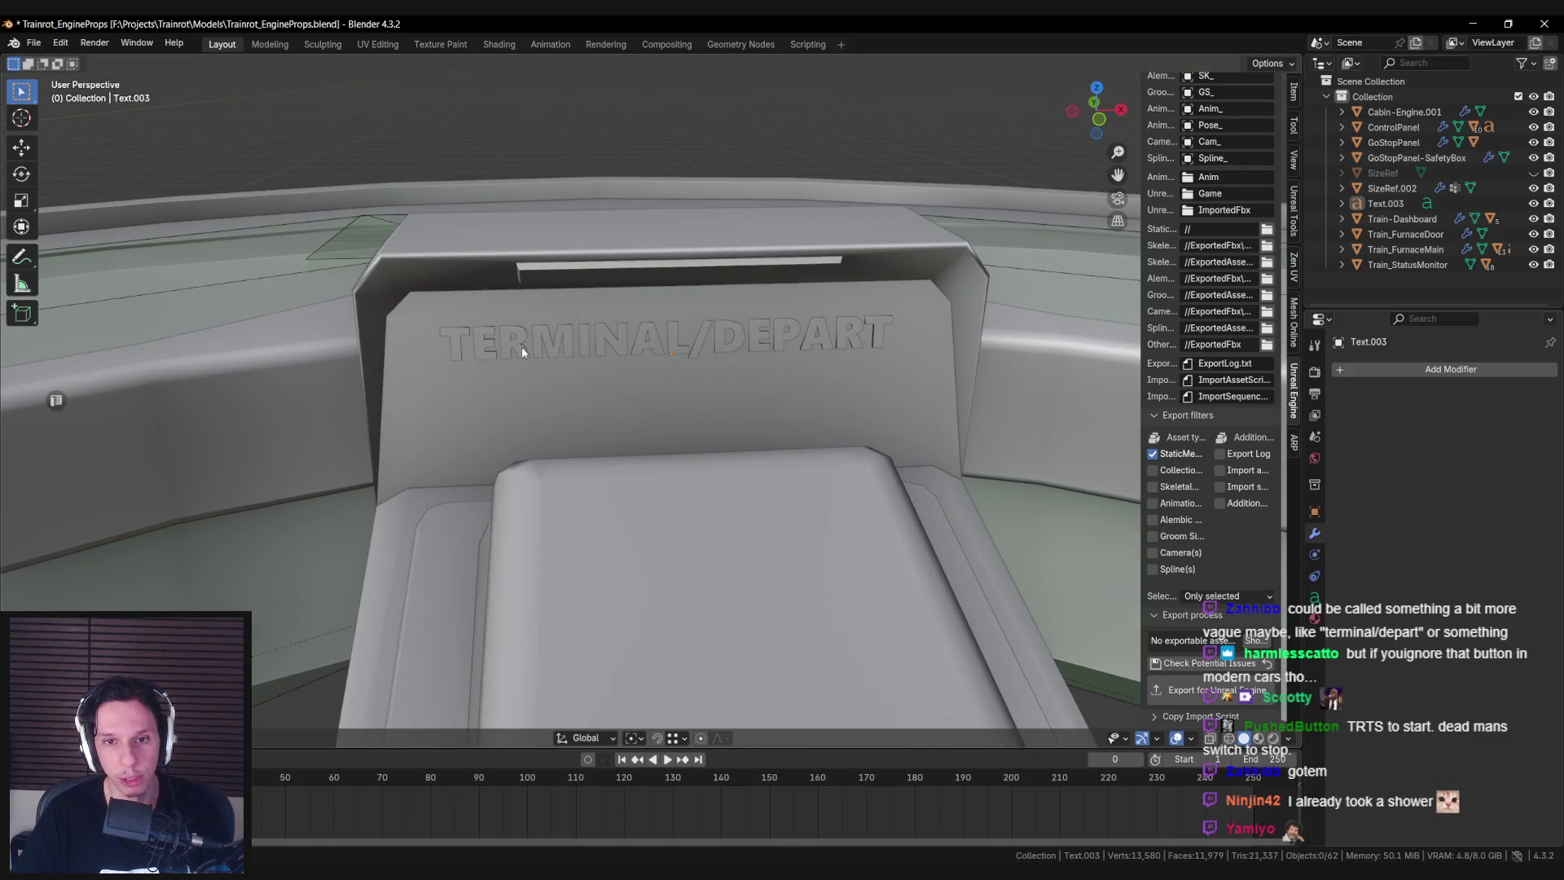
middle_drag(521, 346, 751, 359)
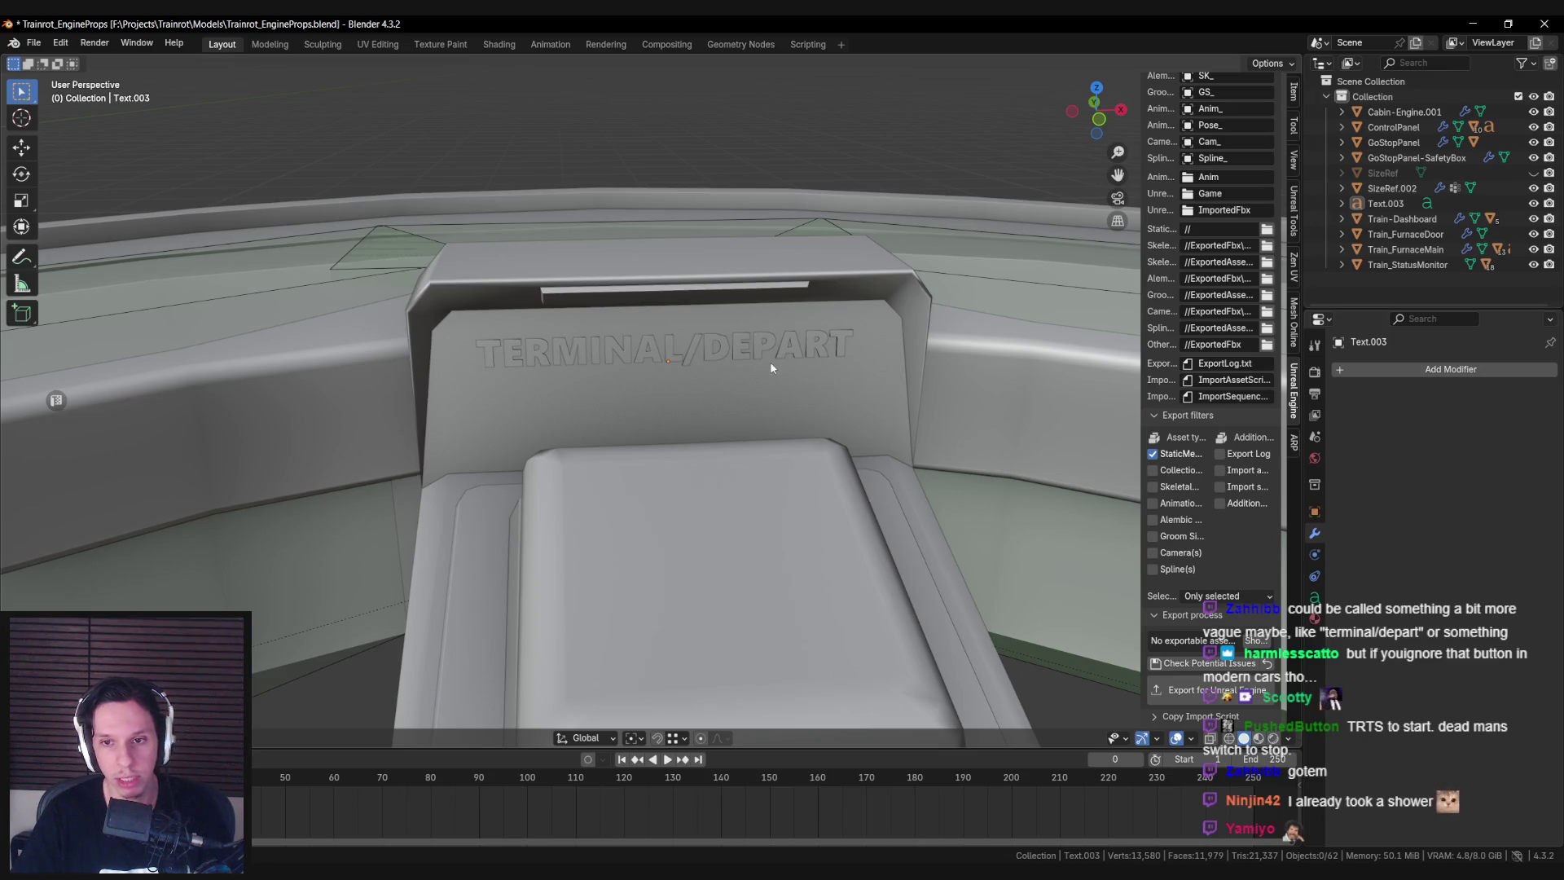
click(761, 350)
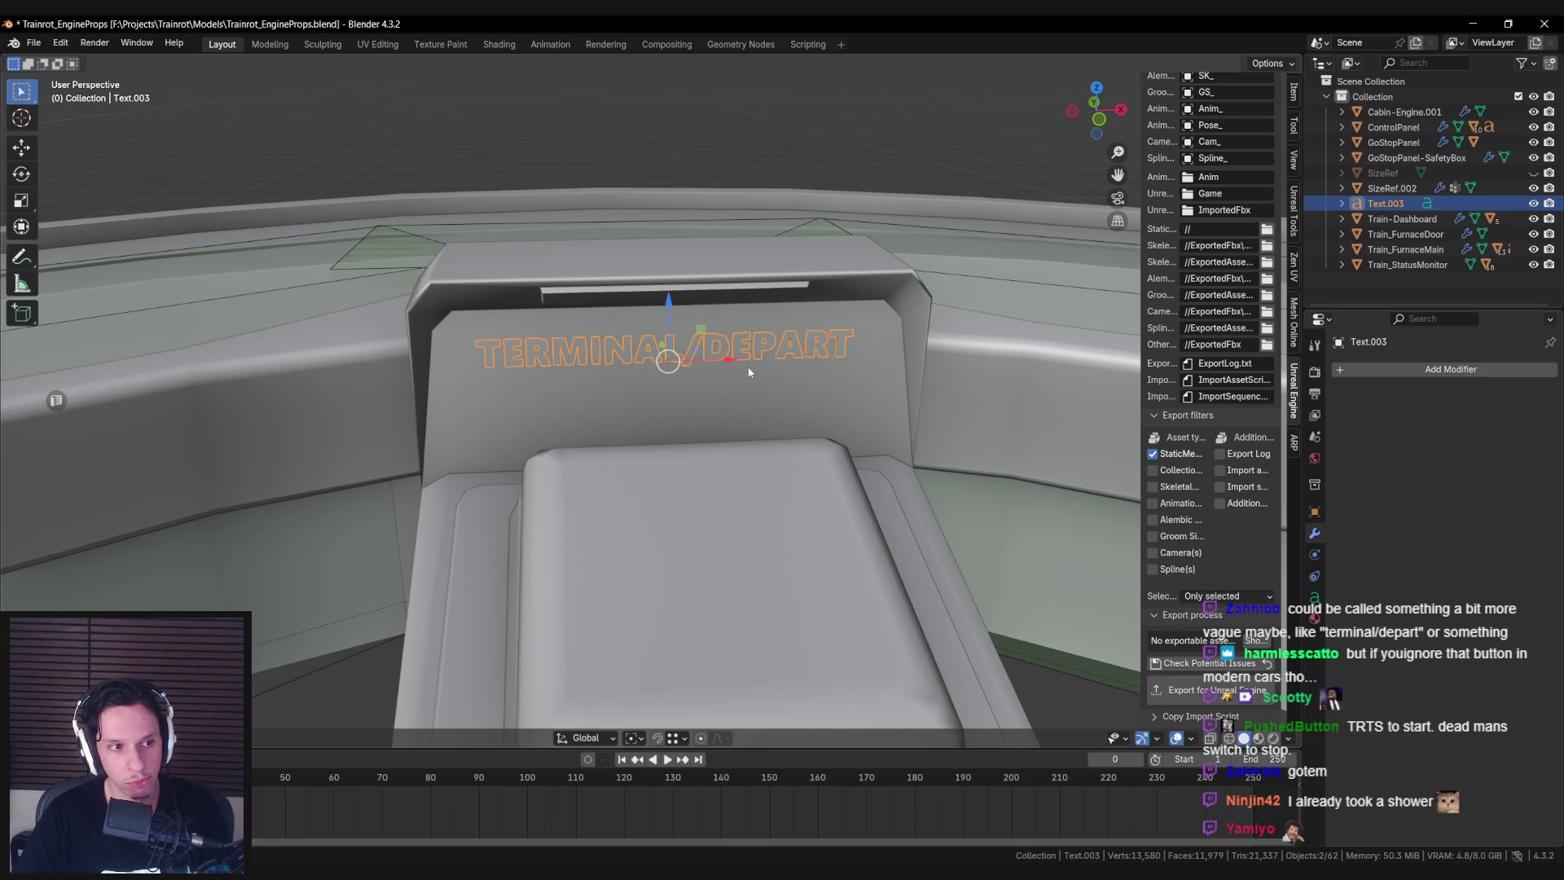
Retype the label as DEPART/STOP and tilt the view higher over the console.
key(Tab)
key(BackSpace)
key(ctrl+BackSpace)
key(ctrl+BackSpace)
key(ctrl+BackSpace)
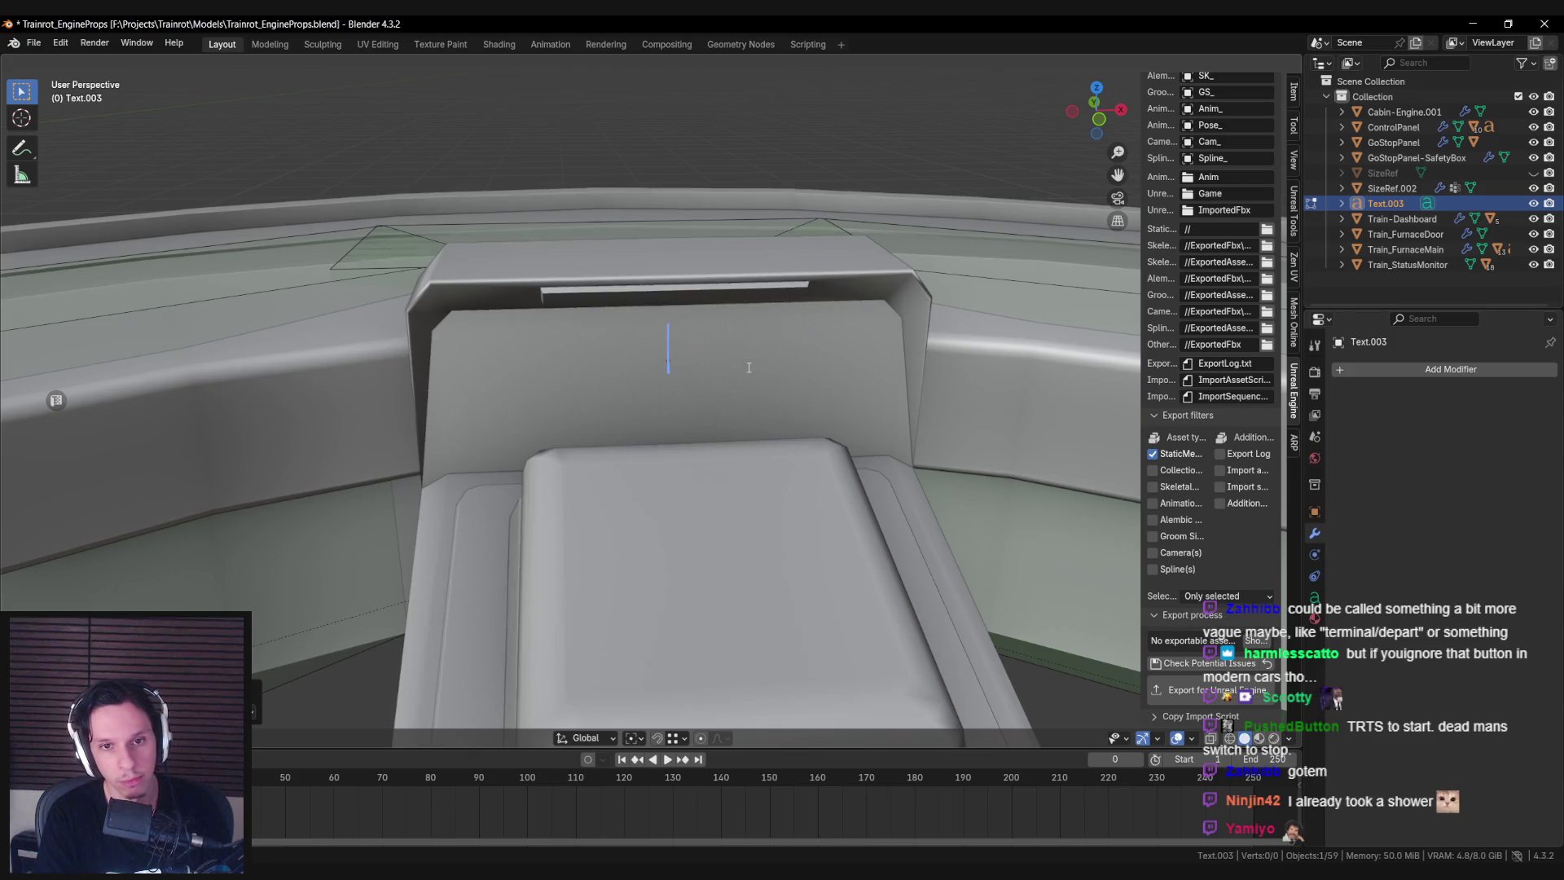
text(DEPART/STOP)
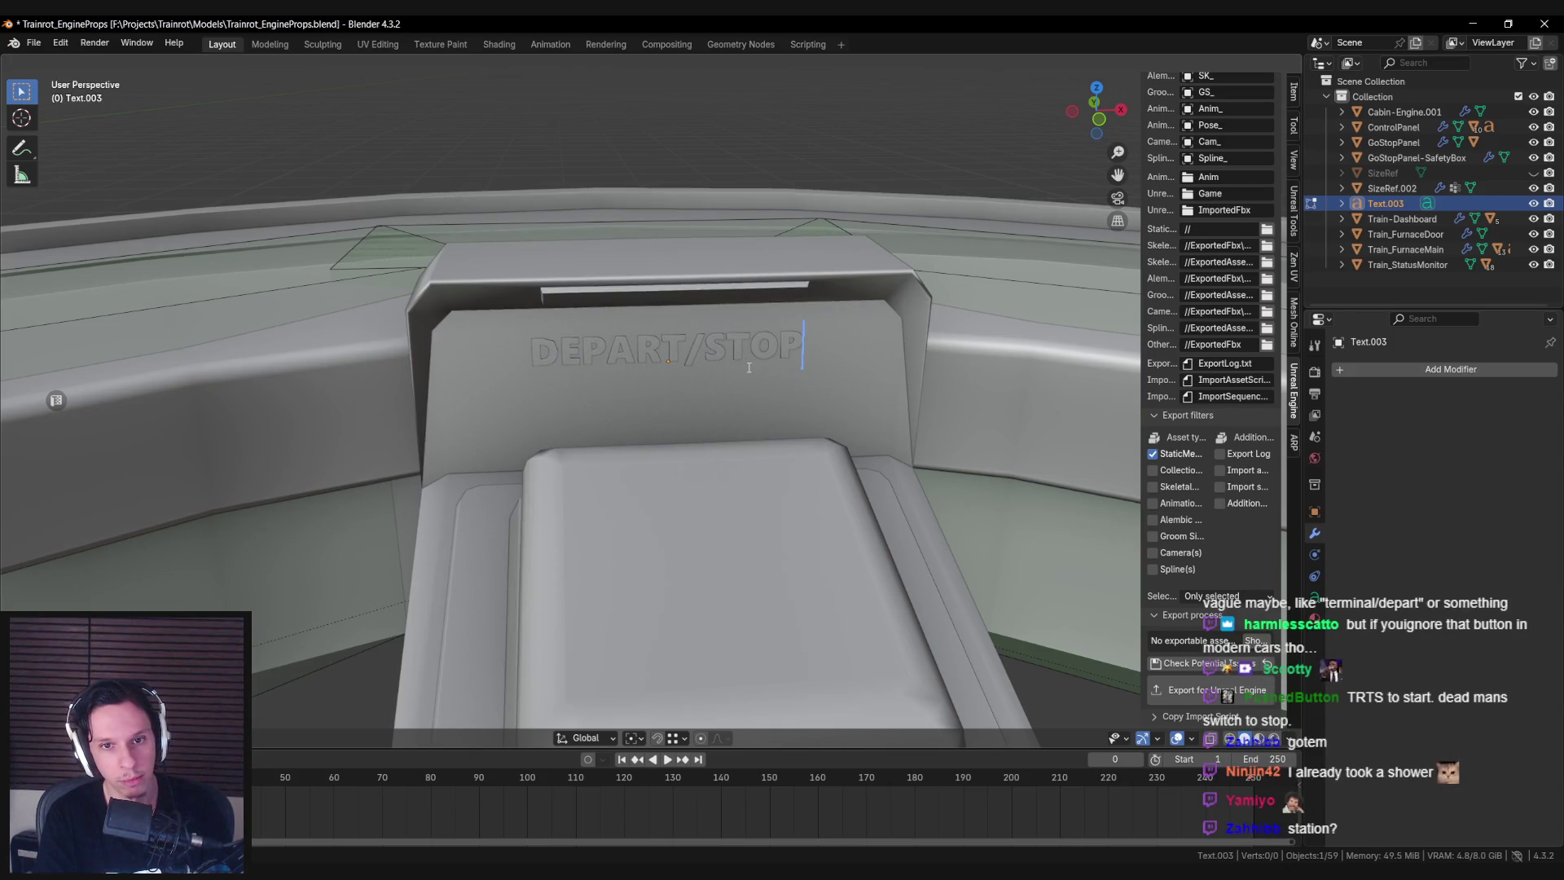
key(Tab)
key(alt+a)
scroll(748, 367, down, 5)
mouse_move(748, 366)
middle_down()
mouse_move(688, 352)
mouse_move(717, 396)
middle_up()
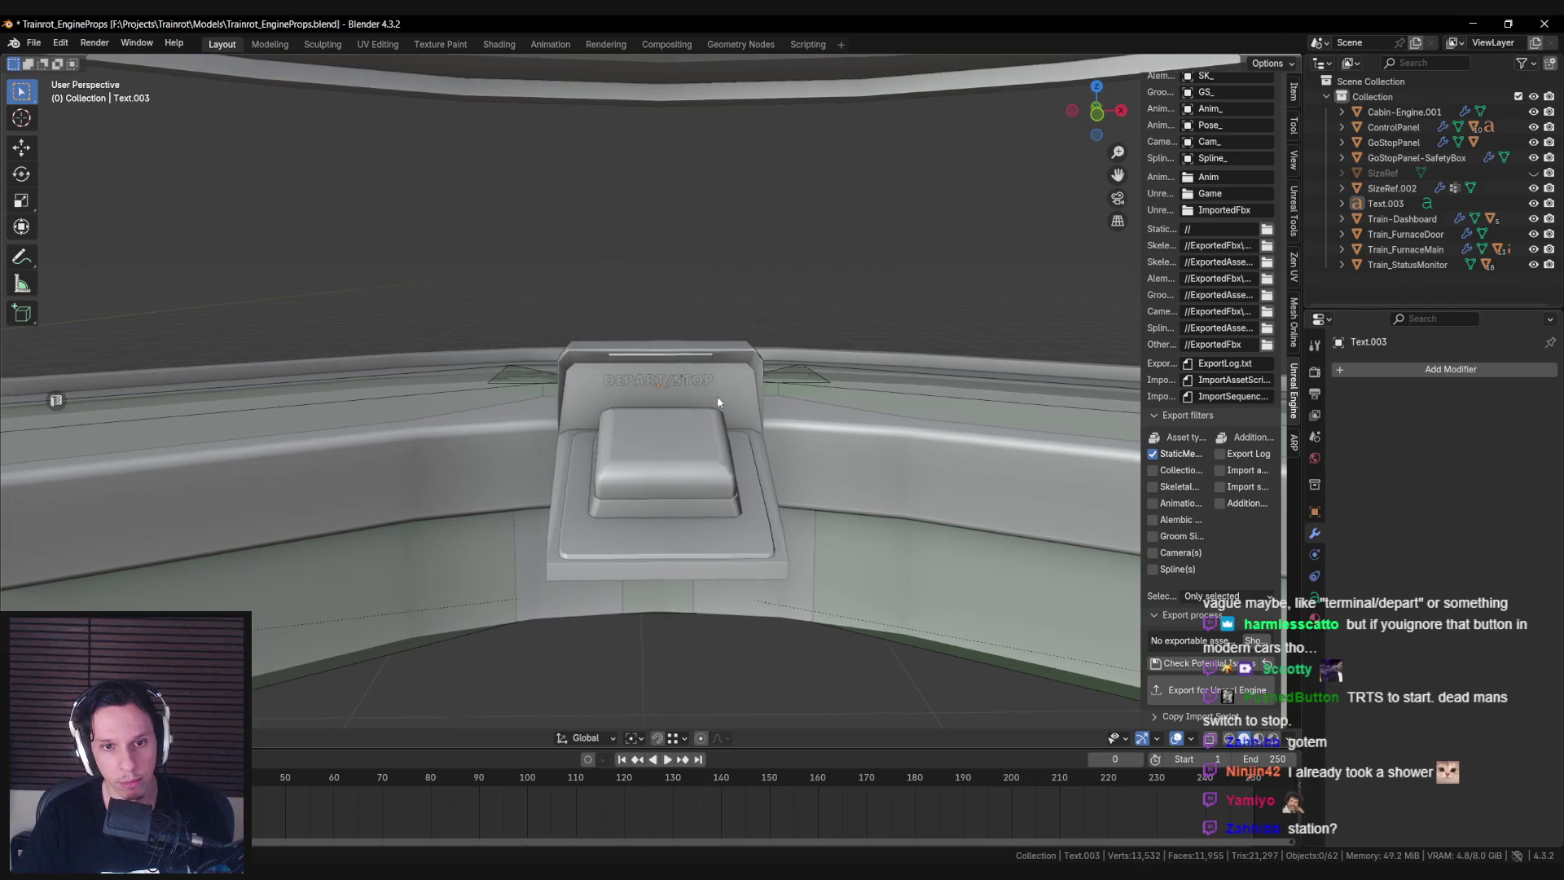
scroll(716, 396, up, 4)
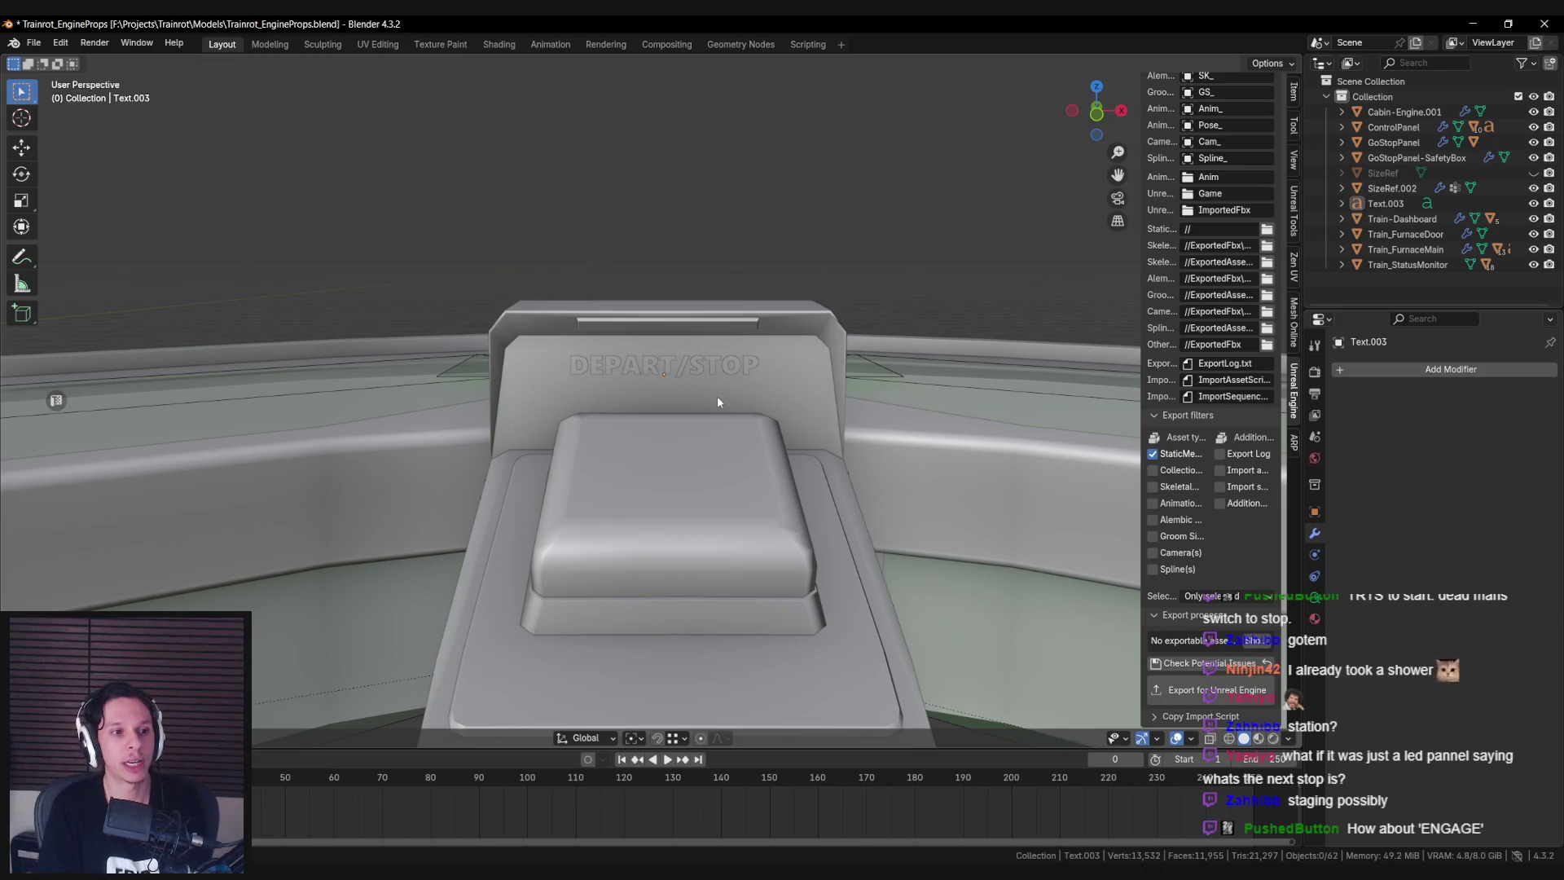
Change the DEPART/STOP label text to ENGAGE/STAGE.
click(712, 364)
key(Tab)
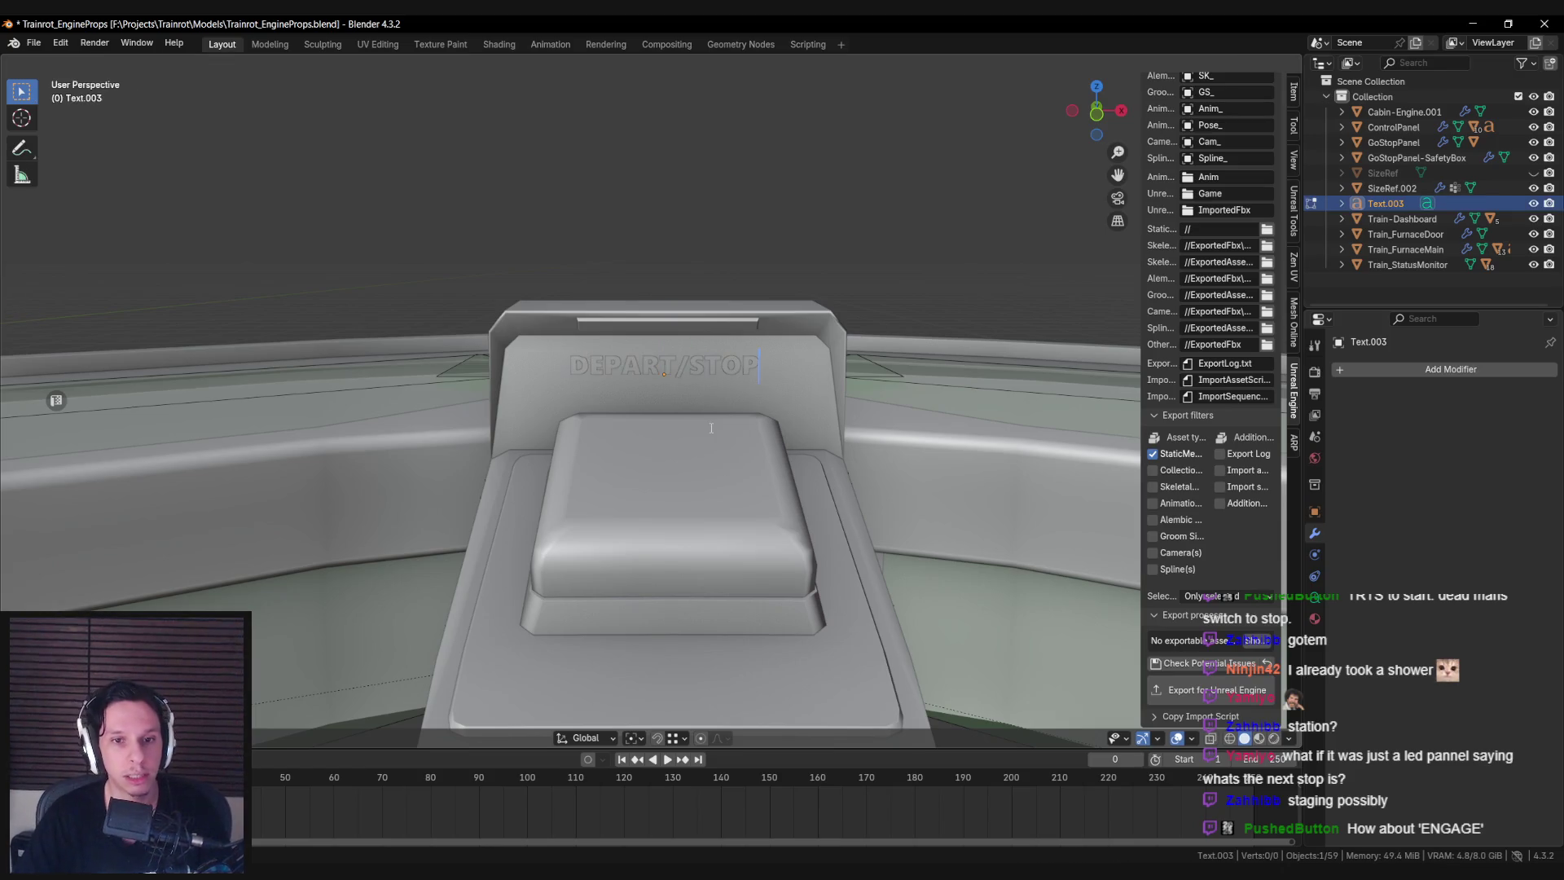
key(BackSpace)
text(ENGAGE)
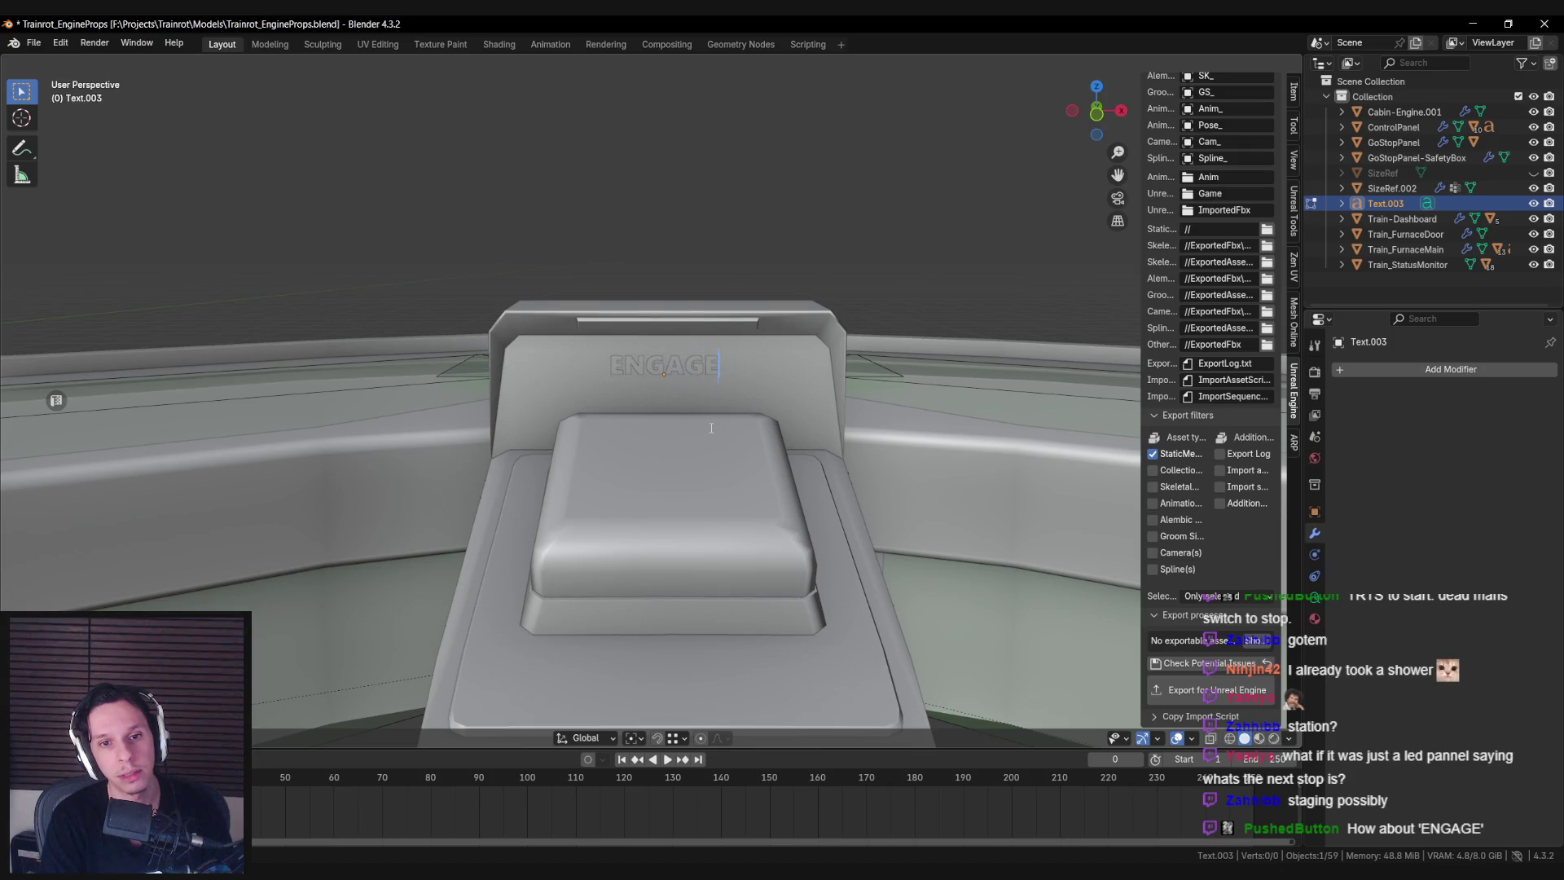
text(/STAGE)
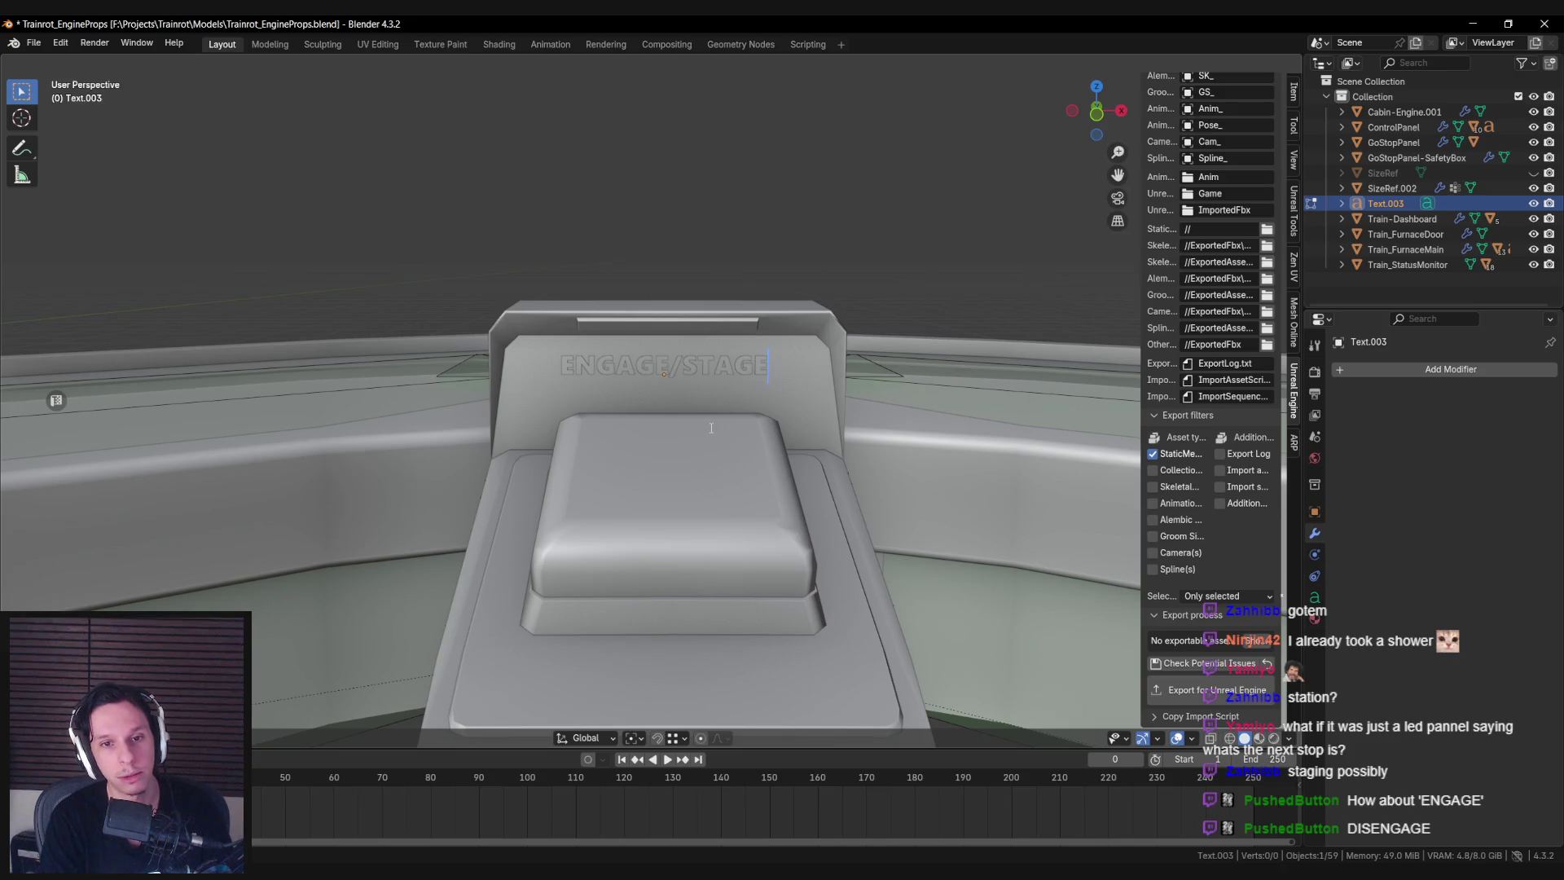
key(Tab)
Bring the dashboard's left corner into close view and select the ENGAGE/STAGE label.
scroll(710, 426, down, 3)
mouse_move(710, 427)
middle_down()
mouse_move(579, 446)
mouse_move(632, 450)
mouse_move(370, 469)
mouse_move(548, 539)
middle_up()
scroll(578, 446, down, 2)
scroll(634, 450, down, 2)
mouse_move(937, 501)
shift+middle_down()
mouse_move(921, 448)
mouse_move(888, 478)
mouse_move(932, 477)
mouse_move(373, 488)
mouse_move(564, 437)
mouse_move(702, 479)
mouse_move(832, 456)
mouse_move(673, 382)
mouse_move(656, 408)
mouse_move(678, 409)
shift+middle_up()
click(702, 478)
Shift the ENGAGE/STAGE label along the vertical axis and then along Y.
drag(656, 420, 656, 444)
middle_drag(657, 444, 595, 468)
drag(594, 468, 596, 468)
mouse_move(596, 468)
middle_down()
mouse_move(614, 495)
mouse_move(520, 501)
mouse_move(595, 511)
mouse_move(598, 533)
mouse_move(603, 496)
middle_up()
scroll(602, 499, up, 3)
scroll(602, 500, down, 4)
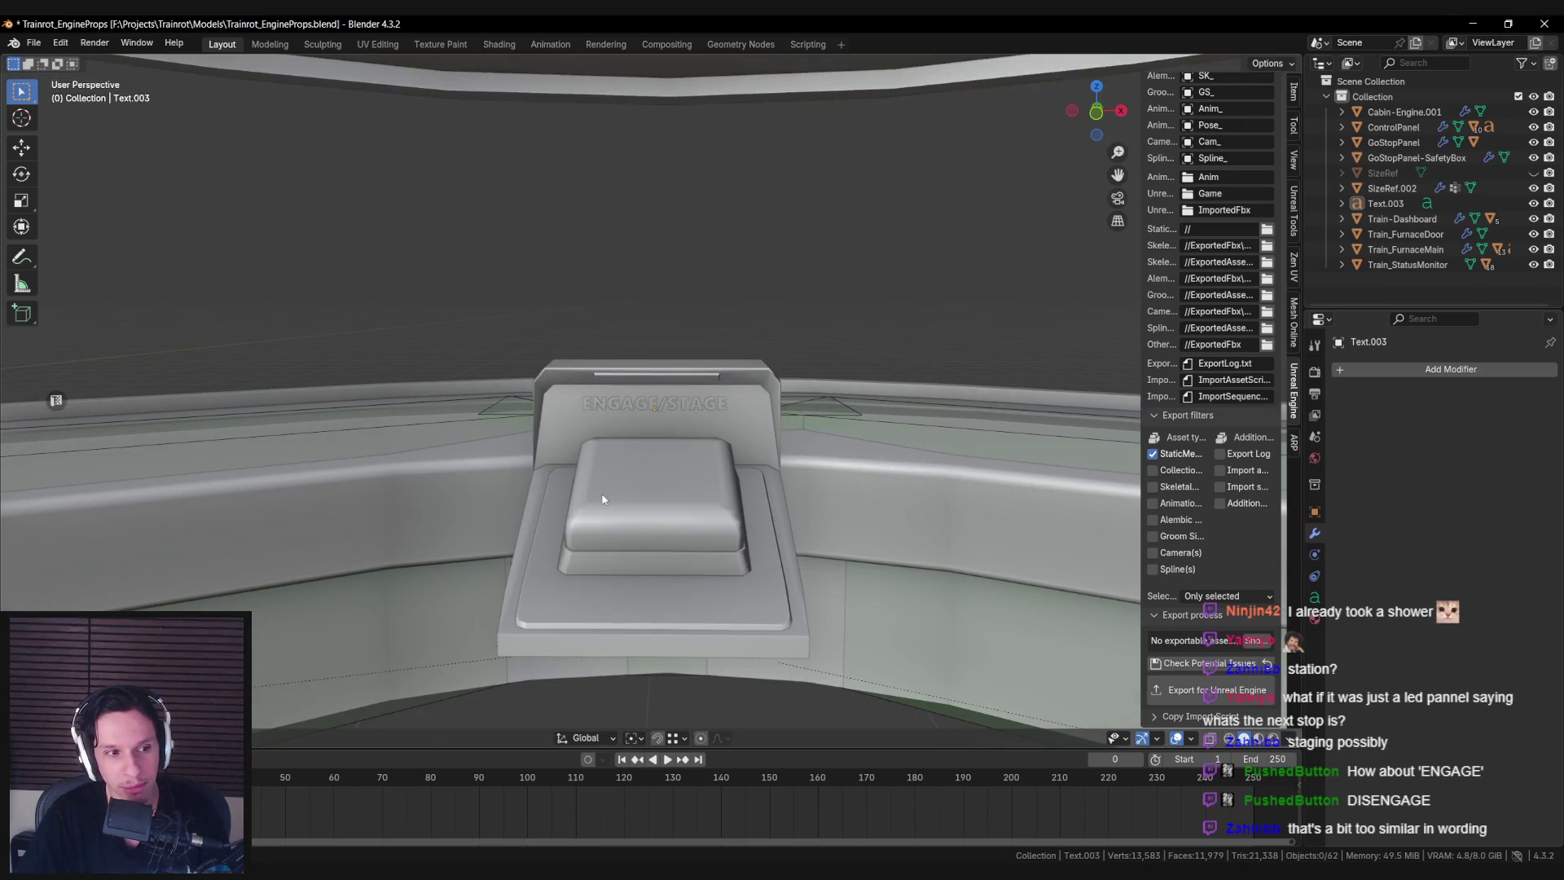
scroll(603, 500, up, 3)
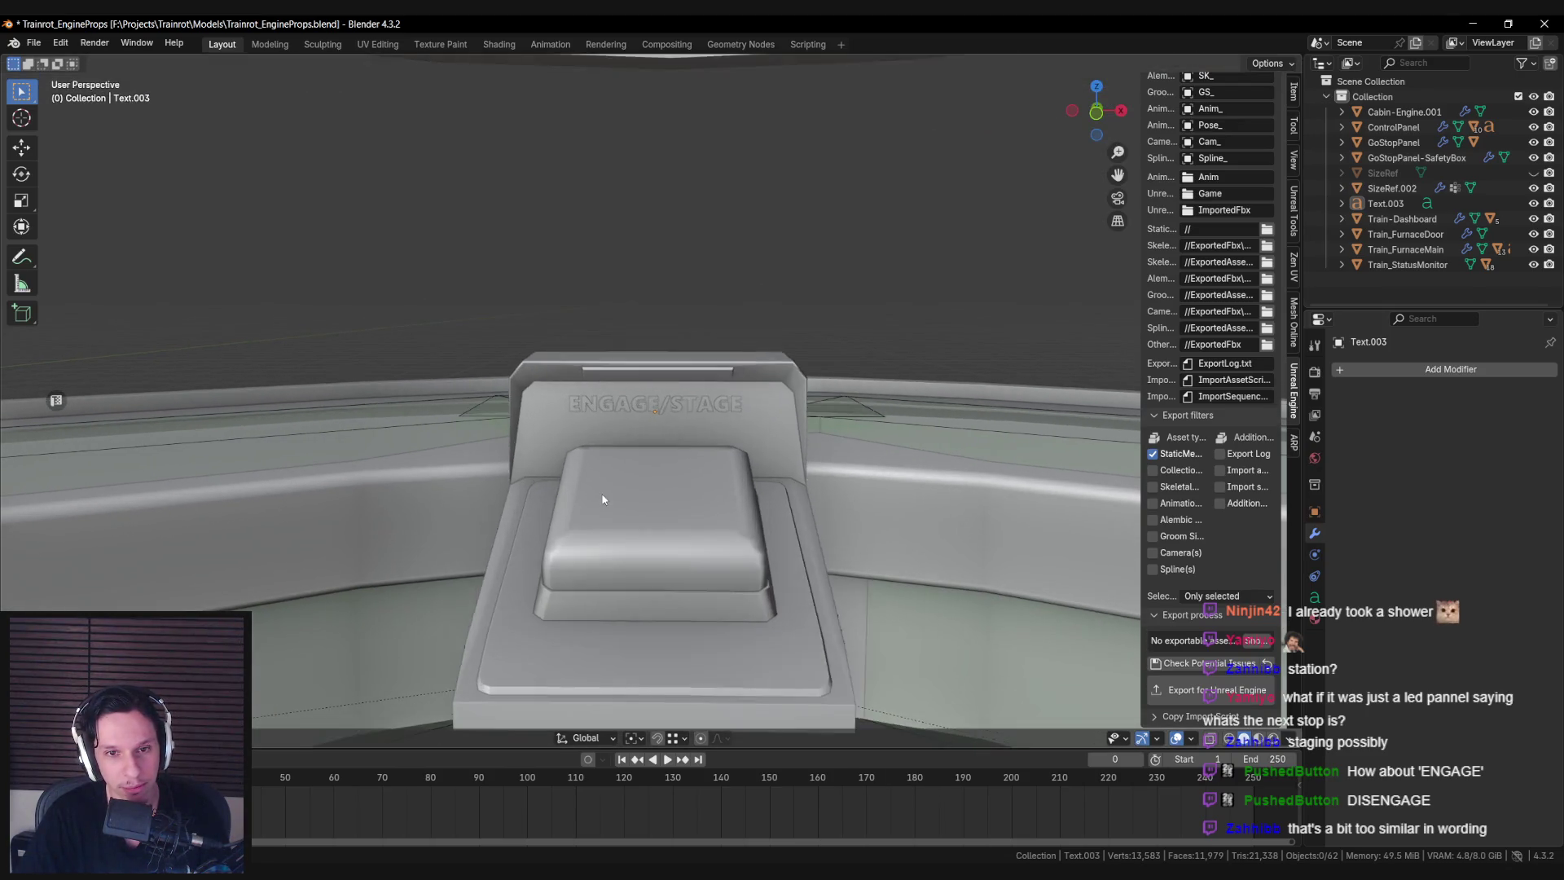
click(694, 409)
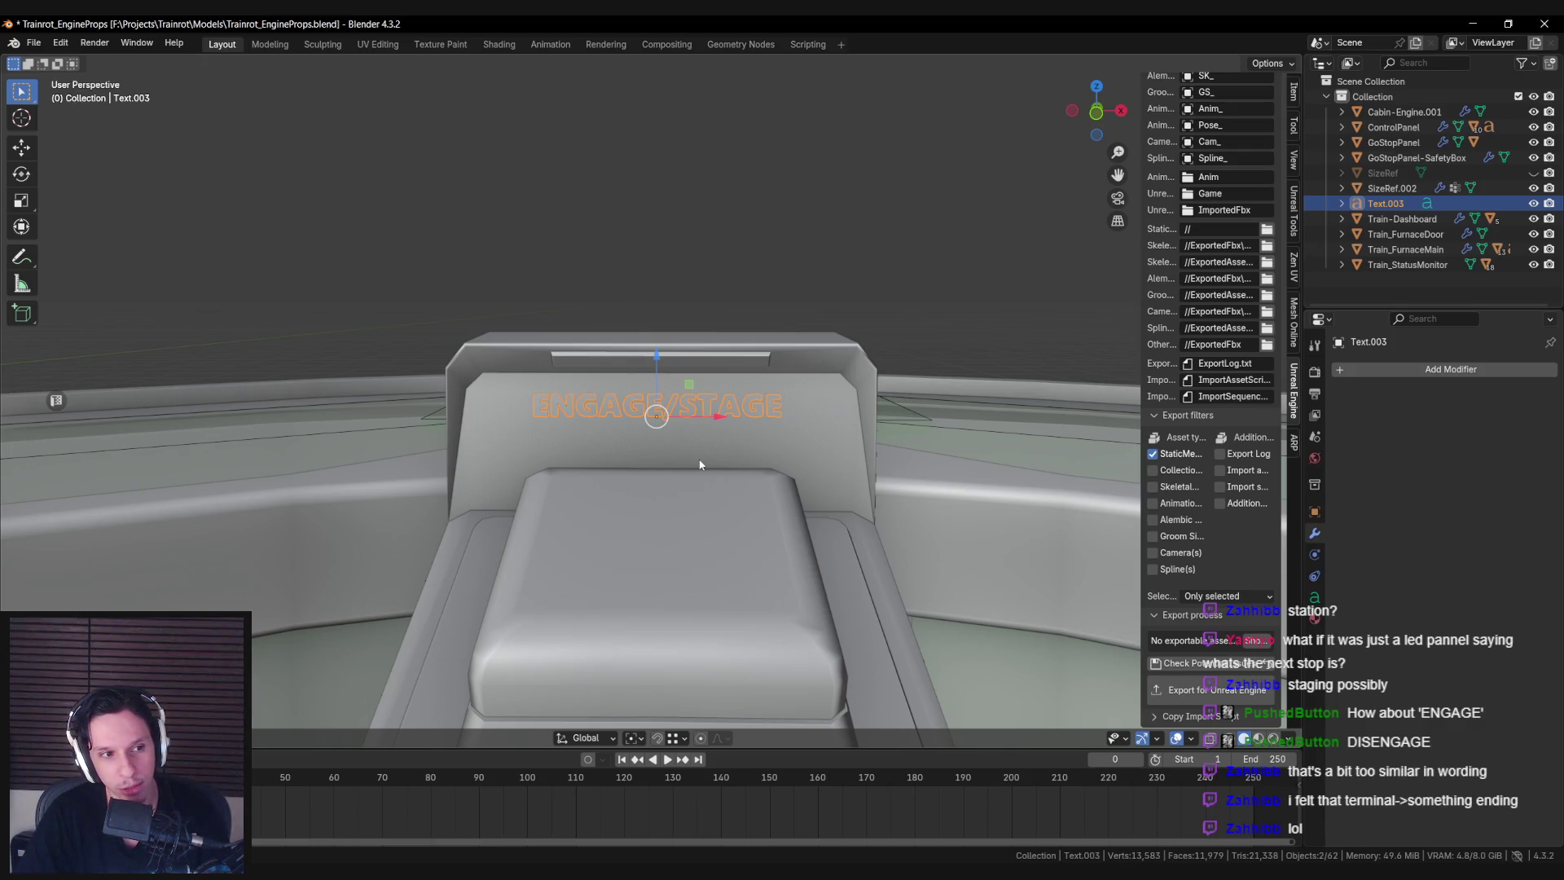
Change the ENGAGE/STAGE label text back to START/STOP.
key(Tab)
key(ctrl+a)
key(BackSpace)
text(START/STOP)
key(Tab)
key(alt+a)
Scale the START/STOP label up slightly.
mouse_move(700, 460)
middle_down()
mouse_move(625, 515)
mouse_move(613, 480)
mouse_move(677, 564)
mouse_move(695, 528)
mouse_move(663, 498)
mouse_move(530, 507)
mouse_move(536, 567)
mouse_move(628, 478)
mouse_move(736, 476)
mouse_move(693, 486)
mouse_move(681, 522)
mouse_move(673, 448)
middle_up()
scroll(627, 477, up, 5)
scroll(736, 477, down, 4)
scroll(668, 492, up, 4)
scroll(672, 448, up, 2)
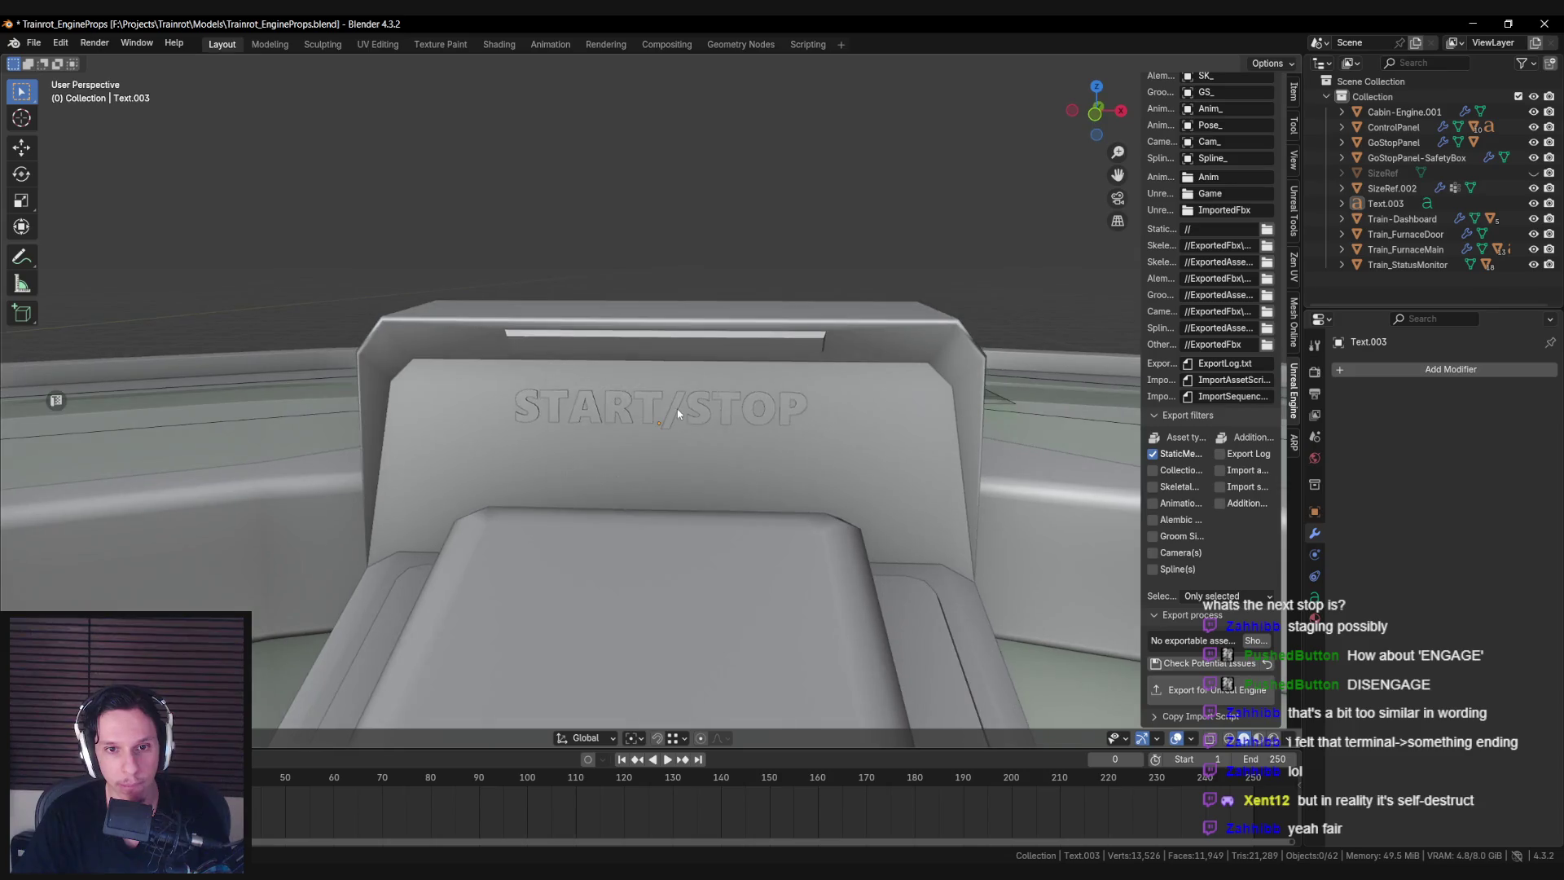
click(733, 407)
key(s)
right_click(927, 451)
key(s)
click(800, 468)
key(alt+a)
Shift the START/STOP label sideways along the X axis.
scroll(806, 458, down, 3)
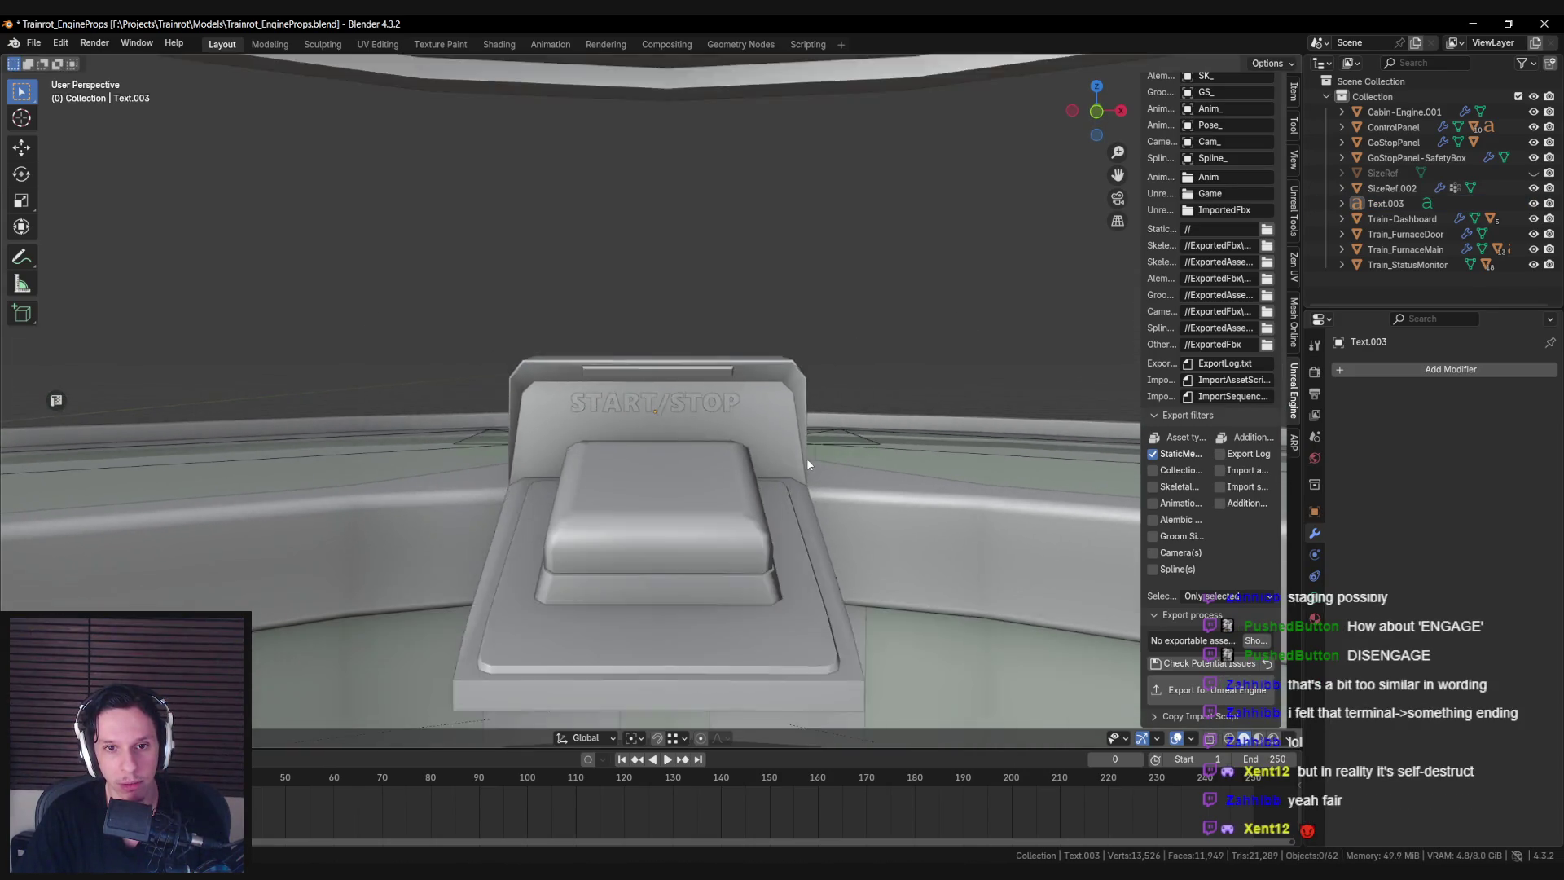
middle_drag(807, 458, 808, 459)
scroll(809, 459, up, 3)
scroll(808, 459, up, 1)
click(765, 411)
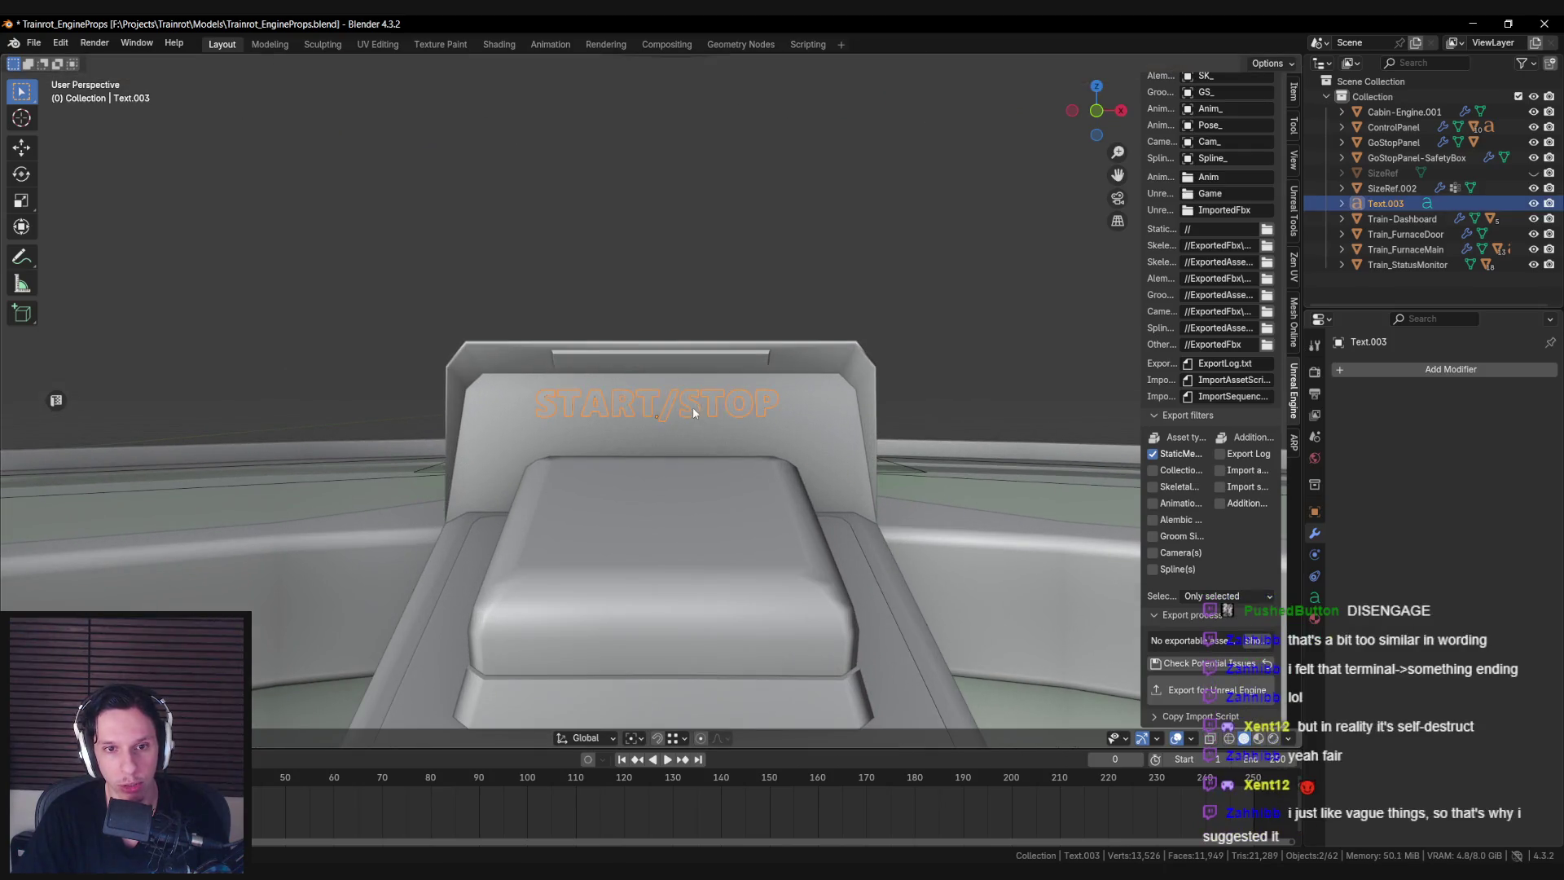
key(g)
key(x)
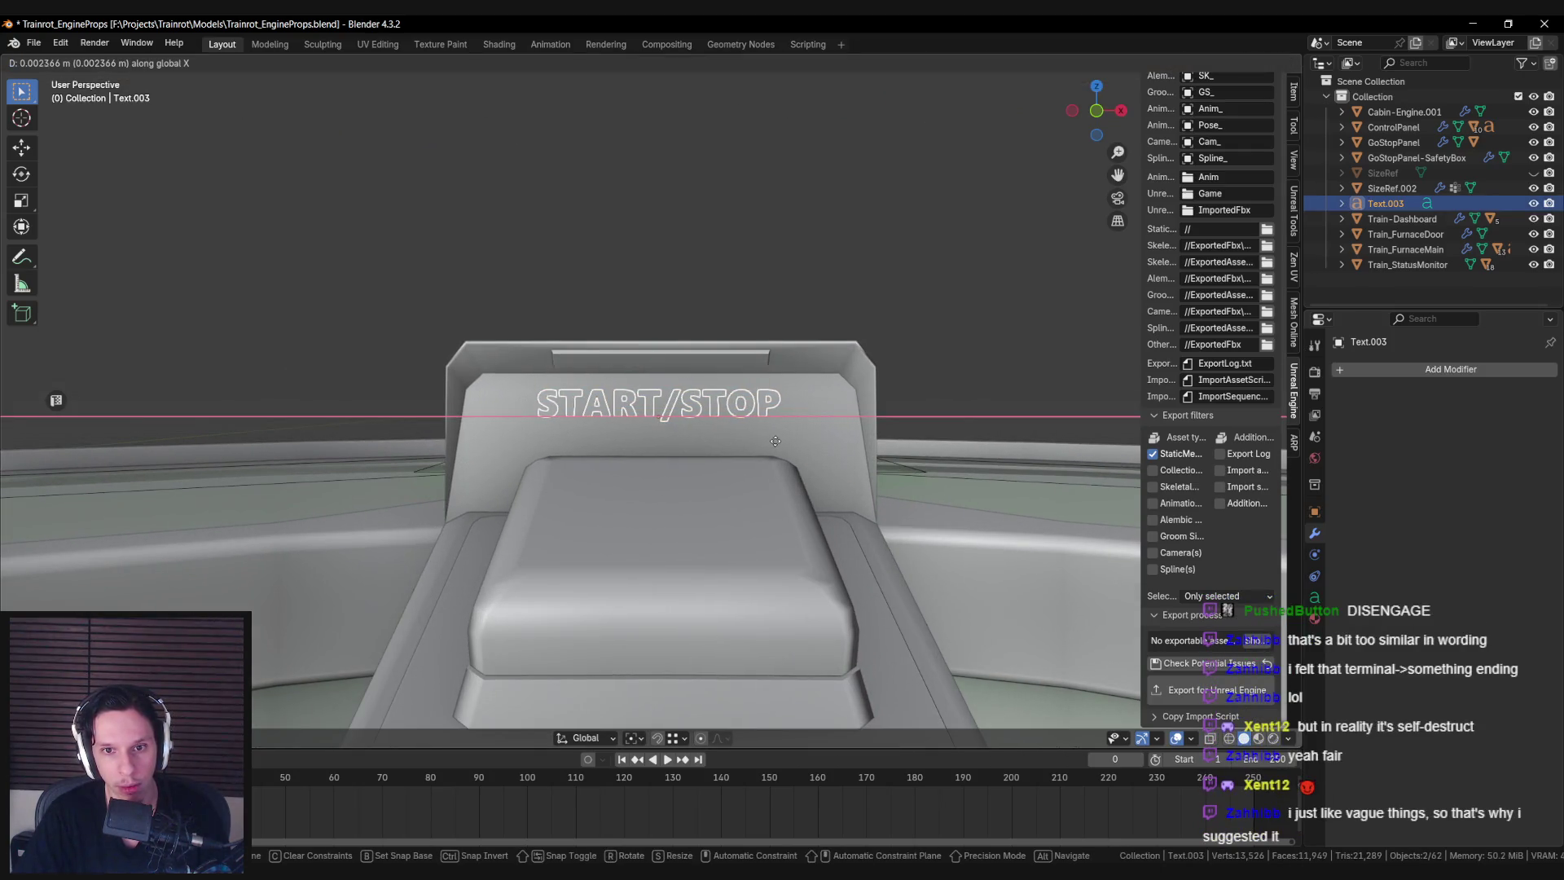
click(777, 448)
key(alt+a)
scroll(776, 442, down, 3)
mouse_move(776, 442)
middle_down()
mouse_move(777, 477)
mouse_move(775, 452)
middle_up()
scroll(777, 477, down, 3)
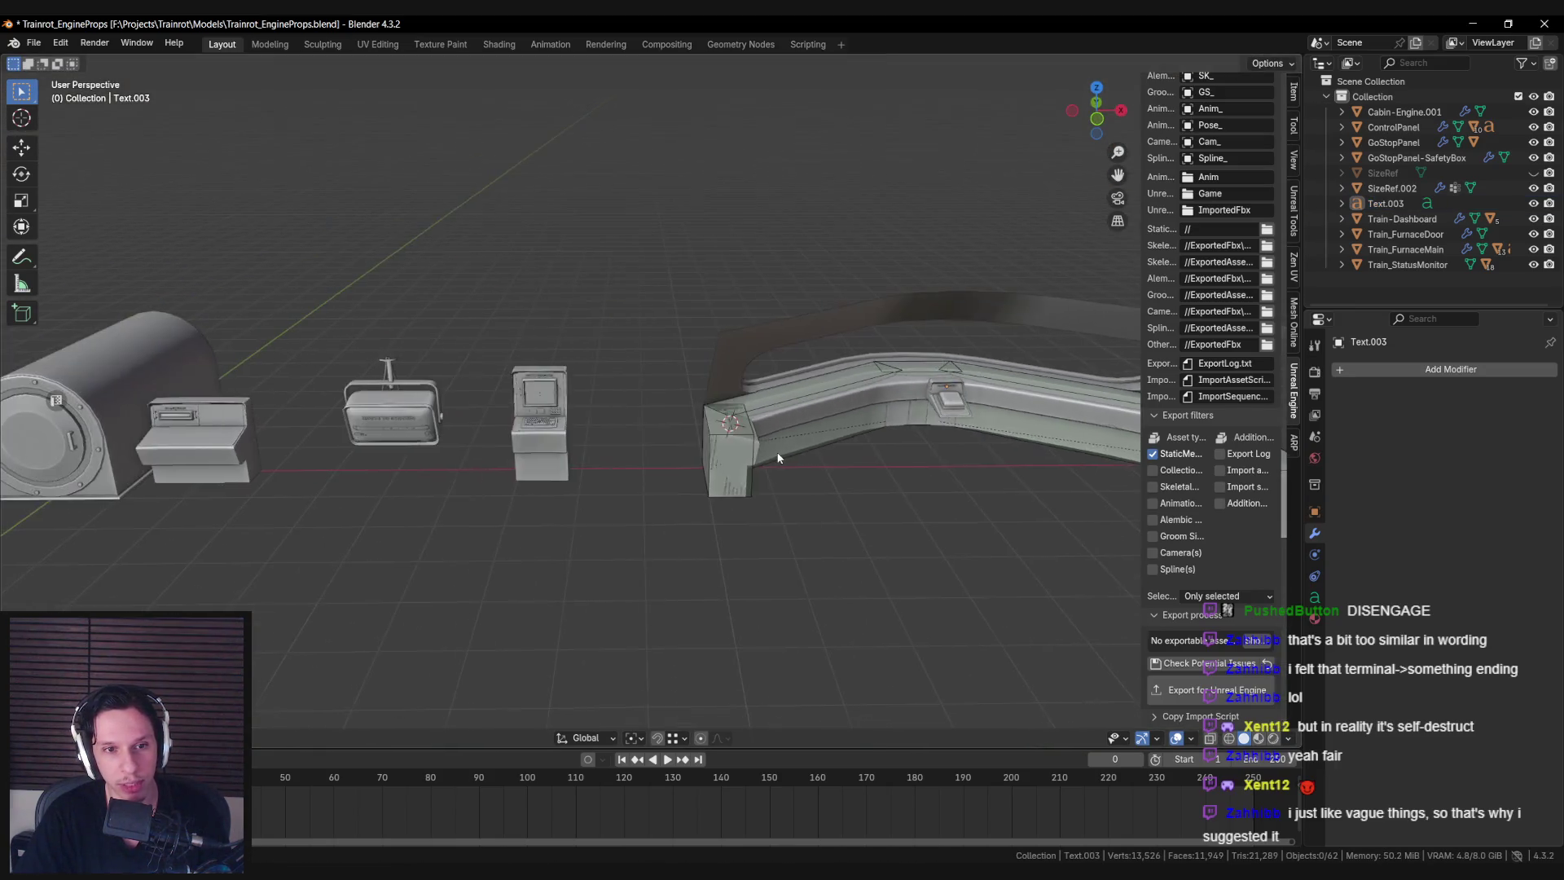
Duplicate the START/STOP label in place, creating Text.004.
scroll(520, 417, up, 4)
scroll(519, 422, down, 3)
mouse_move(481, 442)
middle_down()
mouse_move(696, 413)
mouse_move(642, 446)
mouse_move(600, 417)
mouse_move(634, 450)
mouse_move(624, 565)
mouse_move(628, 487)
mouse_move(791, 498)
mouse_move(619, 510)
mouse_move(628, 534)
middle_up()
scroll(696, 413, up, 5)
scroll(676, 373, down, 2)
scroll(580, 440, up, 3)
scroll(629, 409, down, 2)
scroll(634, 451, up, 3)
scroll(629, 427, down, 4)
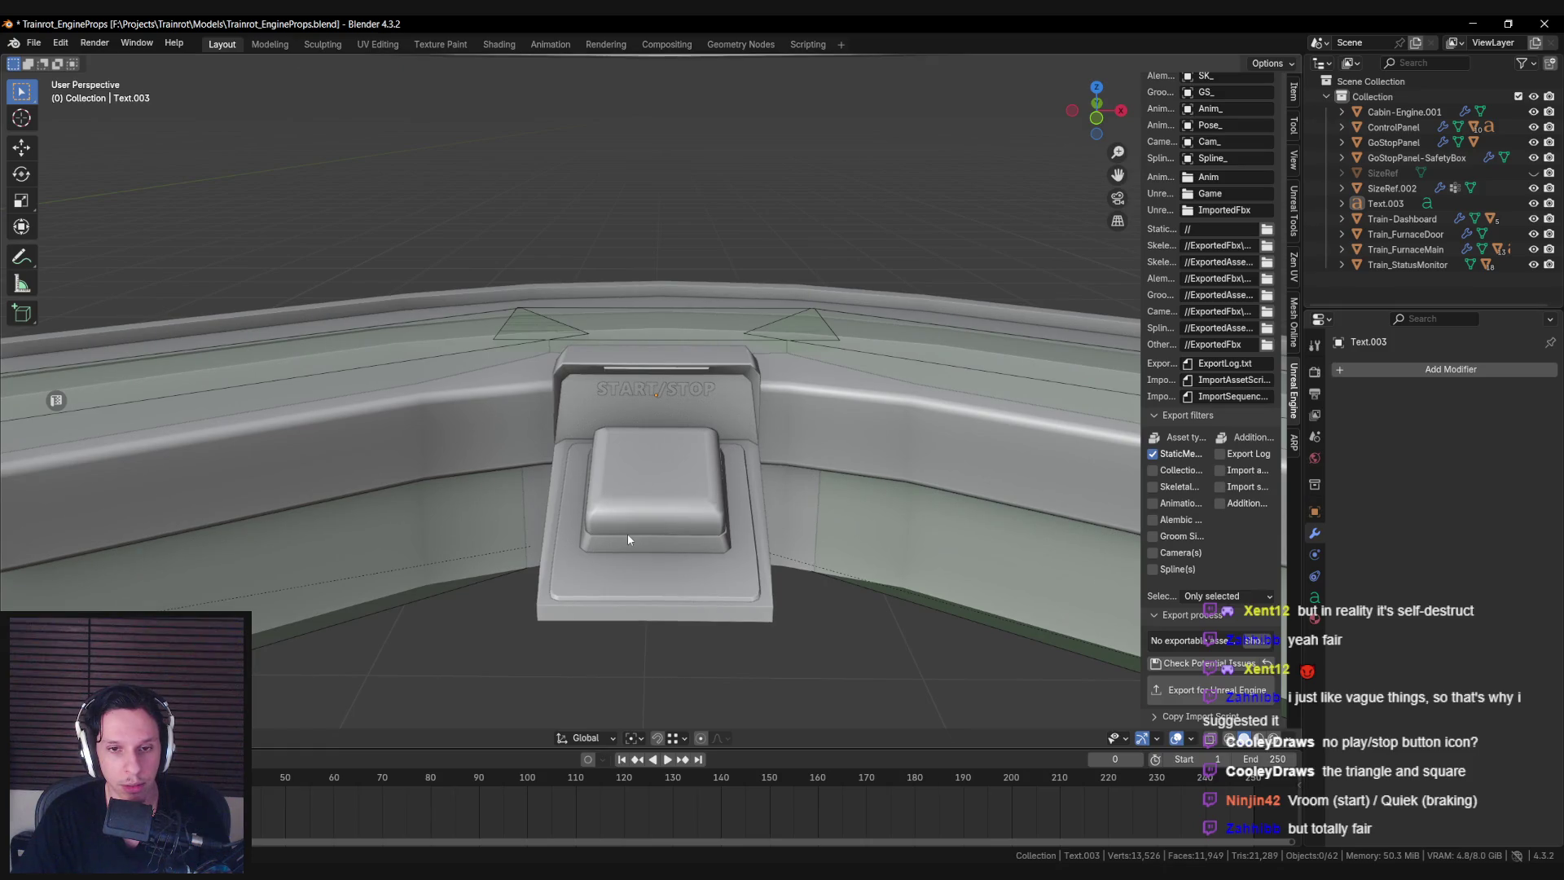
scroll(627, 535, up, 5)
scroll(627, 534, down, 5)
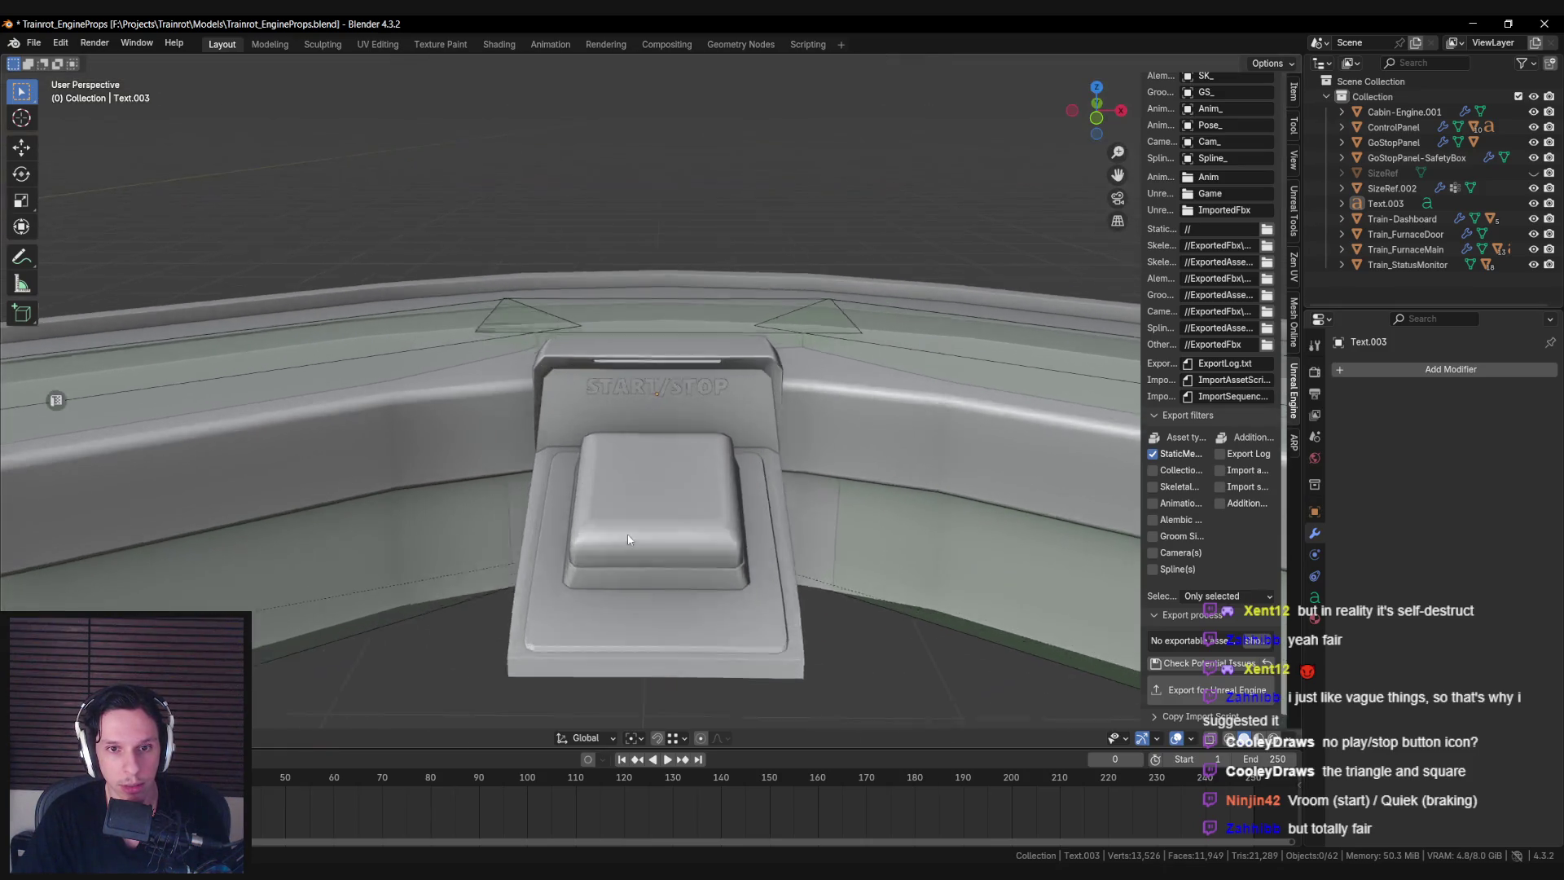
scroll(628, 538, up, 4)
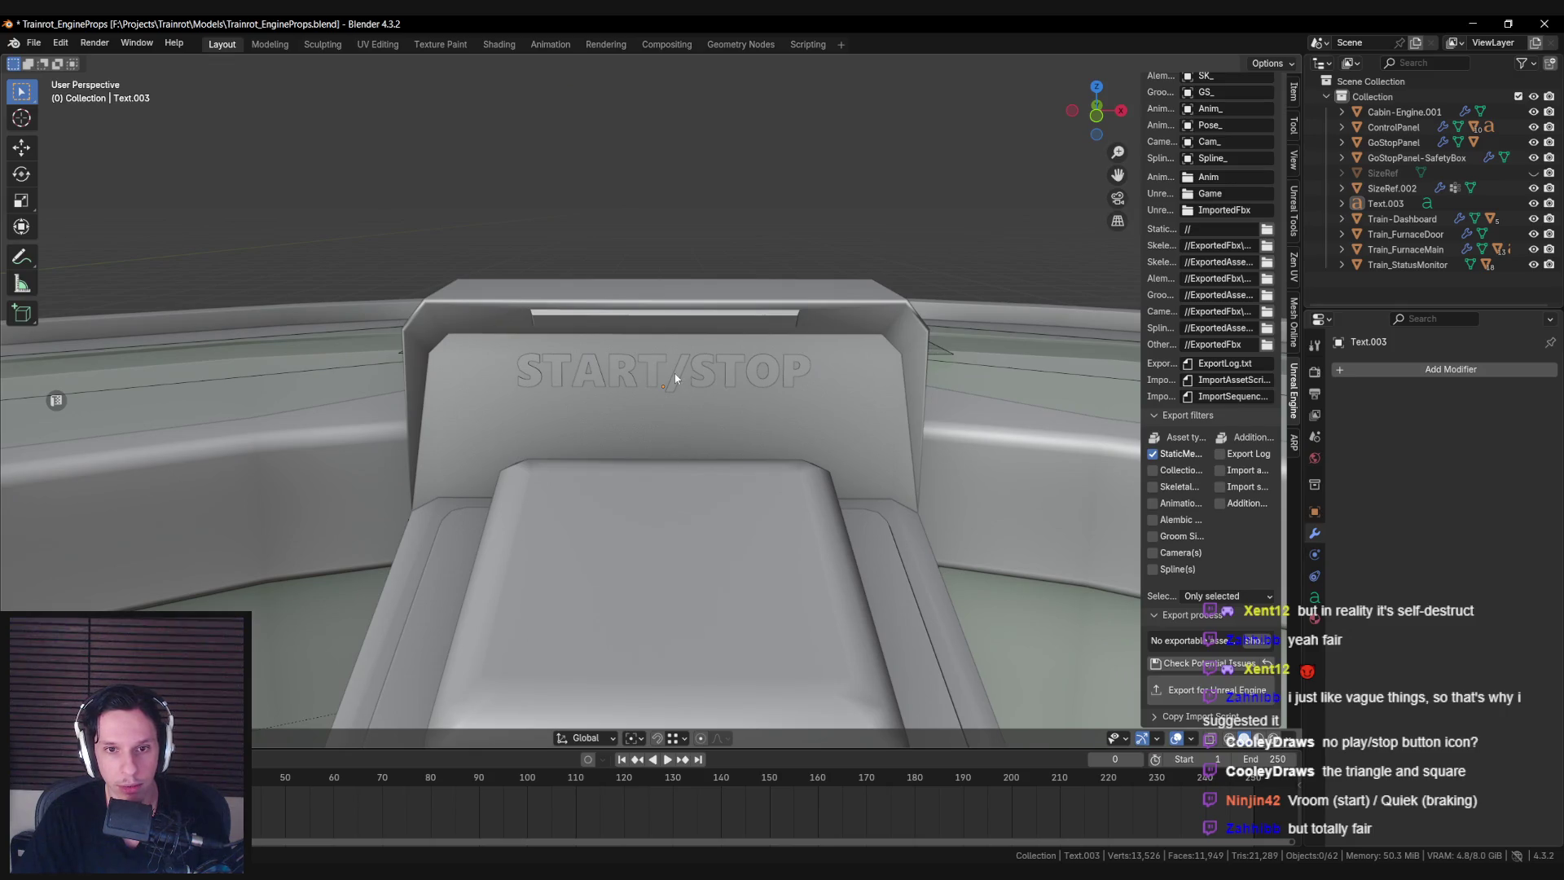
click(675, 379)
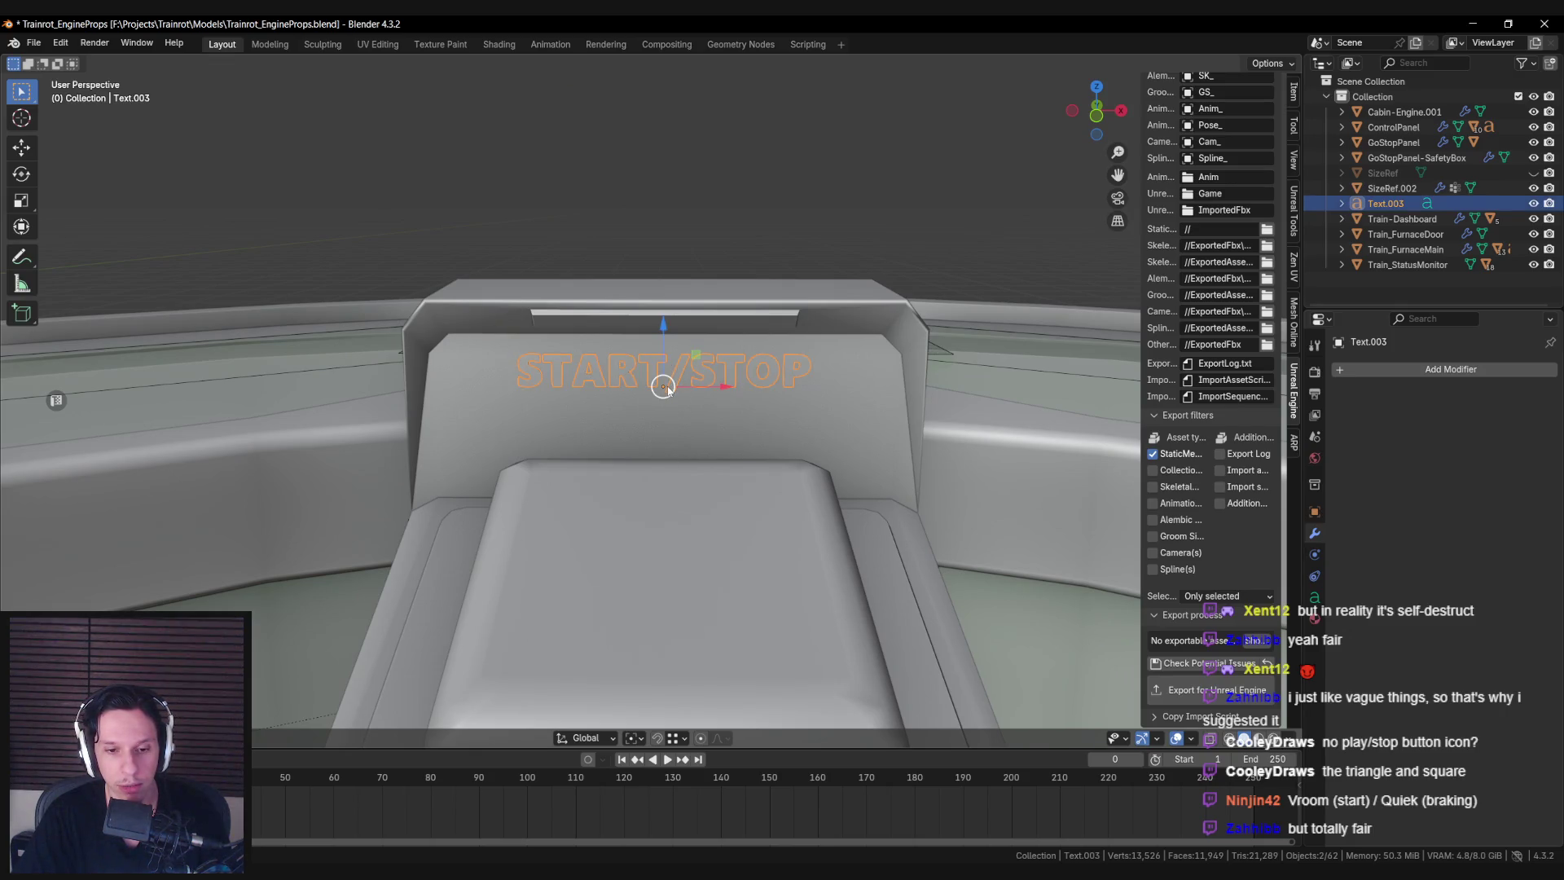
key(shift+d)
right_click(662, 335)
Move the Text.004 copy down below the original label and begin editing its characters.
drag(663, 334, 663, 395)
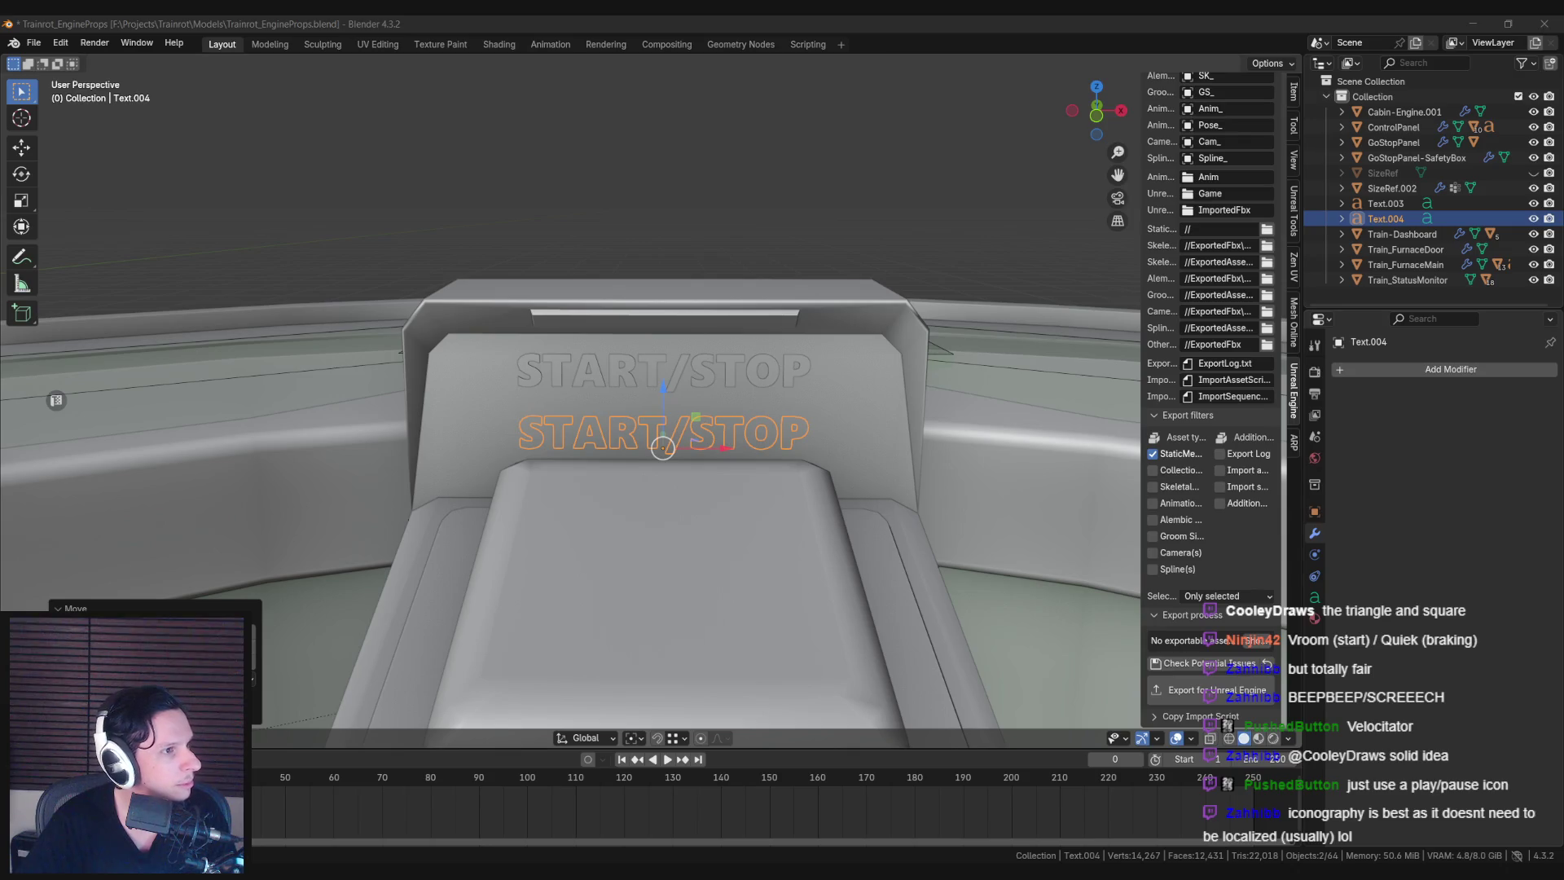
key(Tab)
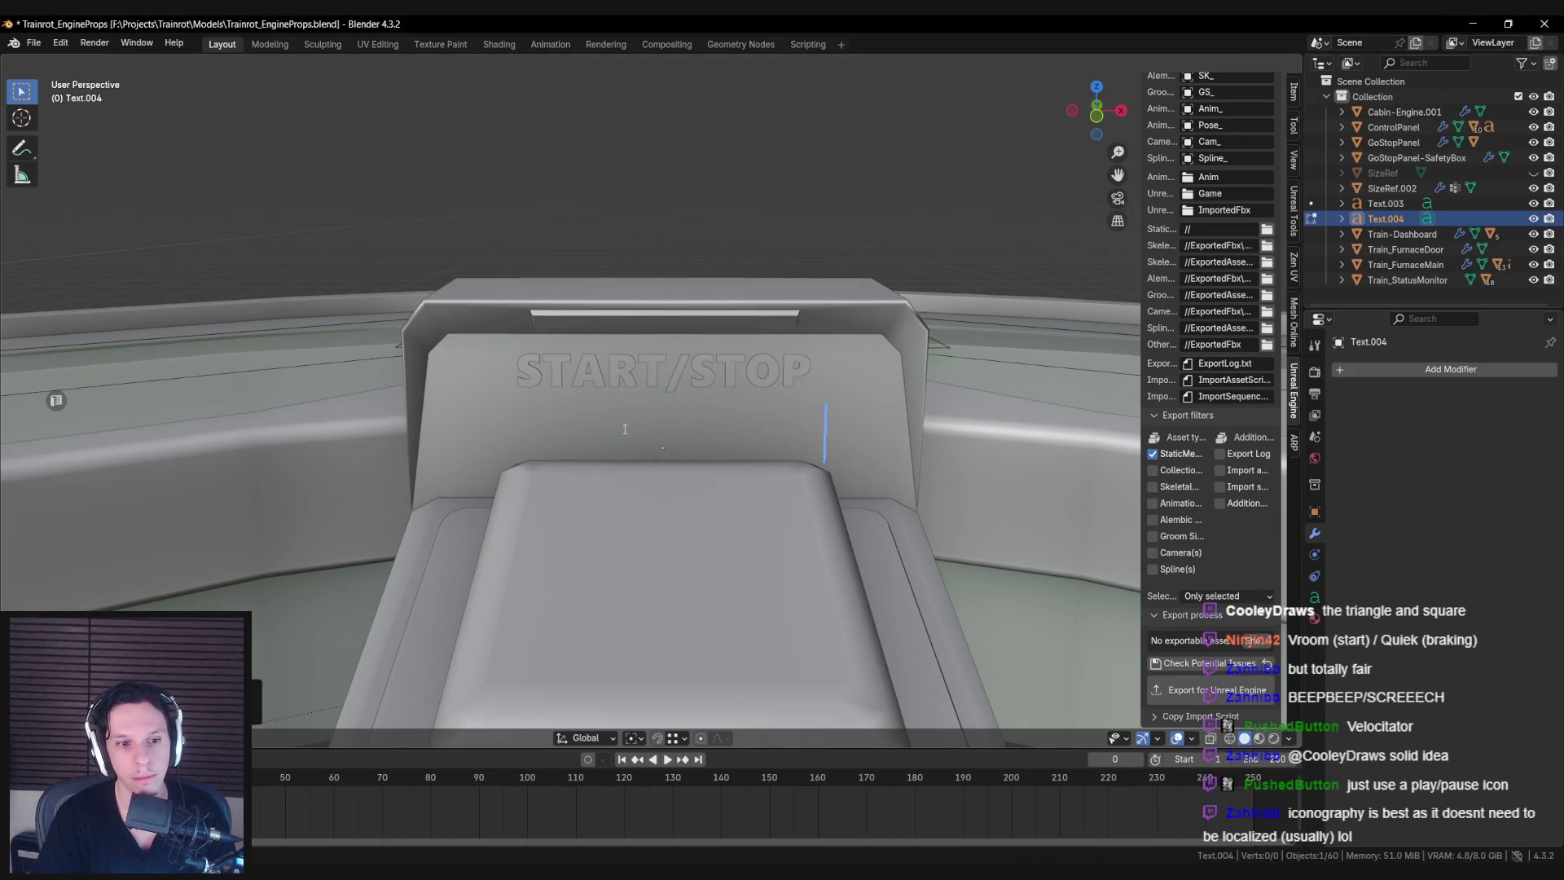
Insert a play-triangle symbol into the copied label's text.
key(Left)
key(Left)
key(Left)
key(ctrl+v)
middle_drag(684, 457, 700, 456)
scroll(699, 460, up, 3)
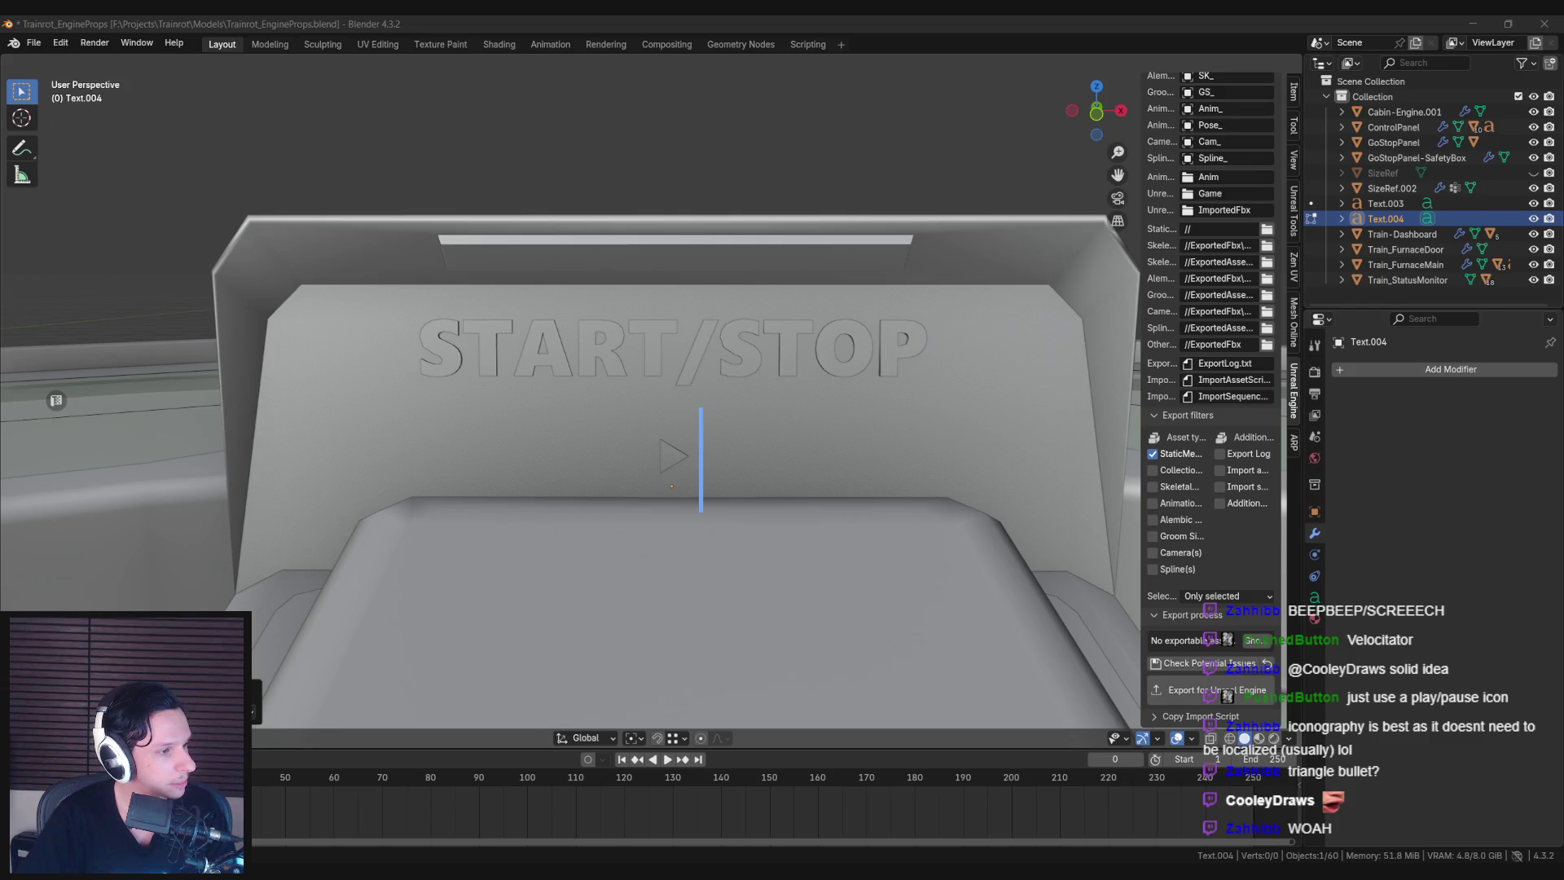
middle_drag(843, 391, 861, 394)
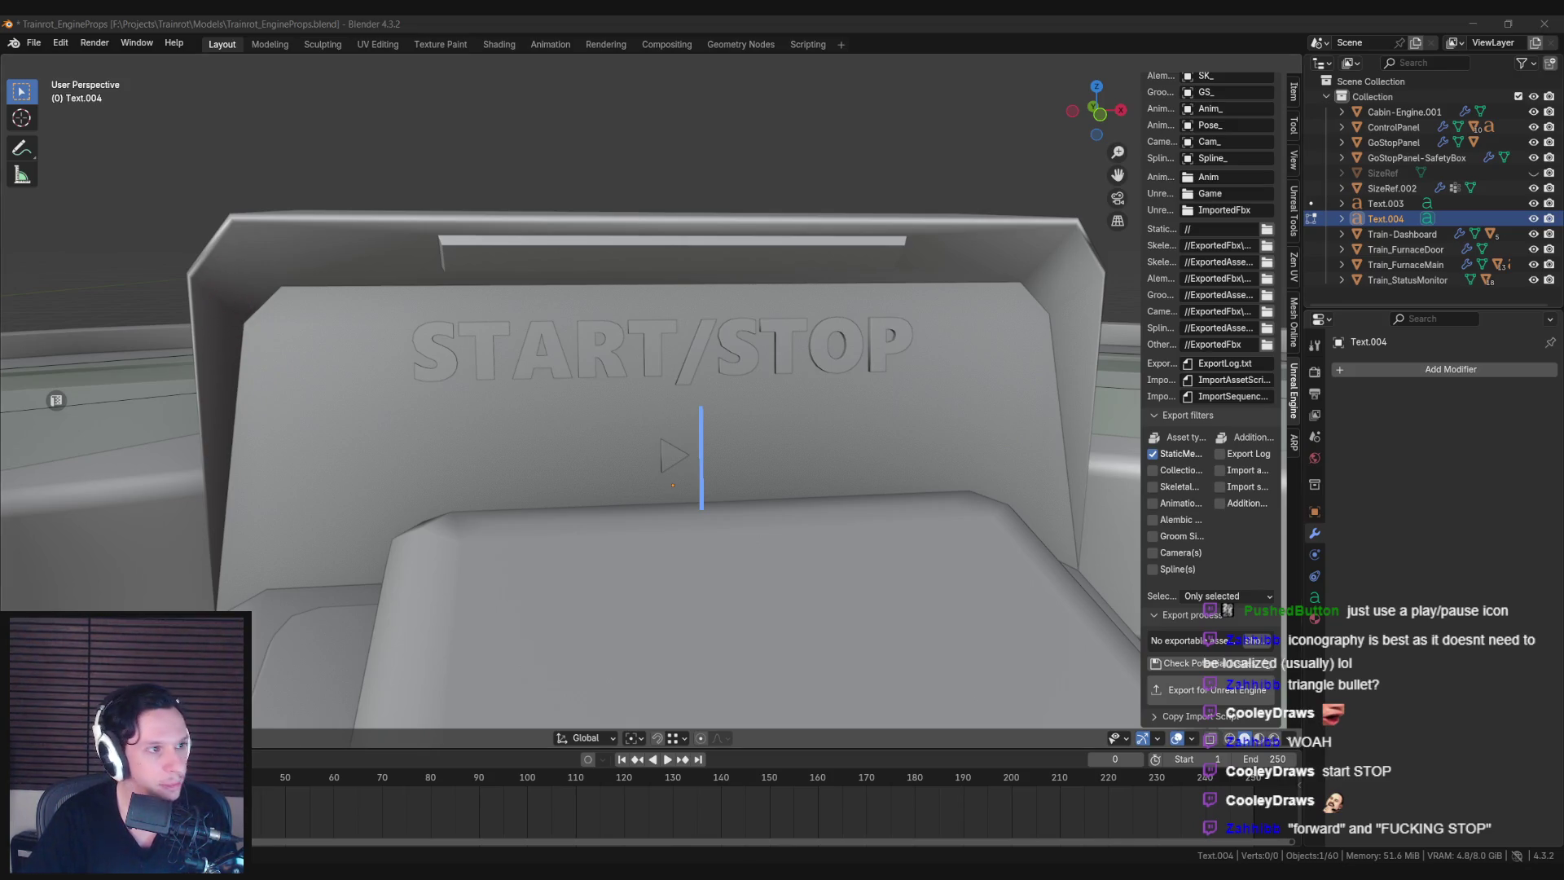
scroll(663, 502, down, 2)
key(Tab)
scroll(662, 503, down, 3)
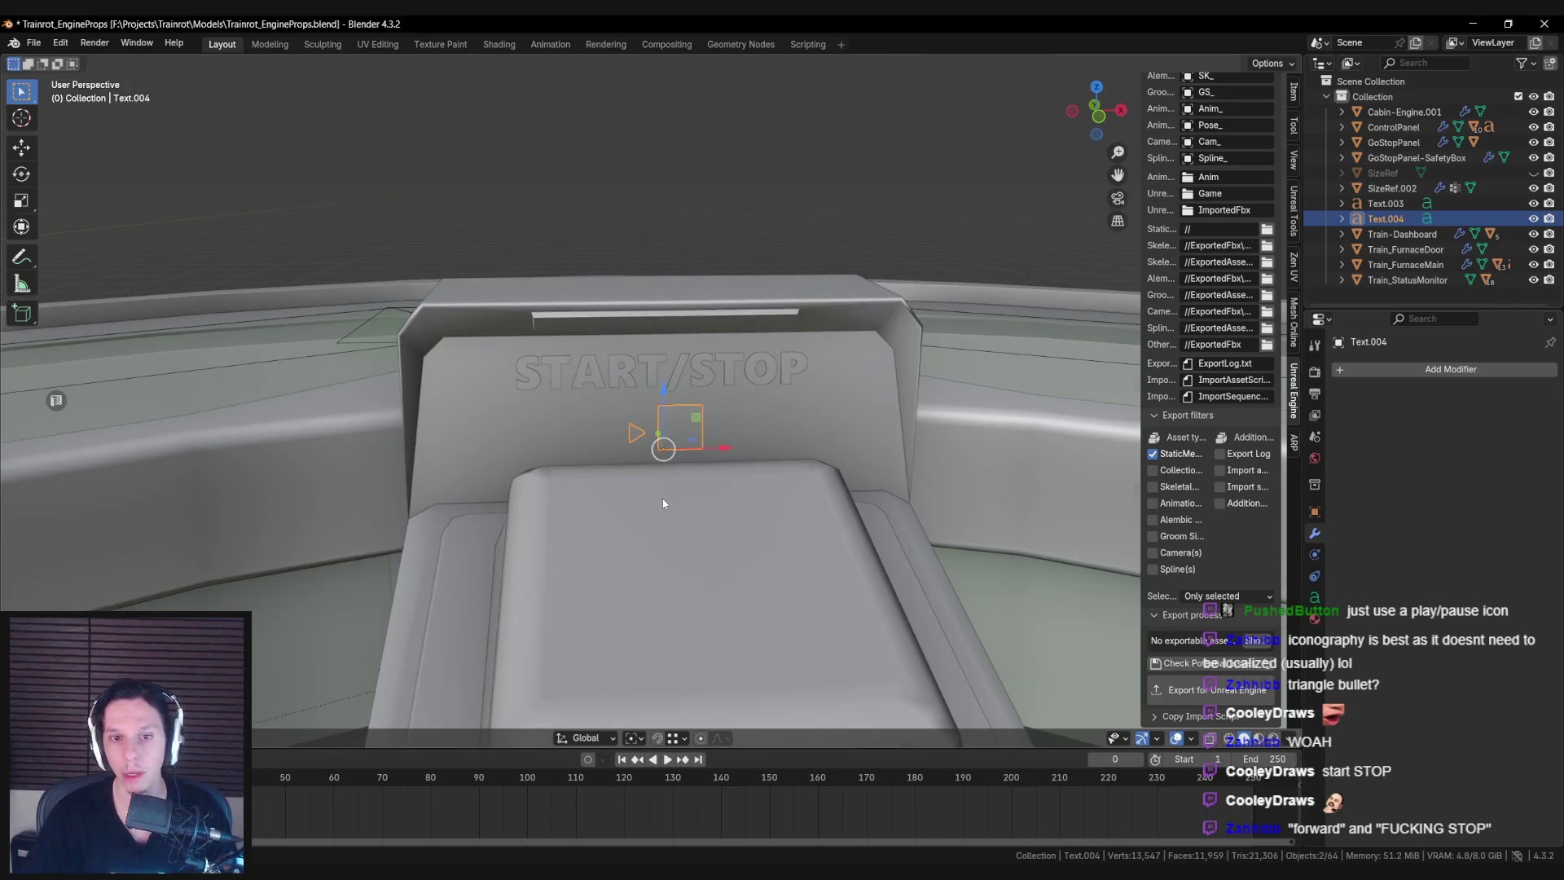
Add a trial skull symbol to the copied text and inspect it up close.
key(Tab)
key(Tab)
key(Tab)
key(Tab)
key(Tab)
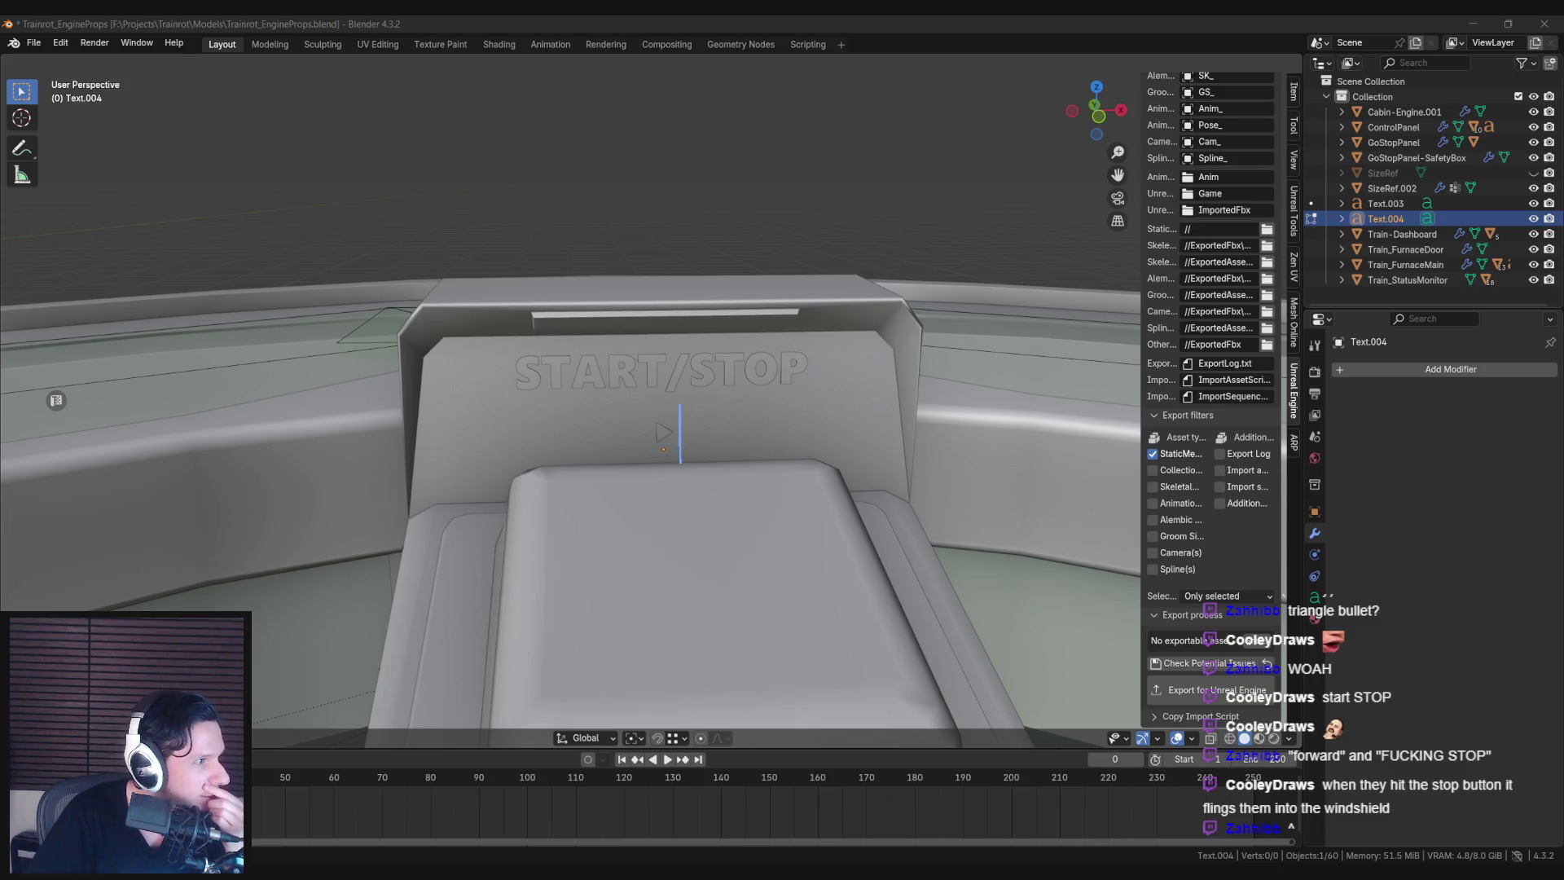
key(ctrl+v)
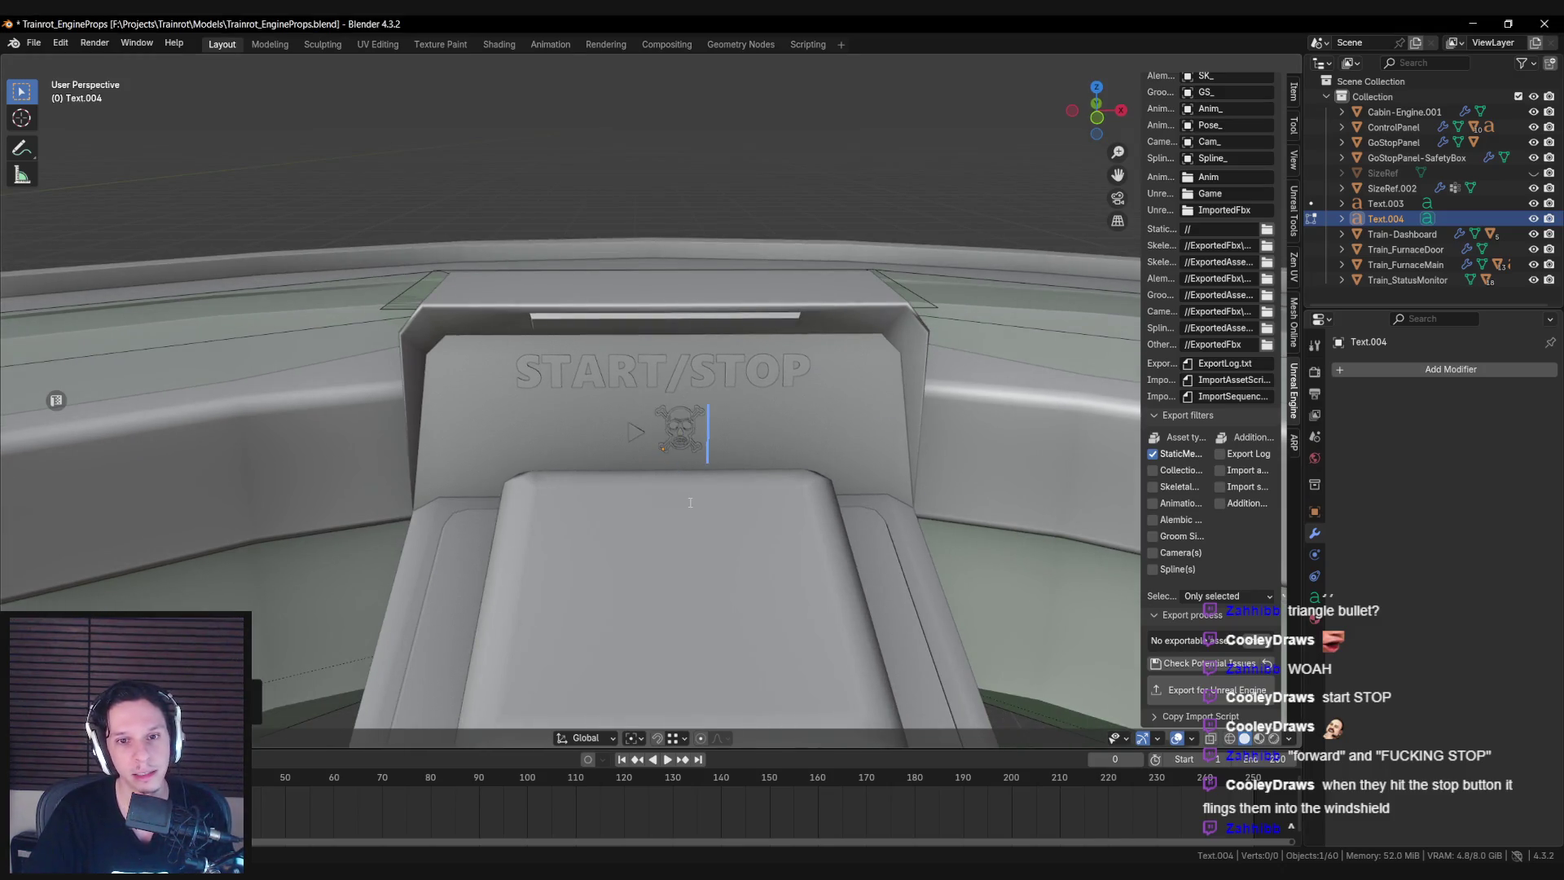
scroll(686, 473, up, 3)
key(Tab)
key(alt+a)
scroll(688, 472, up, 5)
mouse_move(676, 472)
middle_down()
mouse_move(627, 430)
mouse_move(738, 477)
mouse_move(704, 500)
middle_up()
scroll(739, 477, down, 2)
scroll(739, 484, down, 6)
scroll(682, 475, up, 1)
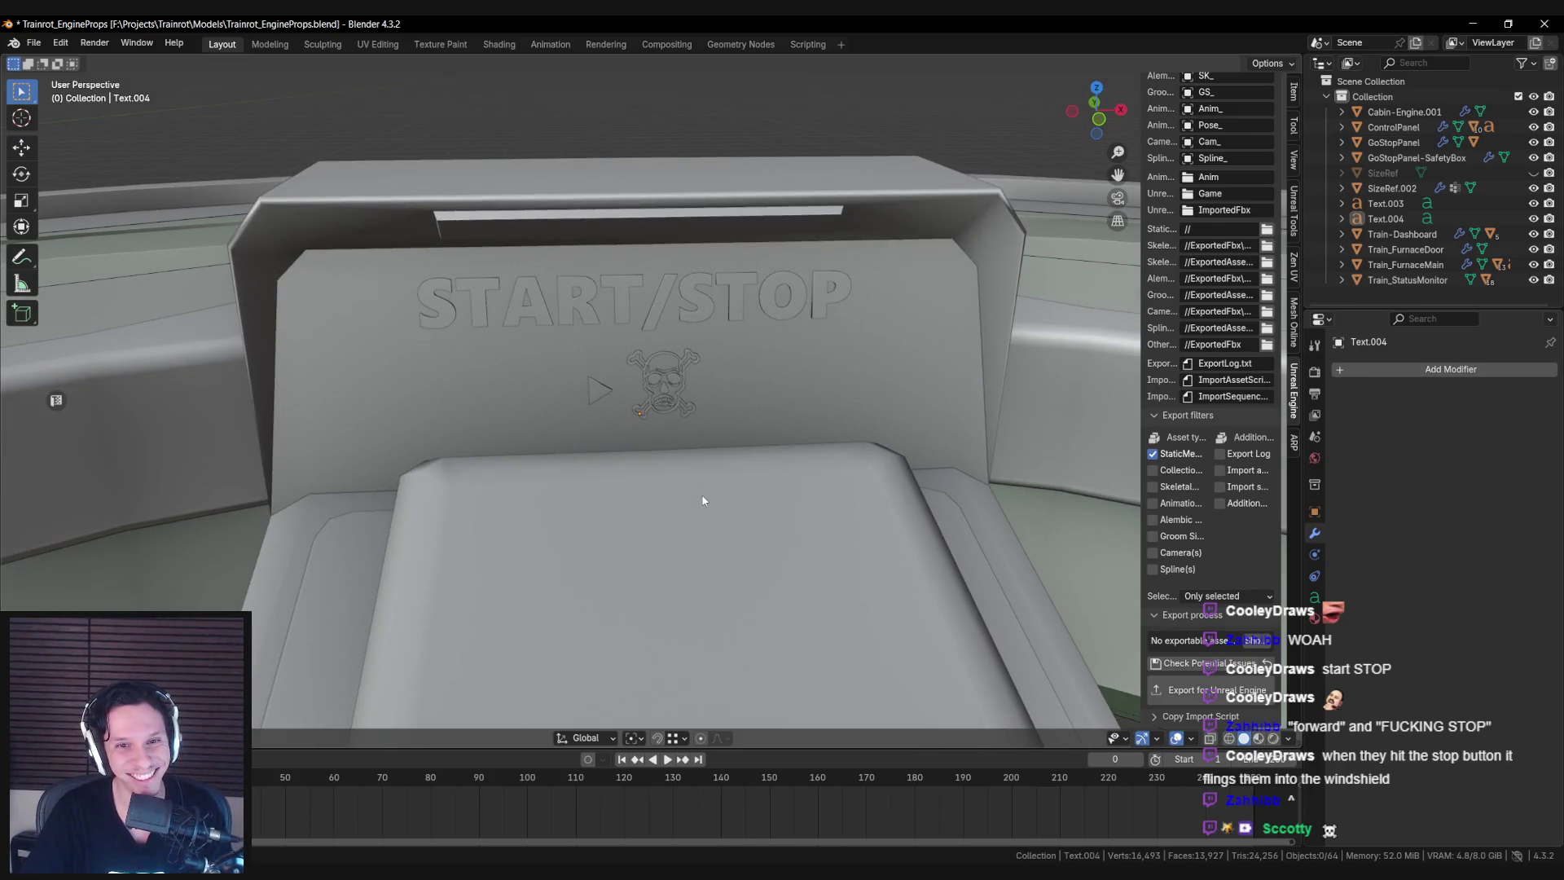
Remove the skull symbol from the copied text again.
key(ctrl+z)
key(Tab)
key(BackSpace)
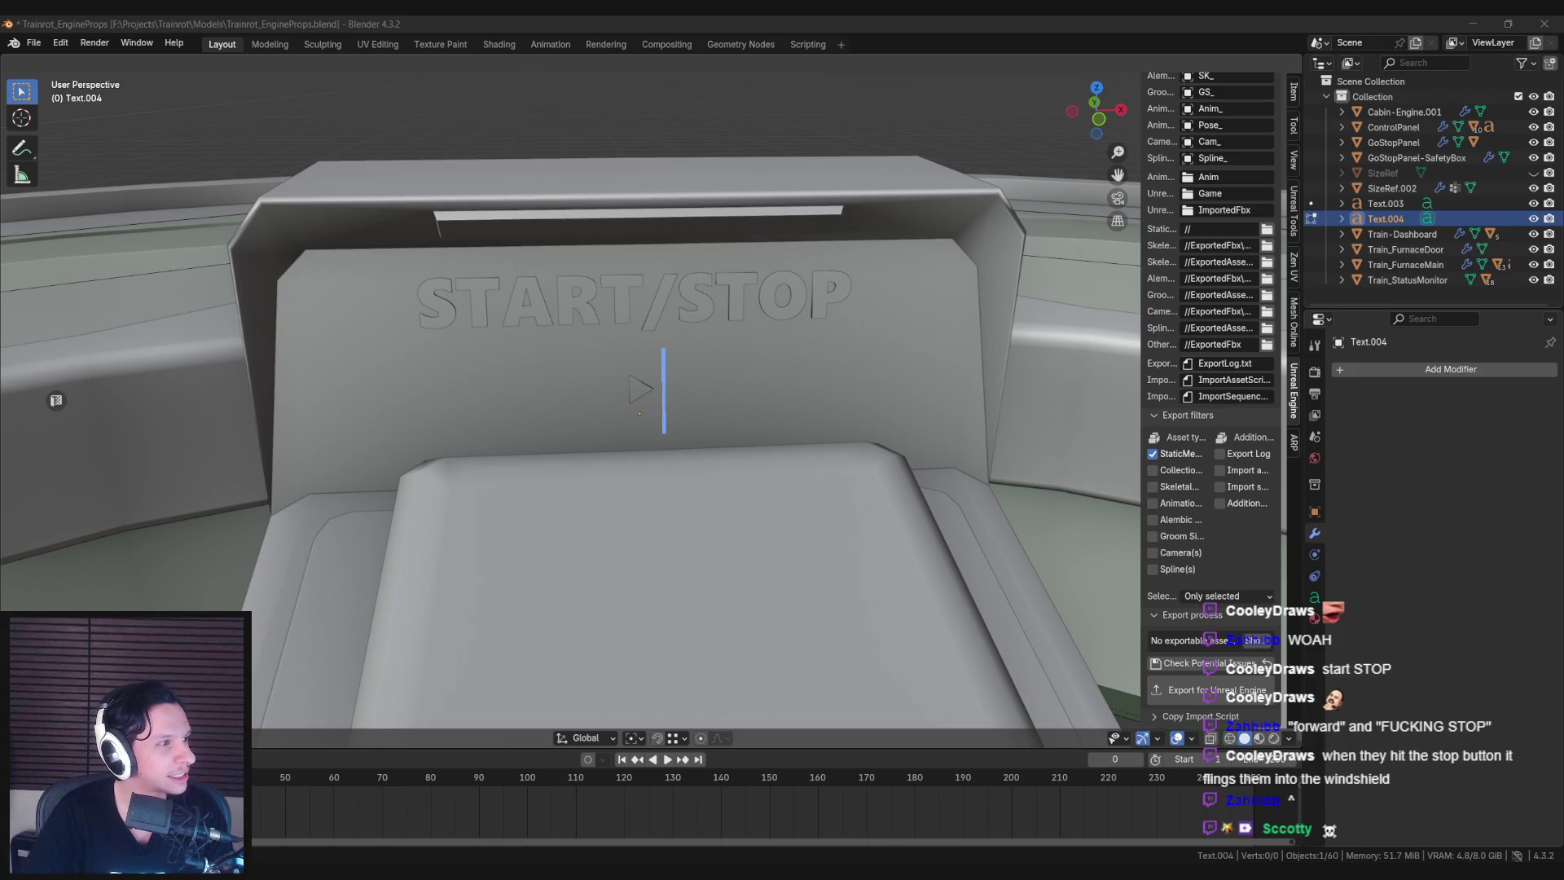
text(💀)
scroll(618, 426, up, 4)
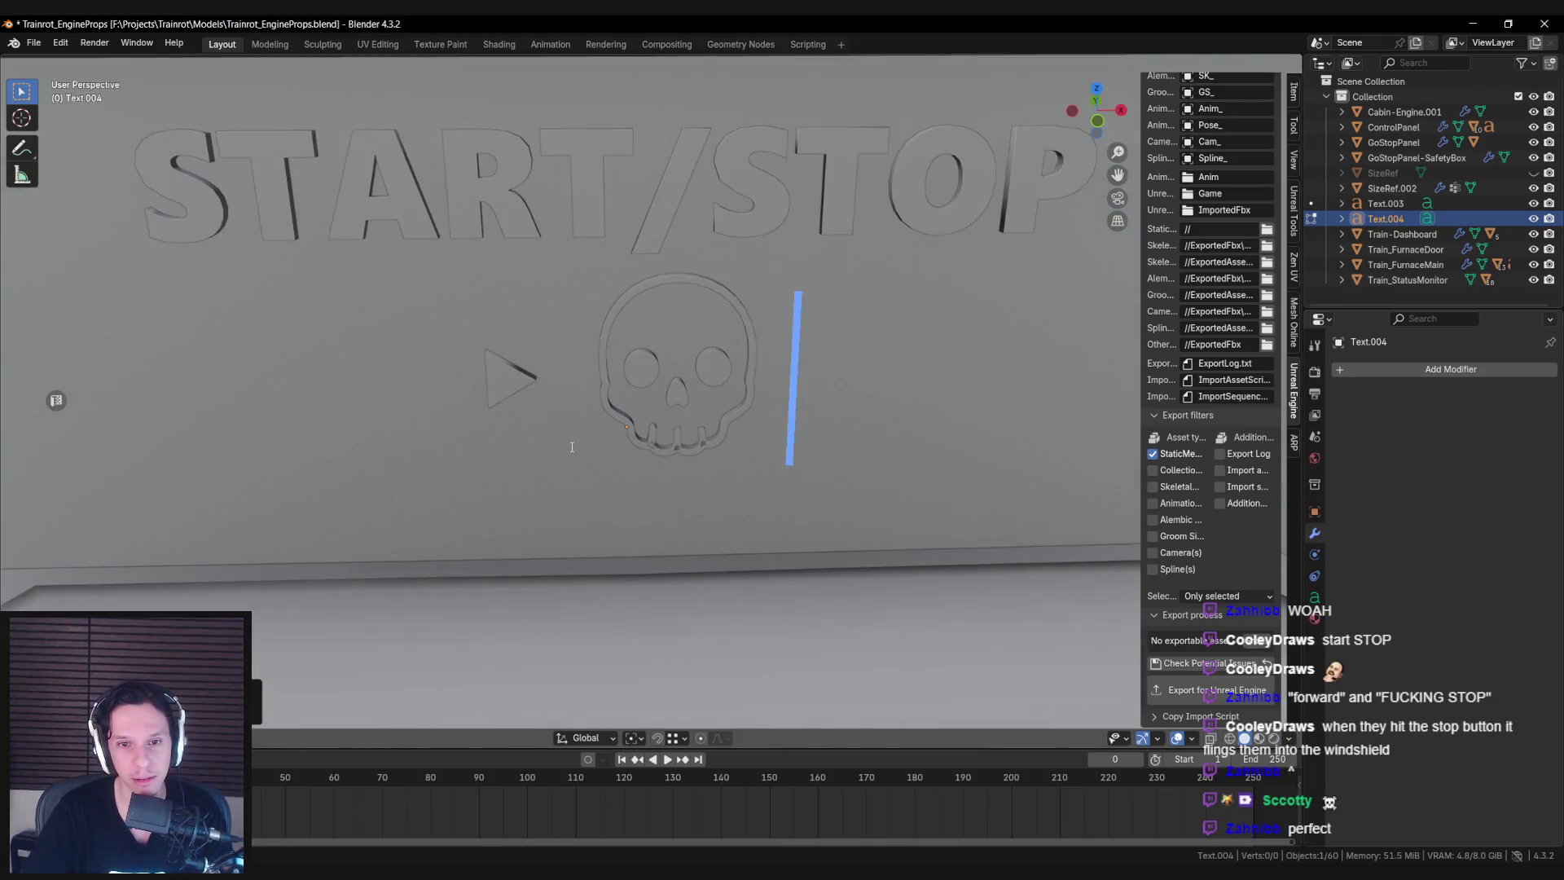
middle_drag(618, 426, 599, 438)
scroll(578, 449, down, 3)
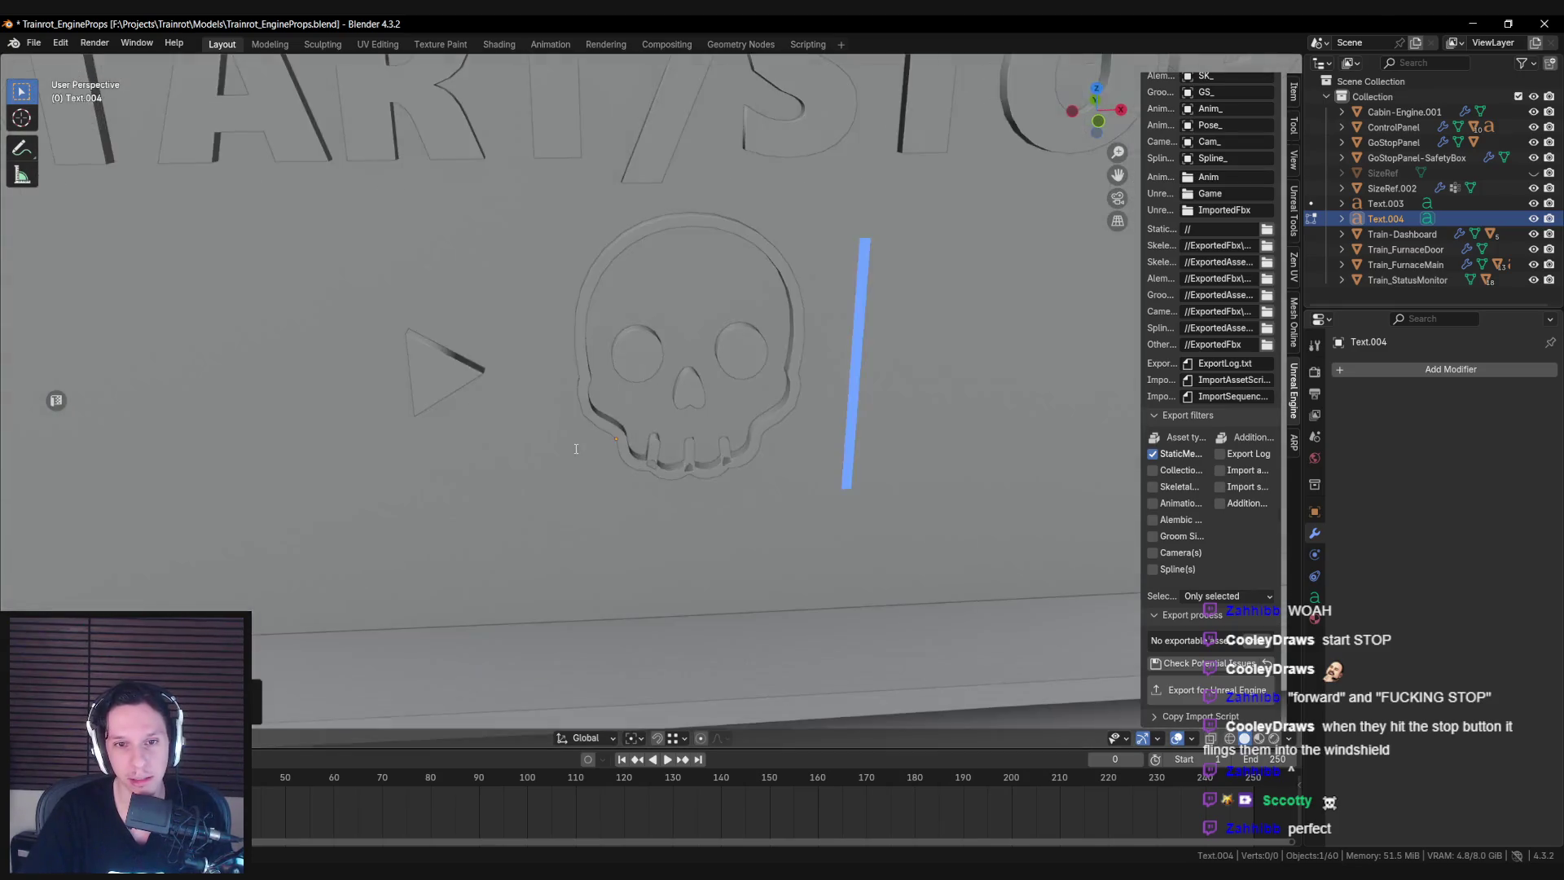
key(BackSpace)
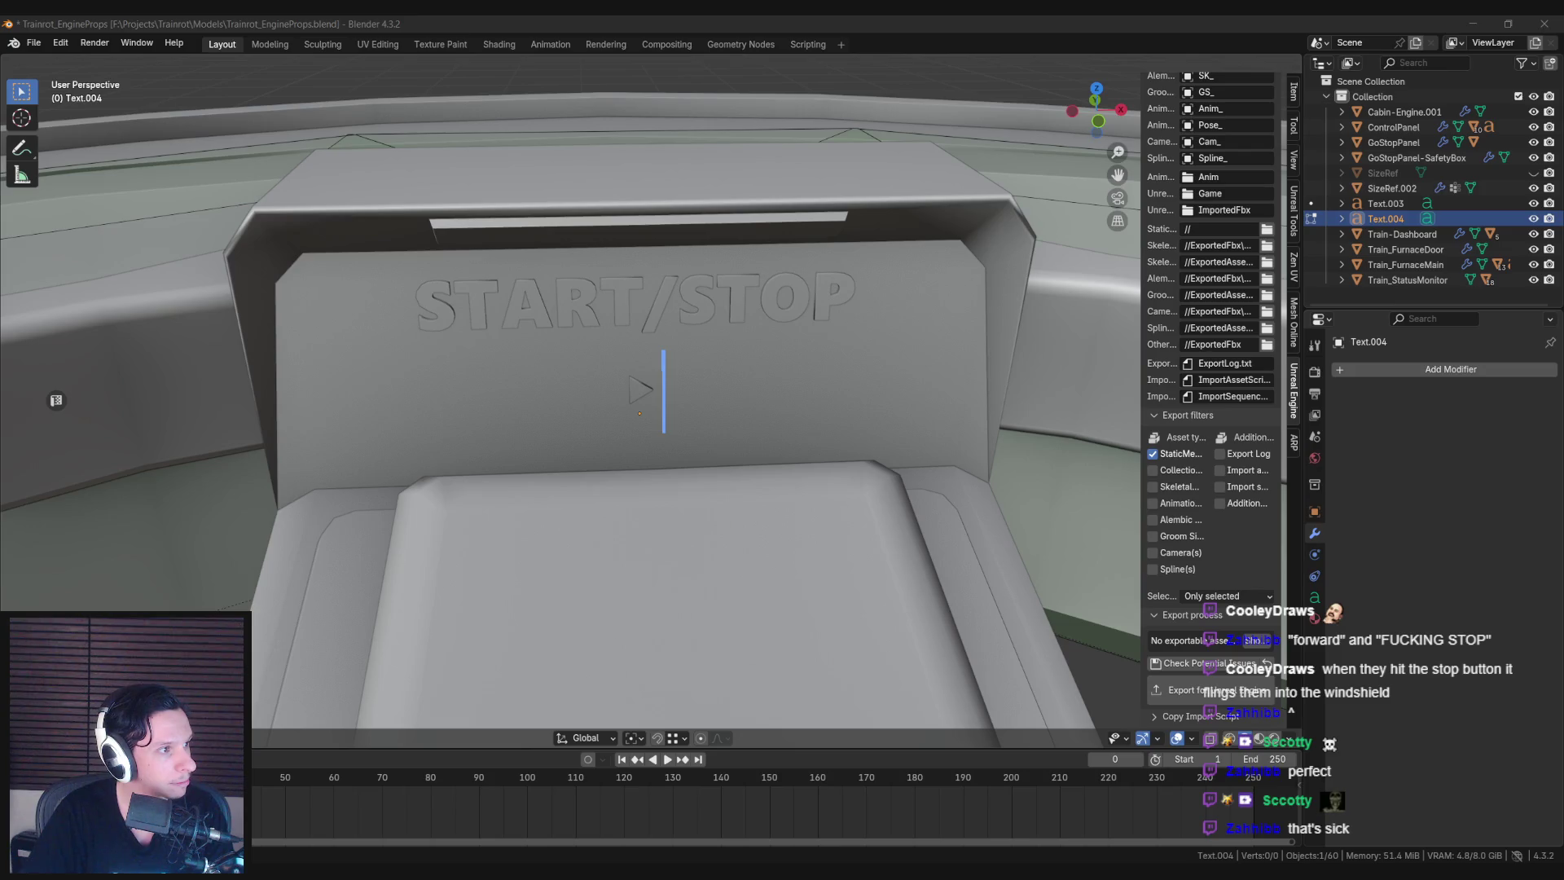
Duplicate the play-triangle text and change the copy's character to a square stop glyph ■.
key(Tab)
key(shift+d)
click(714, 409)
key(Tab)
key(BackSpace)
text(■)
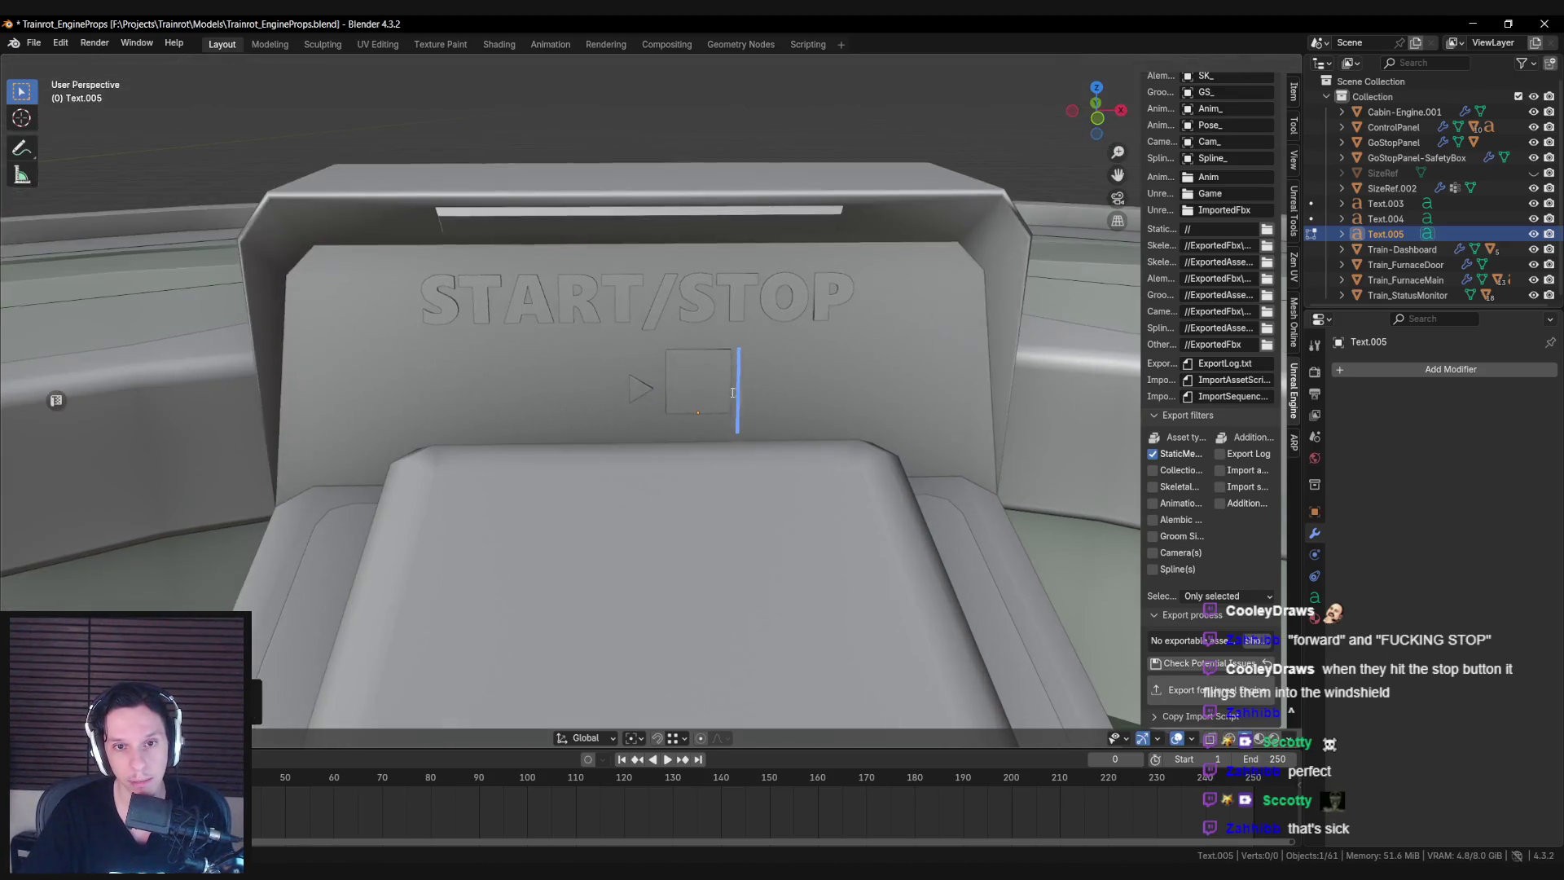
key(Tab)
Scale up the play triangle and move it along its local Y axis.
click(644, 389)
key(Tab)
scroll(734, 372, up, 2)
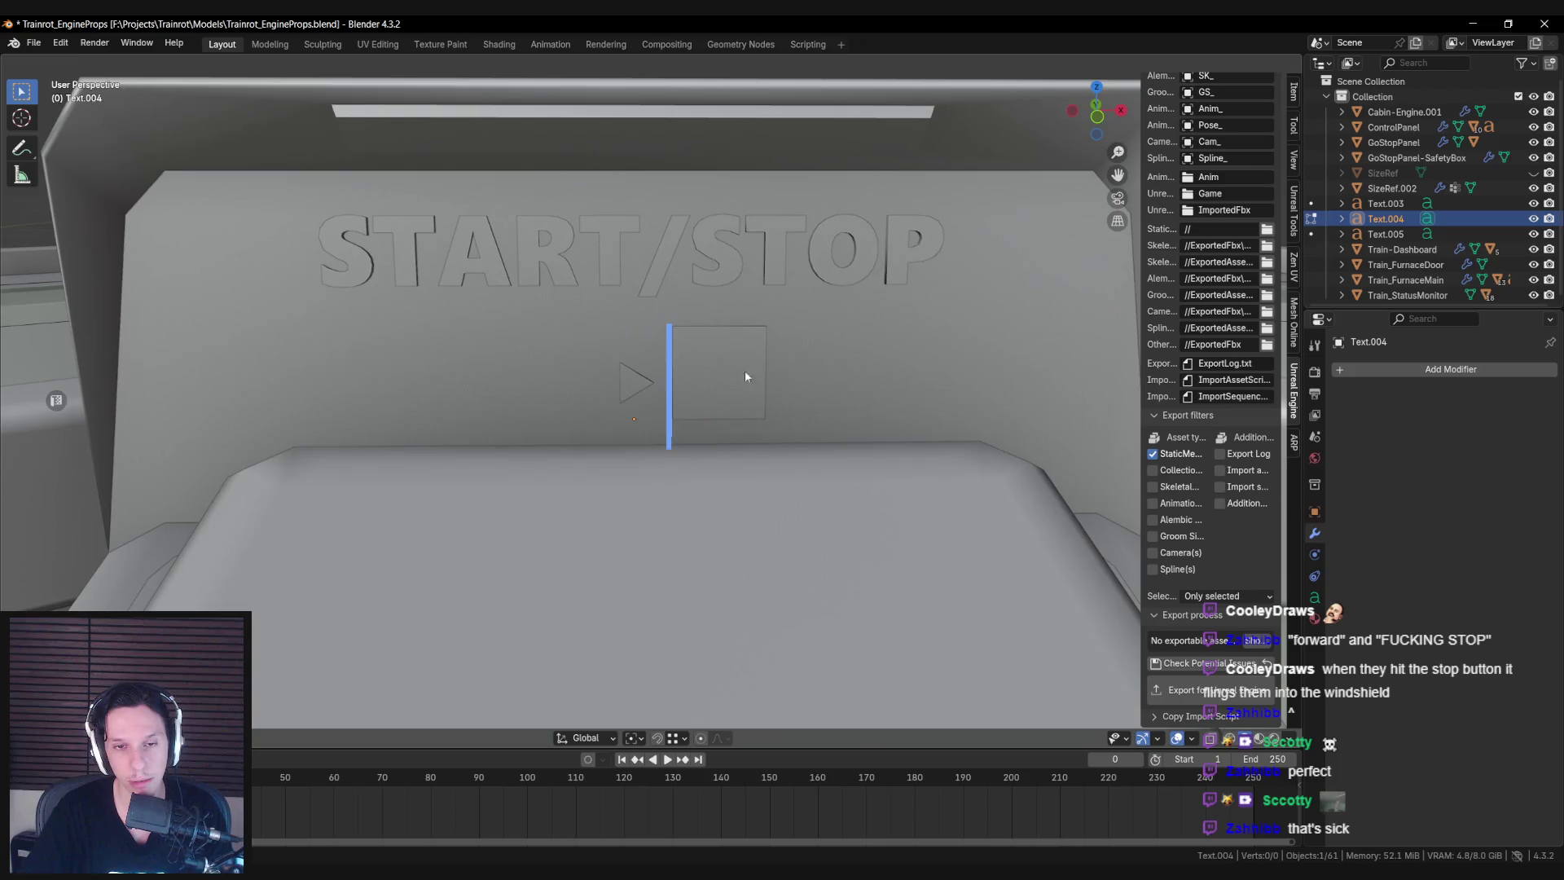
key(Tab)
key(s)
click(1042, 393)
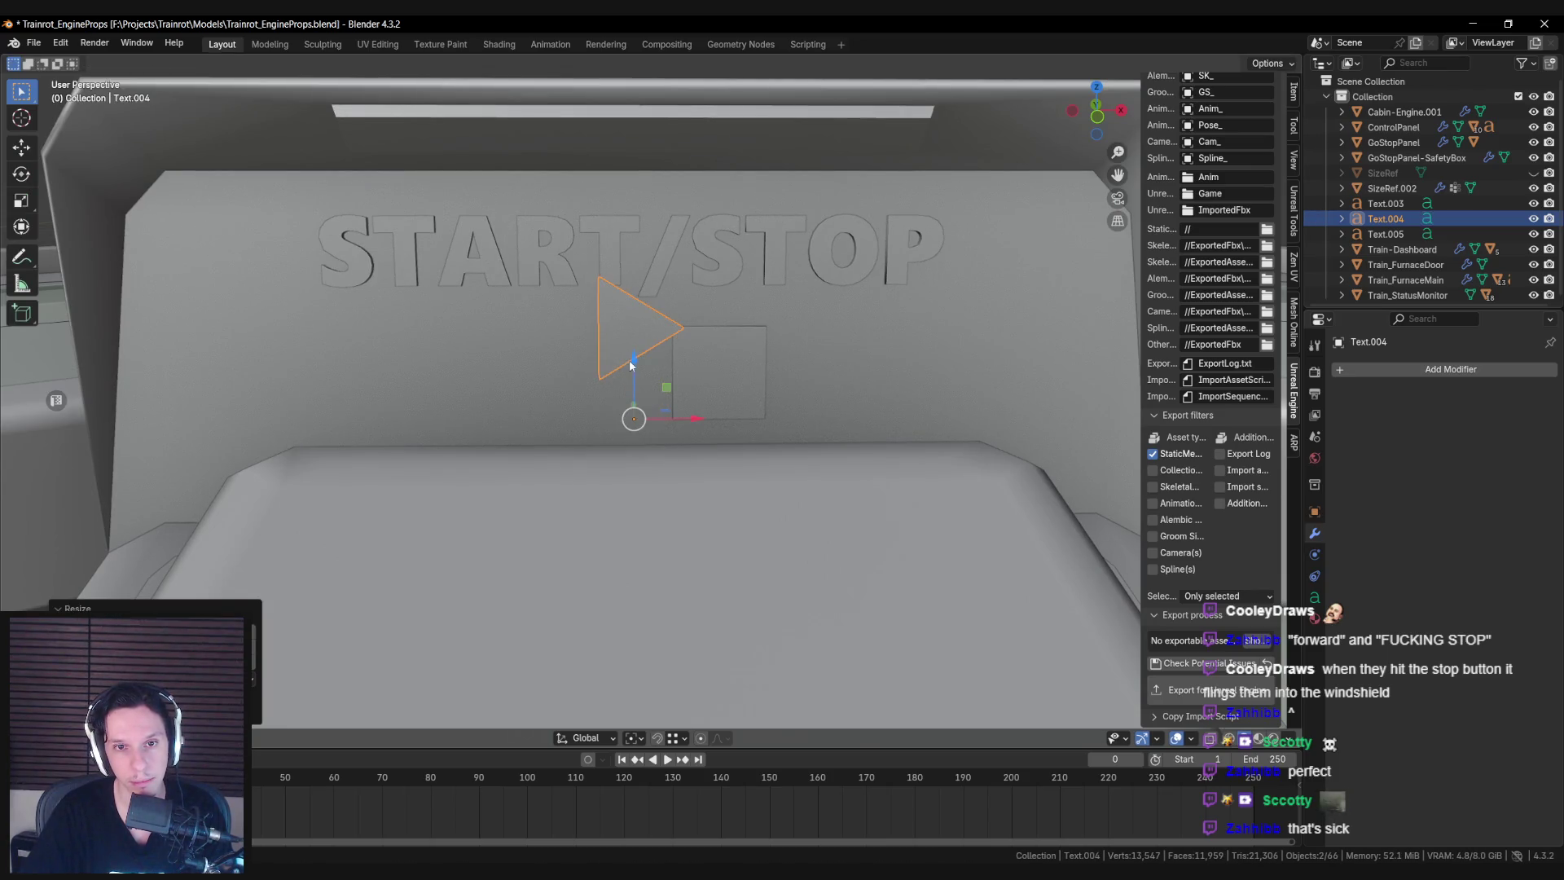
click(595, 737)
click(570, 499)
mouse_move(570, 499)
middle_down()
mouse_move(766, 317)
mouse_move(622, 349)
middle_up()
key(g)
key(y)
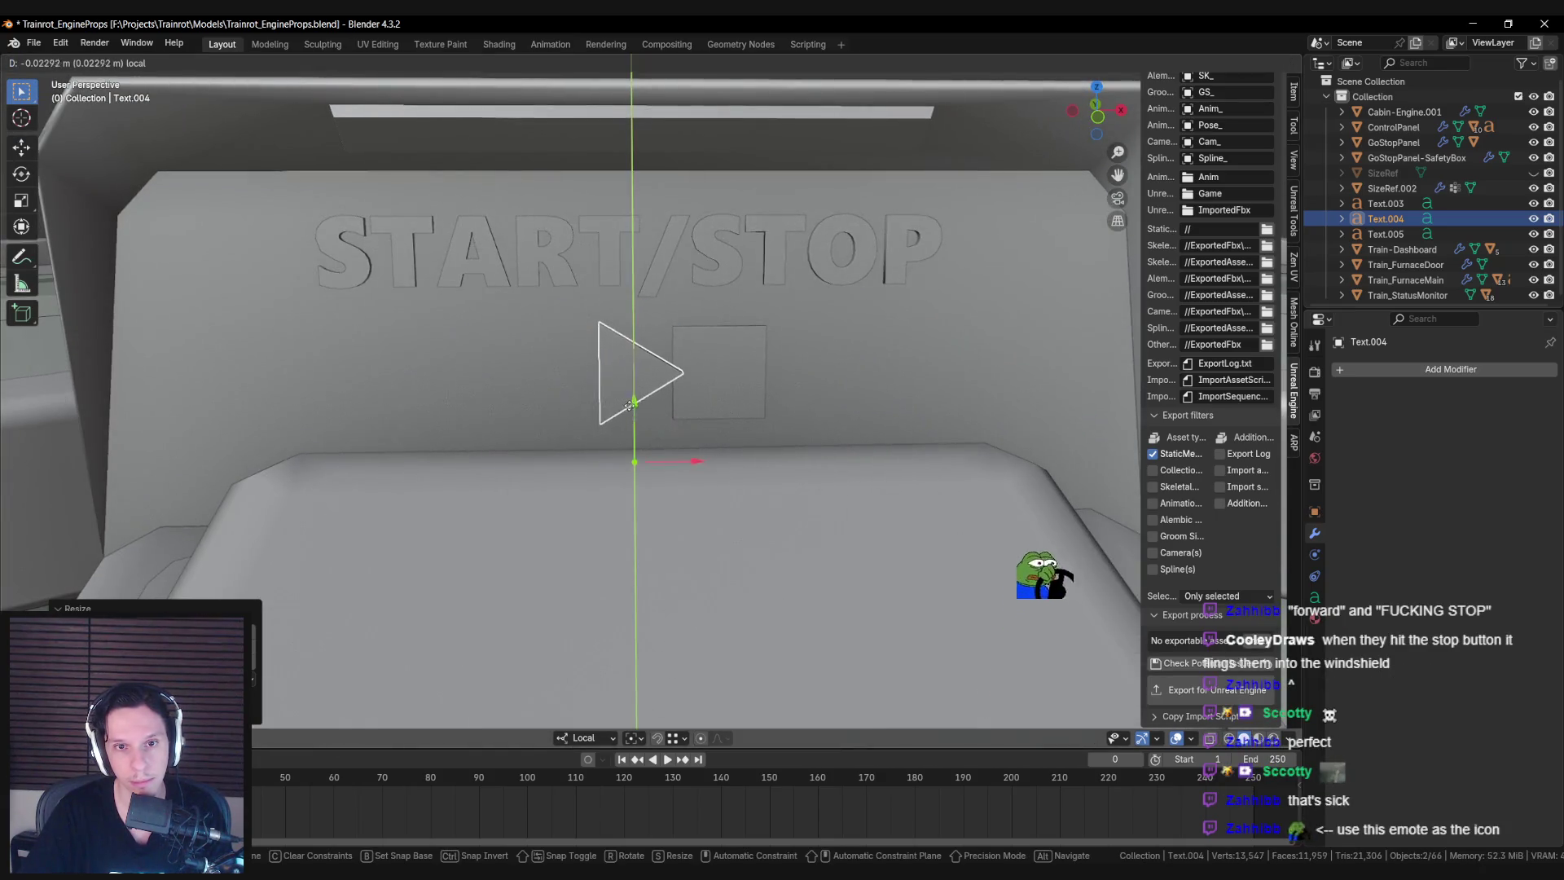
click(628, 410)
Move the square stop symbol along the Y axis into line with the triangle.
click(701, 371)
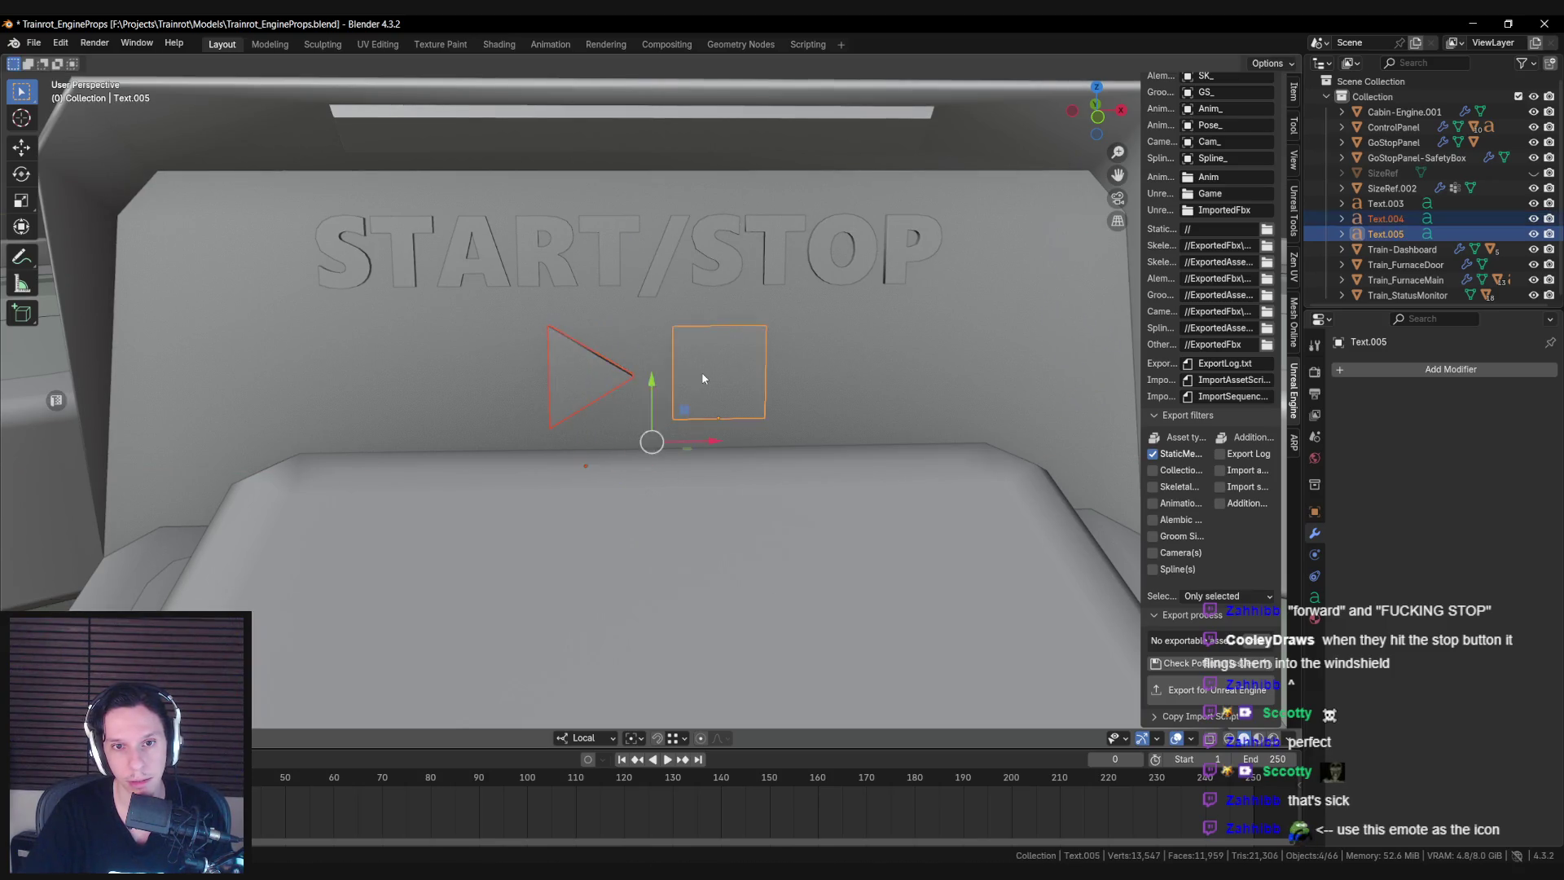
scroll(688, 377, down, 3)
click(680, 387)
scroll(681, 384, up, 2)
key(g)
key(y)
click(703, 359)
key(g)
key(y)
key(Escape)
Select both symbols and shift them slightly left together in front wireframe view.
shift+click(603, 384)
scroll(644, 408, down, 4)
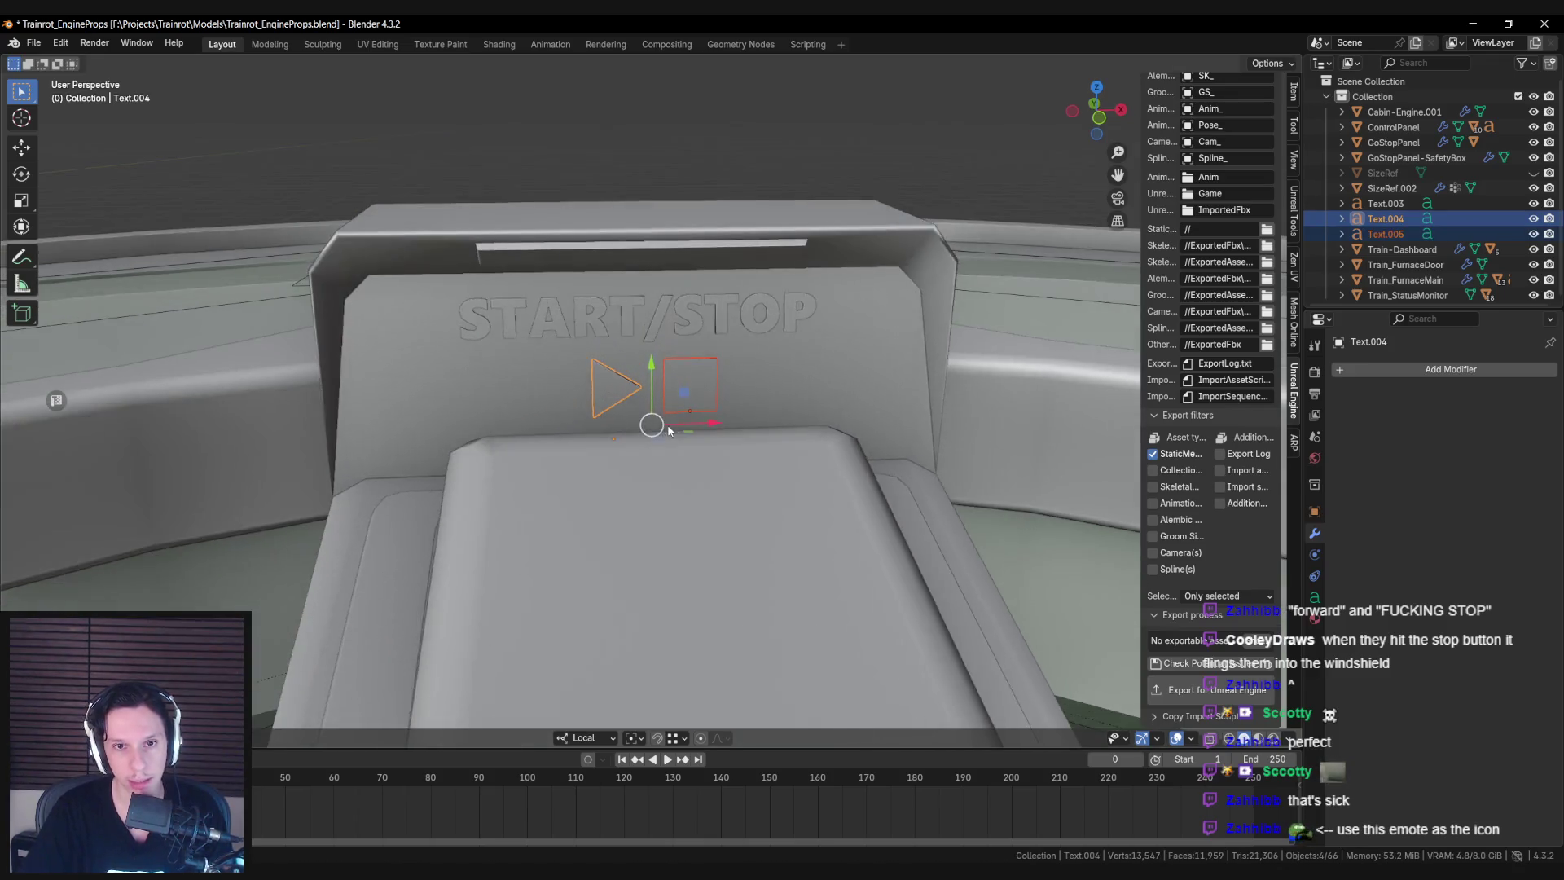
key(KP_1)
scroll(668, 420, up, 3)
key(shift+z)
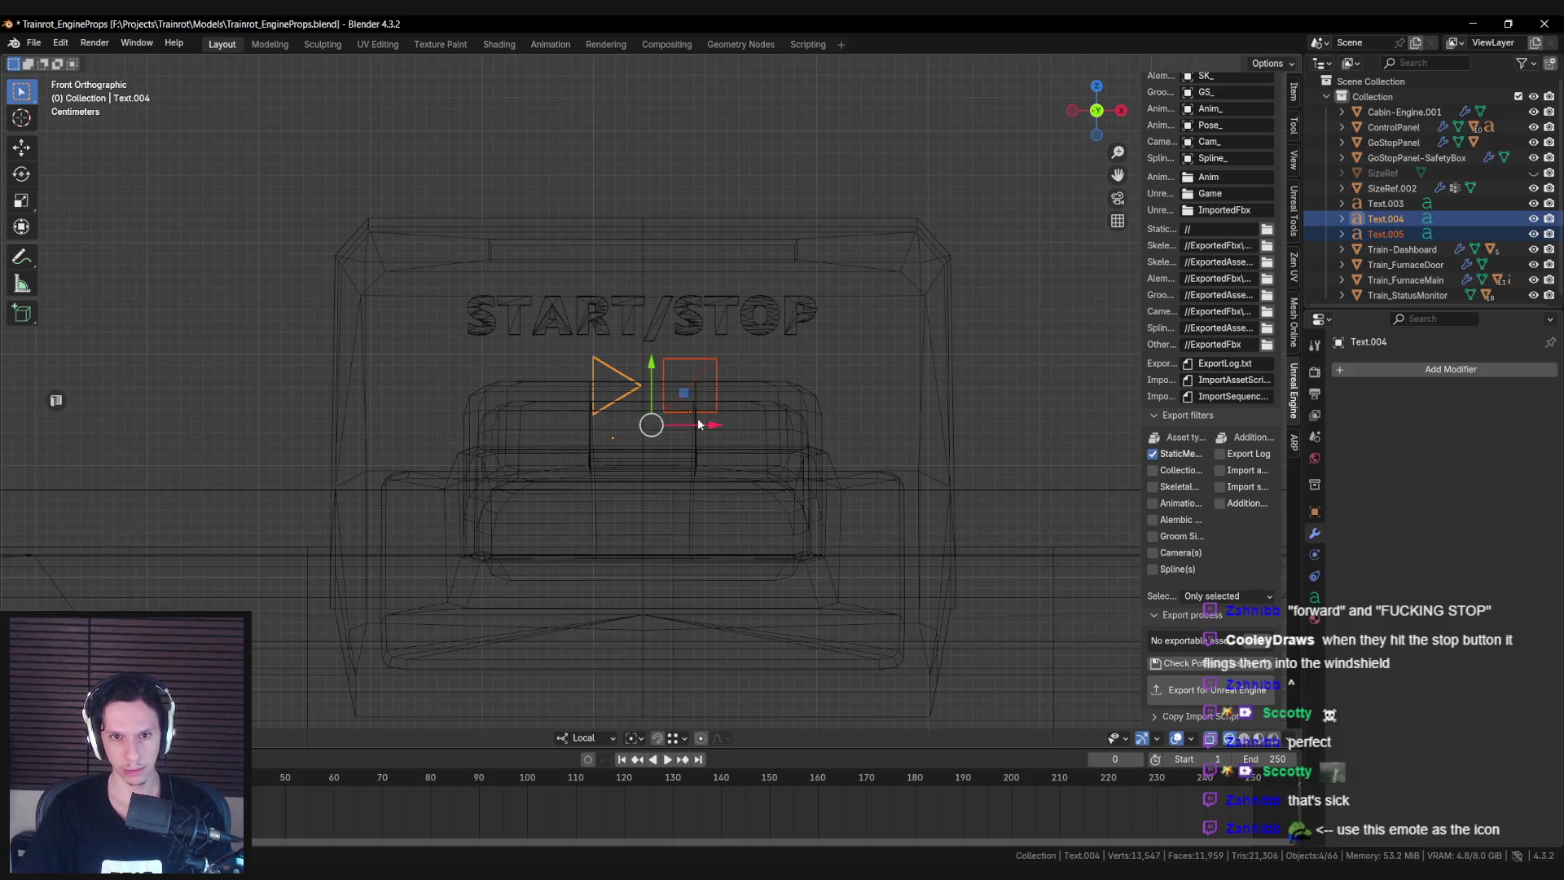
drag(698, 423, 691, 420)
key(shift+z)
mouse_move(744, 433)
middle_down()
mouse_move(737, 457)
mouse_move(768, 476)
middle_up()
Adjust both symbols' depth along the local Z axis onto the panel face.
key(g)
key(z)
click(768, 475)
key(g)
key(z)
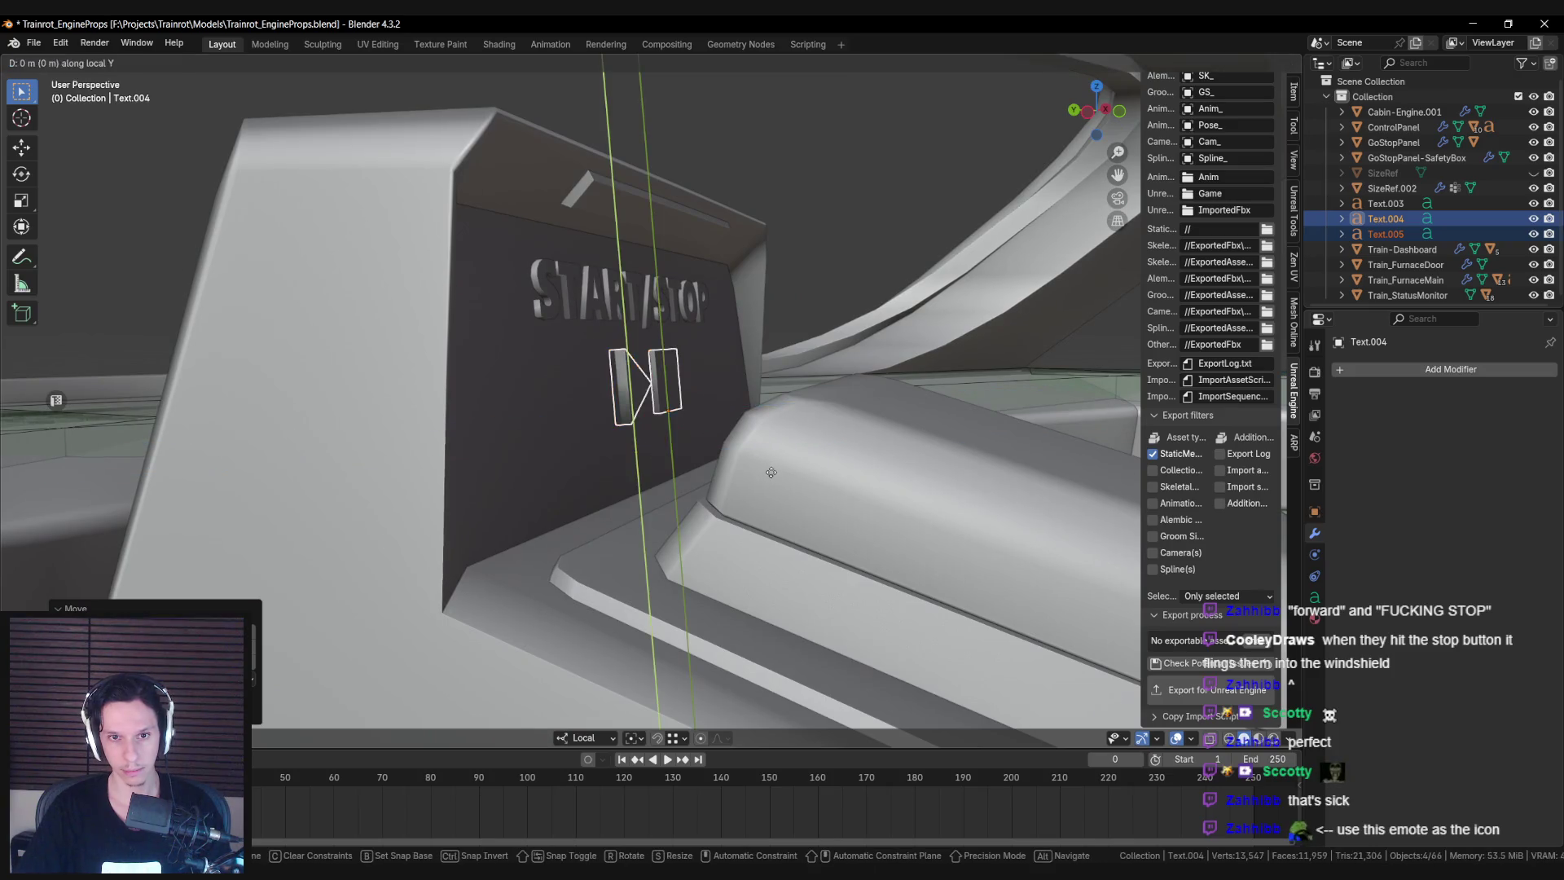
click(772, 483)
scroll(773, 483, down, 3)
middle_drag(699, 481, 603, 471)
scroll(603, 471, down, 3)
Clear the selection and orbit to face the START/STOP button.
key(alt+a)
scroll(553, 467, up, 5)
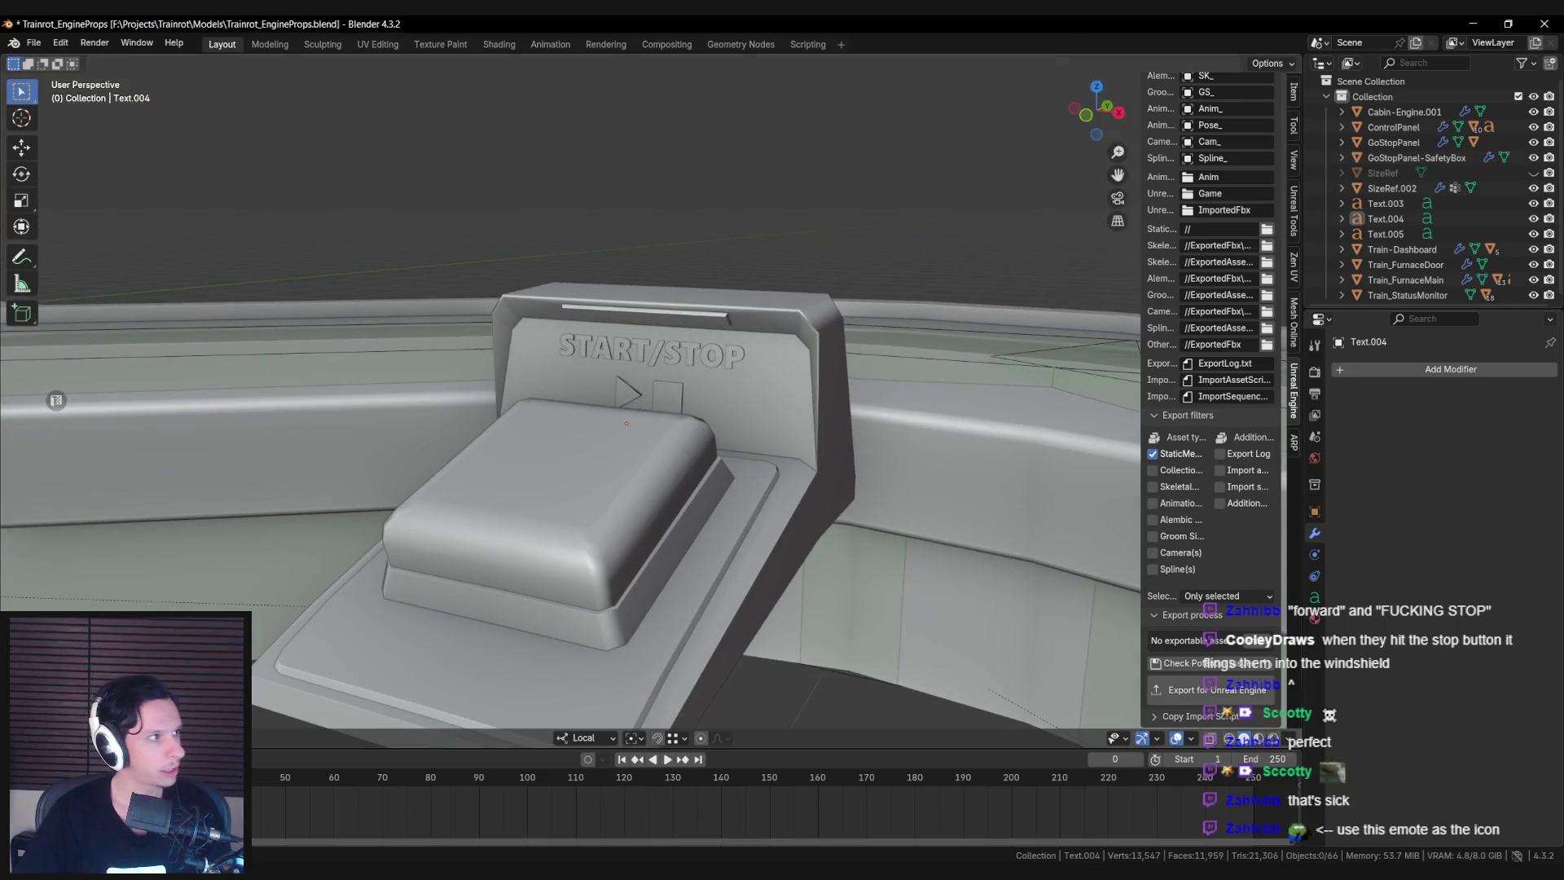
mouse_move(603, 457)
middle_down()
mouse_move(569, 454)
mouse_move(572, 502)
middle_up()
scroll(601, 472, up, 3)
scroll(587, 517, down, 2)
scroll(568, 492, up, 1)
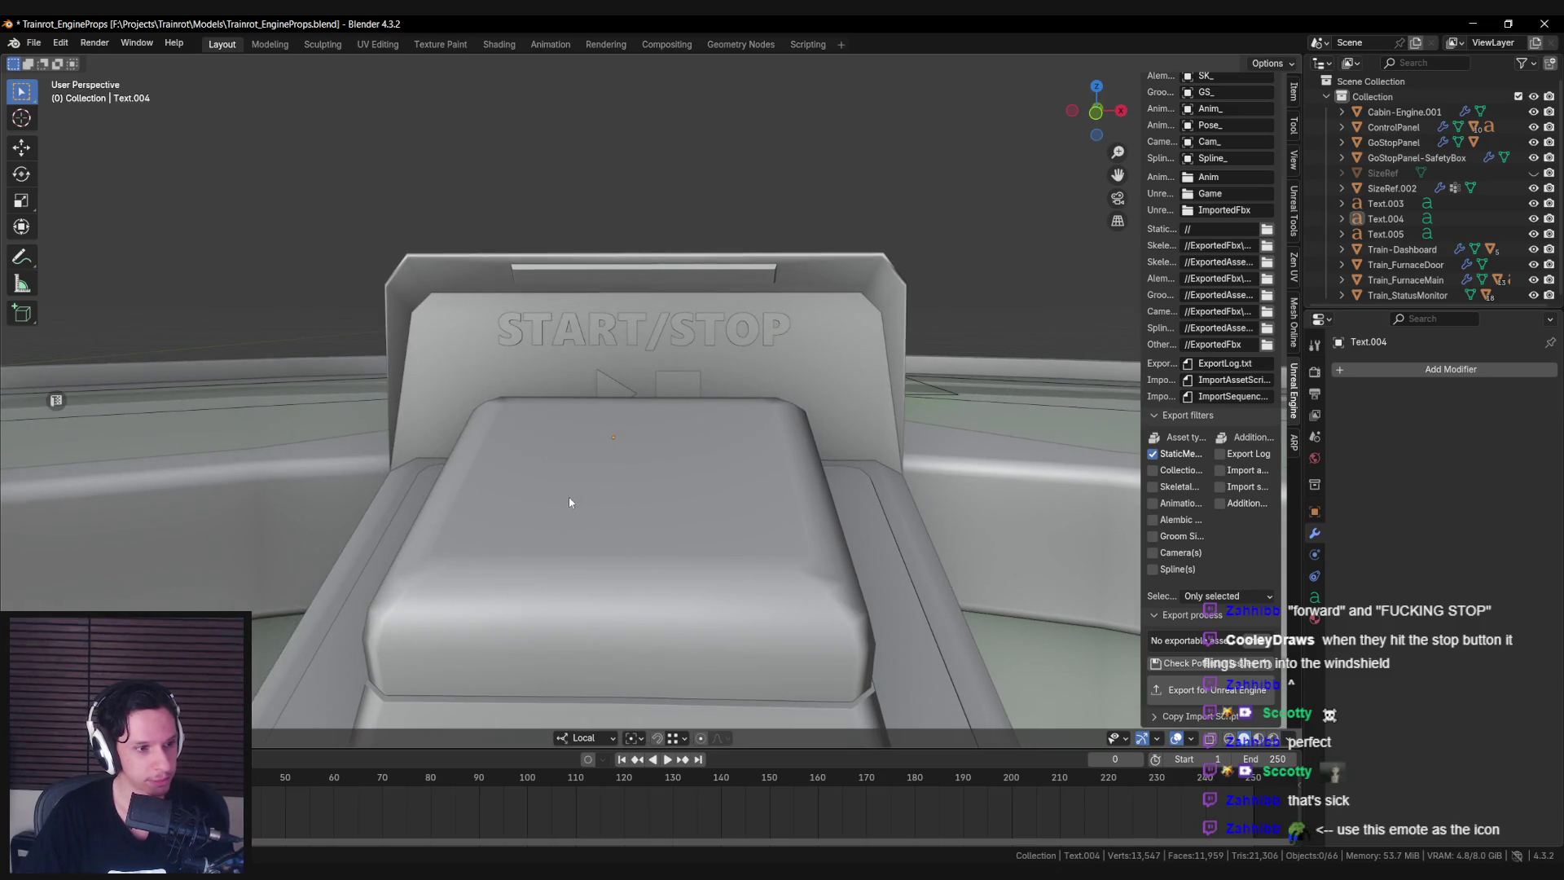
mouse_move(493, 570)
middle_down()
mouse_move(498, 587)
mouse_move(600, 392)
mouse_move(606, 440)
mouse_move(608, 426)
middle_up()
Parent the triangle, square and START/STOP text to GoStopPanel.
click(705, 396)
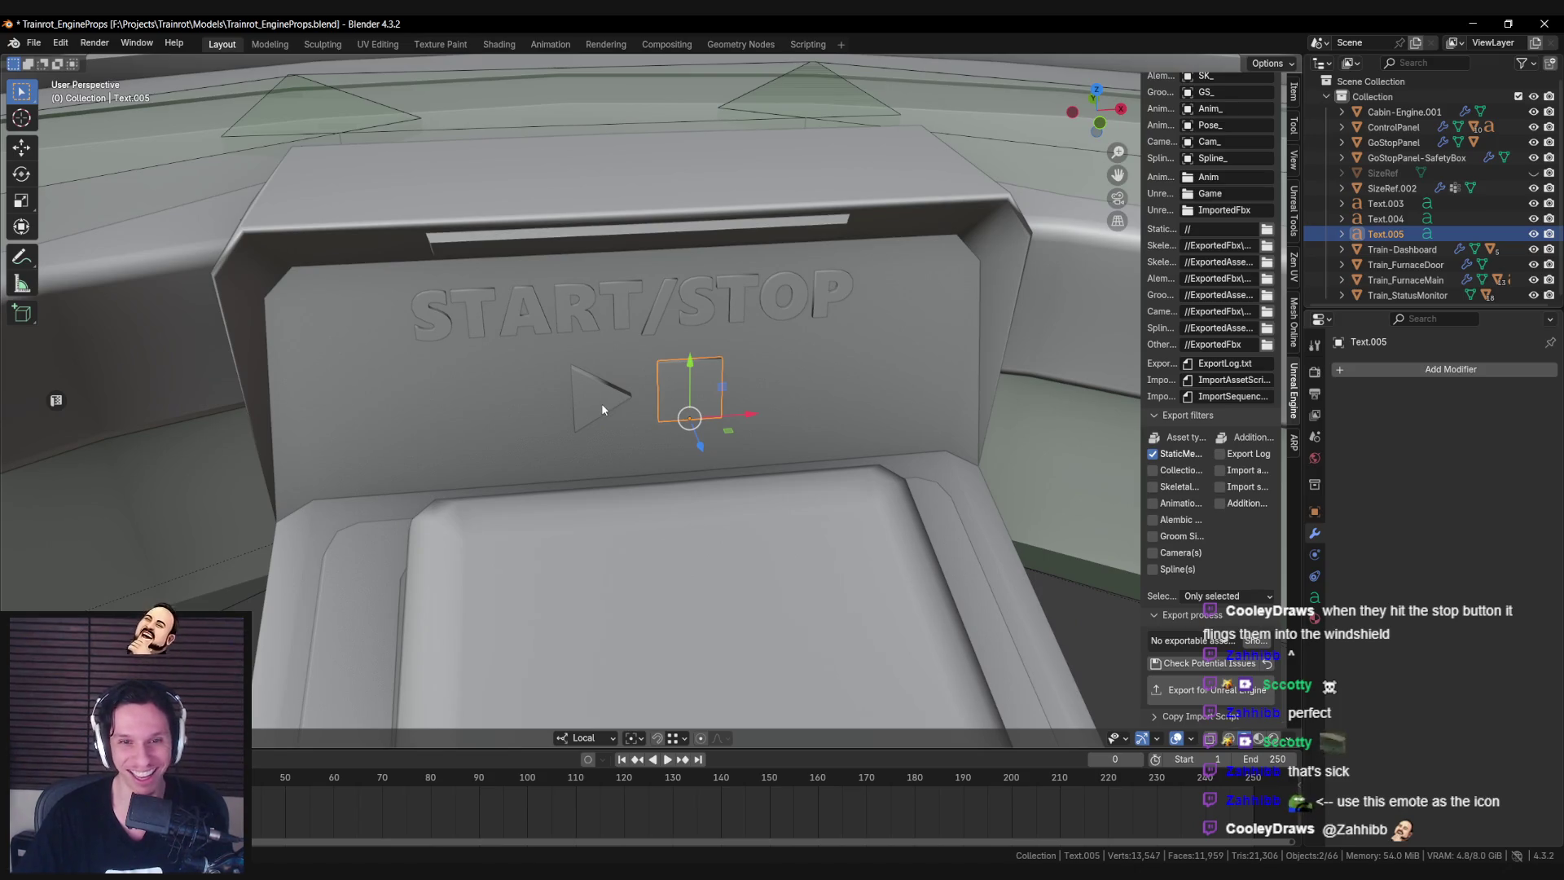
click(593, 383)
shift+click(646, 319)
shift+click(689, 391)
mouse_move(688, 391)
middle_down()
mouse_move(643, 290)
mouse_move(554, 336)
middle_up()
shift+click(643, 289)
key(ctrl+p)
click(542, 341)
Export the Go/Stop panel for Unreal Engine and switch to Unreal Editor.
scroll(1226, 672, down, 3)
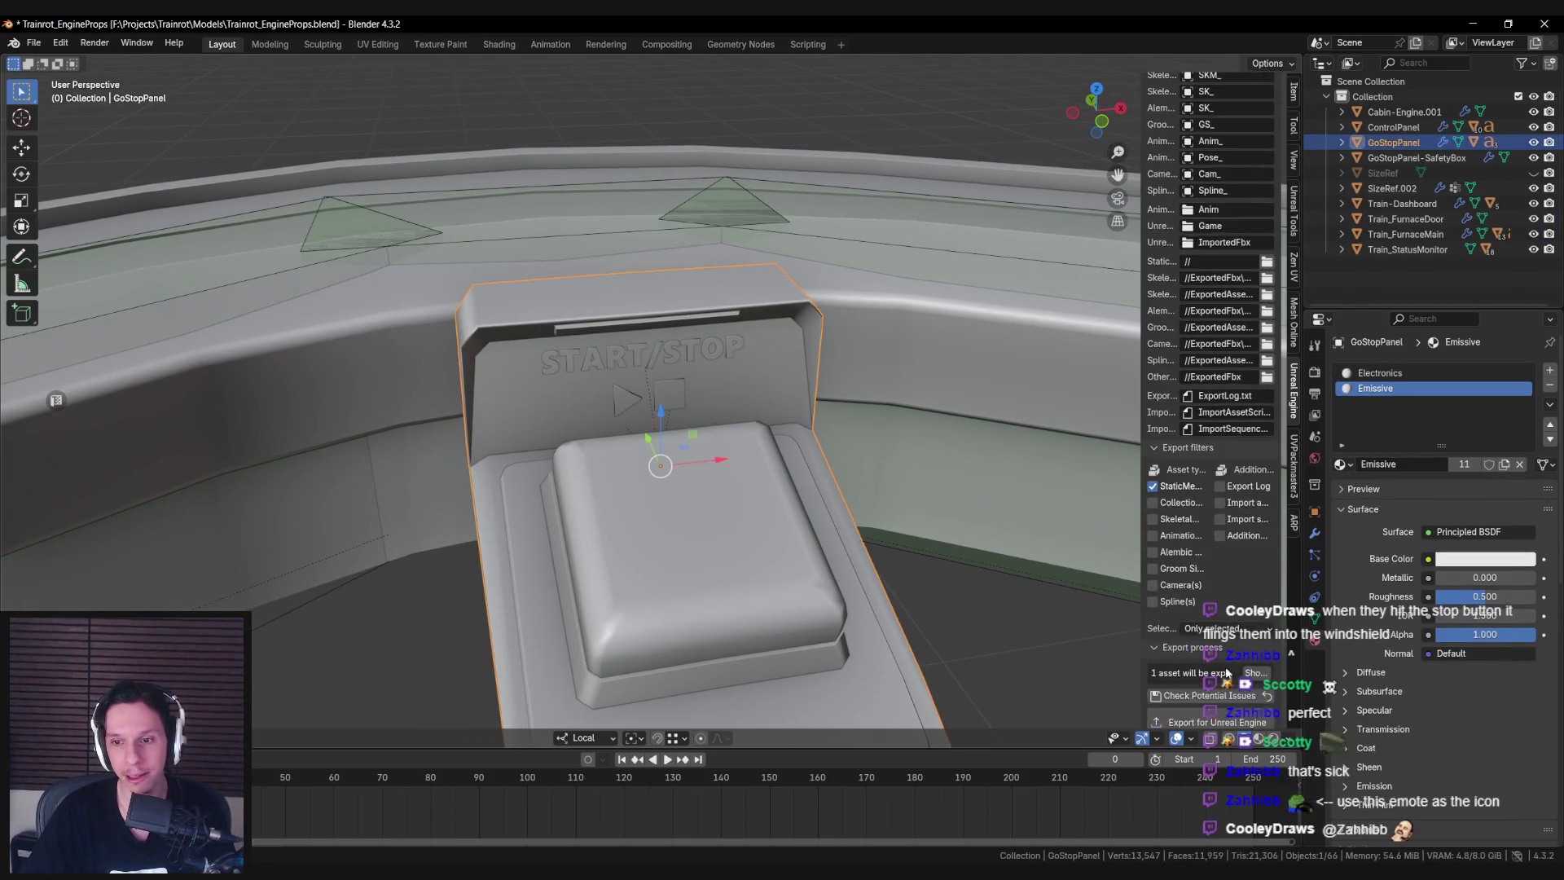
click(1217, 722)
click(585, 852)
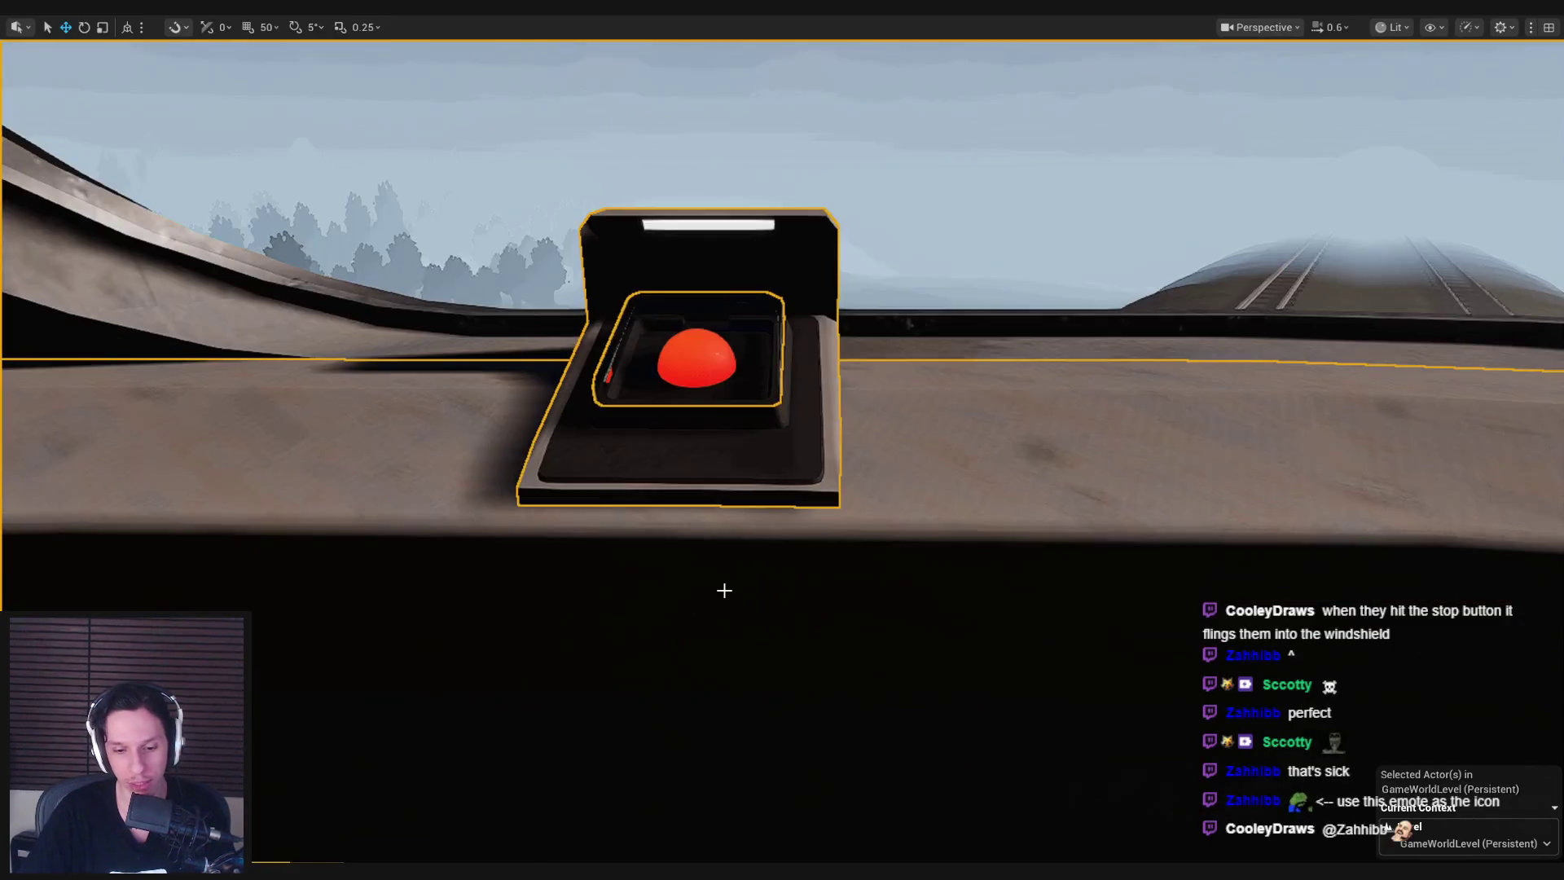
Reimport the S_GoStopPanel asset from the new Blender export.
key(F11)
click(62, 502)
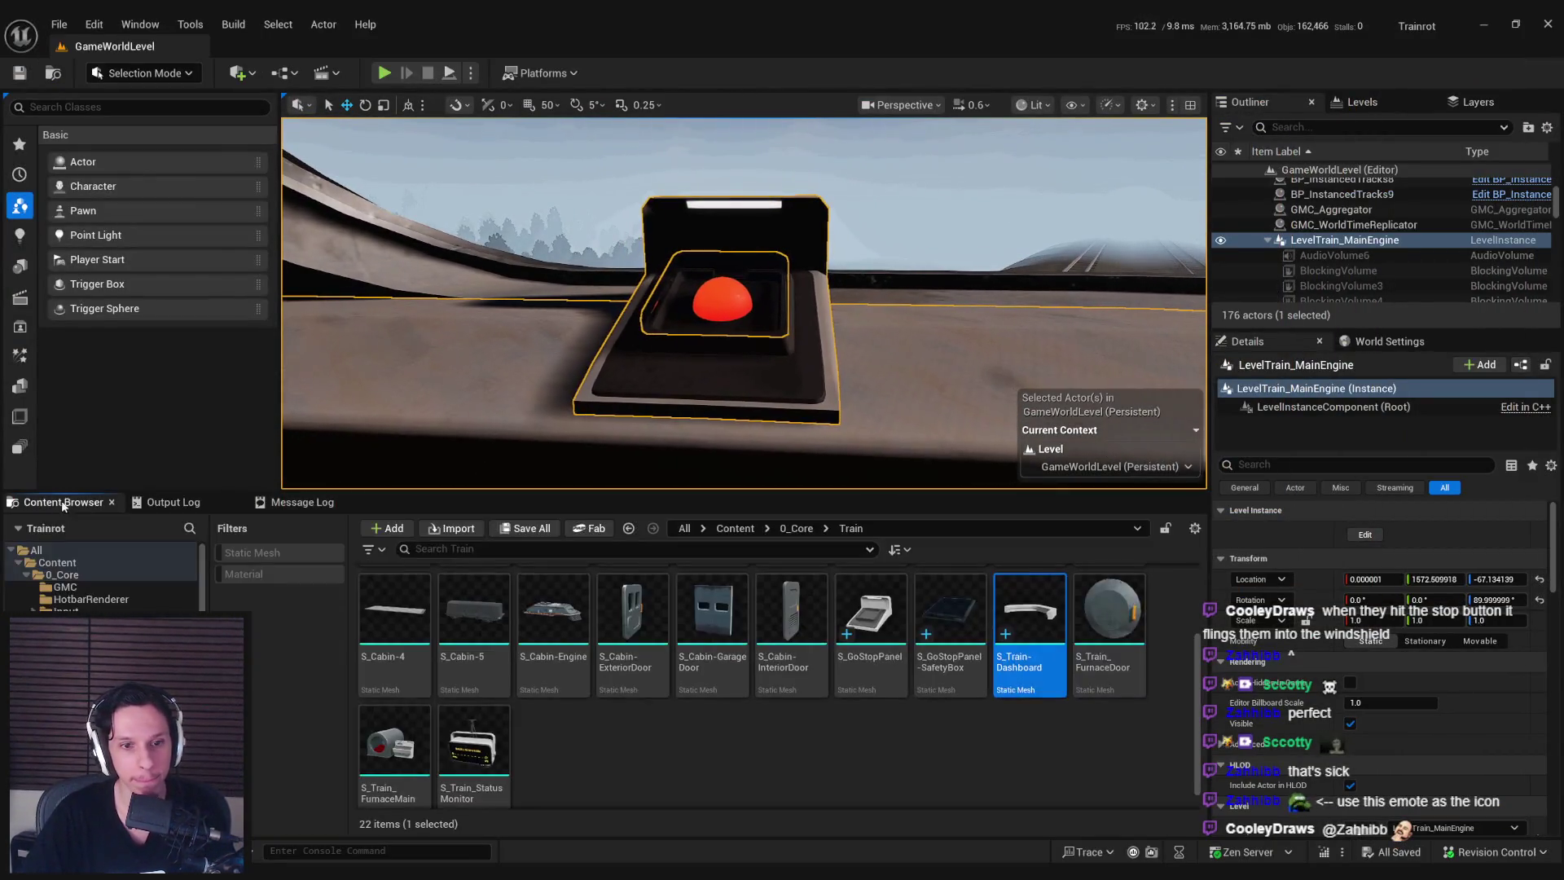
click(868, 620)
right_click(867, 621)
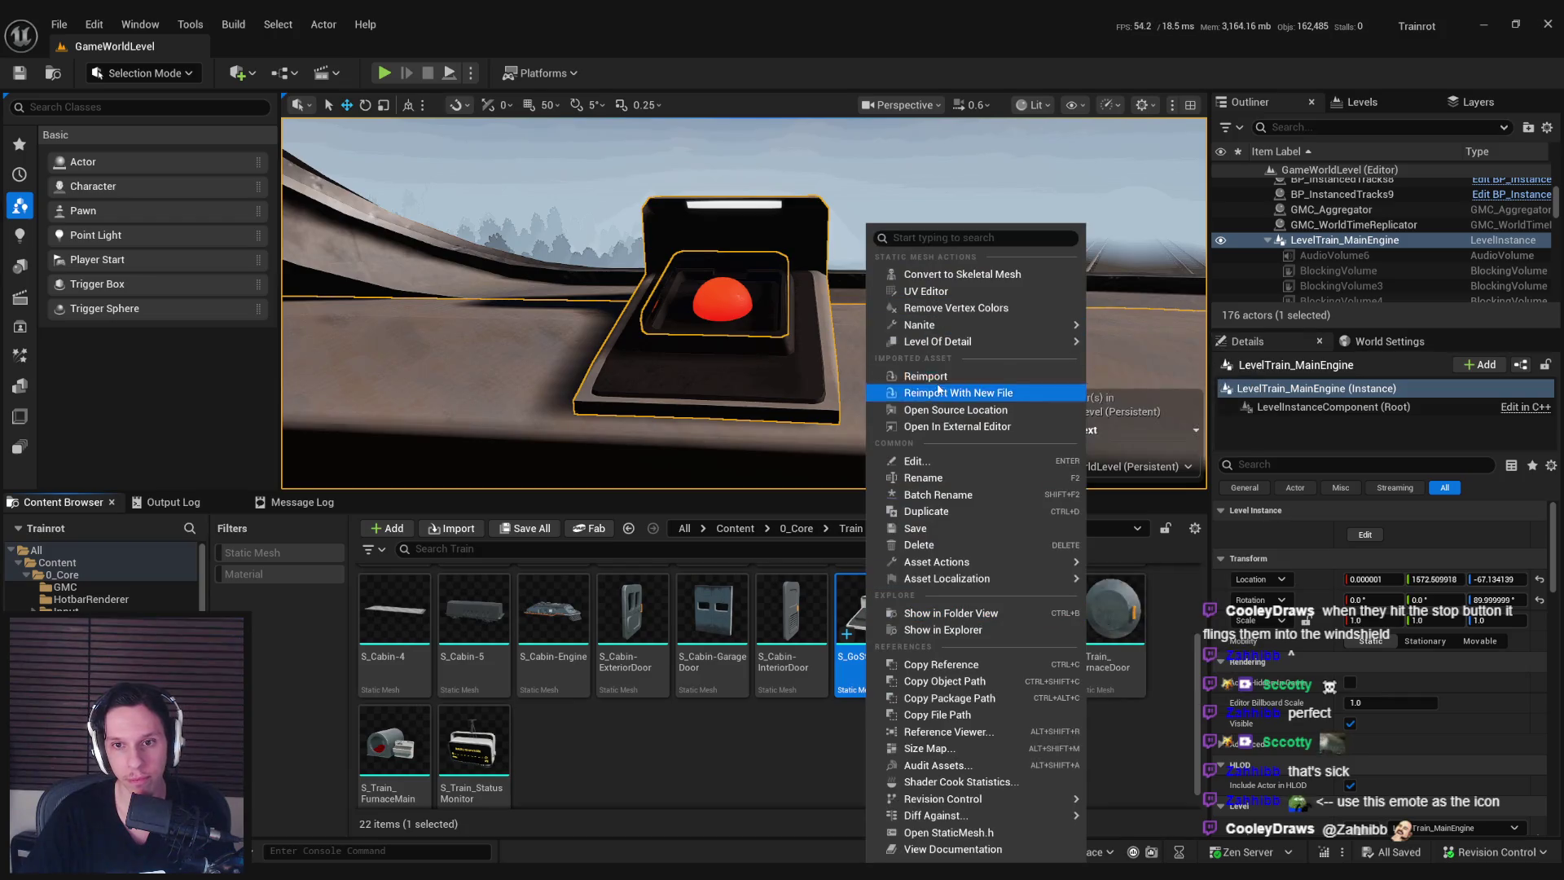
click(928, 376)
Enter the cabin level instance and open the monitor's TaskMonitor blueprint to review SetElectronicState.
mouse_move(929, 377)
right_down()
mouse_move(774, 326)
mouse_move(660, 316)
right_up()
double_click(660, 315)
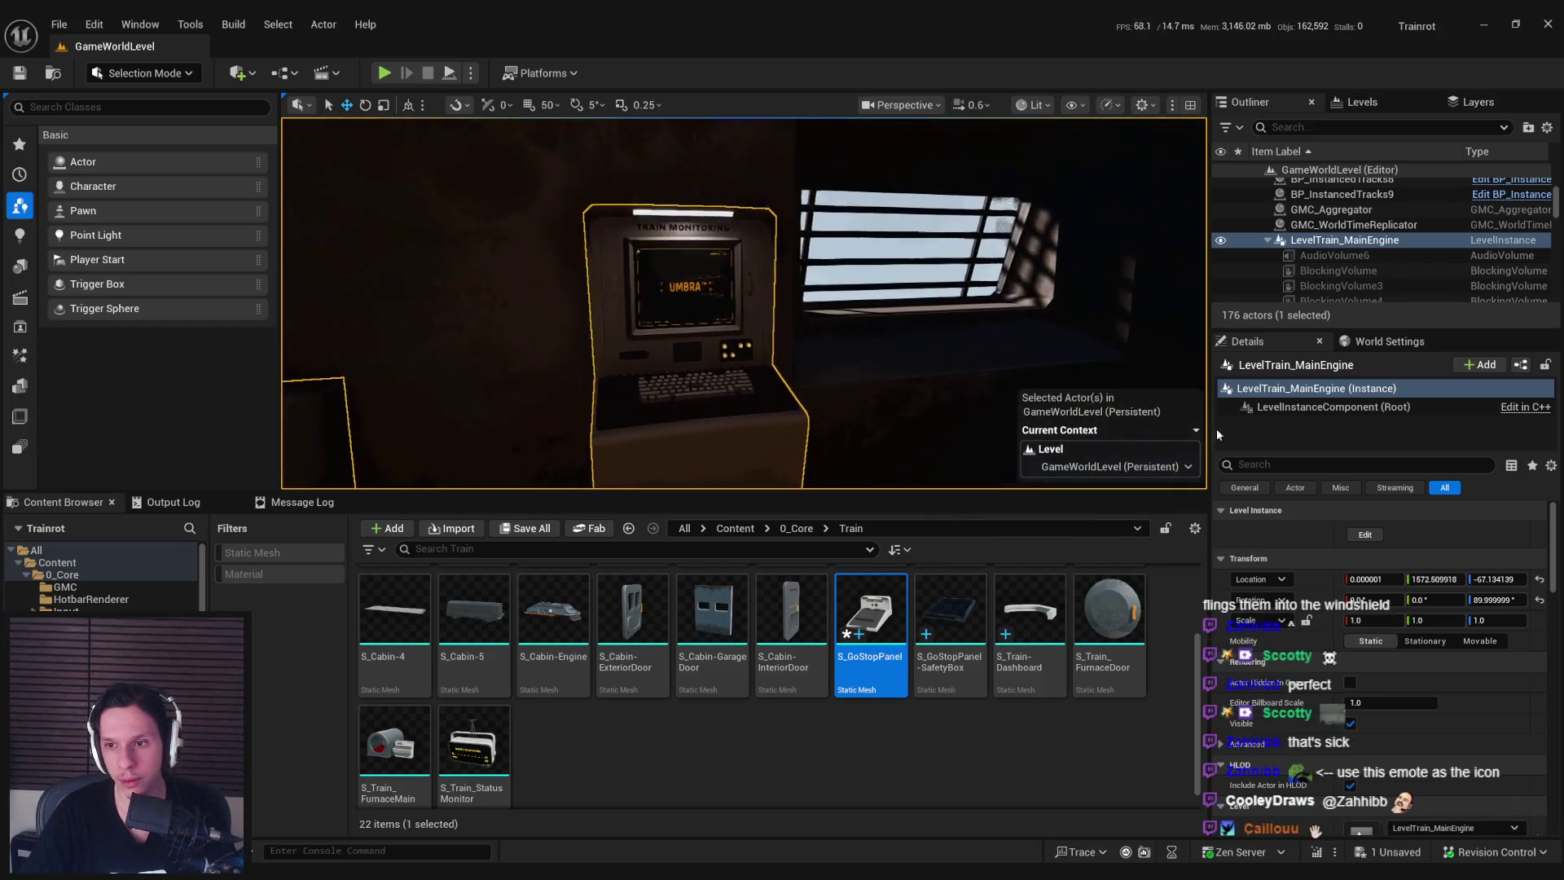
click(657, 287)
key(f)
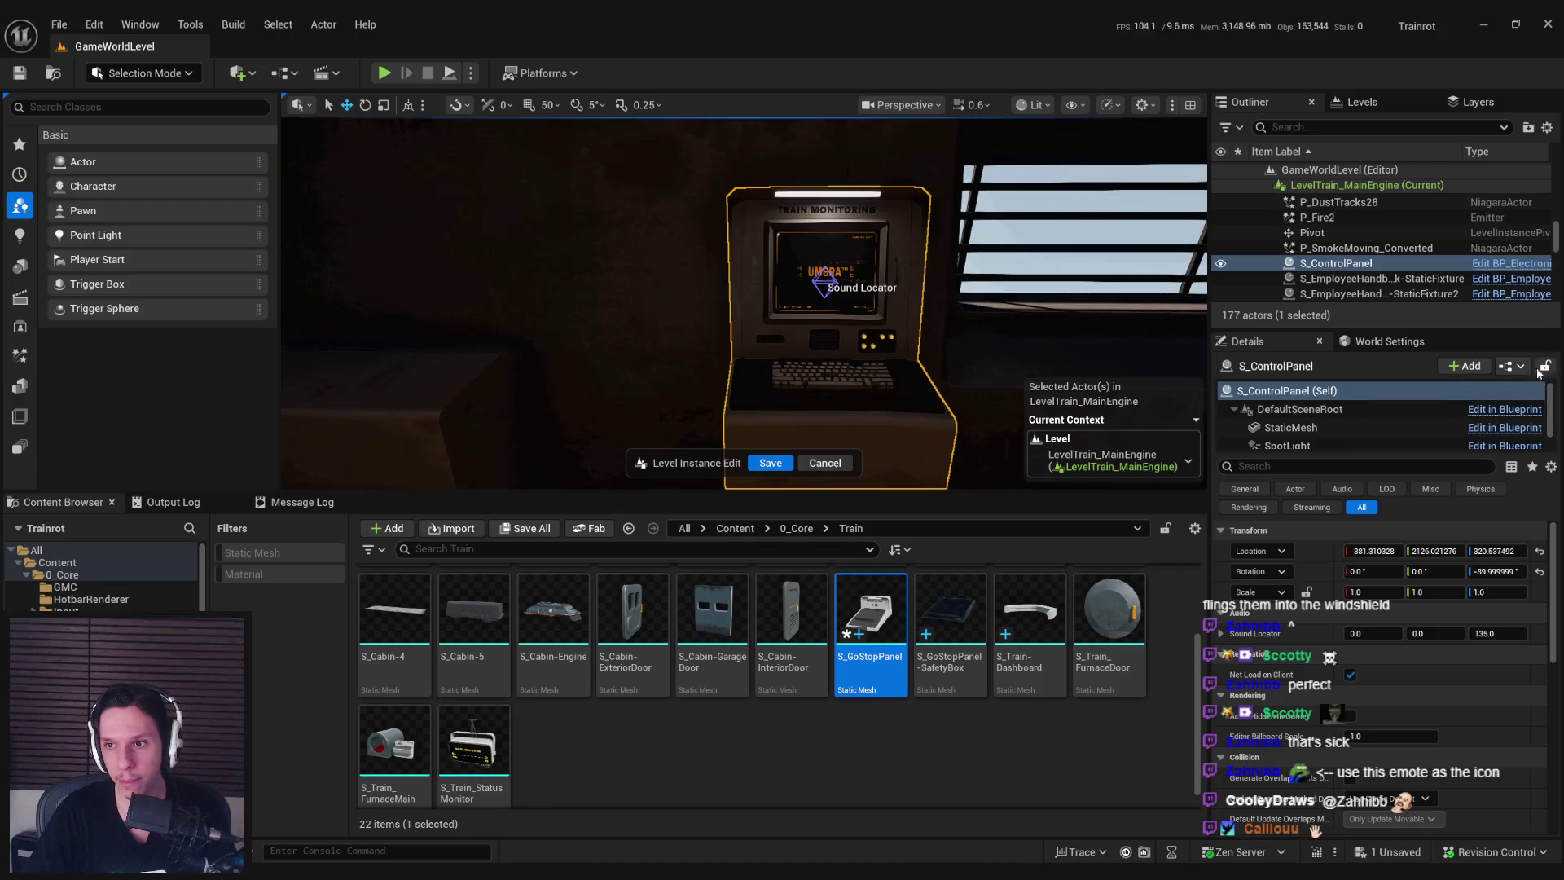
click(1512, 366)
click(1385, 409)
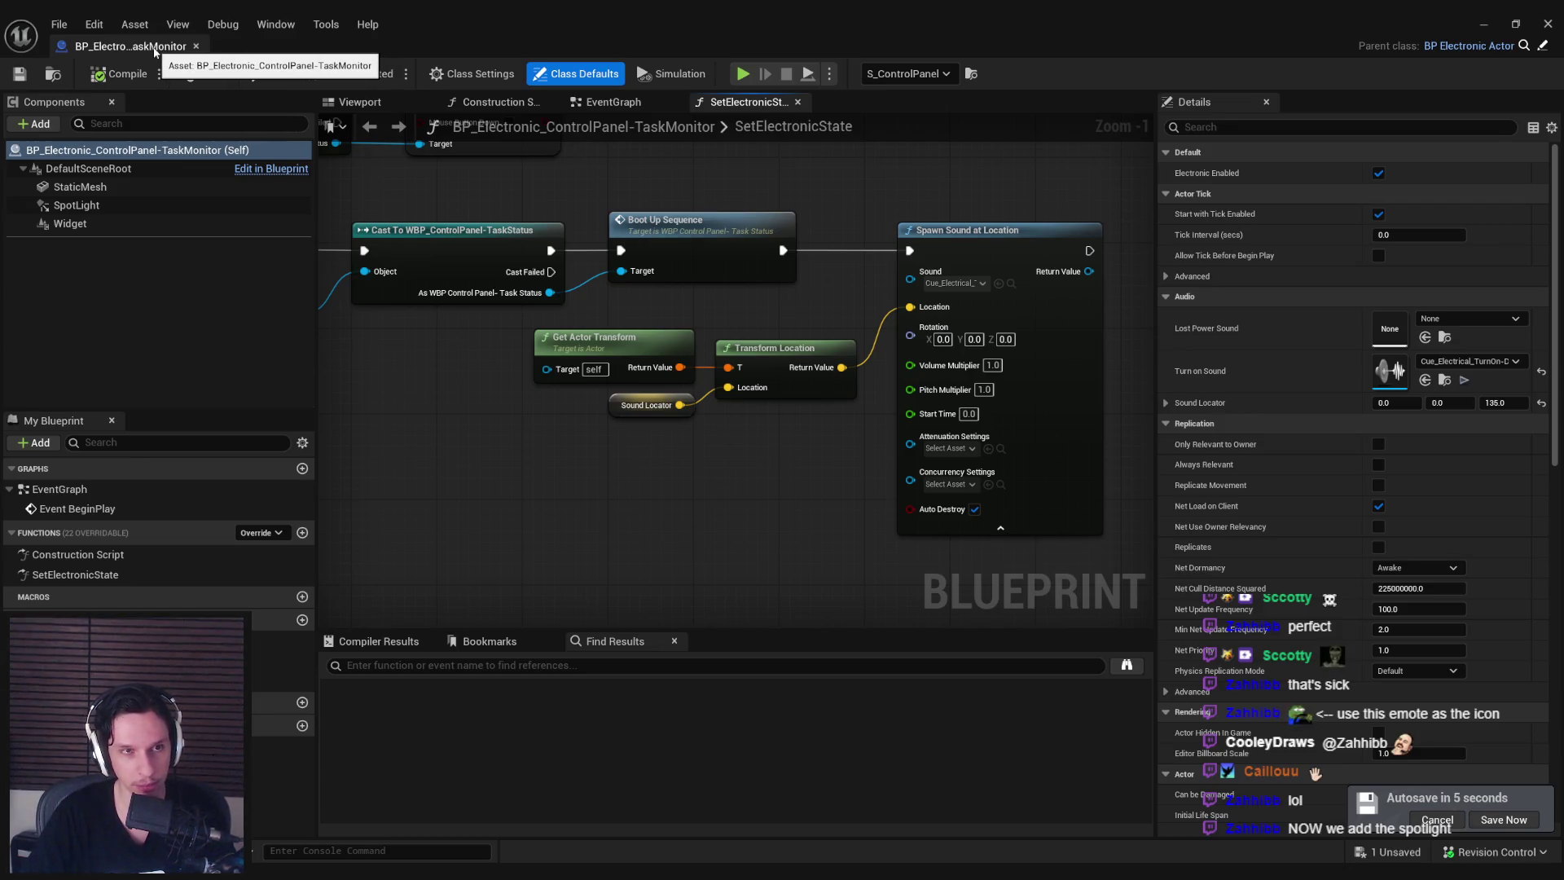
Close the blueprint, save all changes, and locate TaskMonitor in the Objects folder.
click(196, 47)
key(ctrl+s)
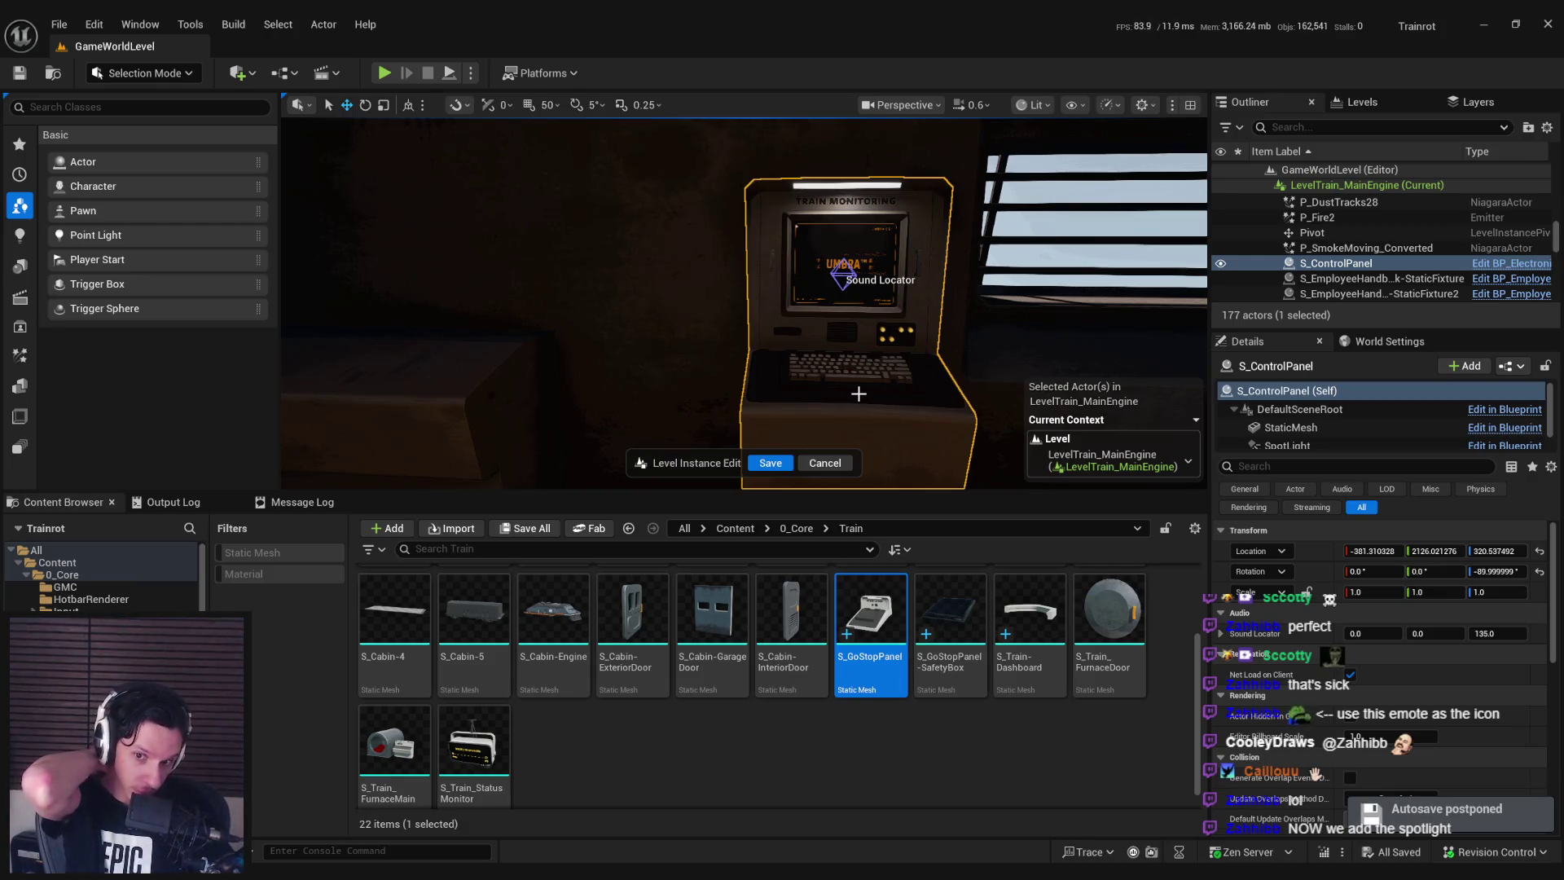
key(ctrl+b)
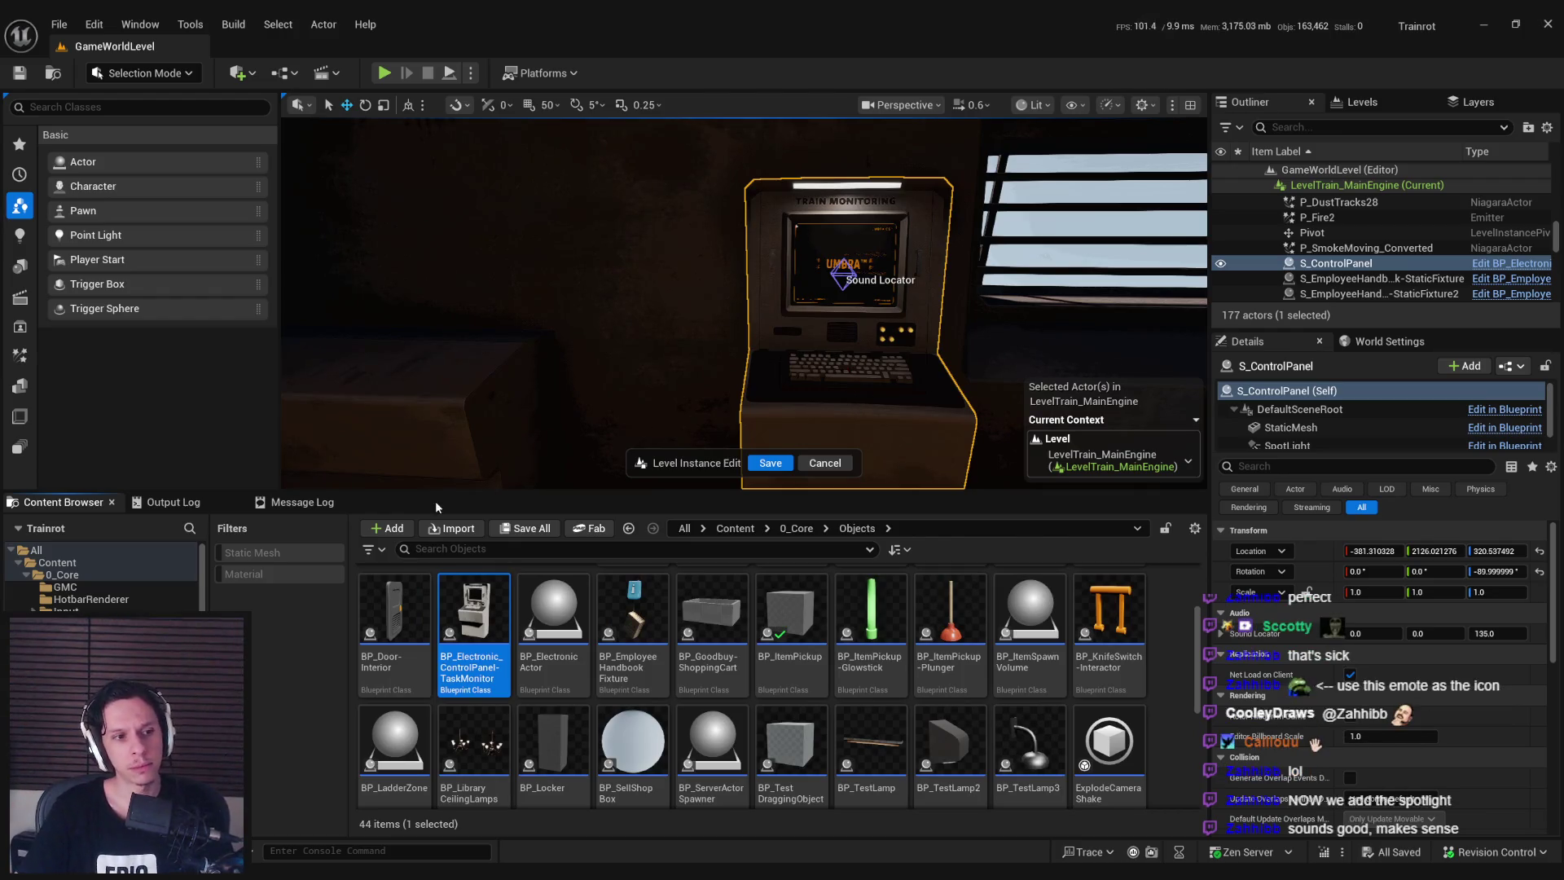
right_click(474, 619)
Duplicate TaskMonitor as BP_Electronic_ControlPanel-StartStop and open the new blueprint.
click(552, 343)
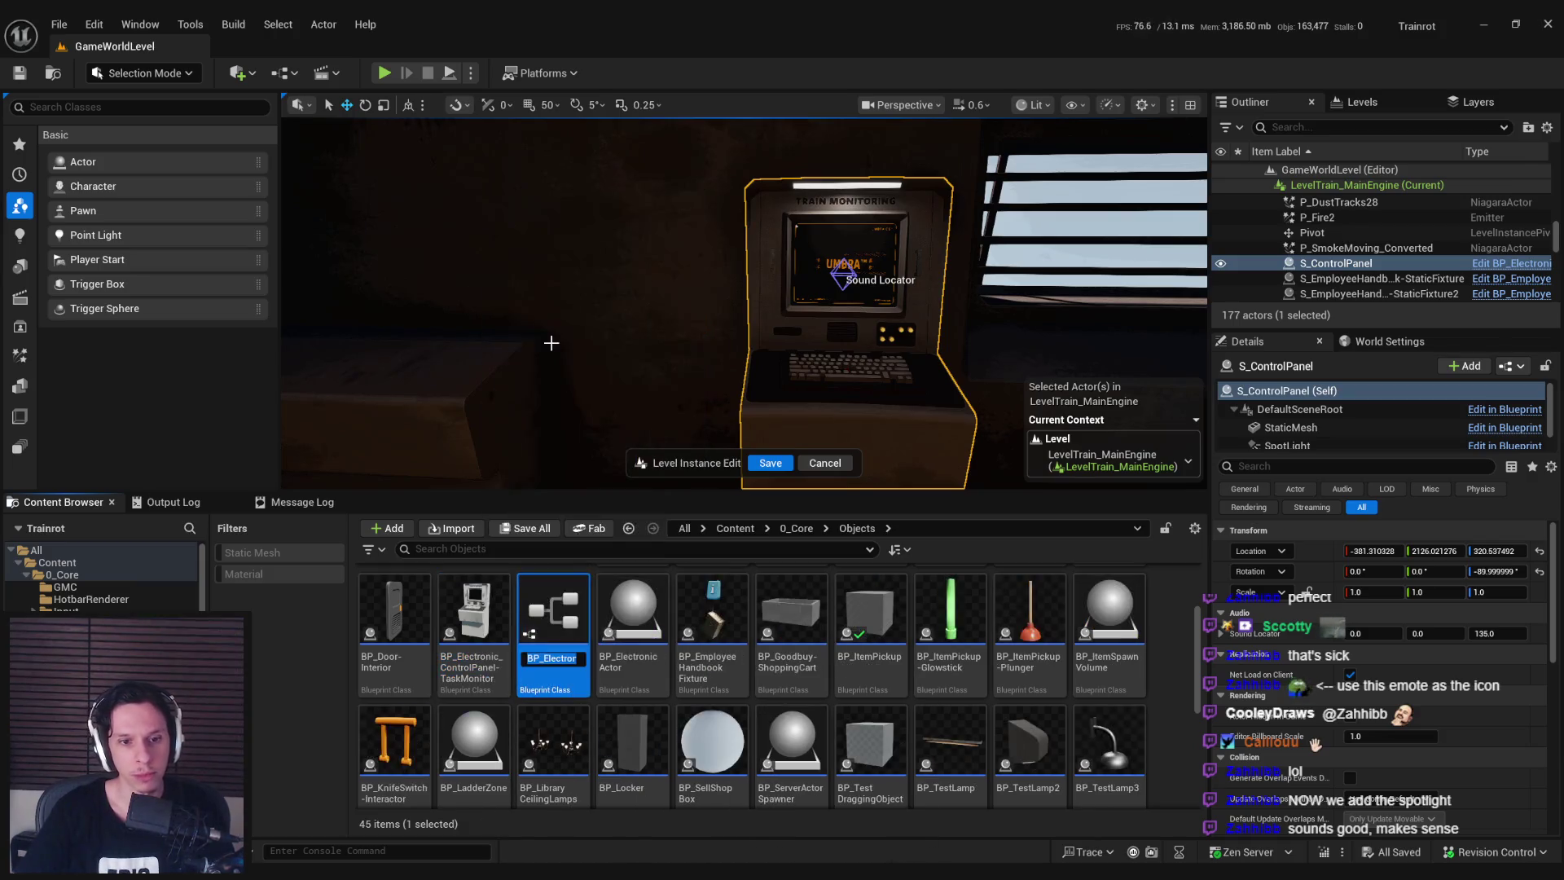
key(BackSpace)
key(BackSpace)
key(BackSpace)
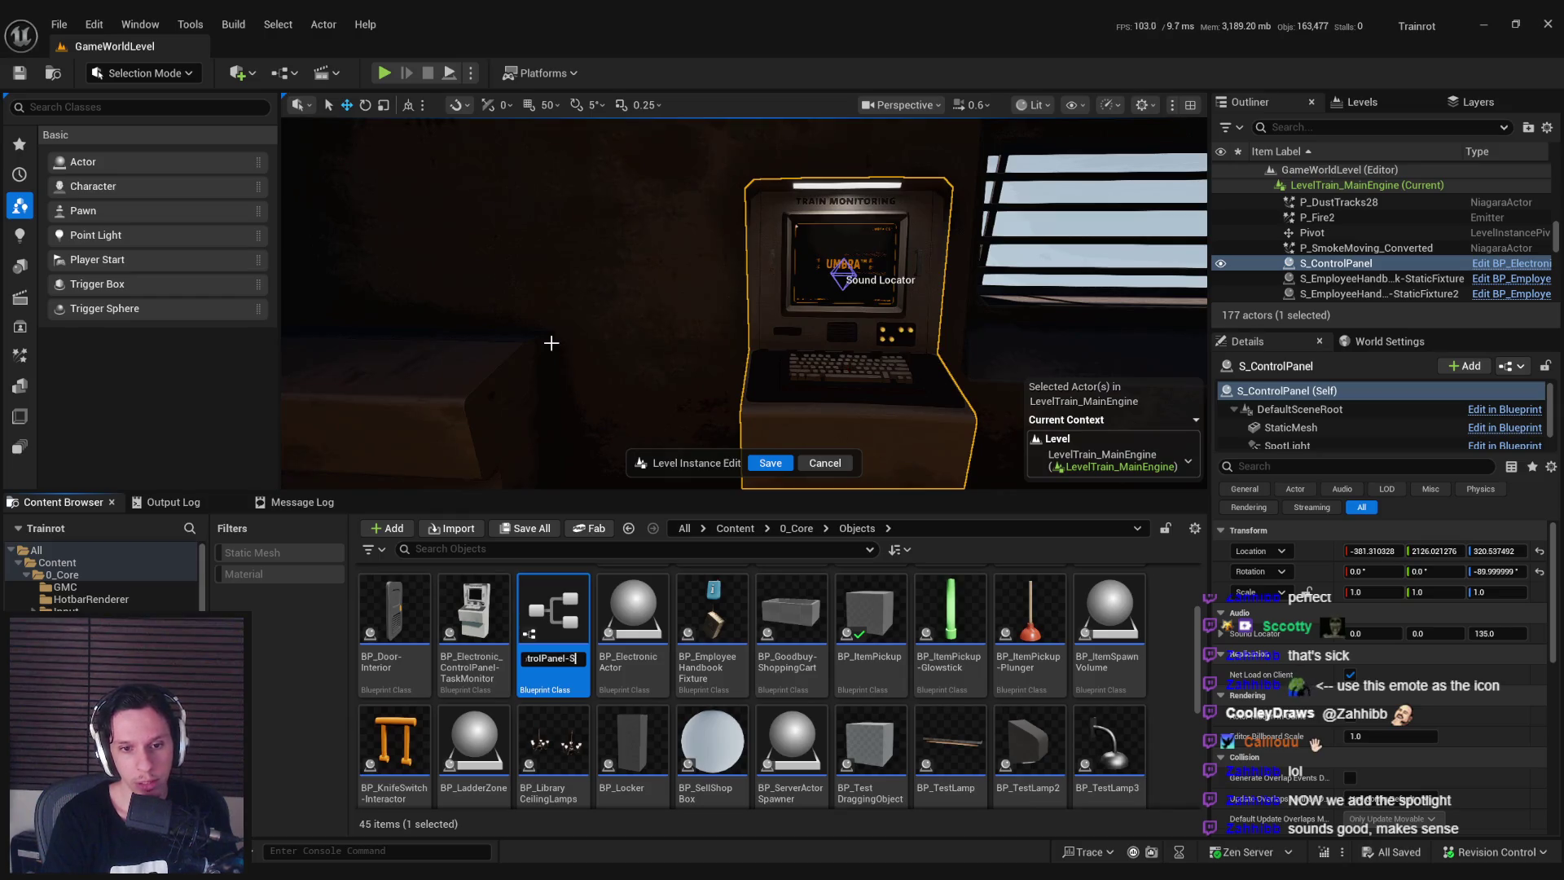
key(Return)
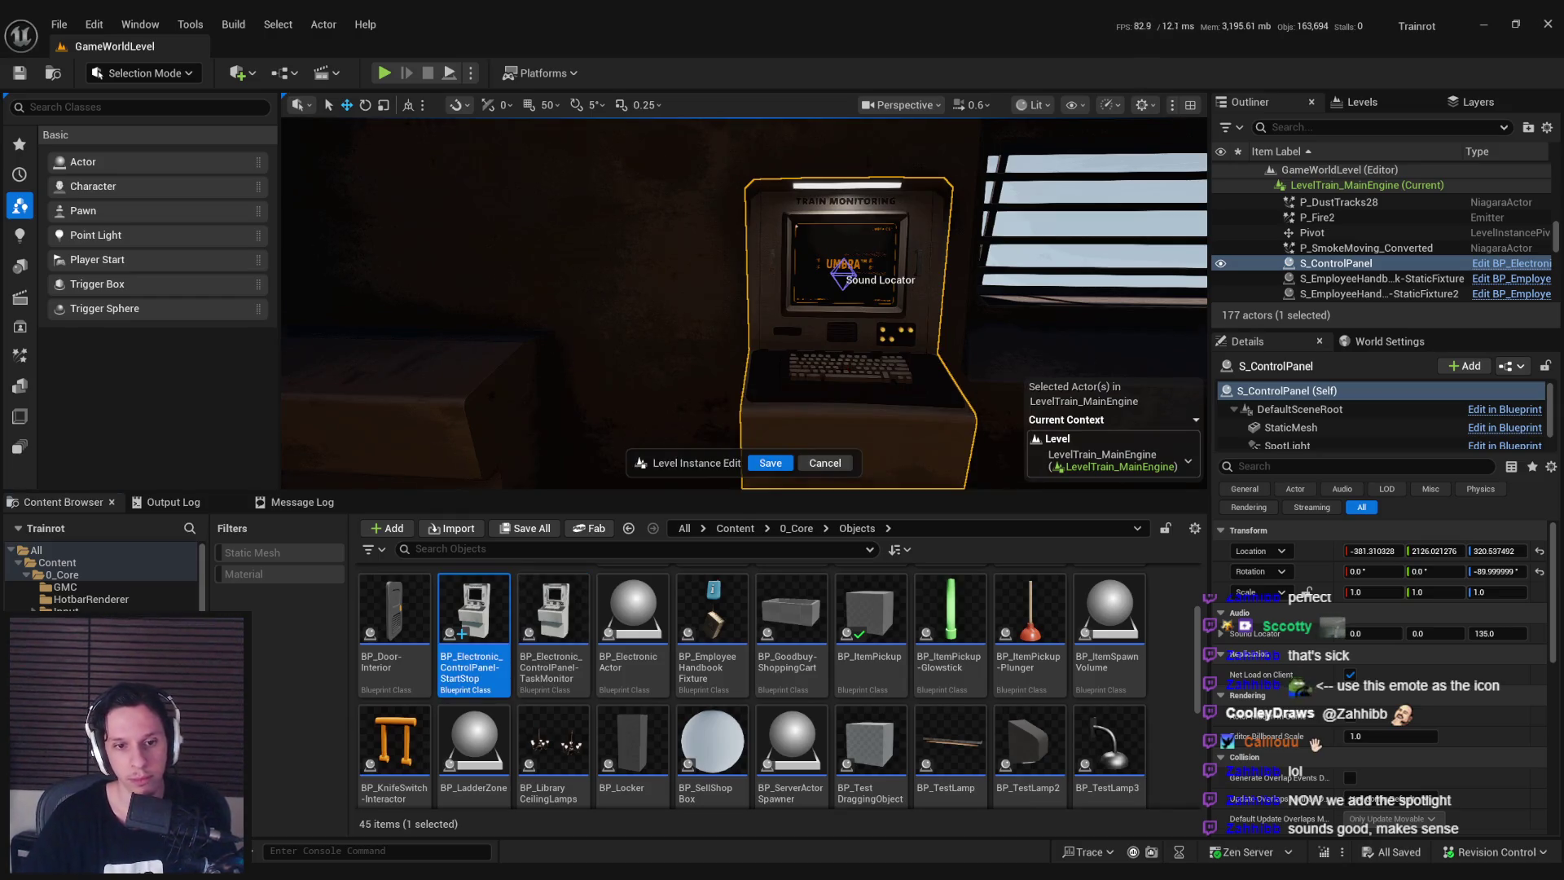
right_drag(551, 343, 601, 367)
double_click(474, 592)
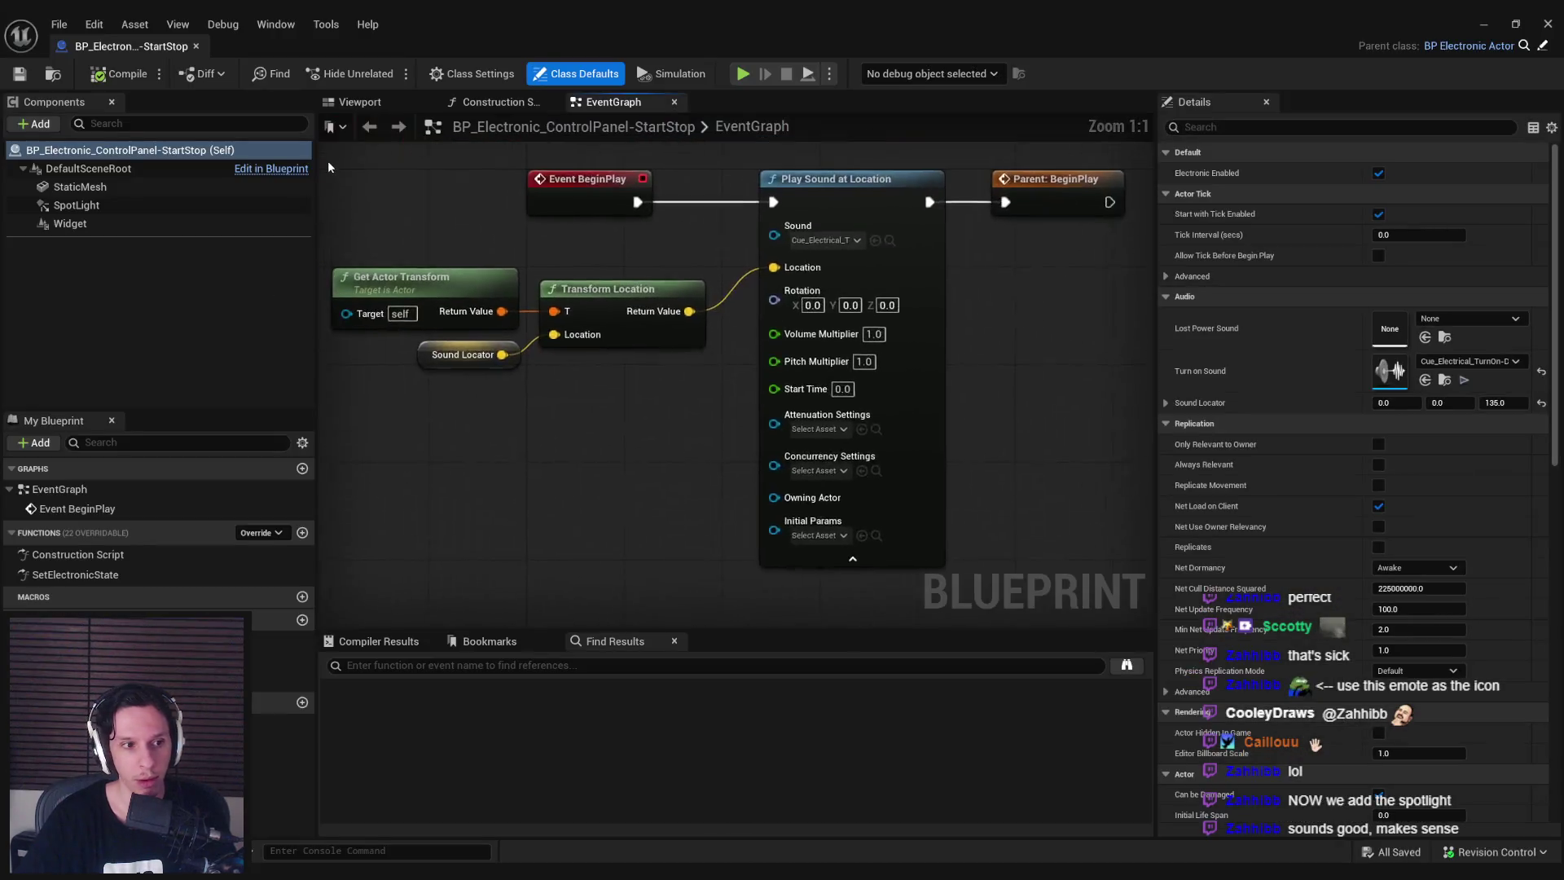
Set the panel's StaticMesh component to S_GoStopPanel.
click(359, 102)
click(733, 401)
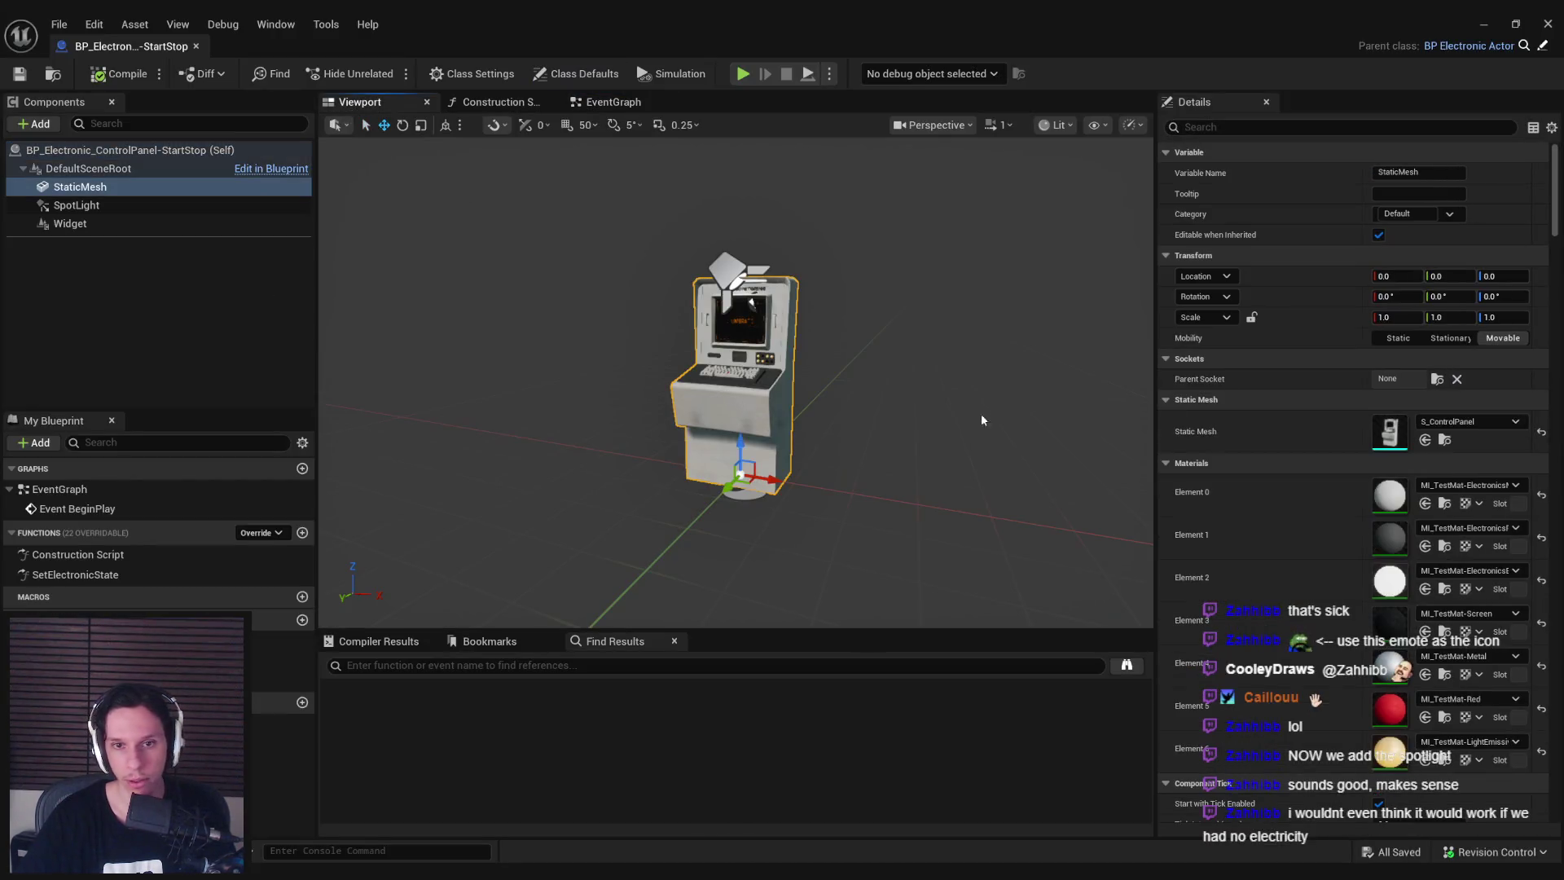
click(1473, 421)
text(gostop)
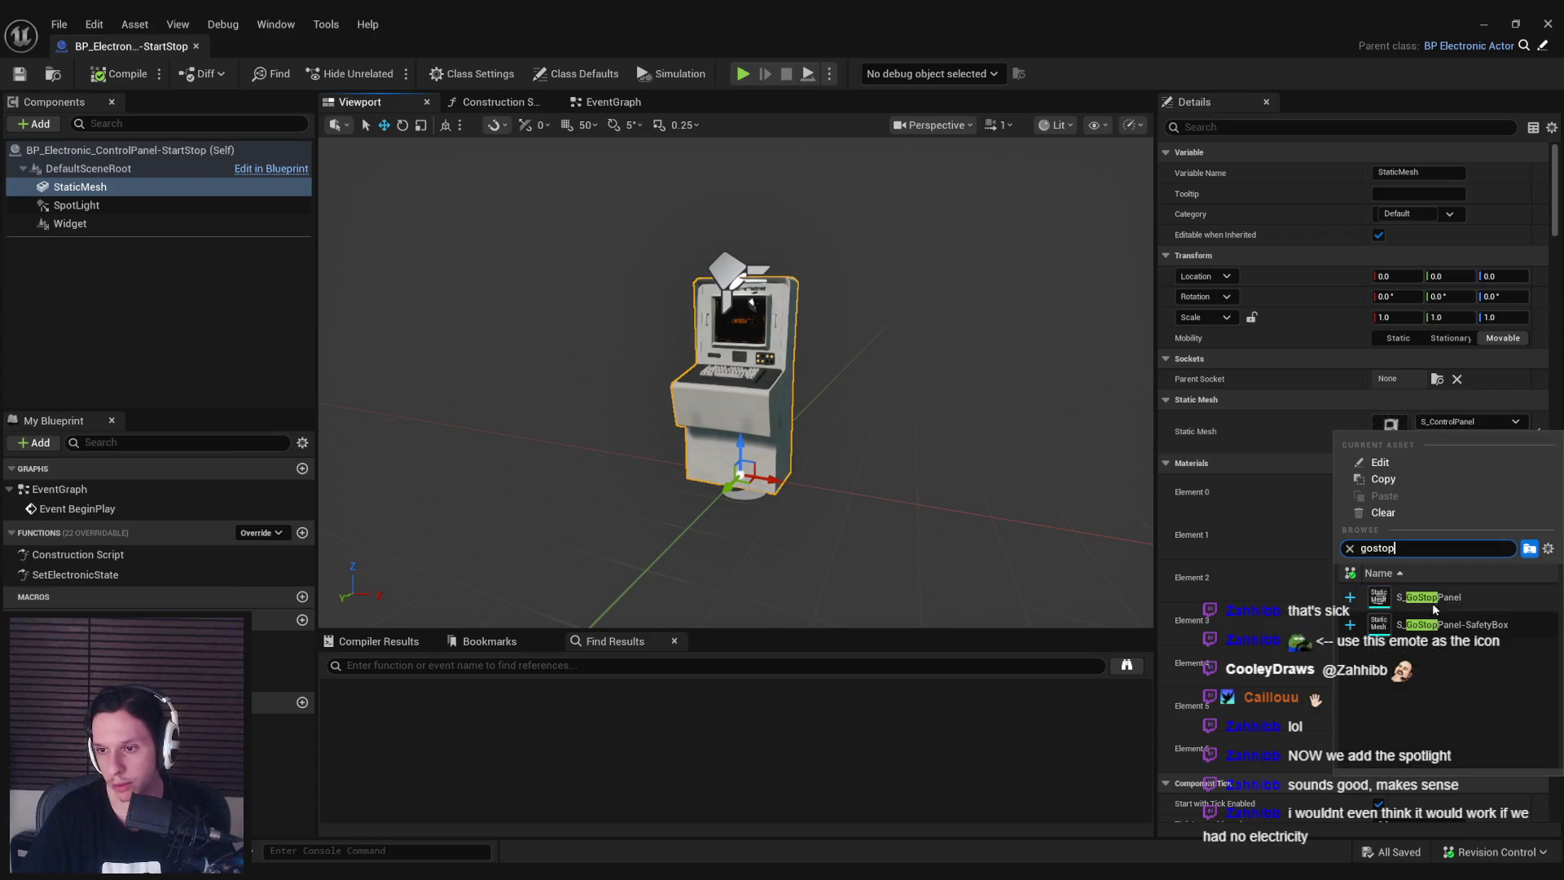
click(1434, 605)
Delete the blueprint's Widget component.
mouse_move(774, 359)
right_down()
mouse_move(761, 349)
mouse_move(783, 329)
right_up()
click(772, 312)
key(f)
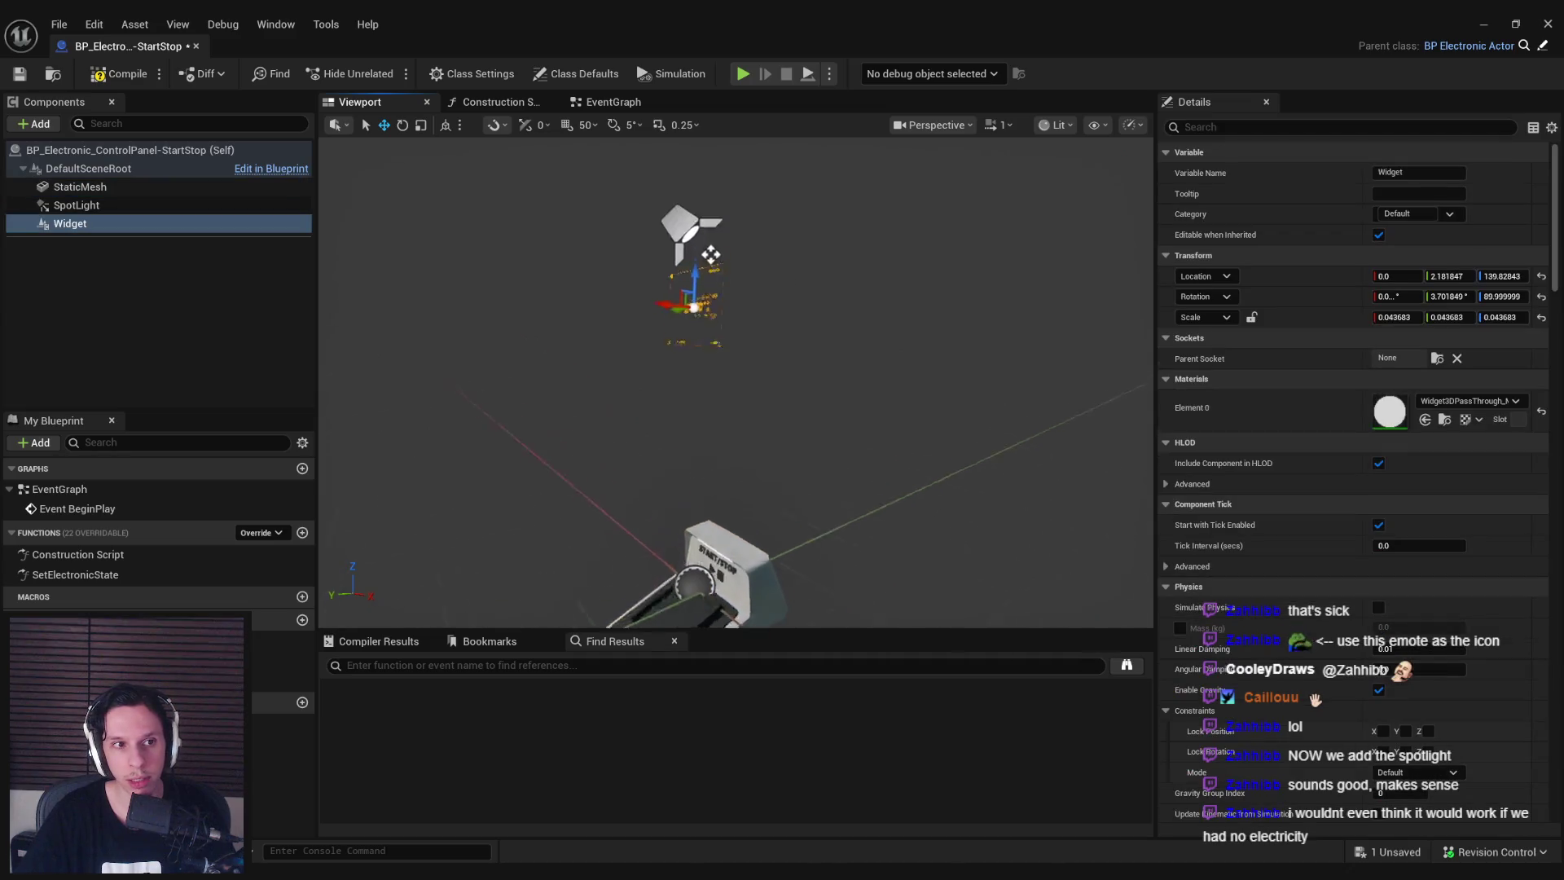
key(Delete)
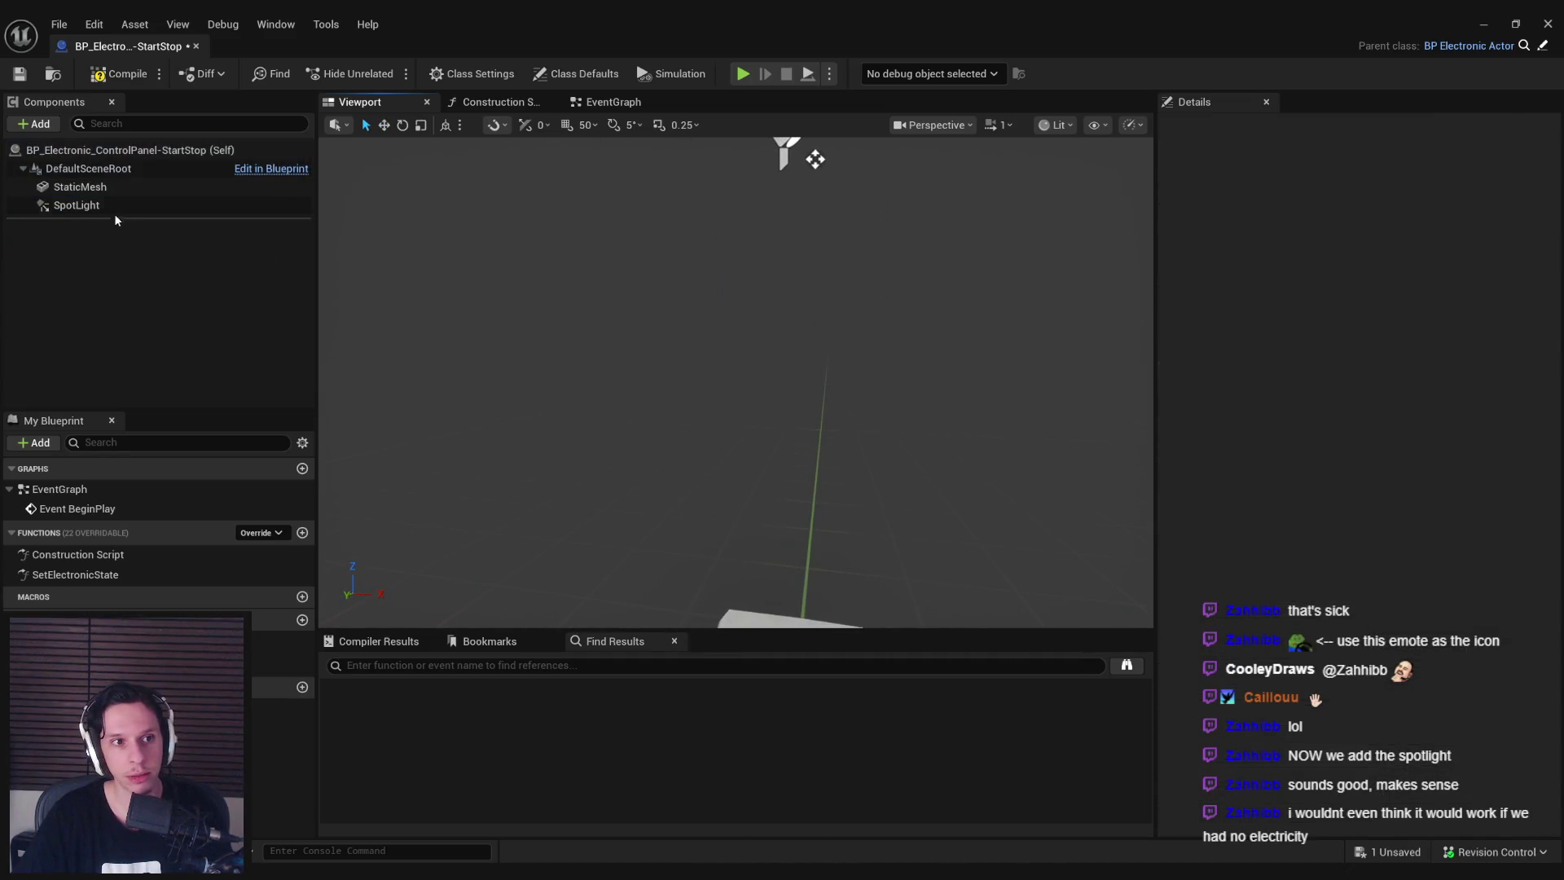
Move the SpotLight component down to sit just above the START/STOP sign.
click(76, 204)
key(f)
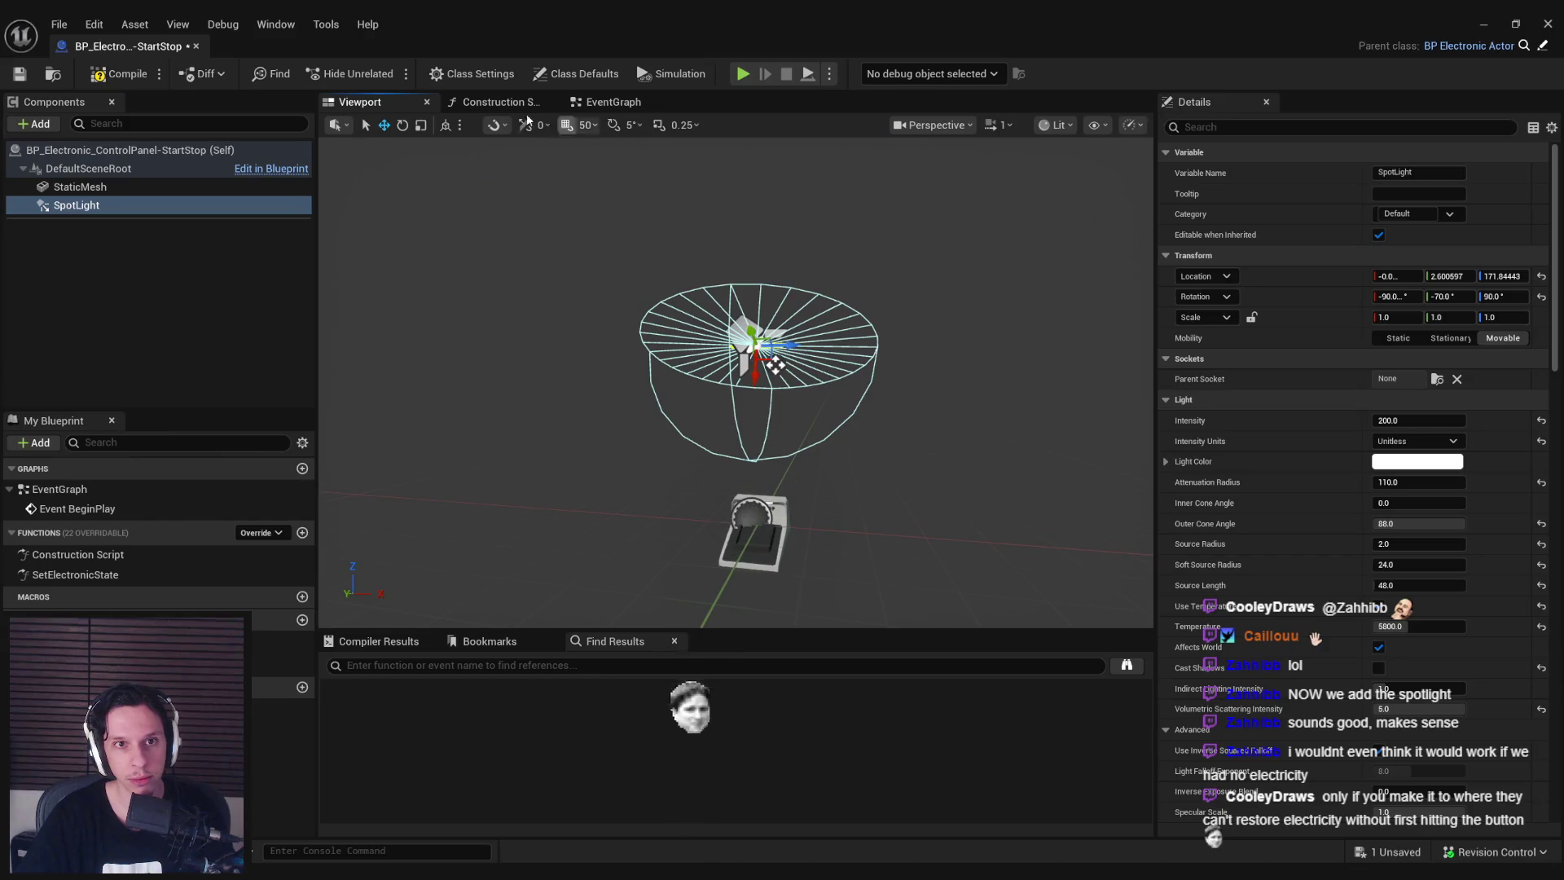
right_drag(734, 367, 619, 358)
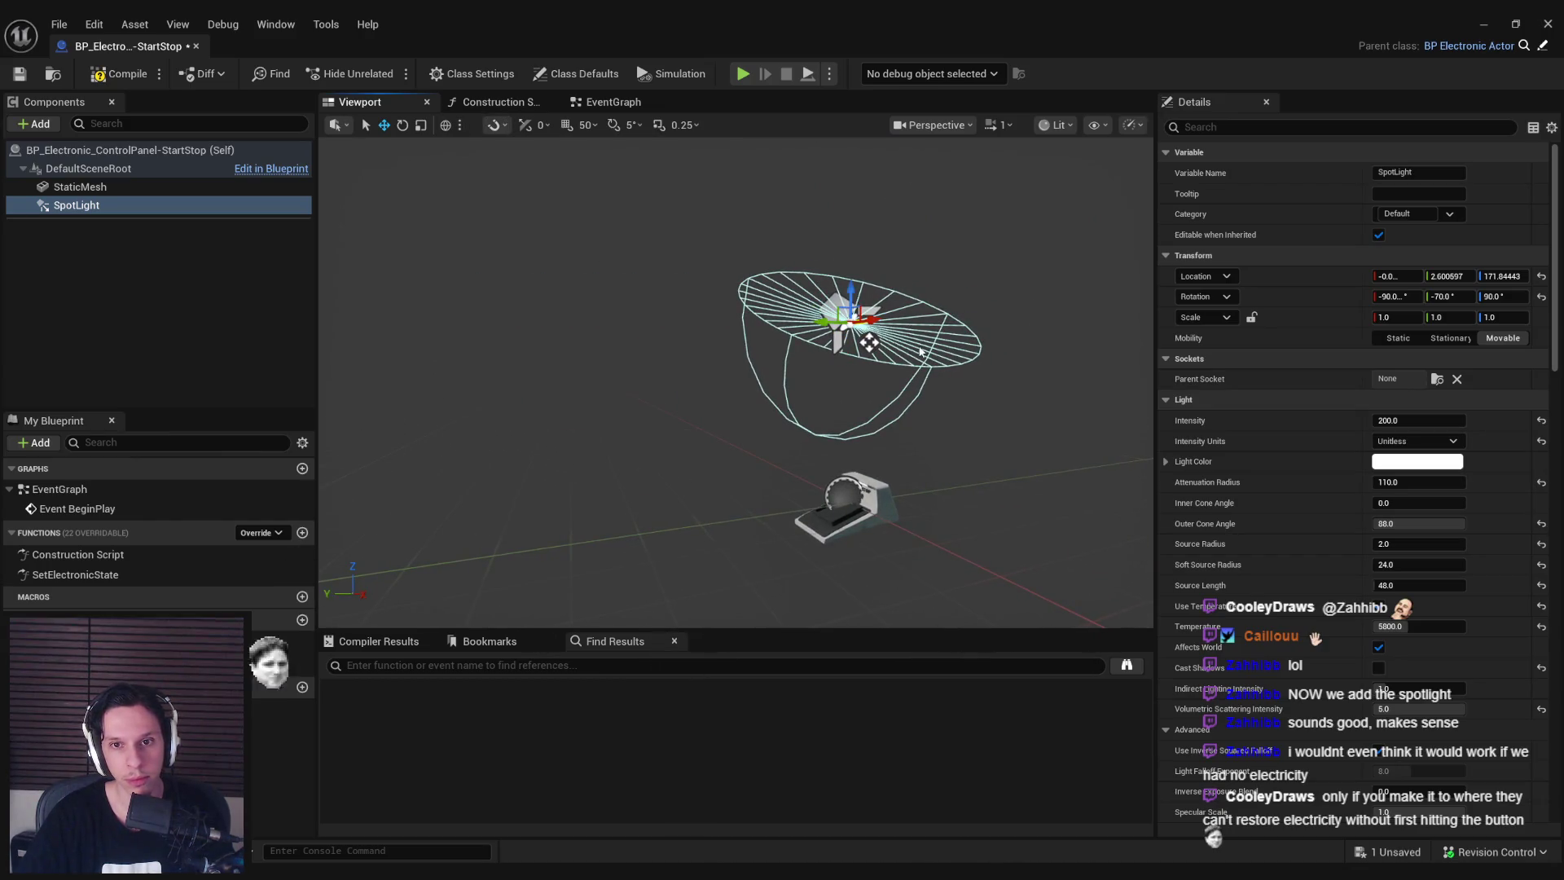
drag(874, 320, 937, 377)
right_drag(937, 376, 888, 190)
drag(887, 190, 920, 346)
mouse_move(921, 347)
right_down()
mouse_move(813, 361)
mouse_move(799, 346)
right_up()
mouse_move(794, 334)
mouse_down()
mouse_move(773, 339)
mouse_move(811, 332)
mouse_move(748, 334)
mouse_up()
scroll(758, 338, down, 3)
mouse_move(748, 334)
right_down()
mouse_move(821, 366)
mouse_move(806, 361)
right_up()
scroll(810, 358, up, 3)
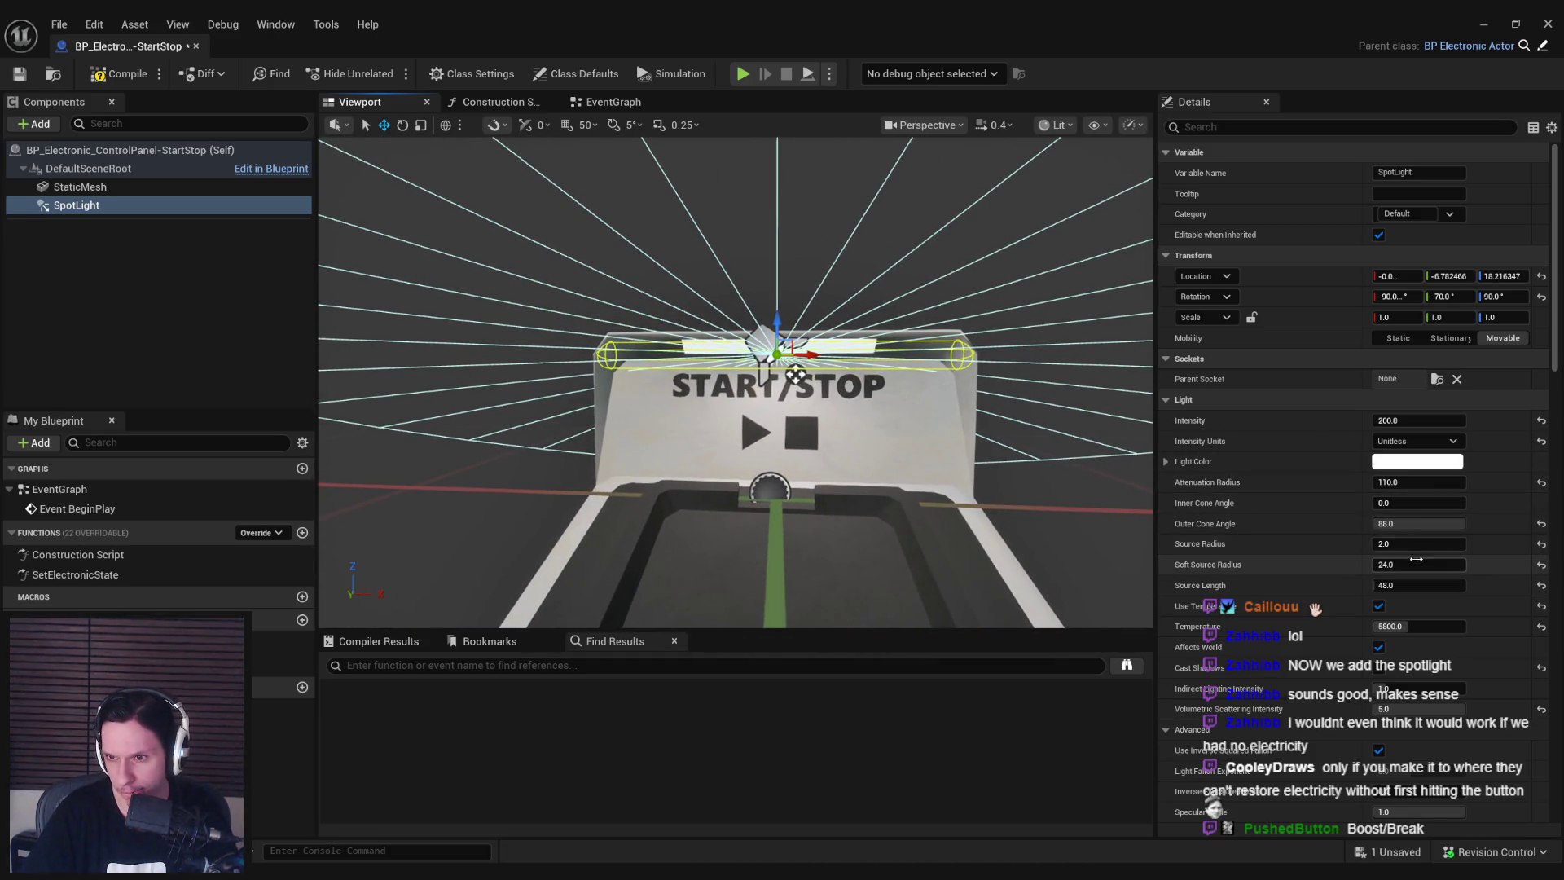
Shorten the spotlight's source length to about 25.6, fine-tune its position, and save.
drag(1415, 585, 1377, 585)
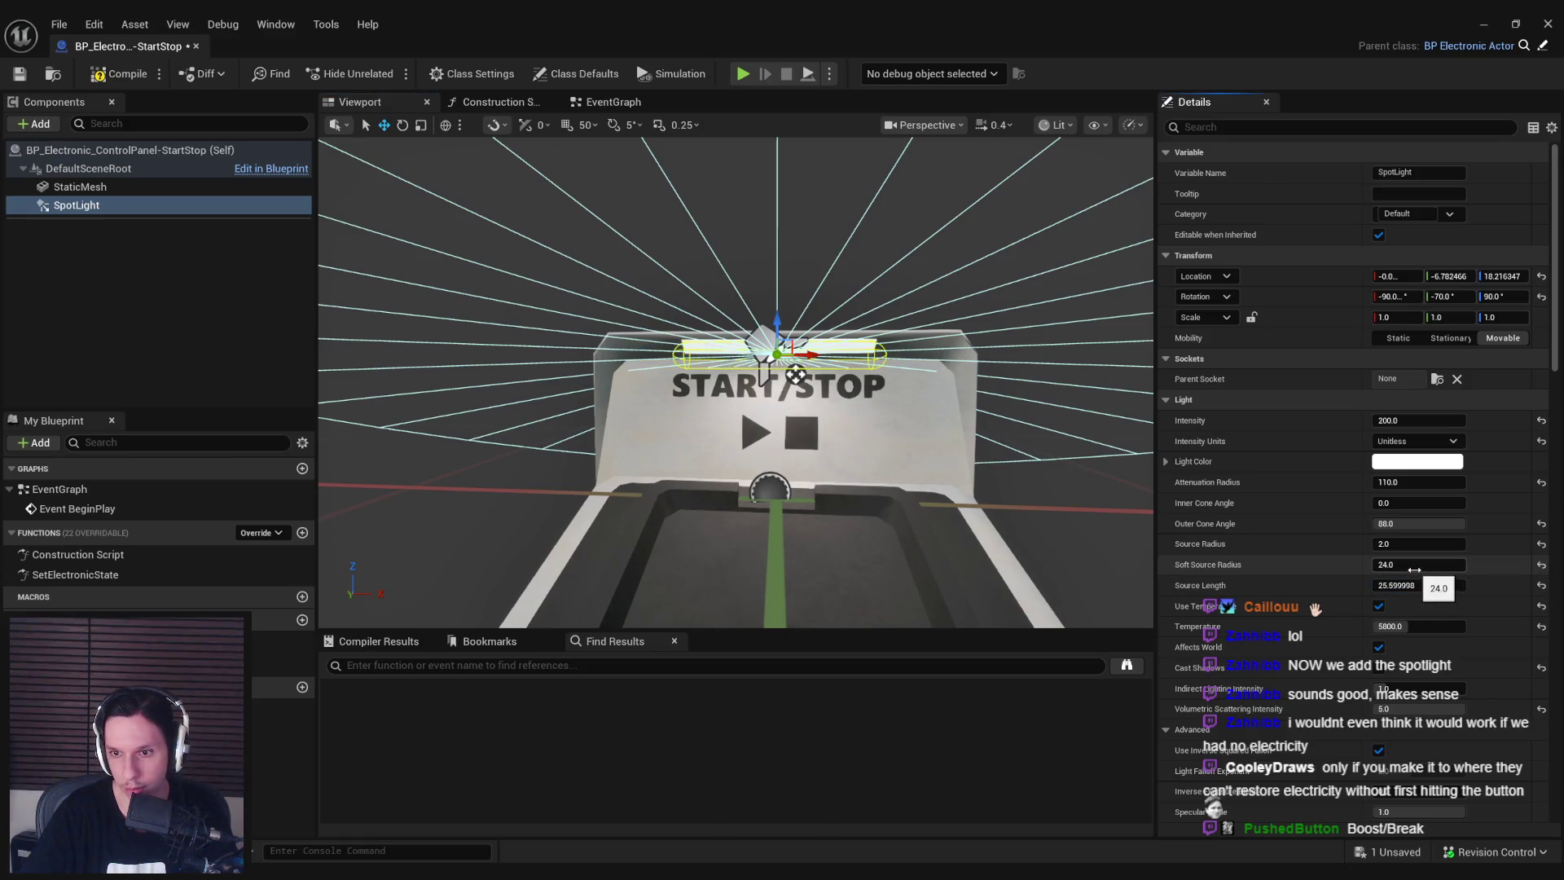
right_drag(733, 383, 896, 367)
drag(861, 348, 852, 346)
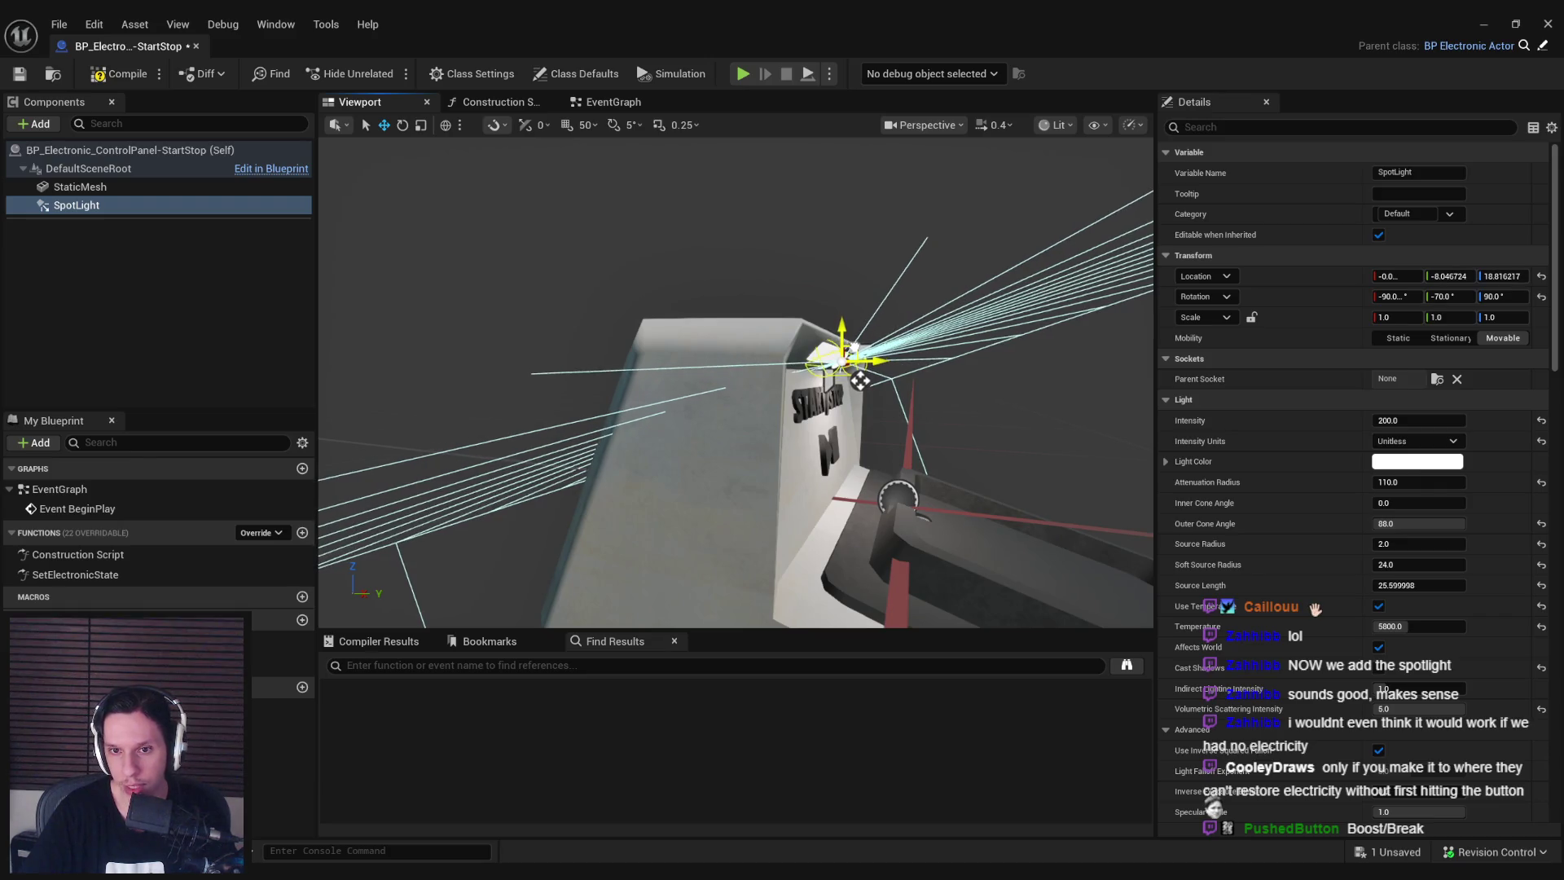
key(ctrl+s)
click(80, 187)
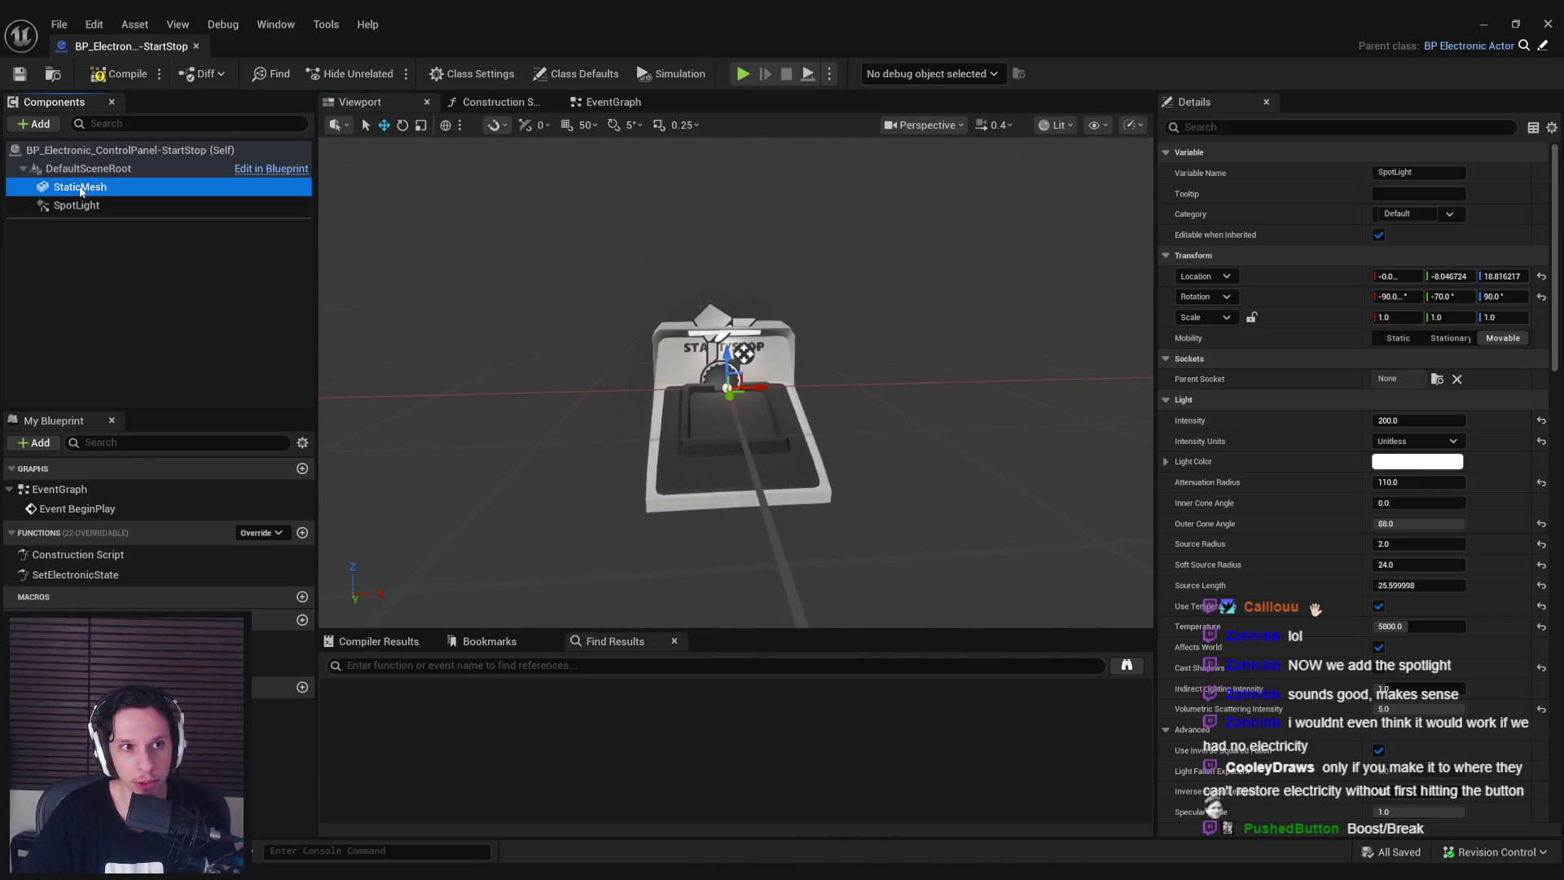
Duplicate the panel mesh component and set the copy's mesh to S_GoStopPanel-SafetyBox.
key(ctrl+d)
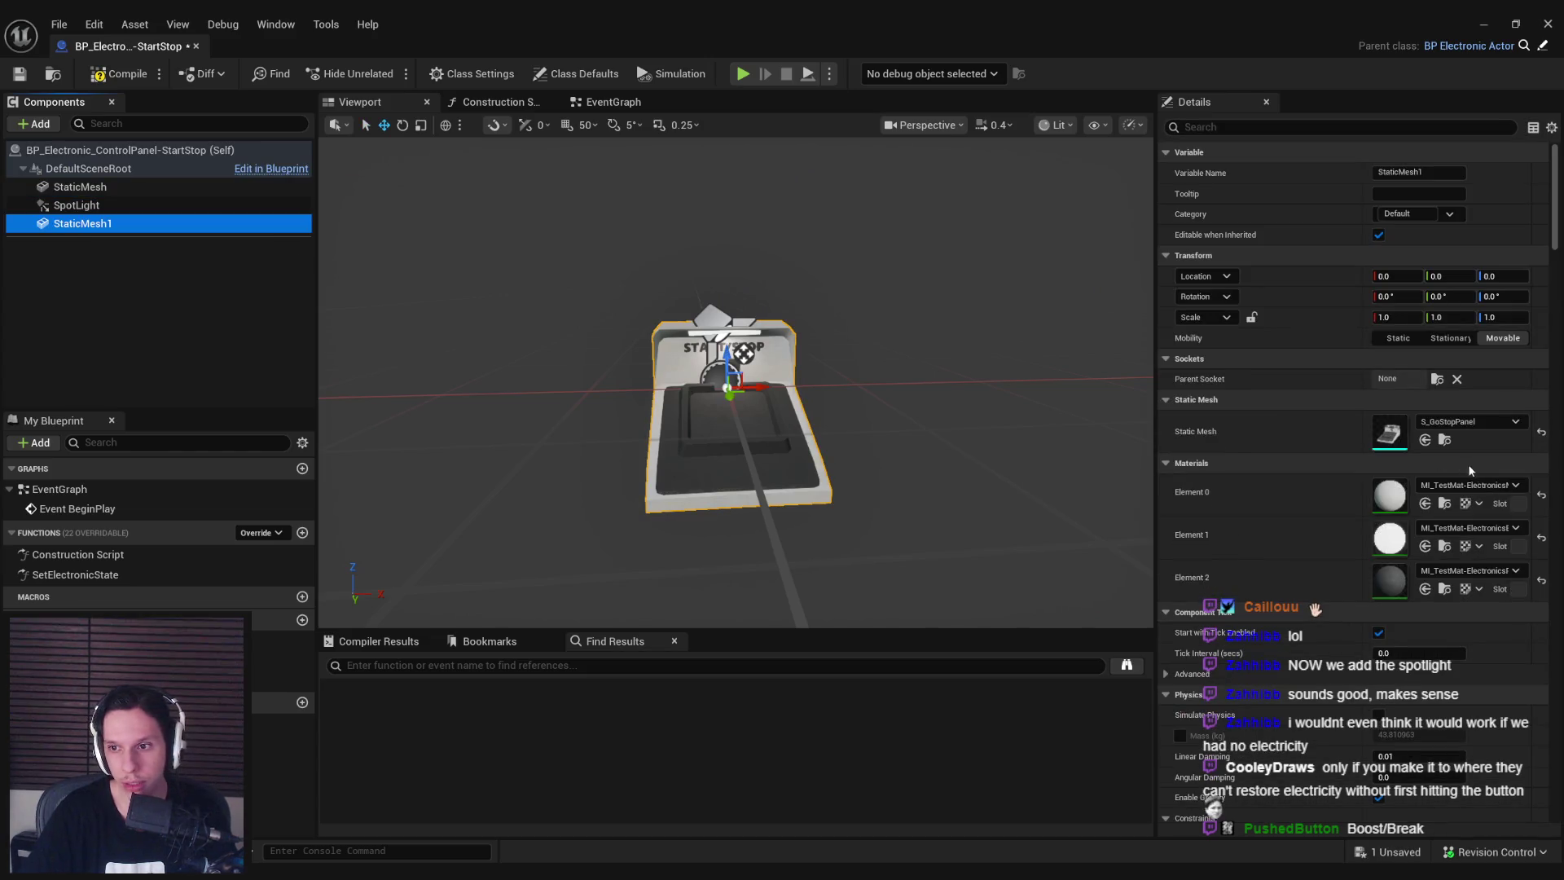
click(1474, 422)
click(1436, 624)
alt+drag(733, 407, 912, 408)
Compile the blueprint and inspect the three missing-target widget errors in SetElectronicState.
click(119, 74)
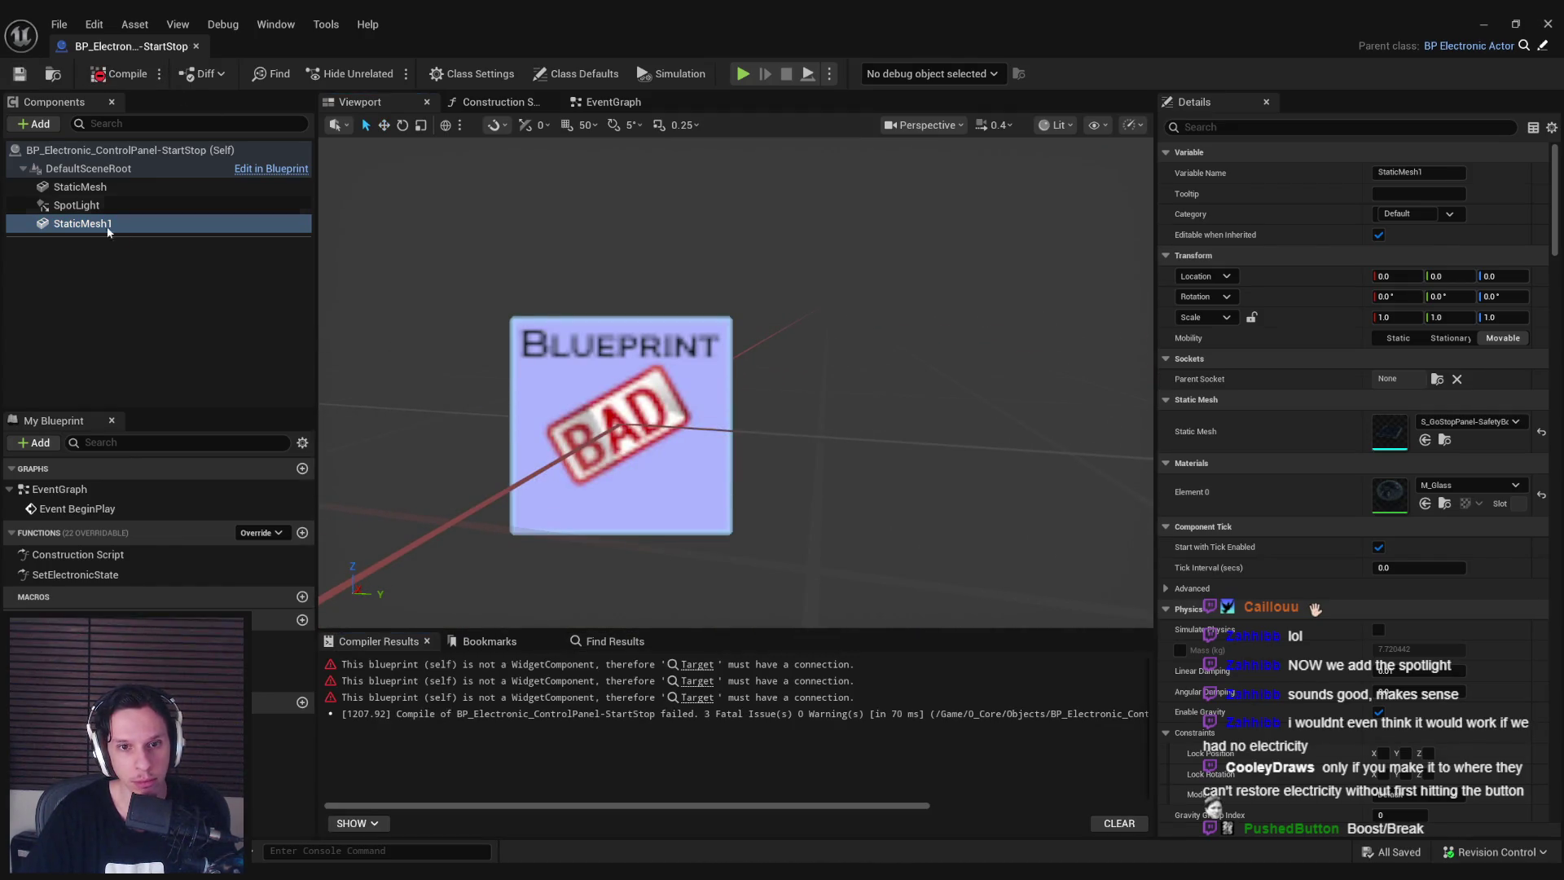
click(699, 665)
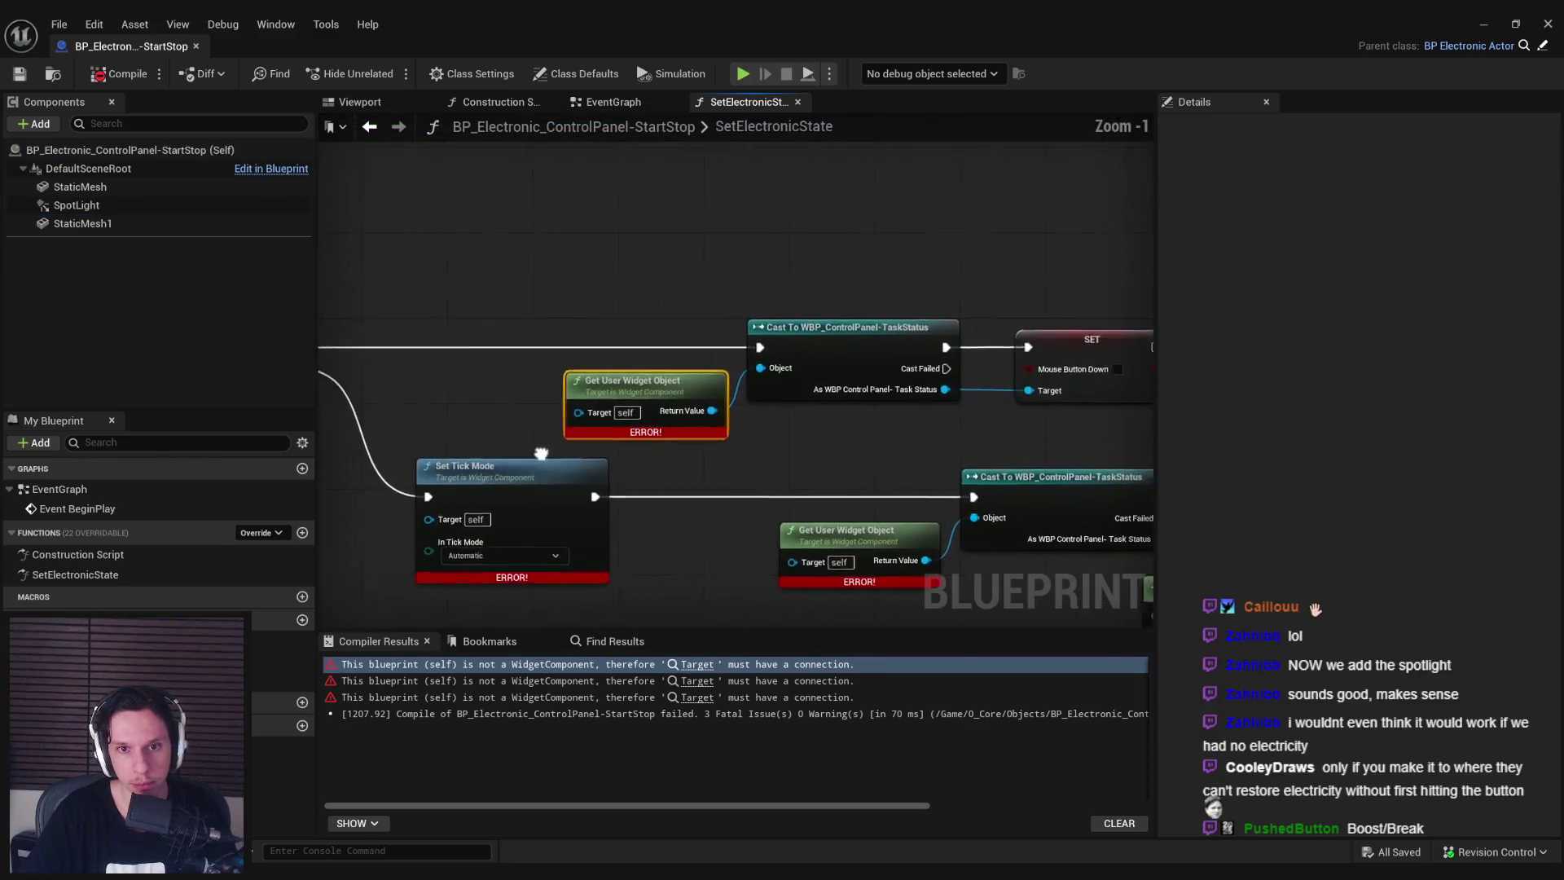
scroll(890, 436, down, 3)
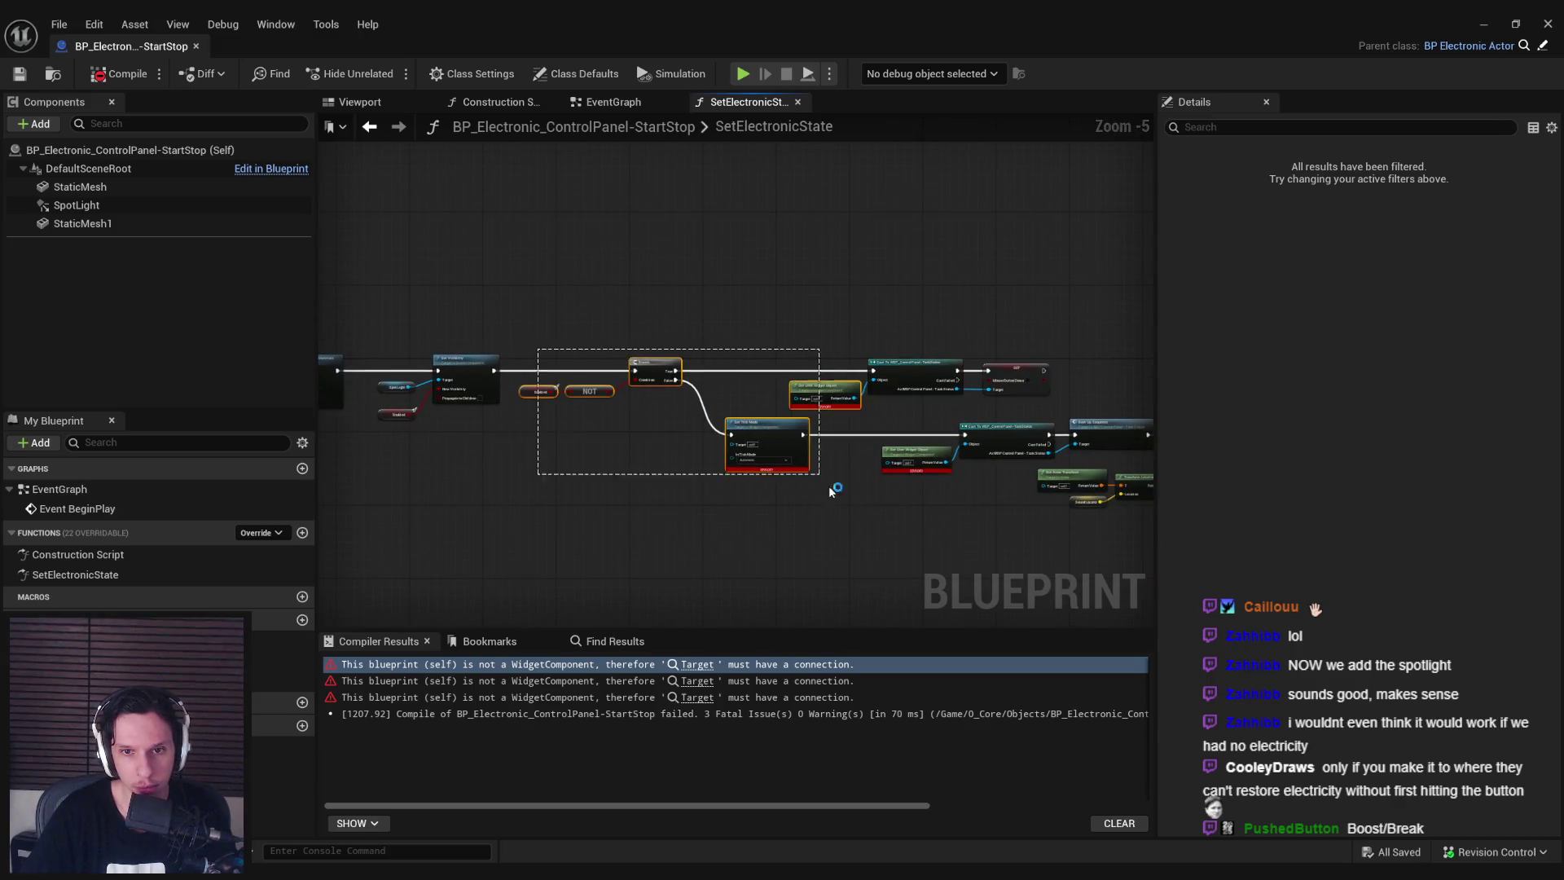
drag(876, 526, 880, 523)
scroll(933, 518, up, 1)
mouse_move(933, 517)
right_down()
mouse_move(776, 516)
mouse_move(734, 430)
right_up()
scroll(734, 430, up, 2)
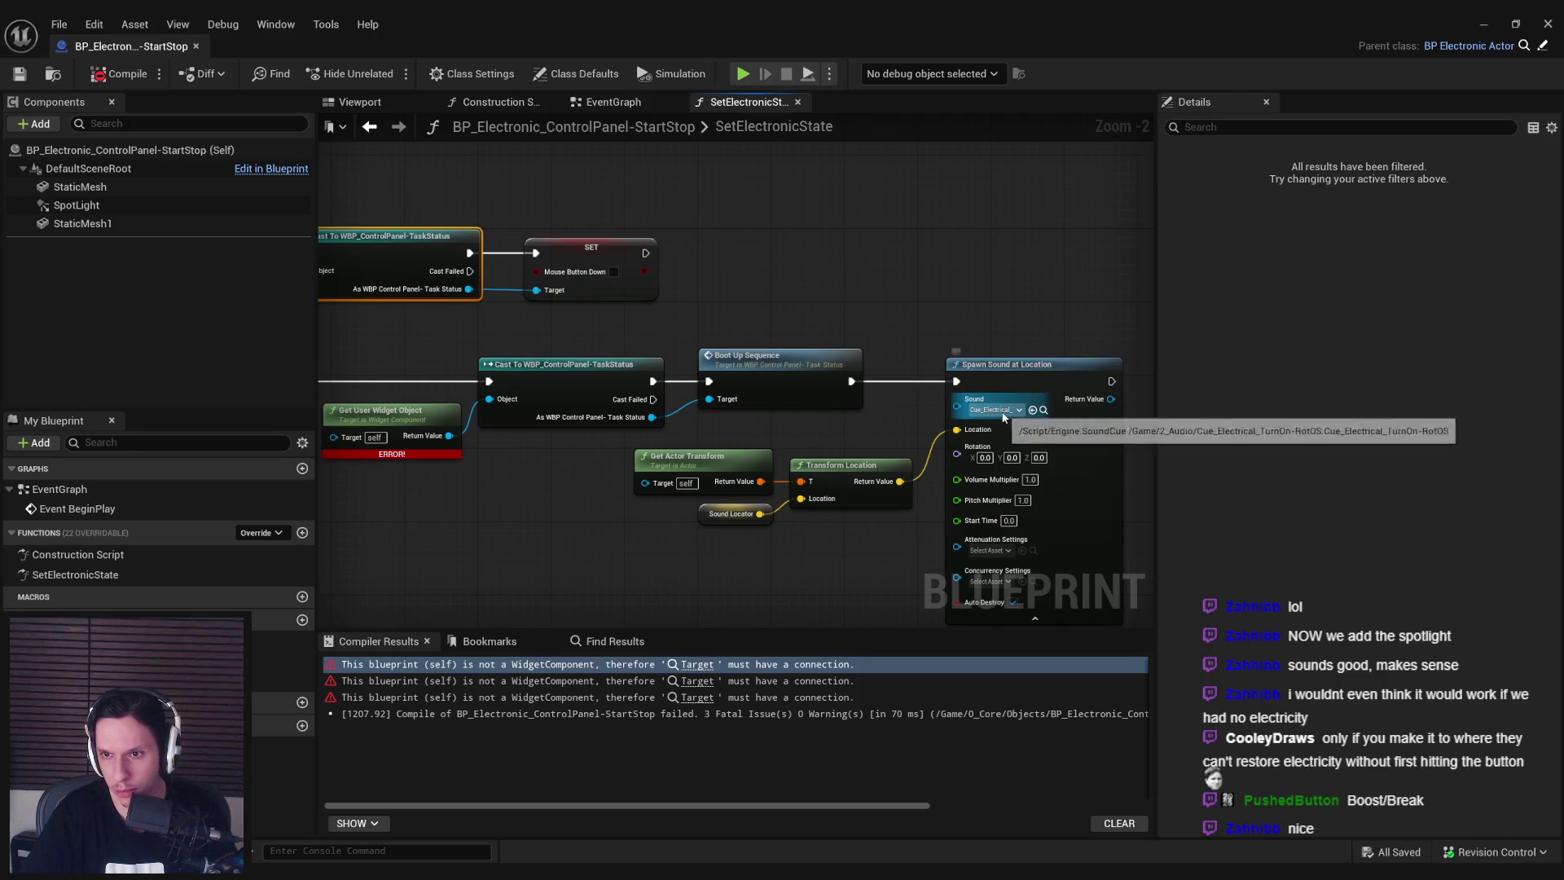
scroll(1003, 417, down, 3)
mouse_move(849, 443)
right_down()
mouse_move(750, 363)
mouse_move(518, 293)
right_up()
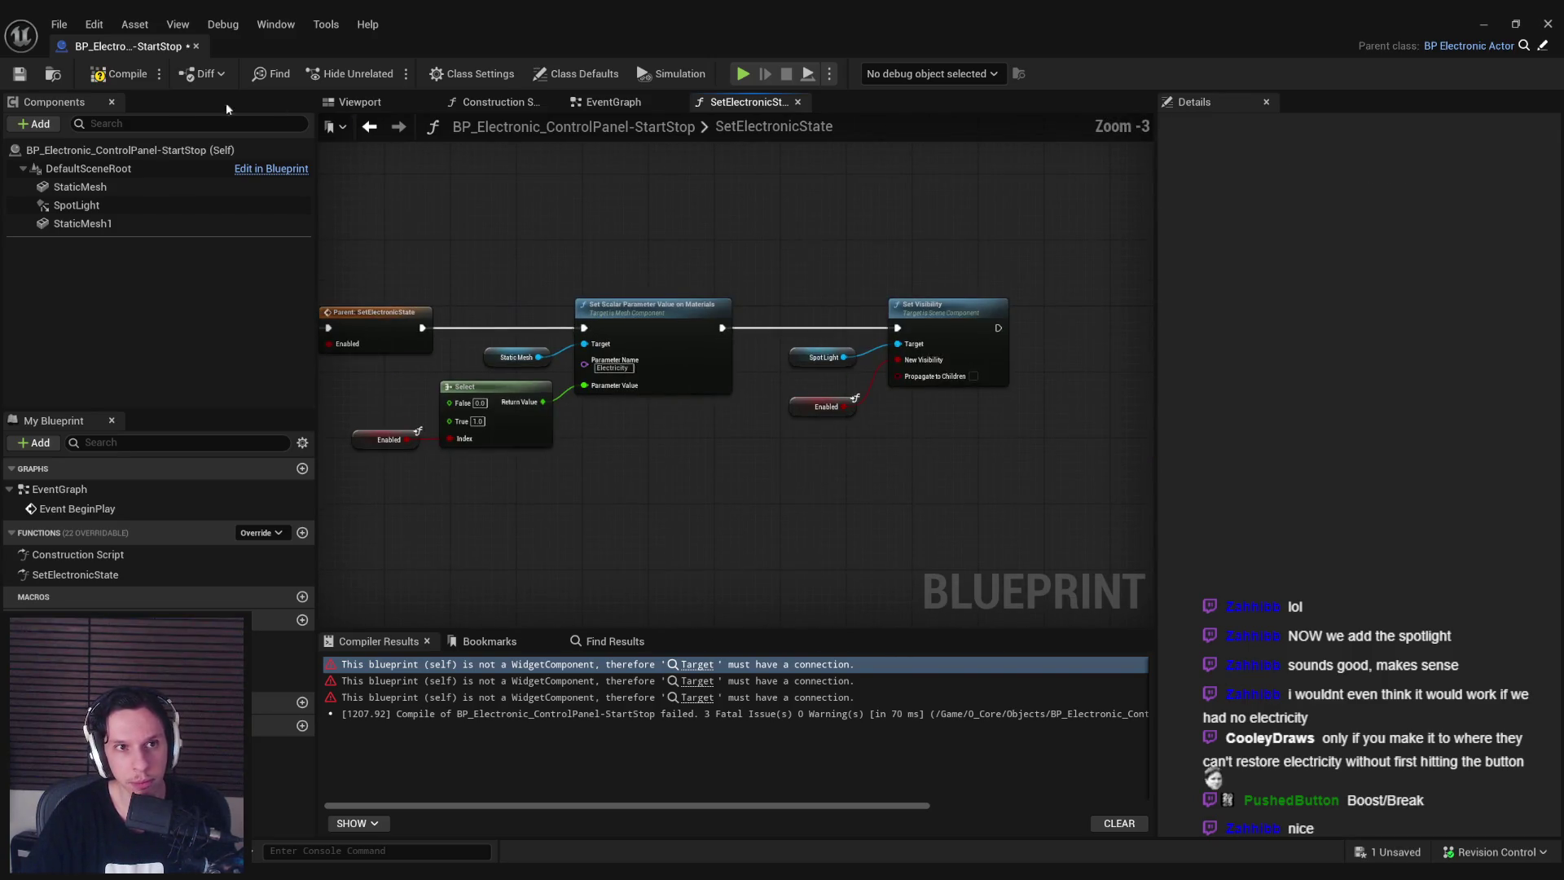
scroll(383, 456, up, 3)
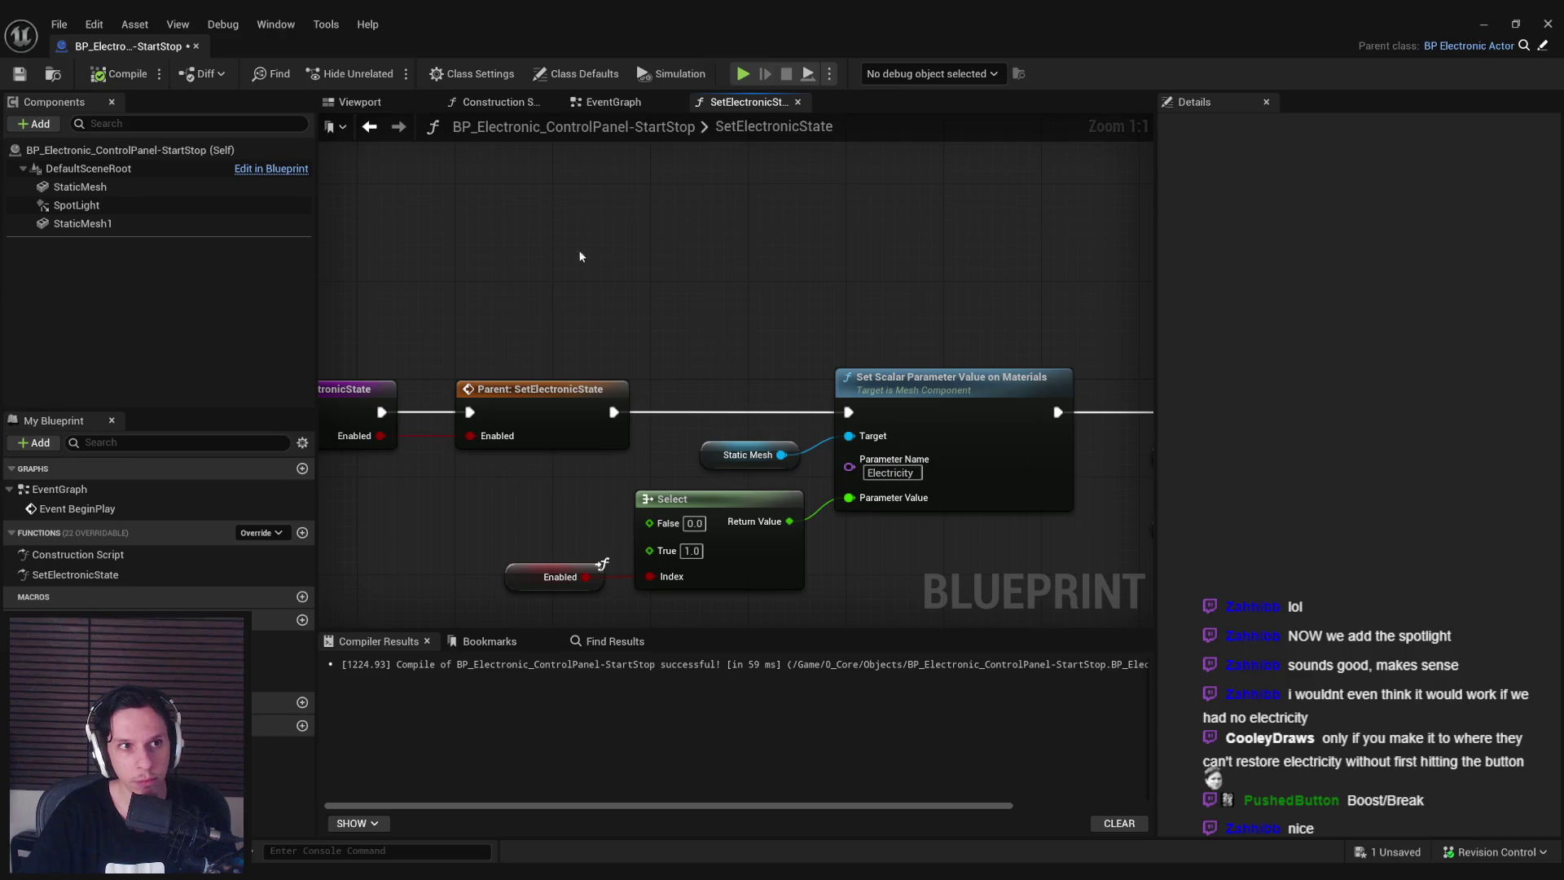
click(602, 105)
click(349, 104)
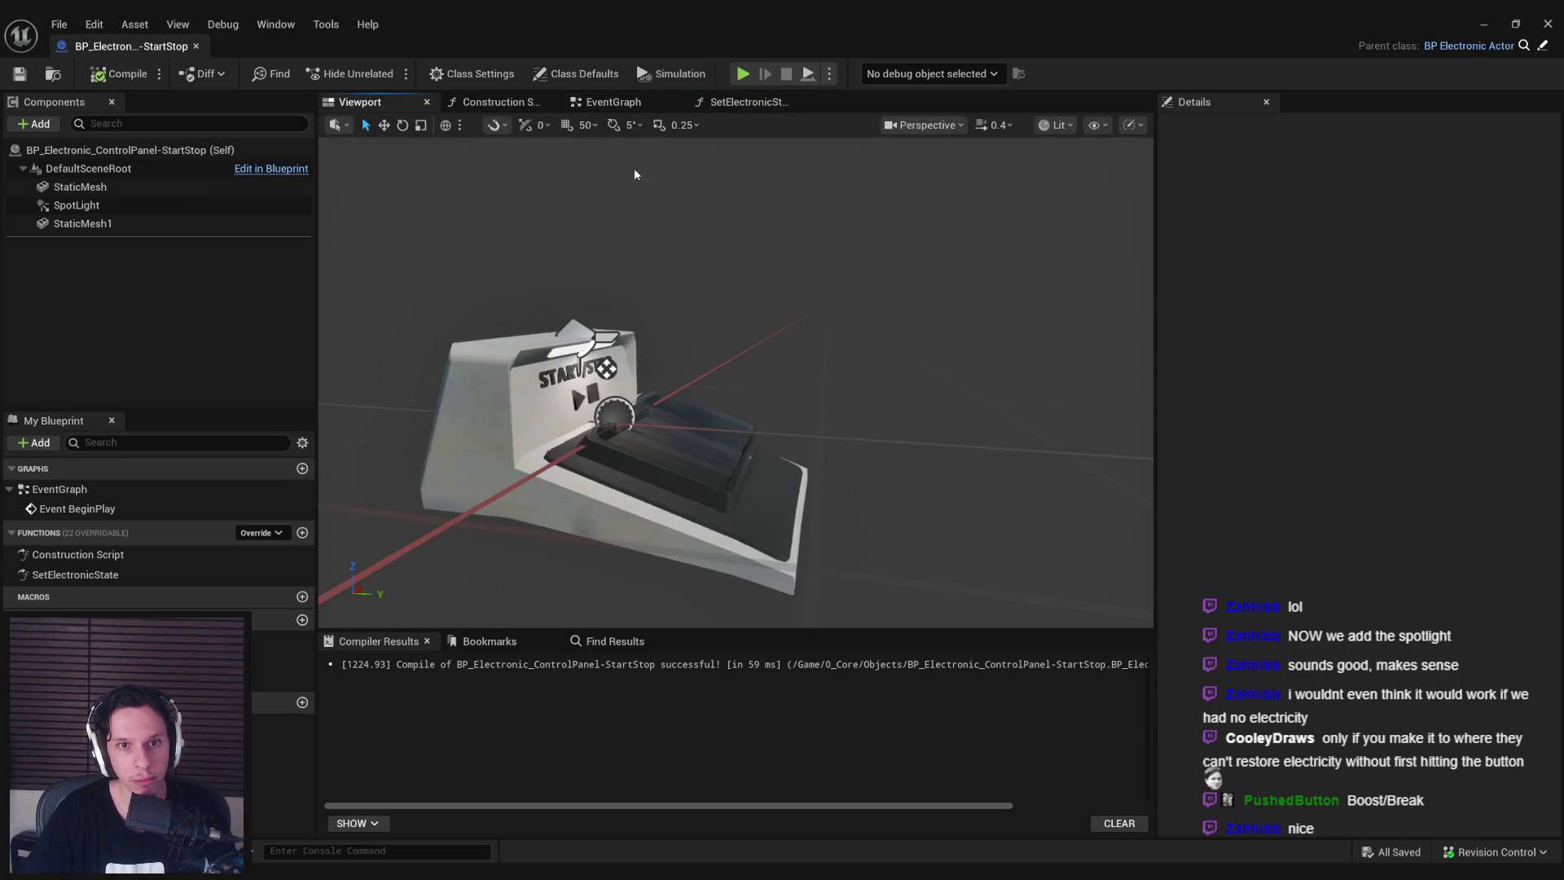
click(613, 101)
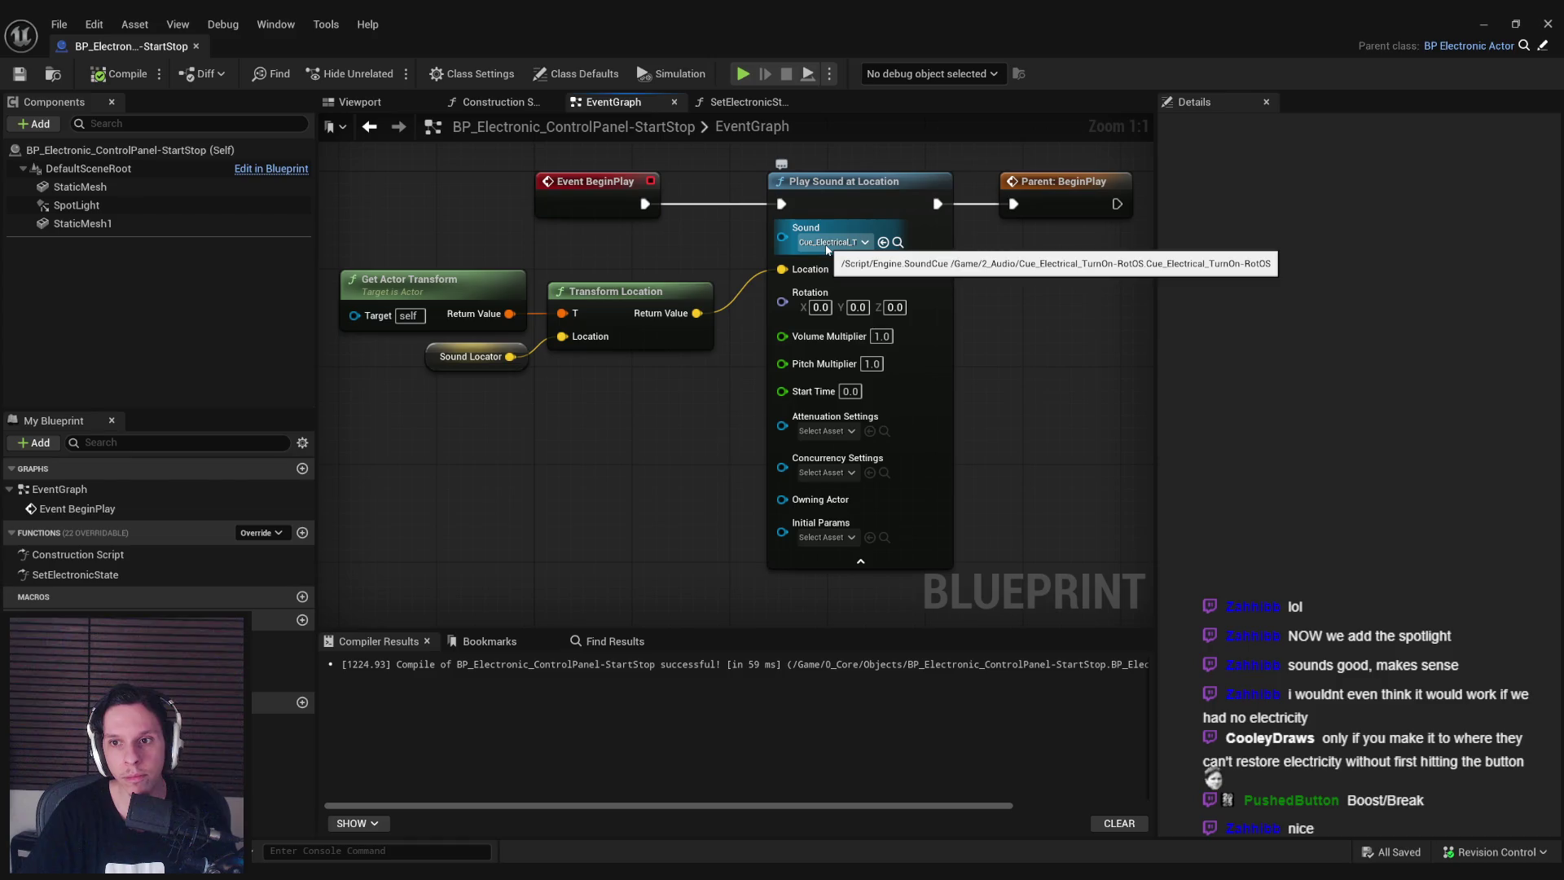
key(Delete)
right_drag(647, 214, 509, 304)
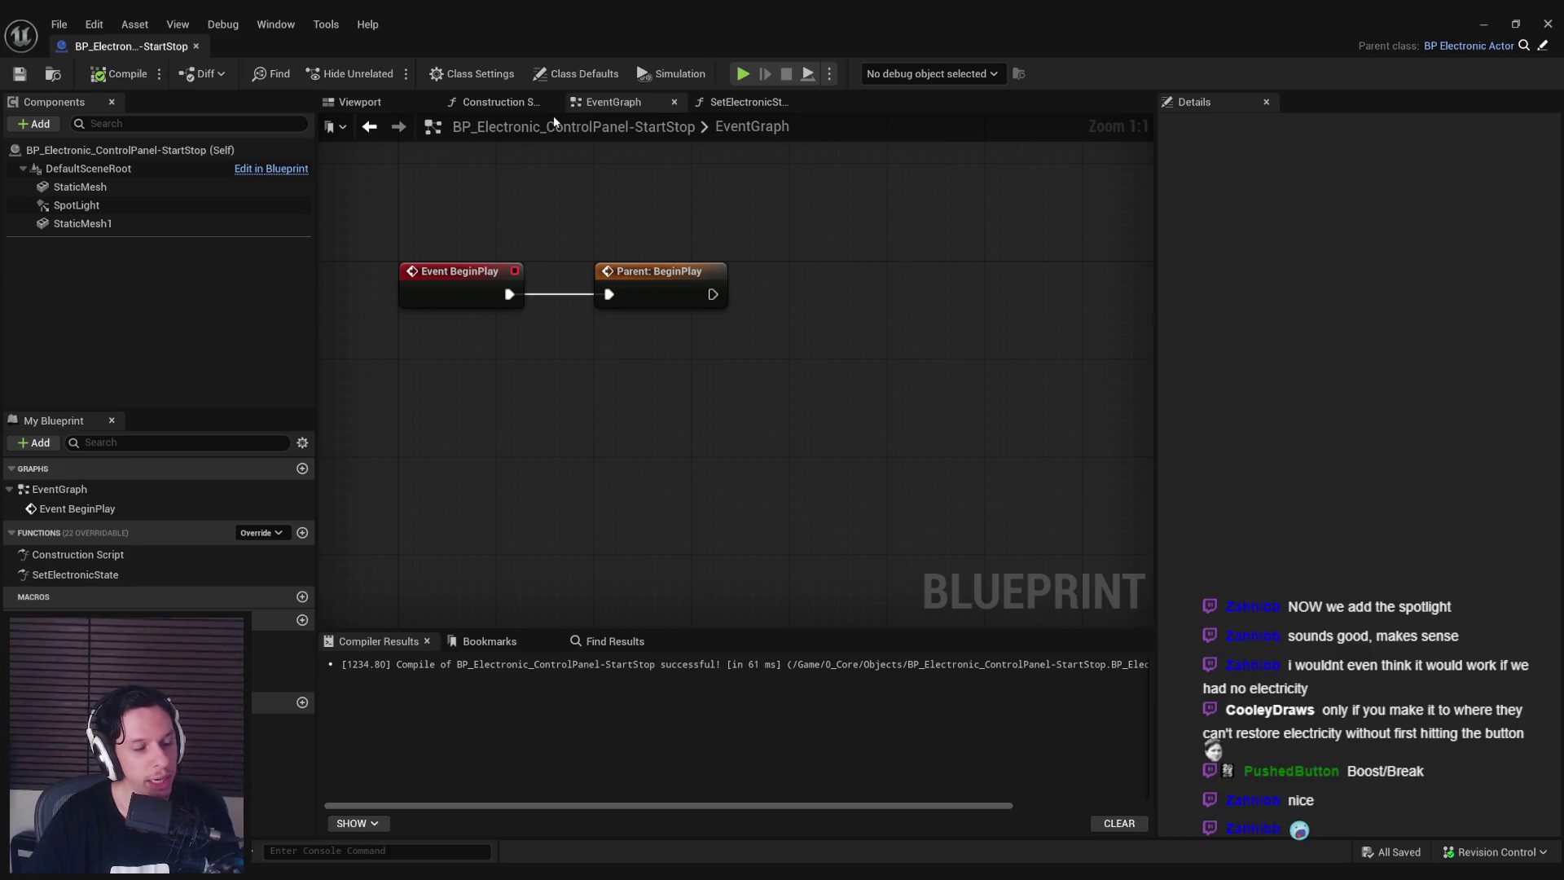
click(341, 105)
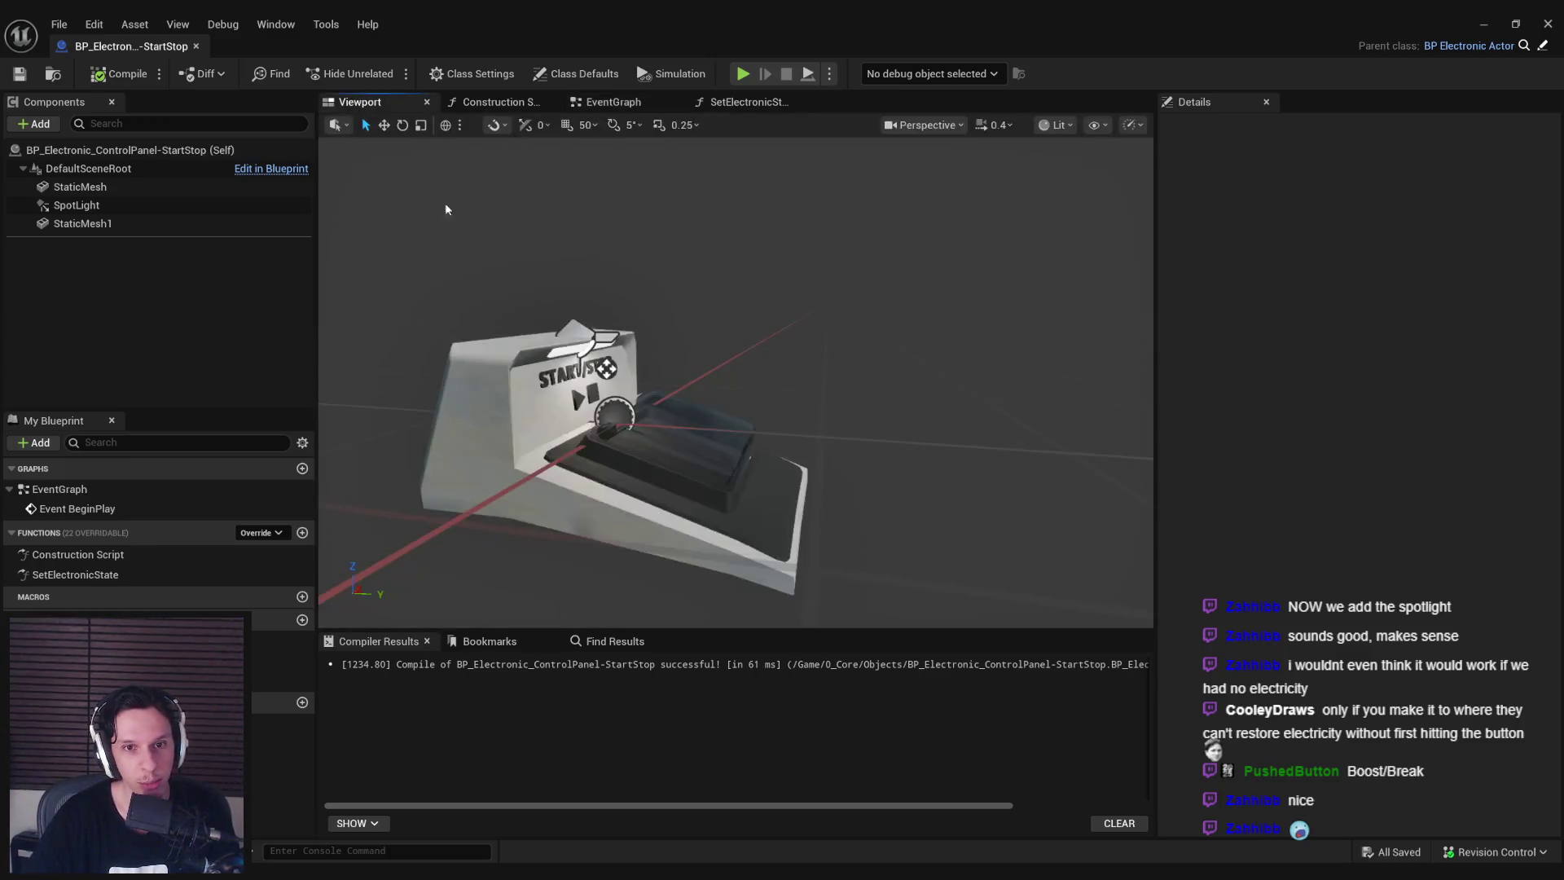
mouse_move(566, 300)
mouse_down()
mouse_move(611, 301)
mouse_move(566, 300)
mouse_up()
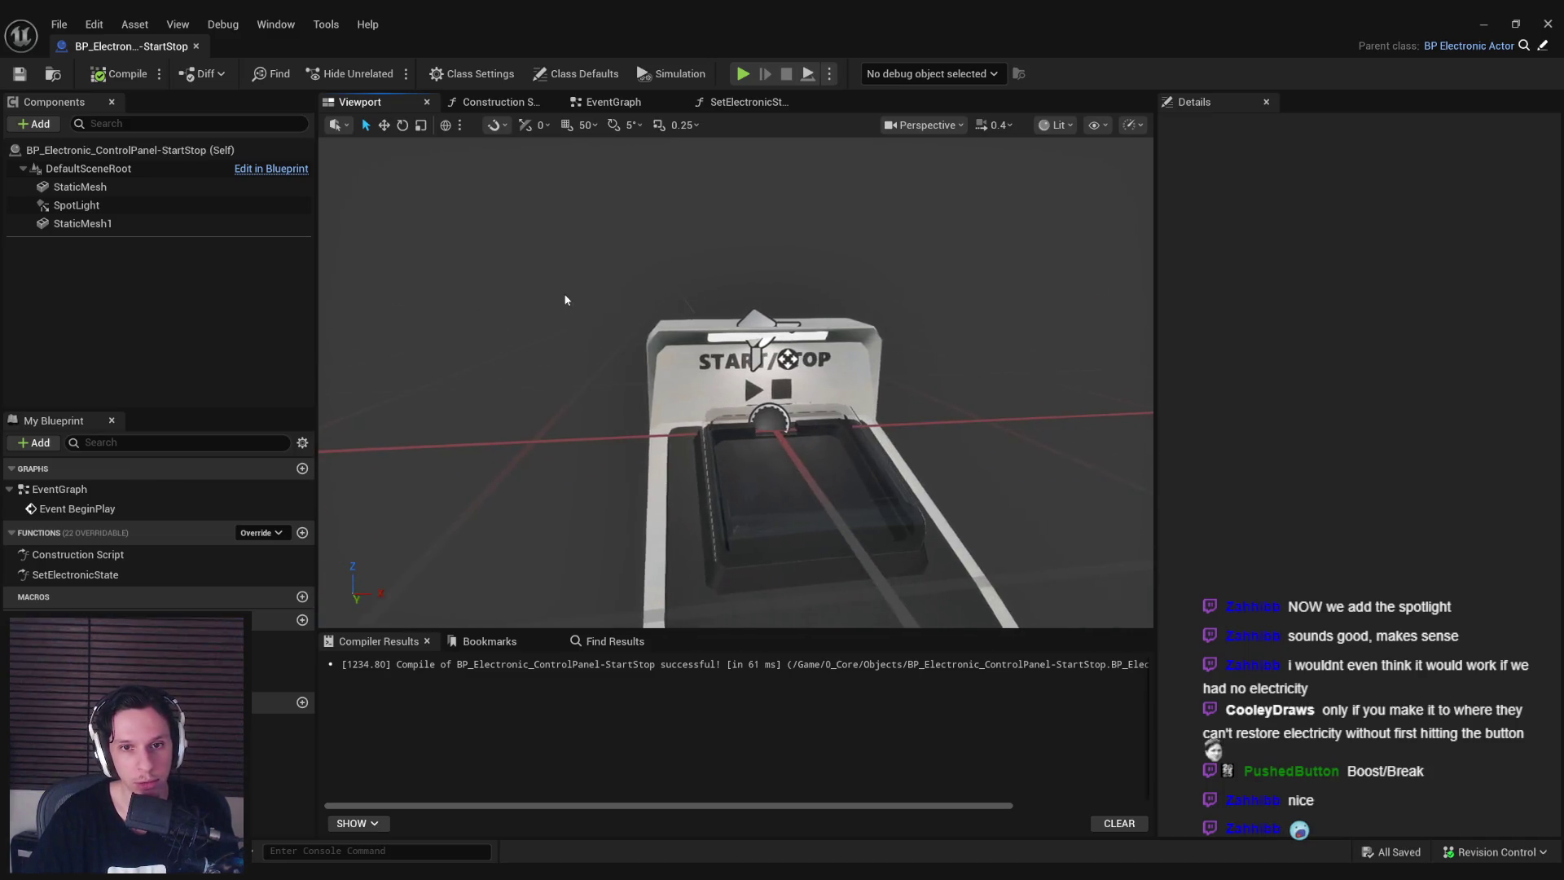
click(77, 206)
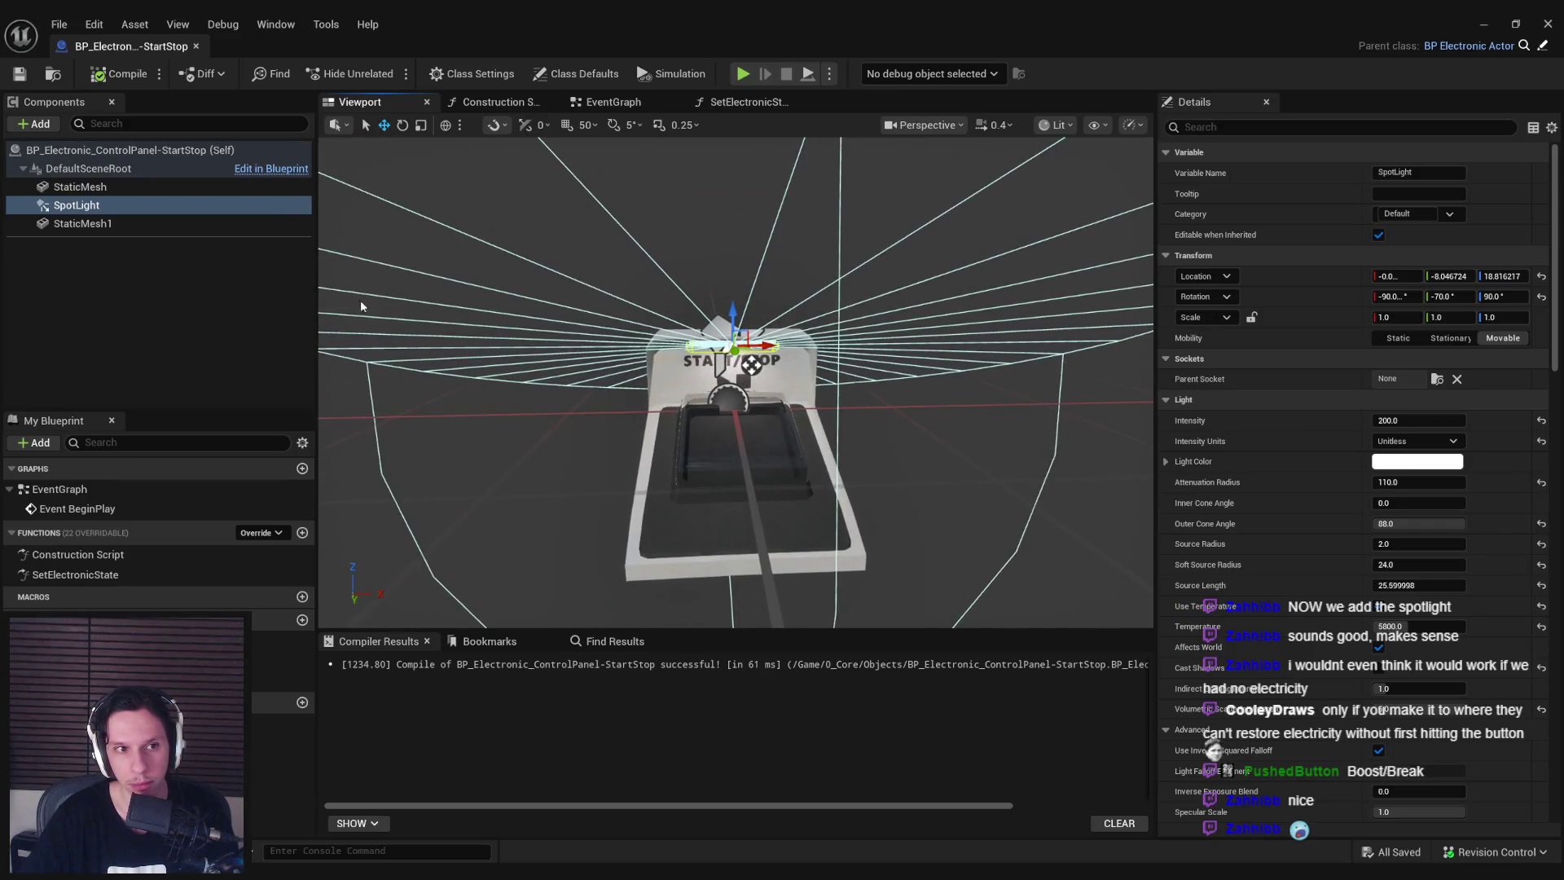
click(191, 320)
key(alt+Tab)
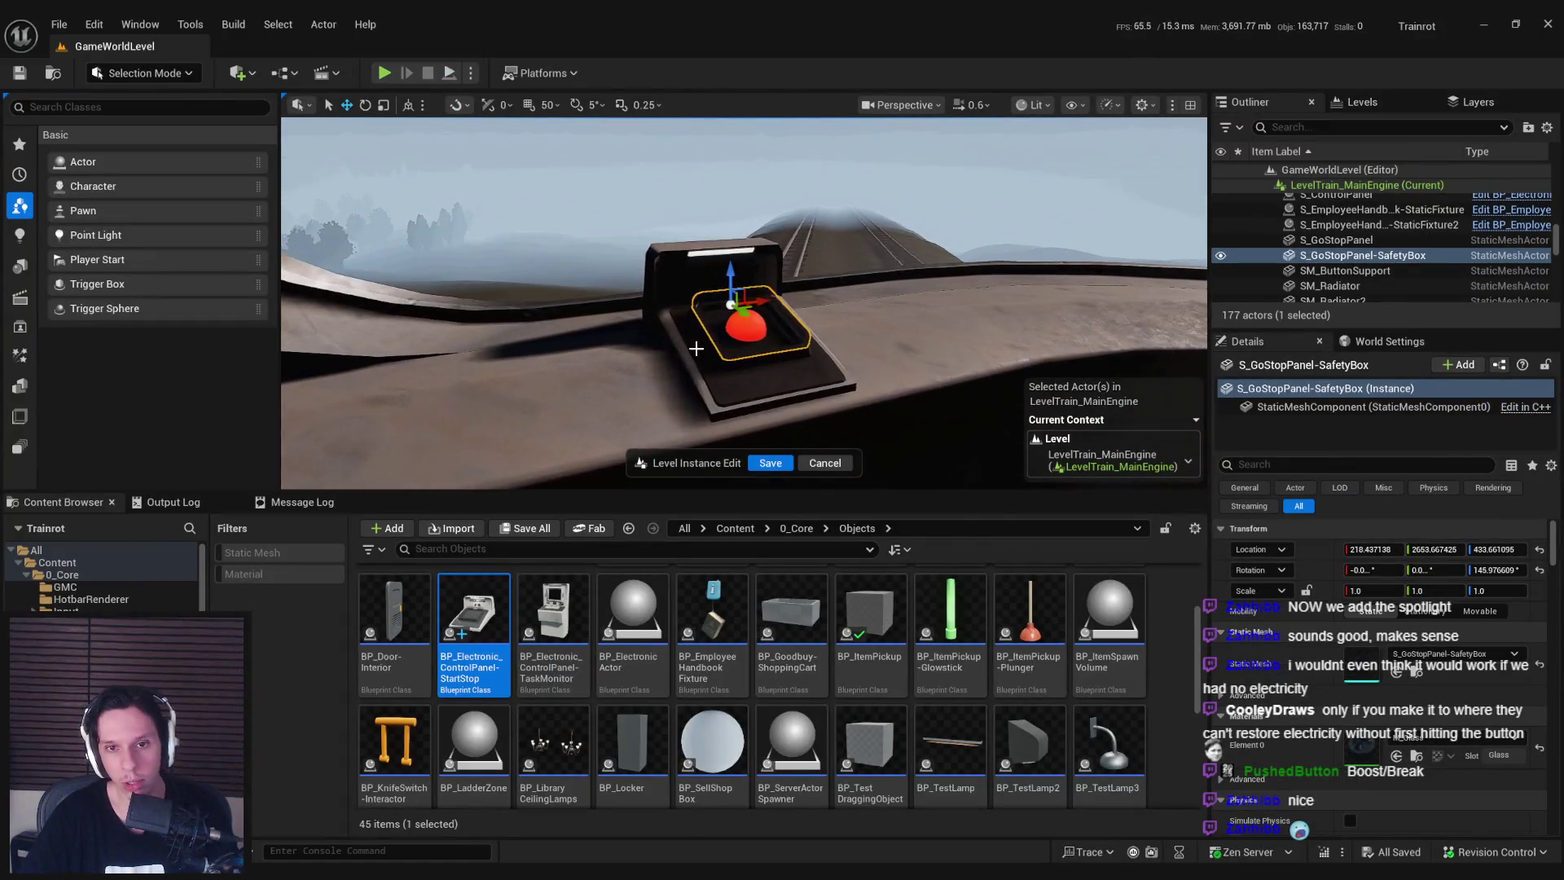
Delete the safety box actor and replace S_GoStopPanel with the StartStop blueprint.
key(Delete)
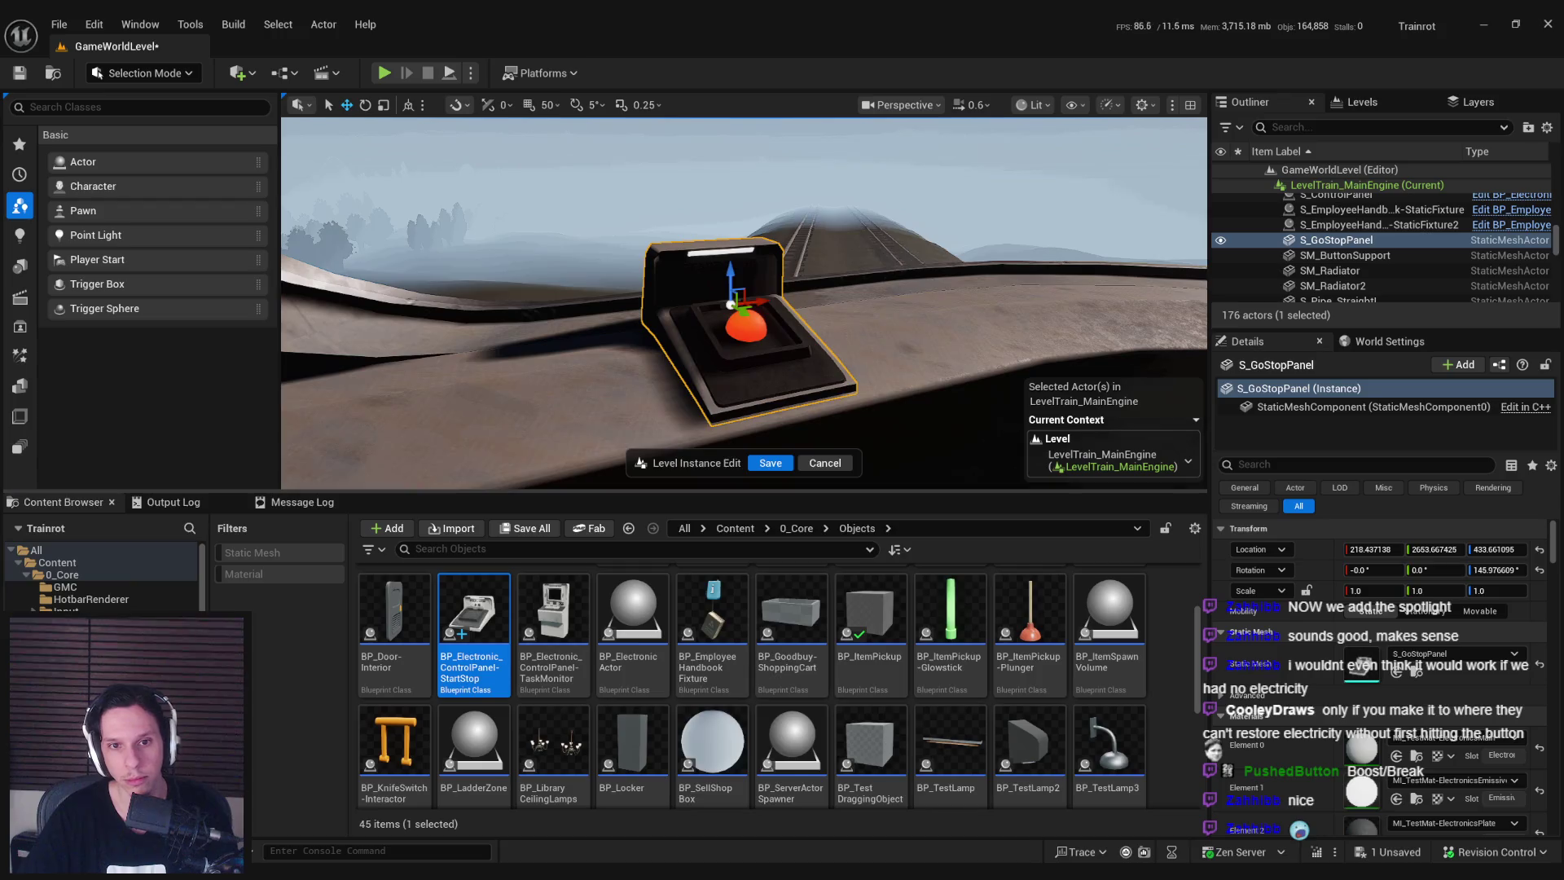
right_click(684, 304)
mouse_move(771, 451)
click(1097, 471)
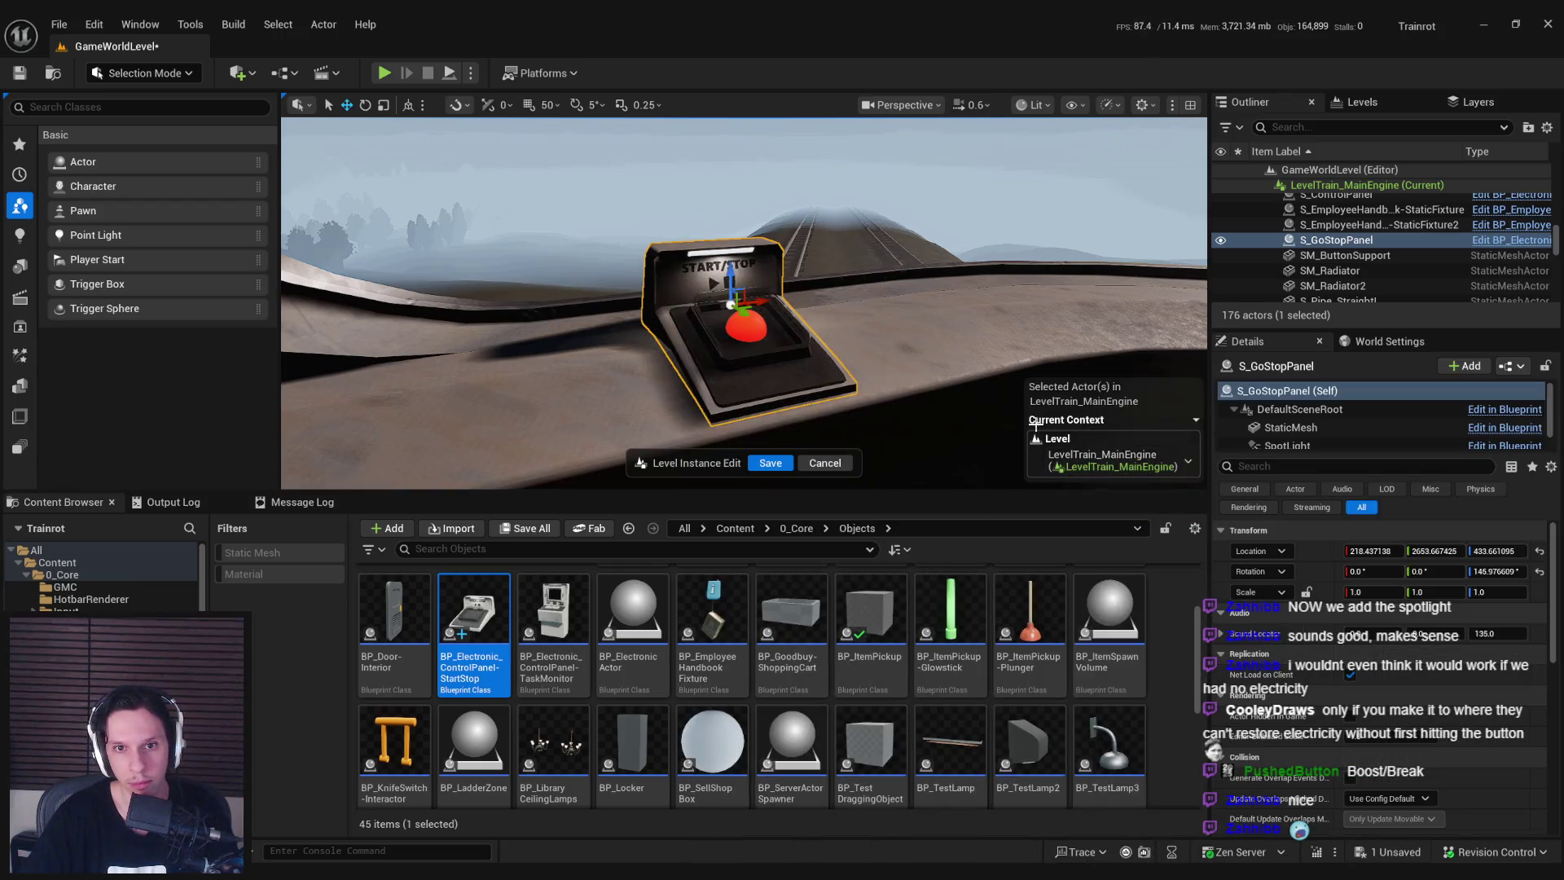
right_drag(733, 310, 779, 314)
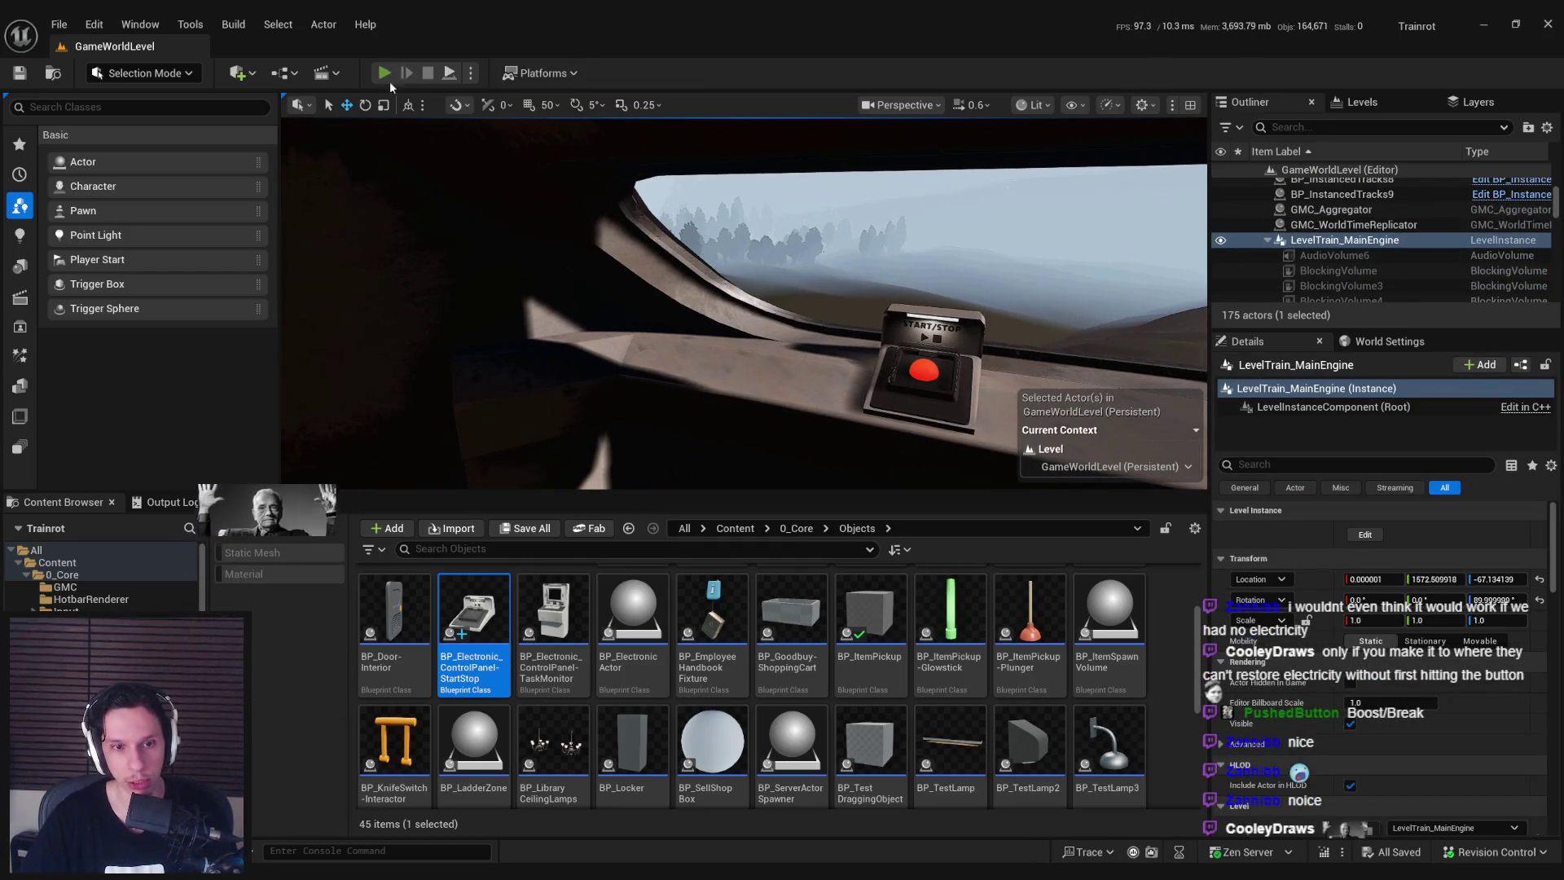
Start Play In Editor, approach the START/STOP button, then use the Train Monitoring terminal.
click(384, 74)
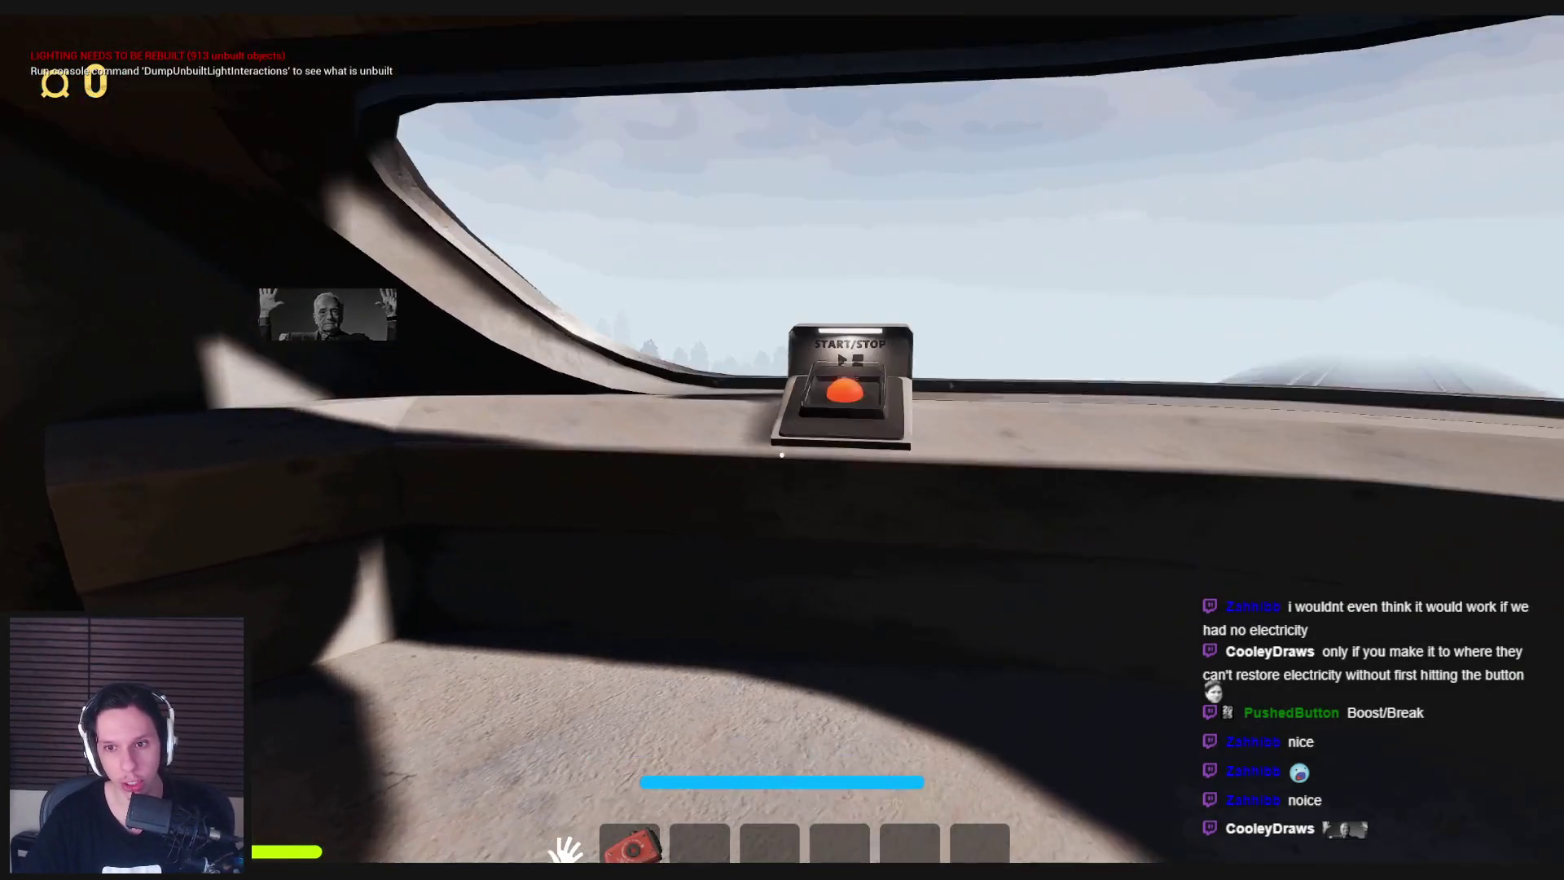
key(w)
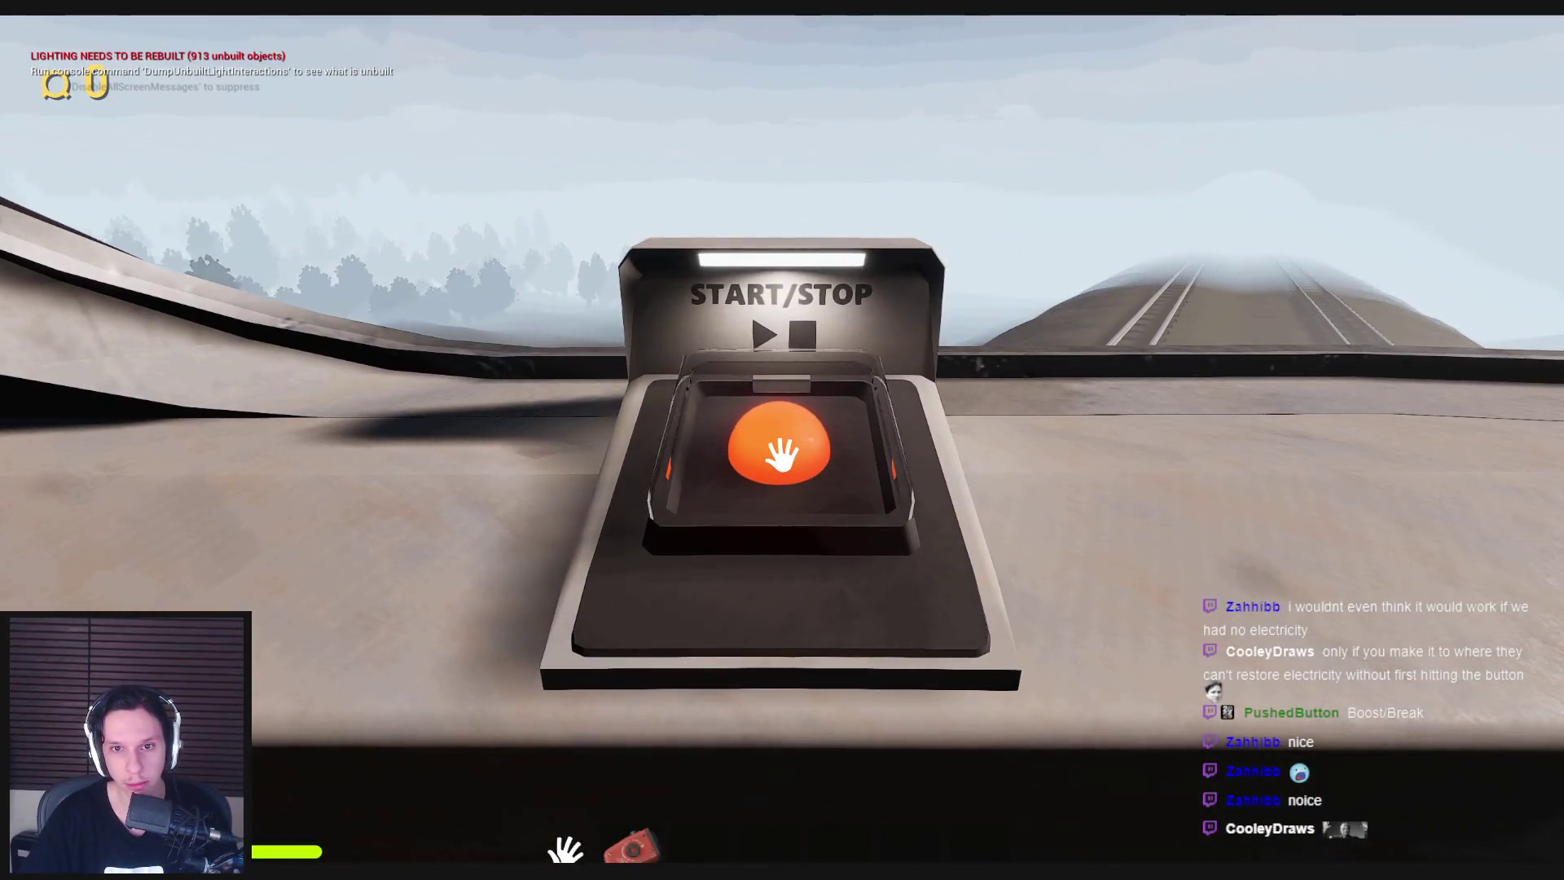
key(s)
key(s)
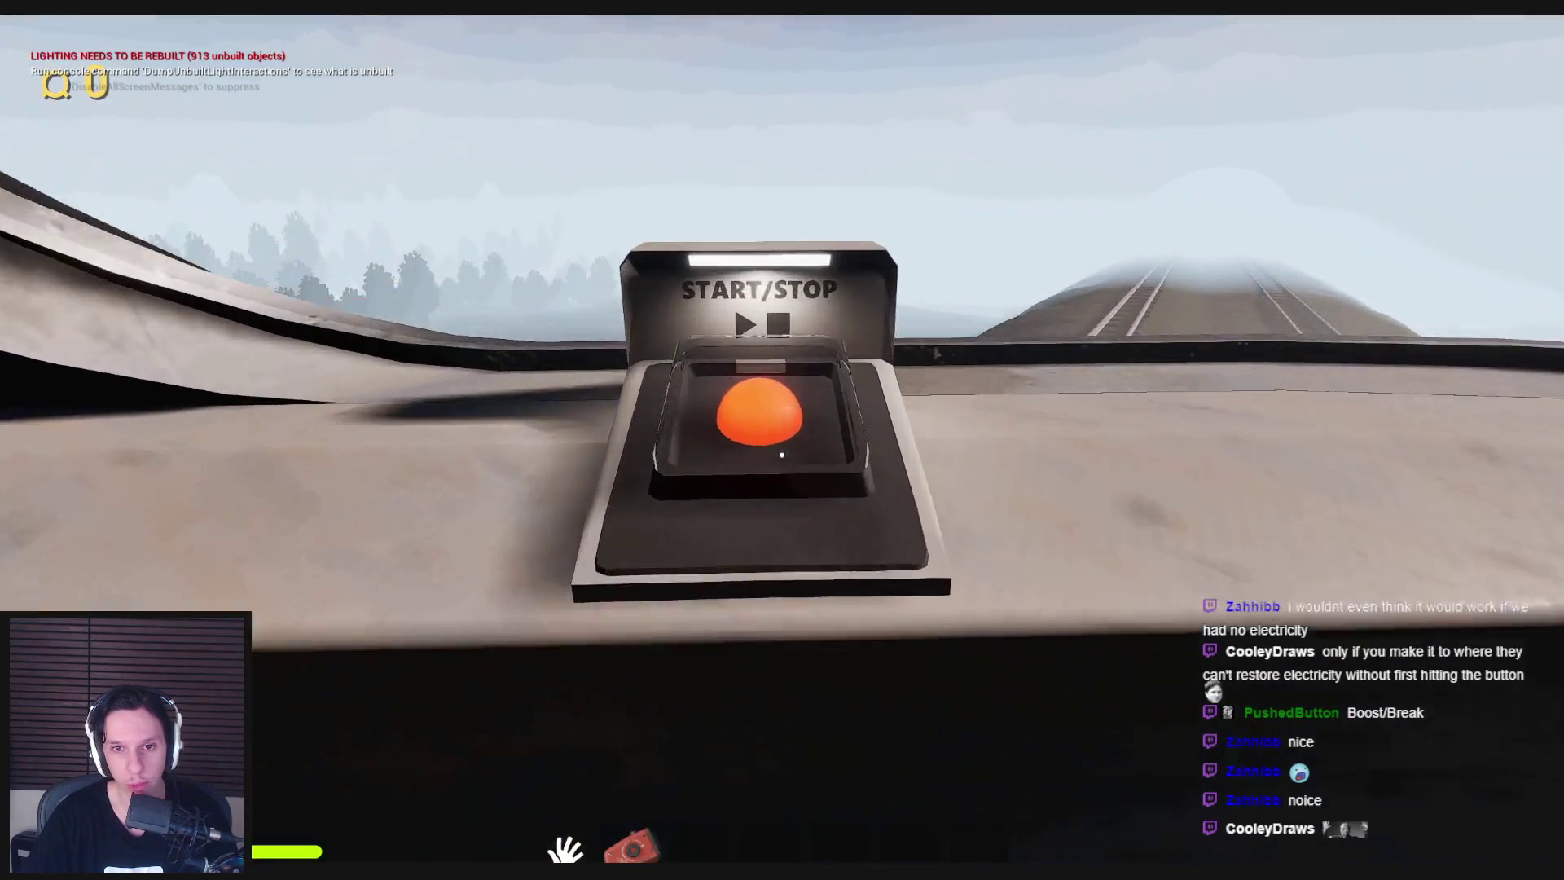
key(w)
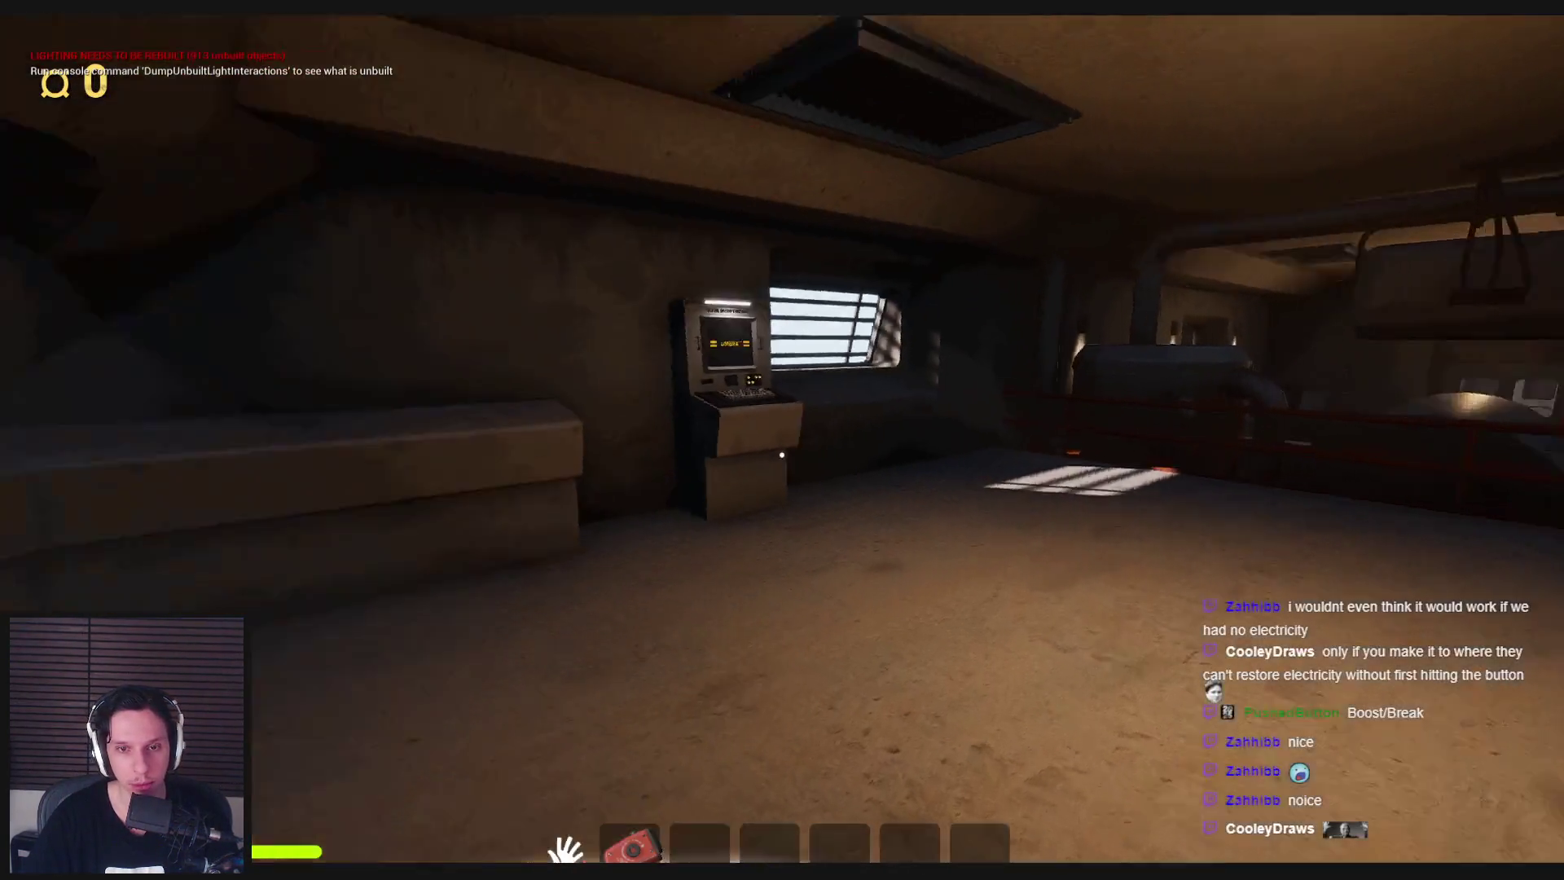
key(e)
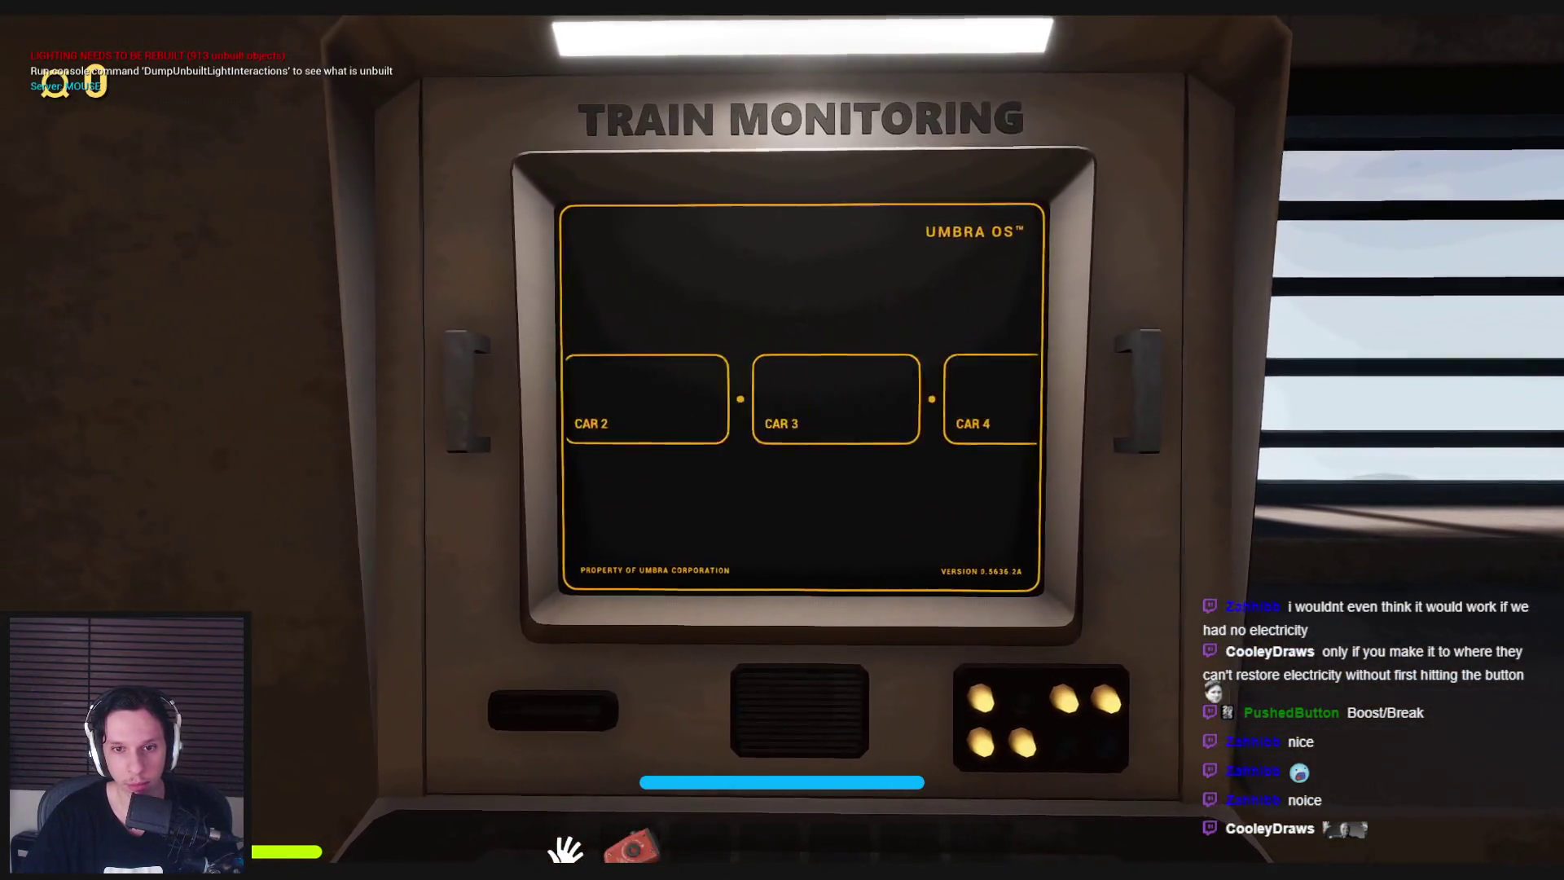
key(Escape)
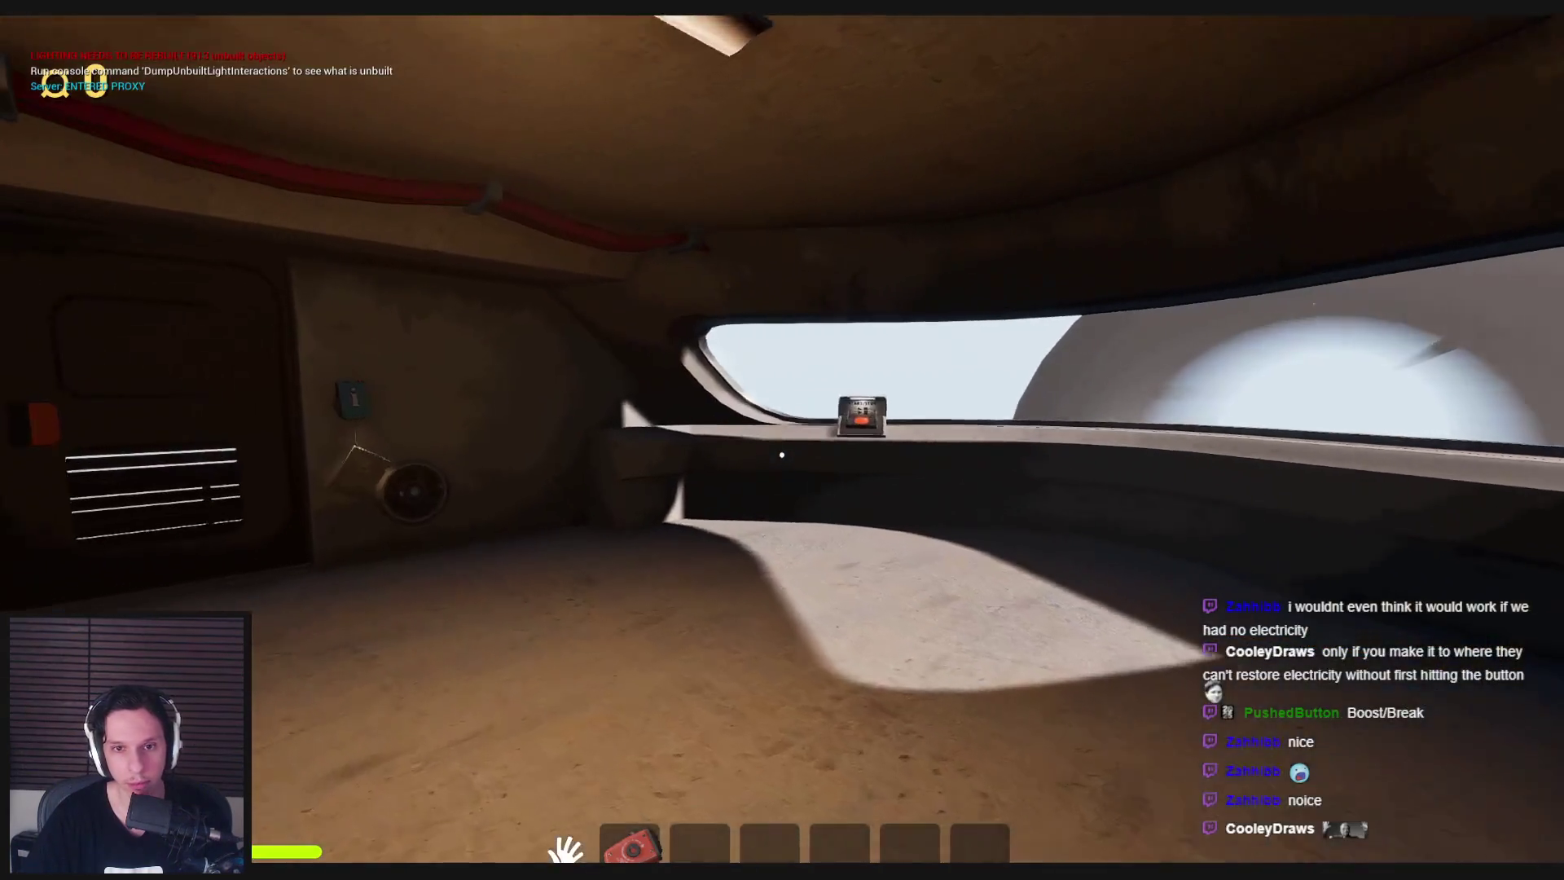
Walk back and forth across the cab to the START/STOP button and press it.
key(s)
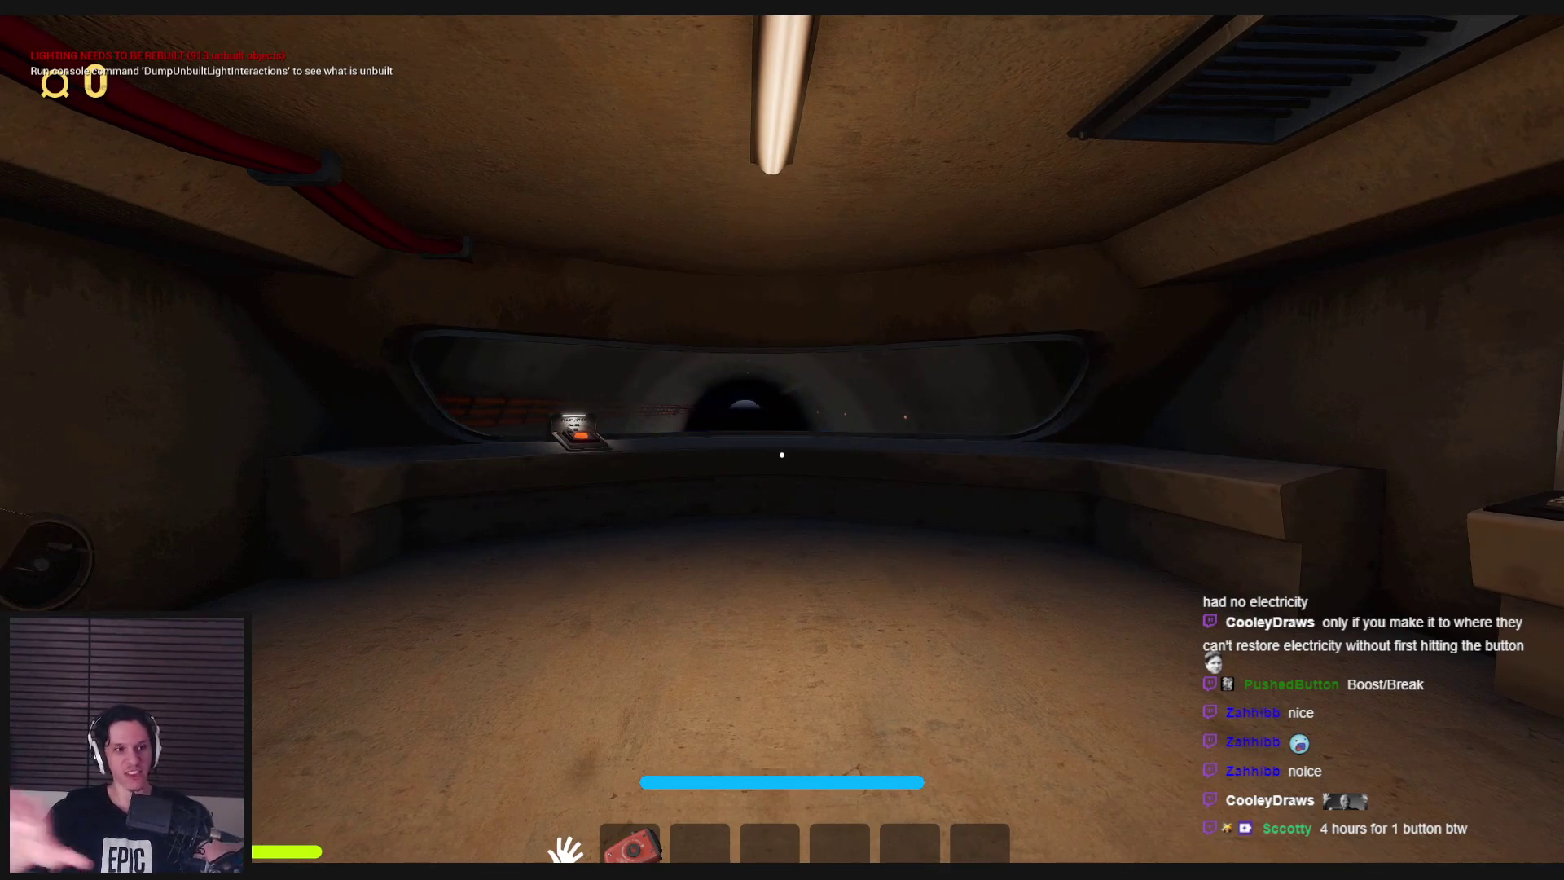
key(w)
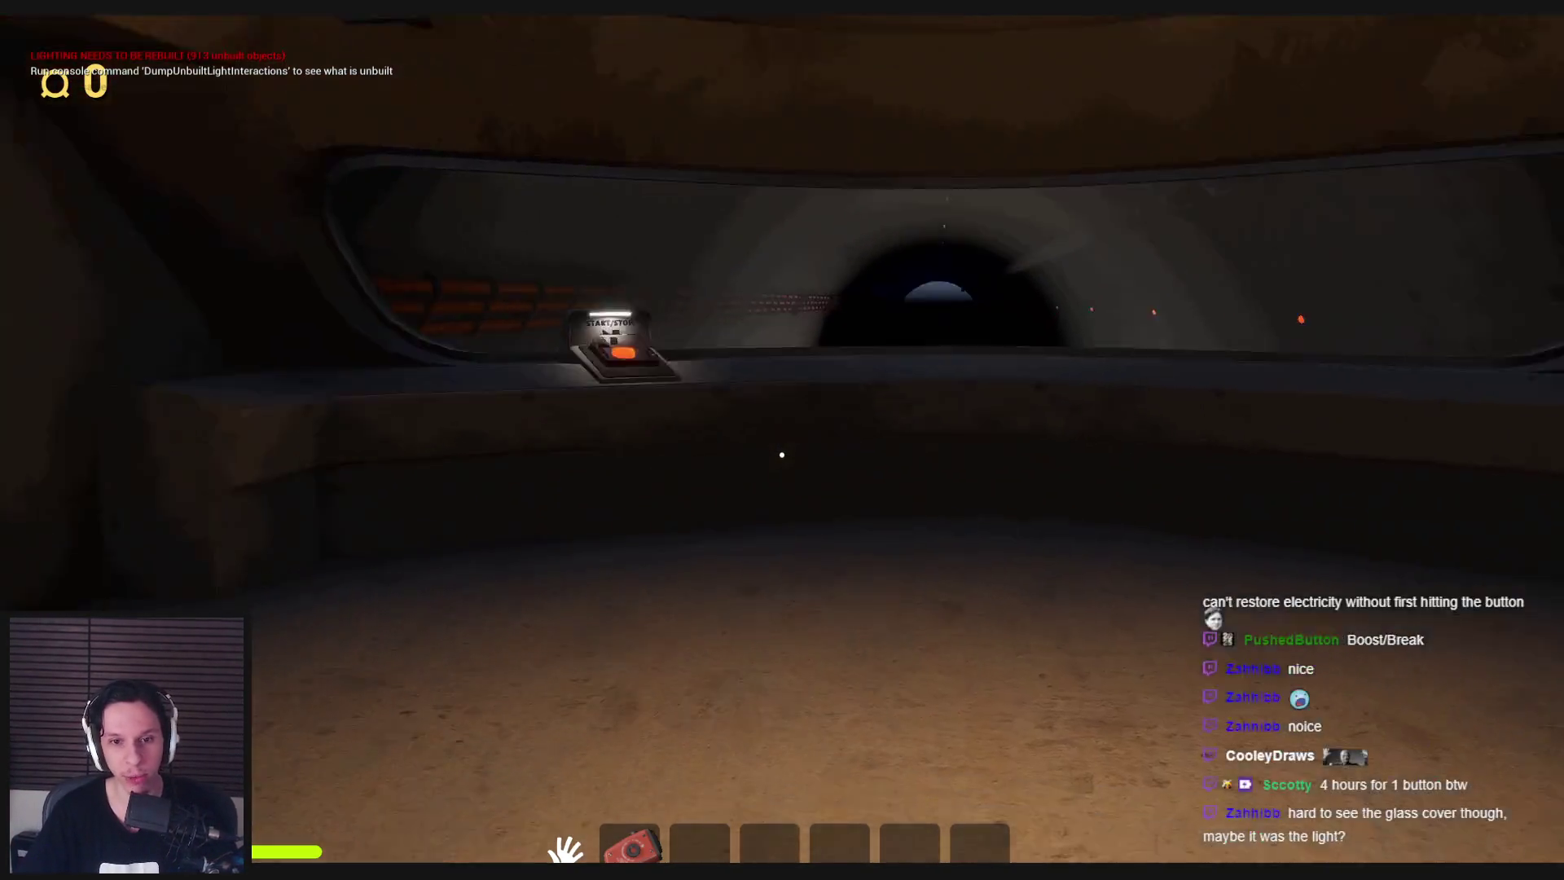
key(s)
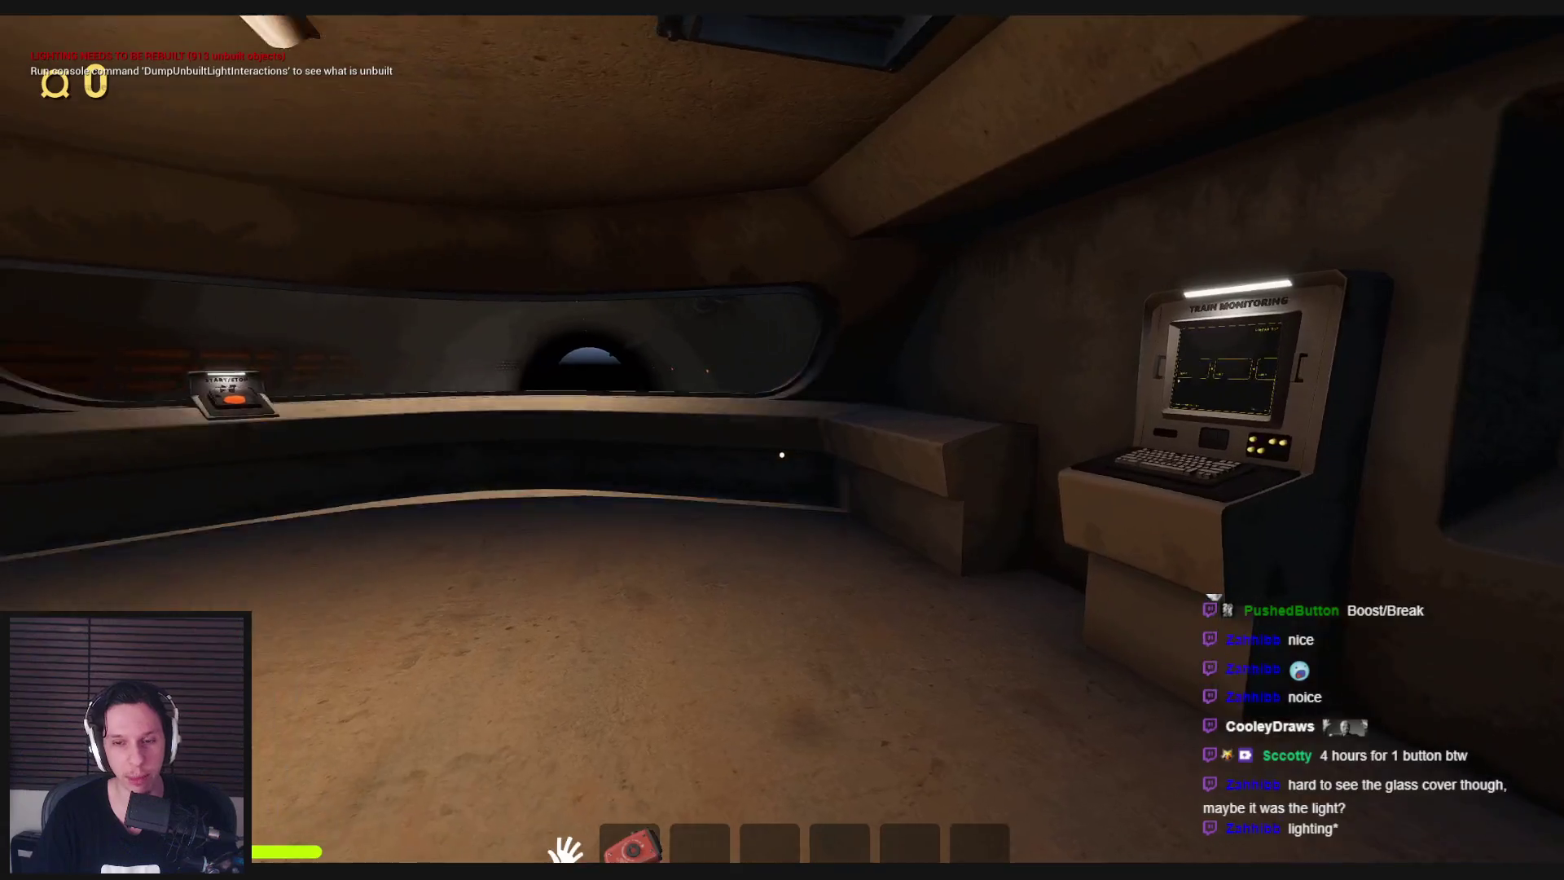
key(w)
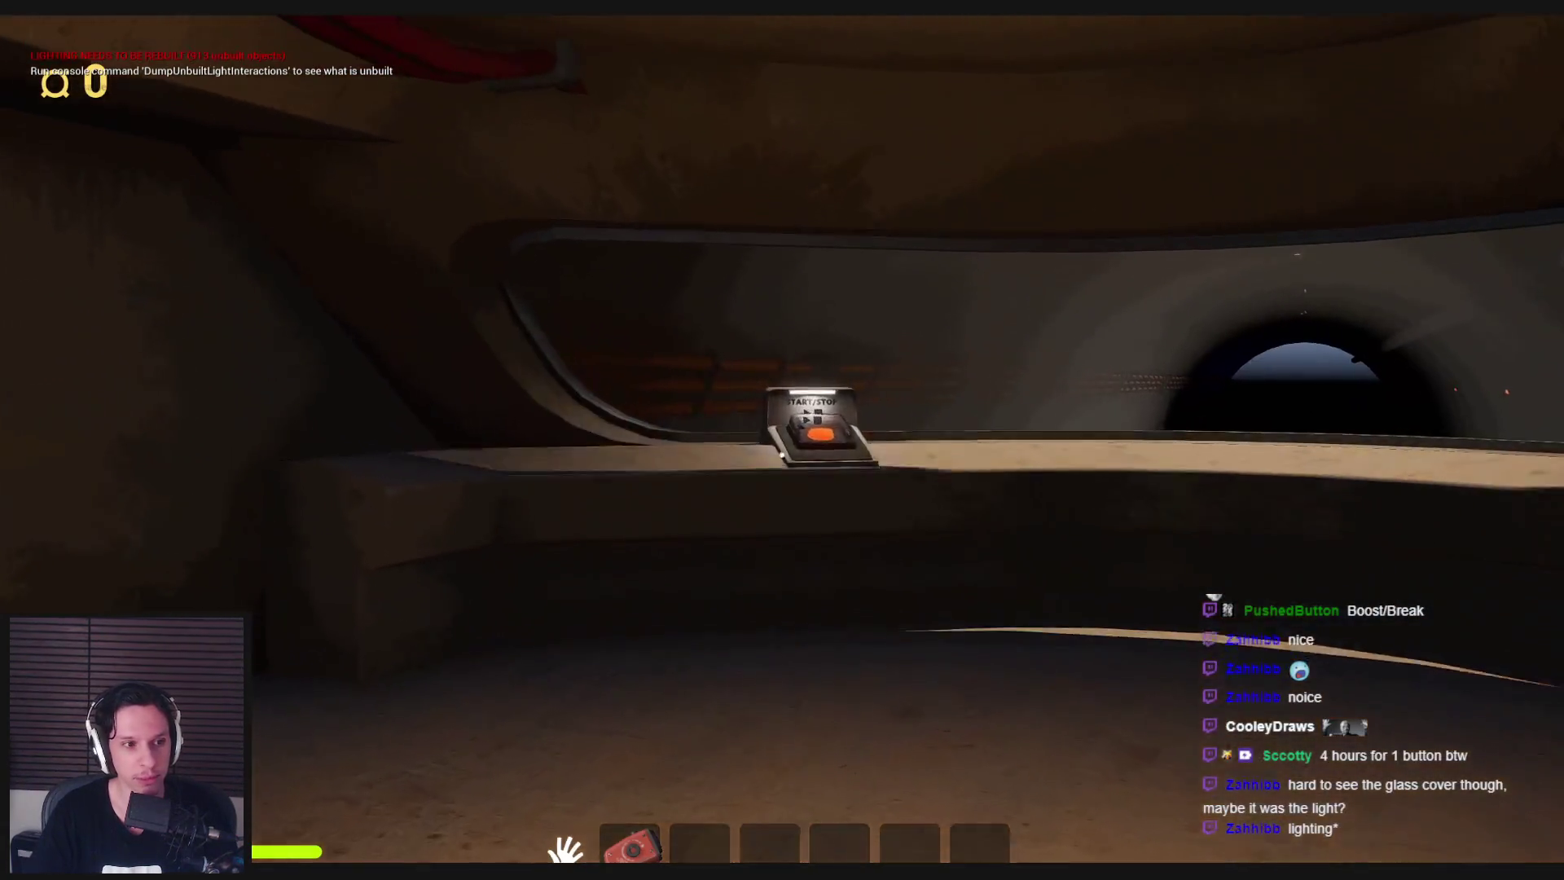
key(w)
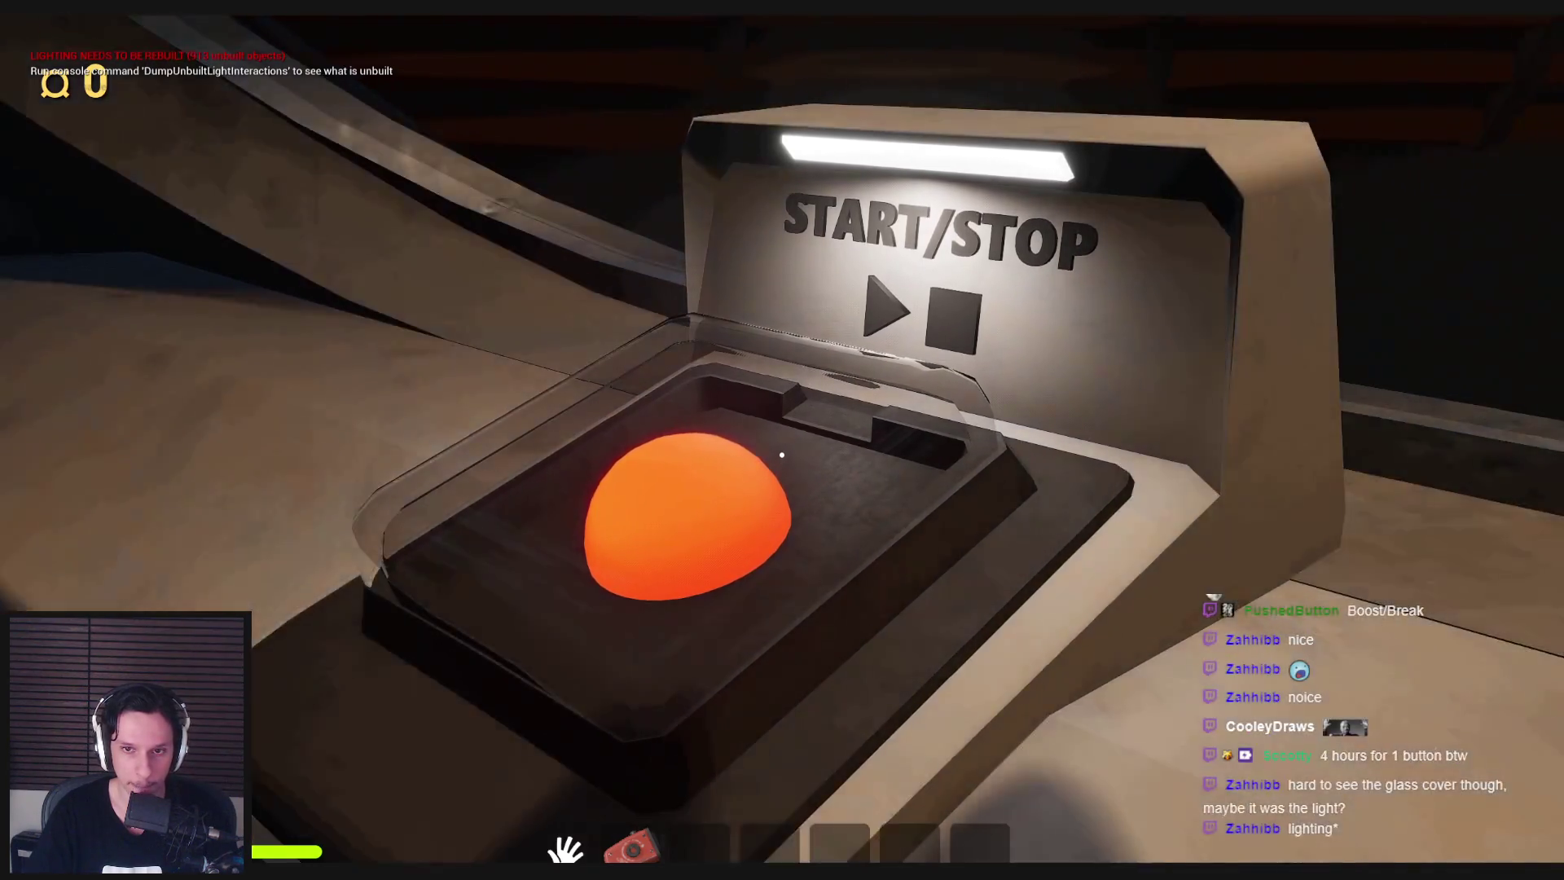
key(s)
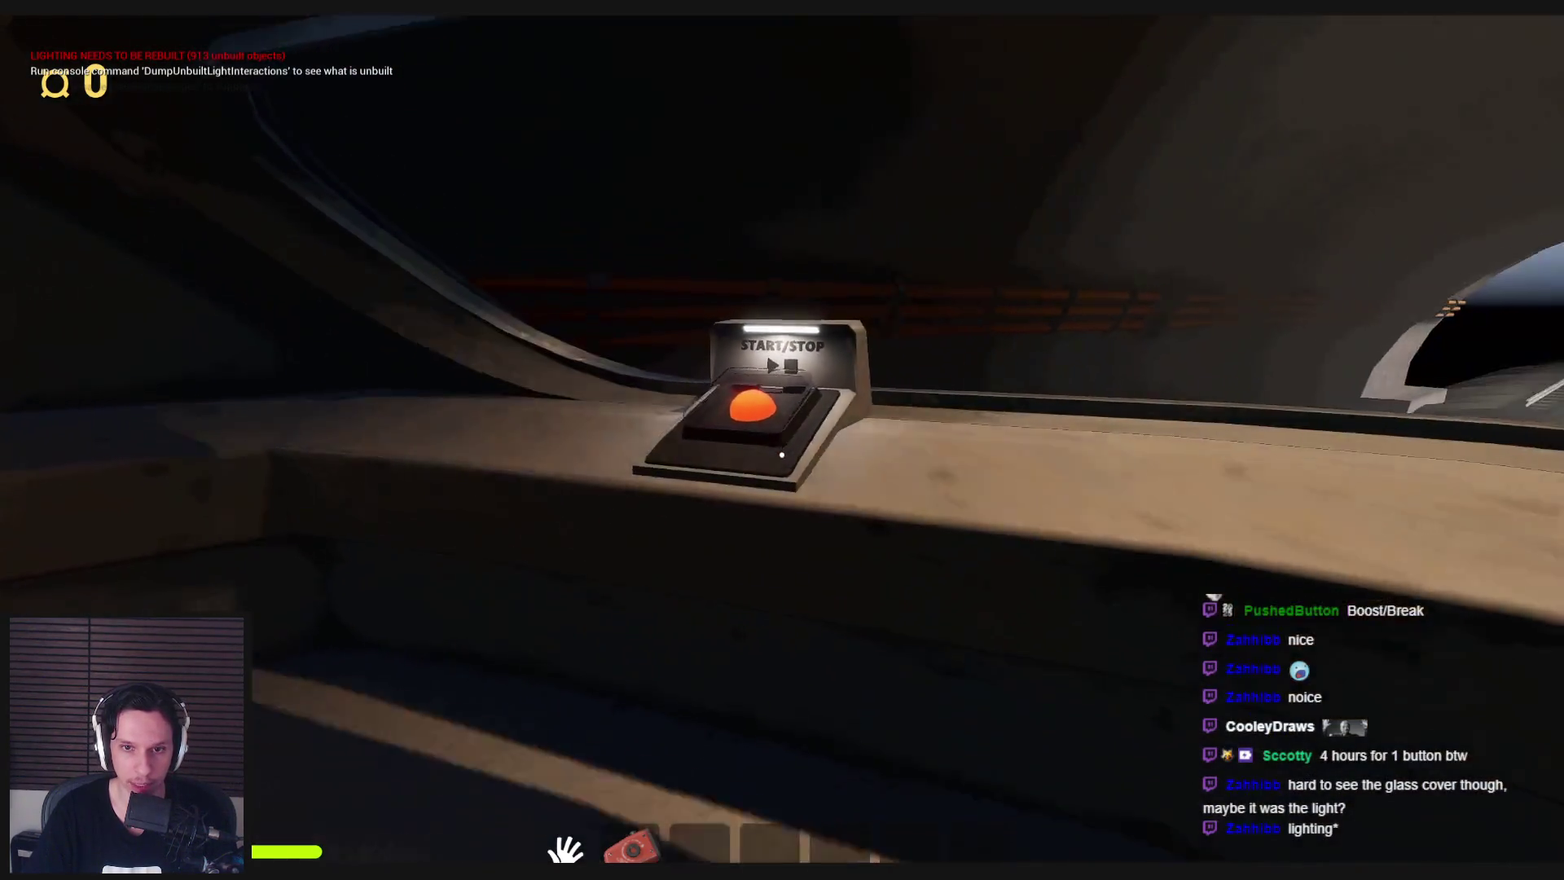
key(w)
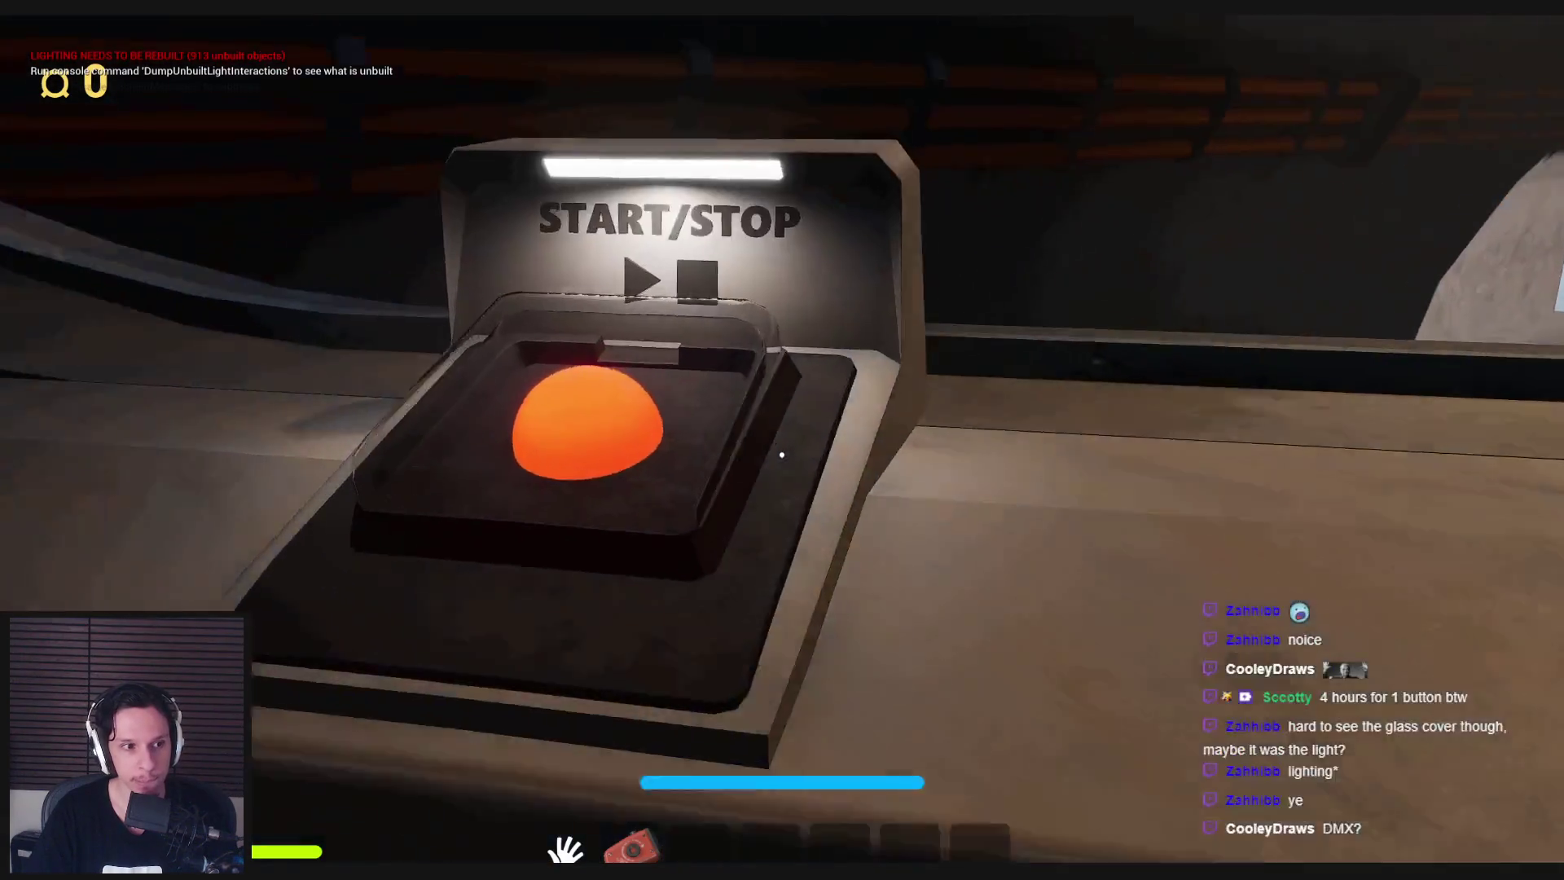
click(782, 455)
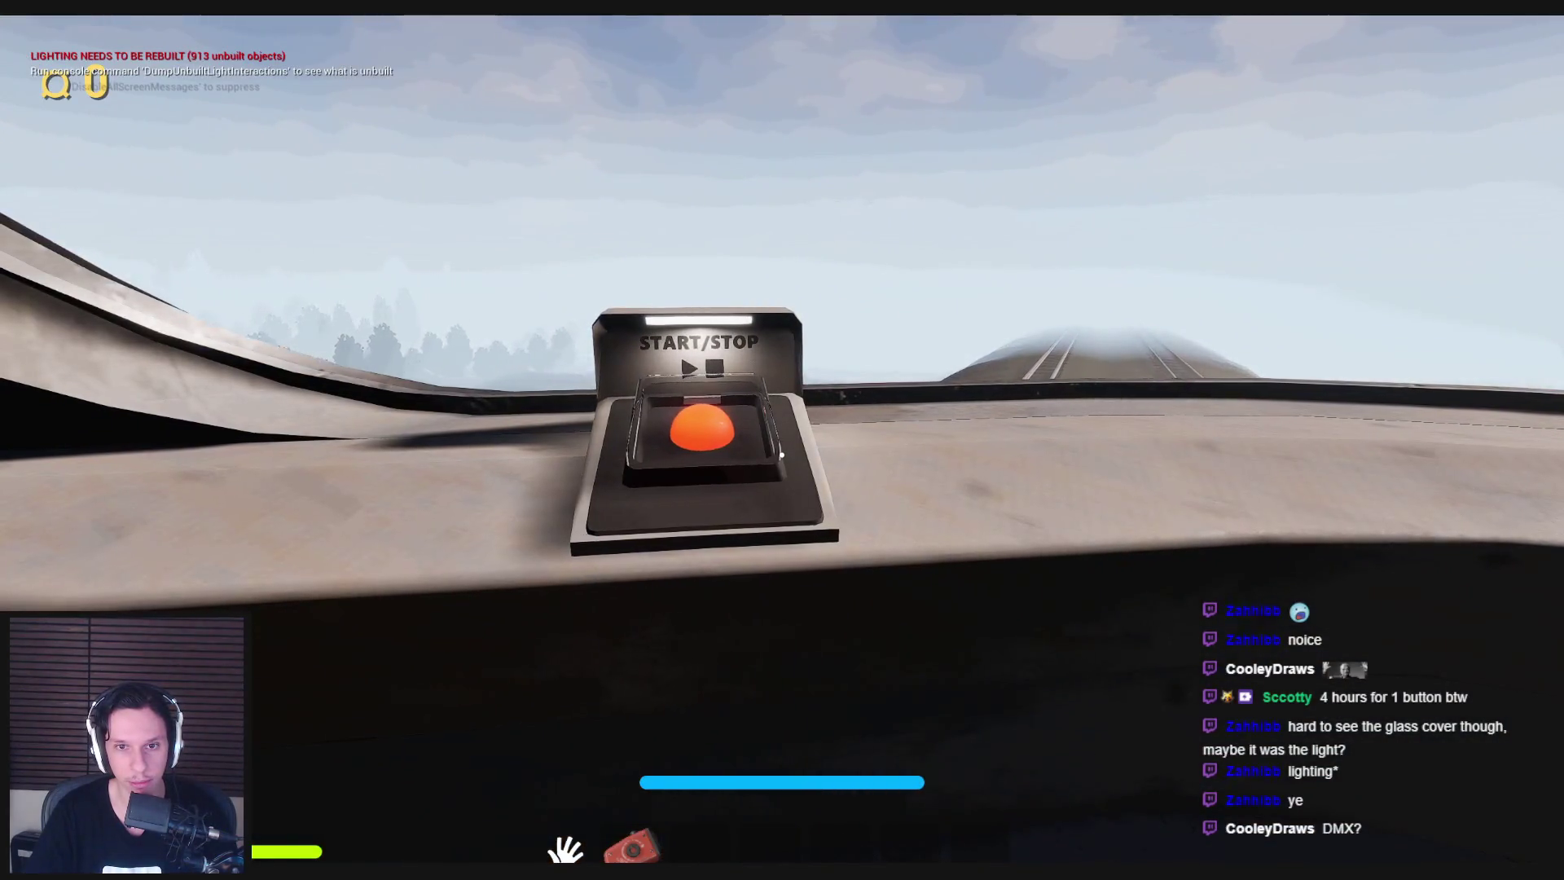
Step toward and away from the START/STOP button while looking around the cab.
key(s)
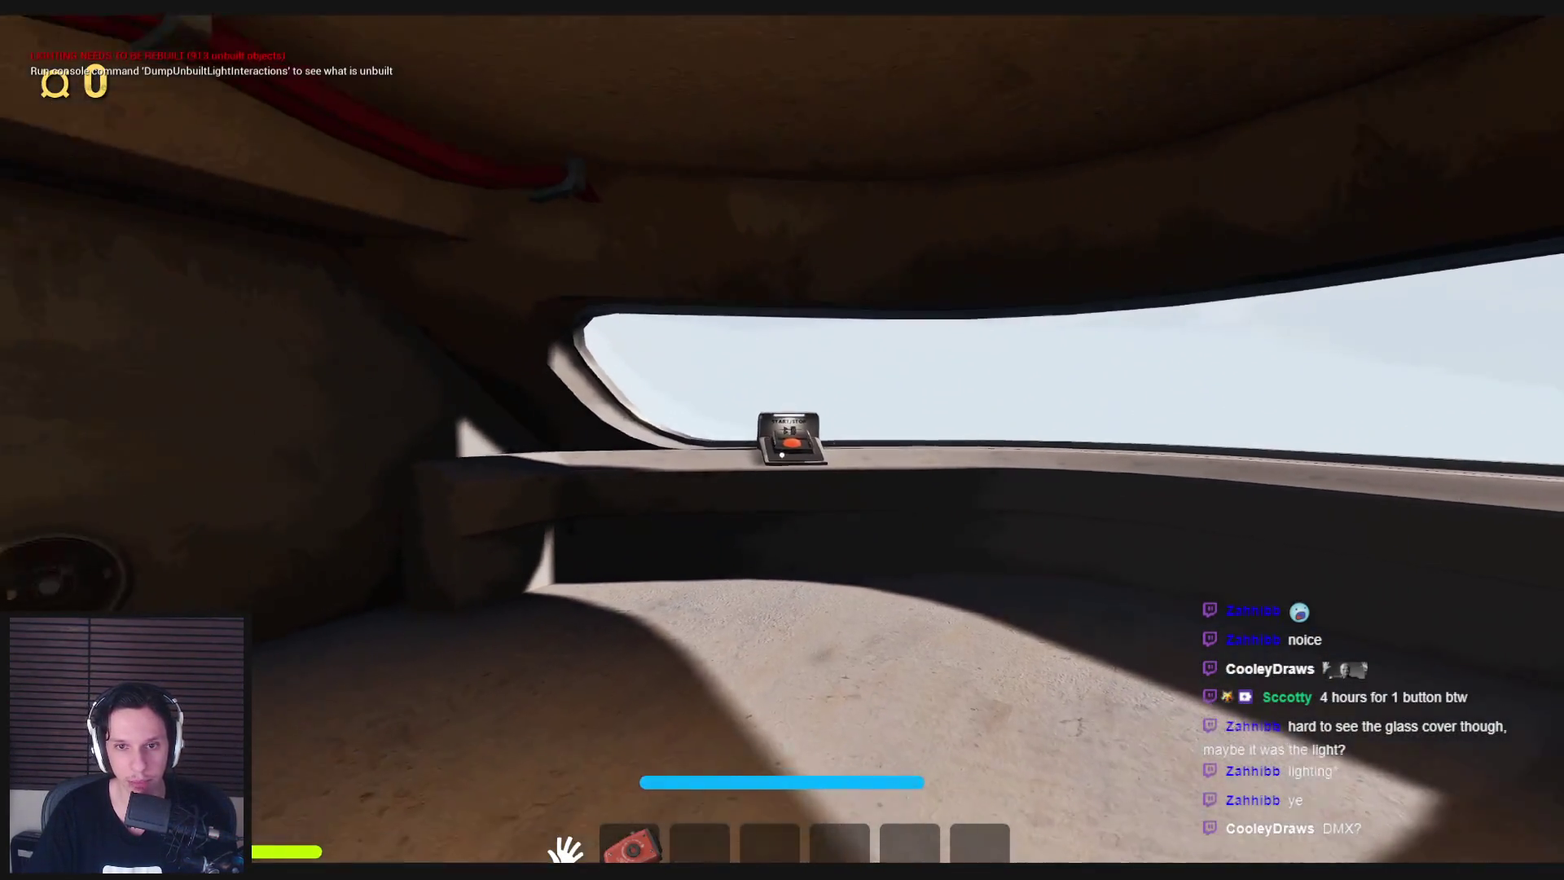
key(w)
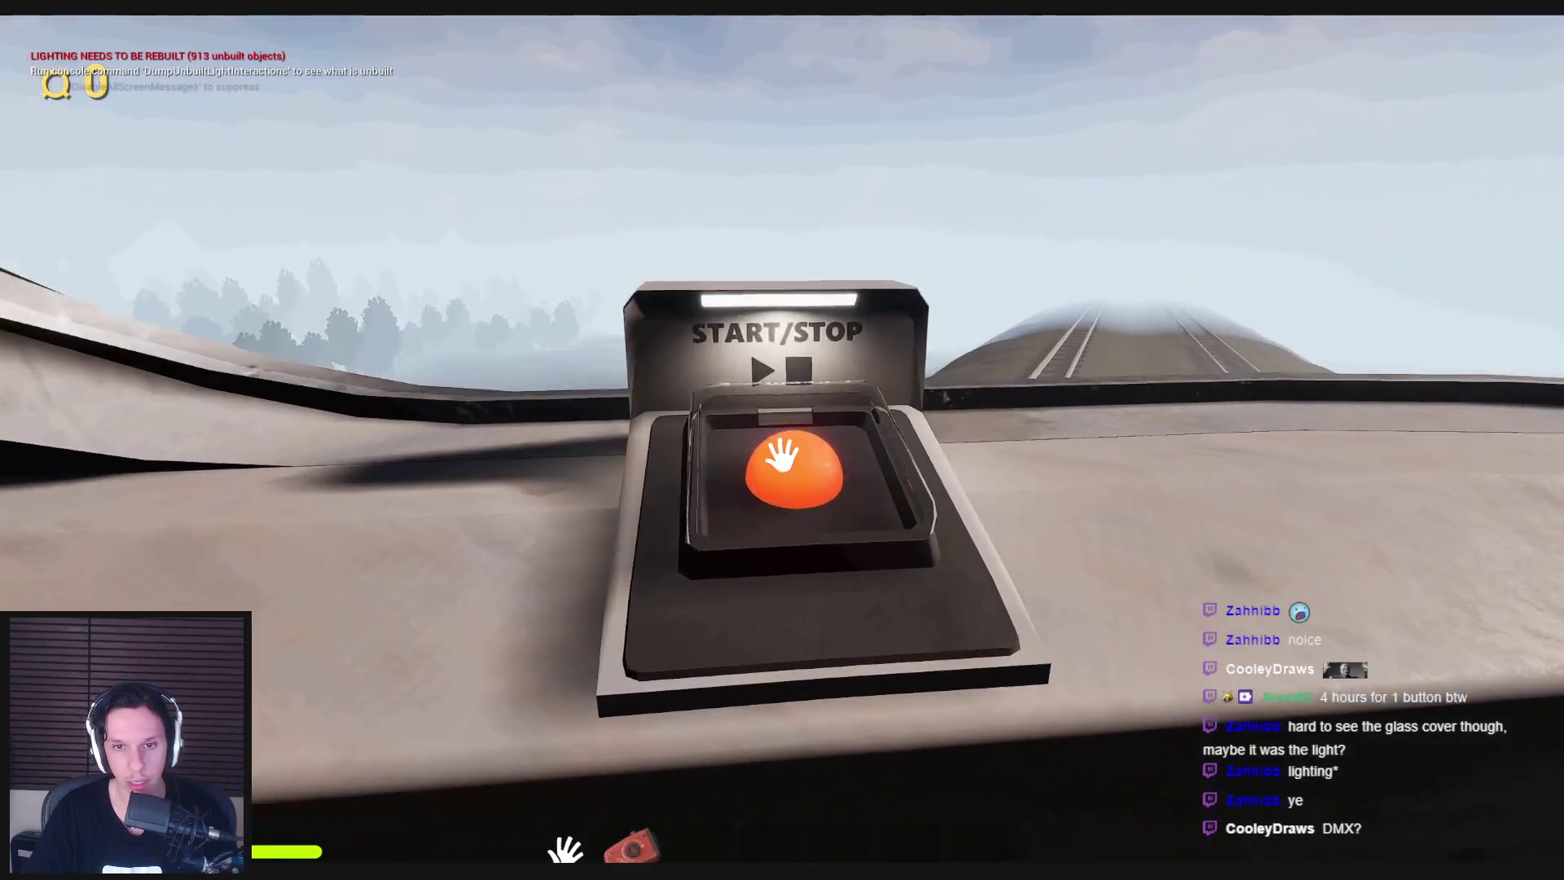
key(s)
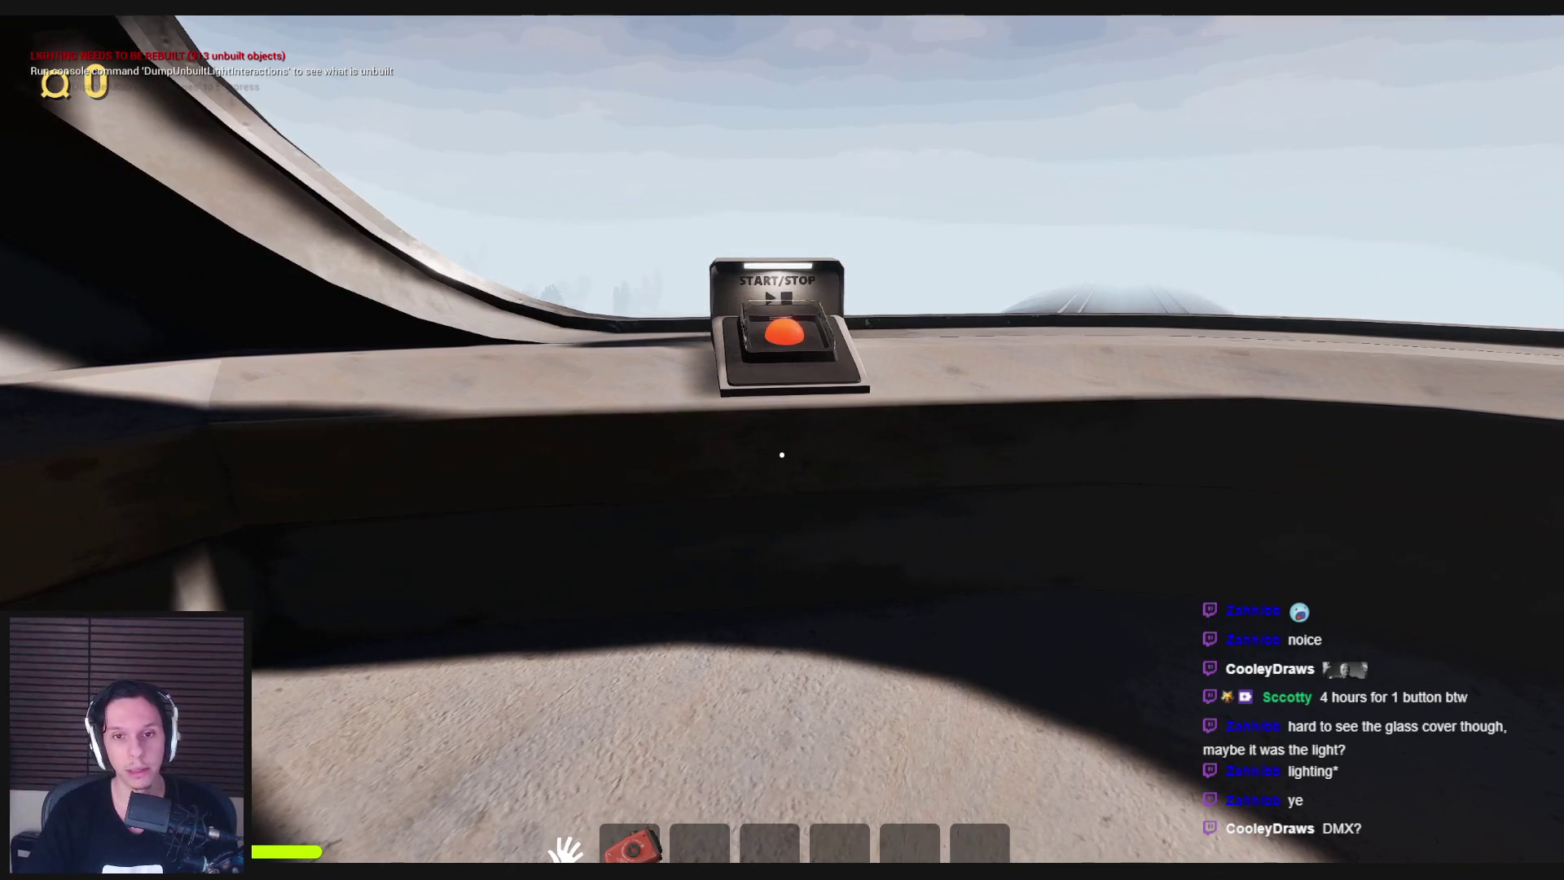
key(w)
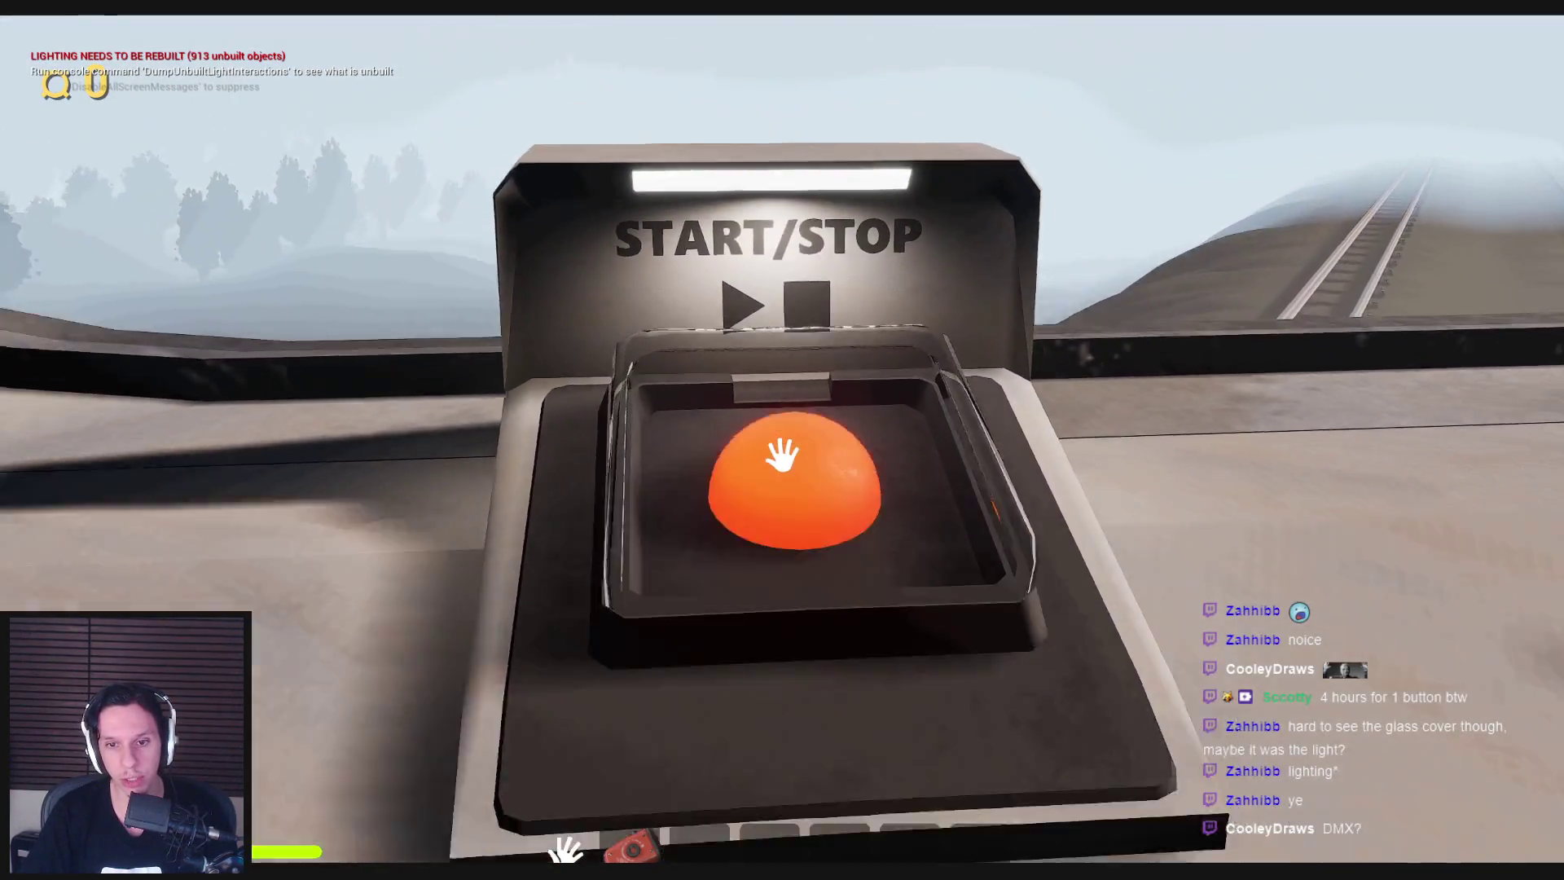
key(s)
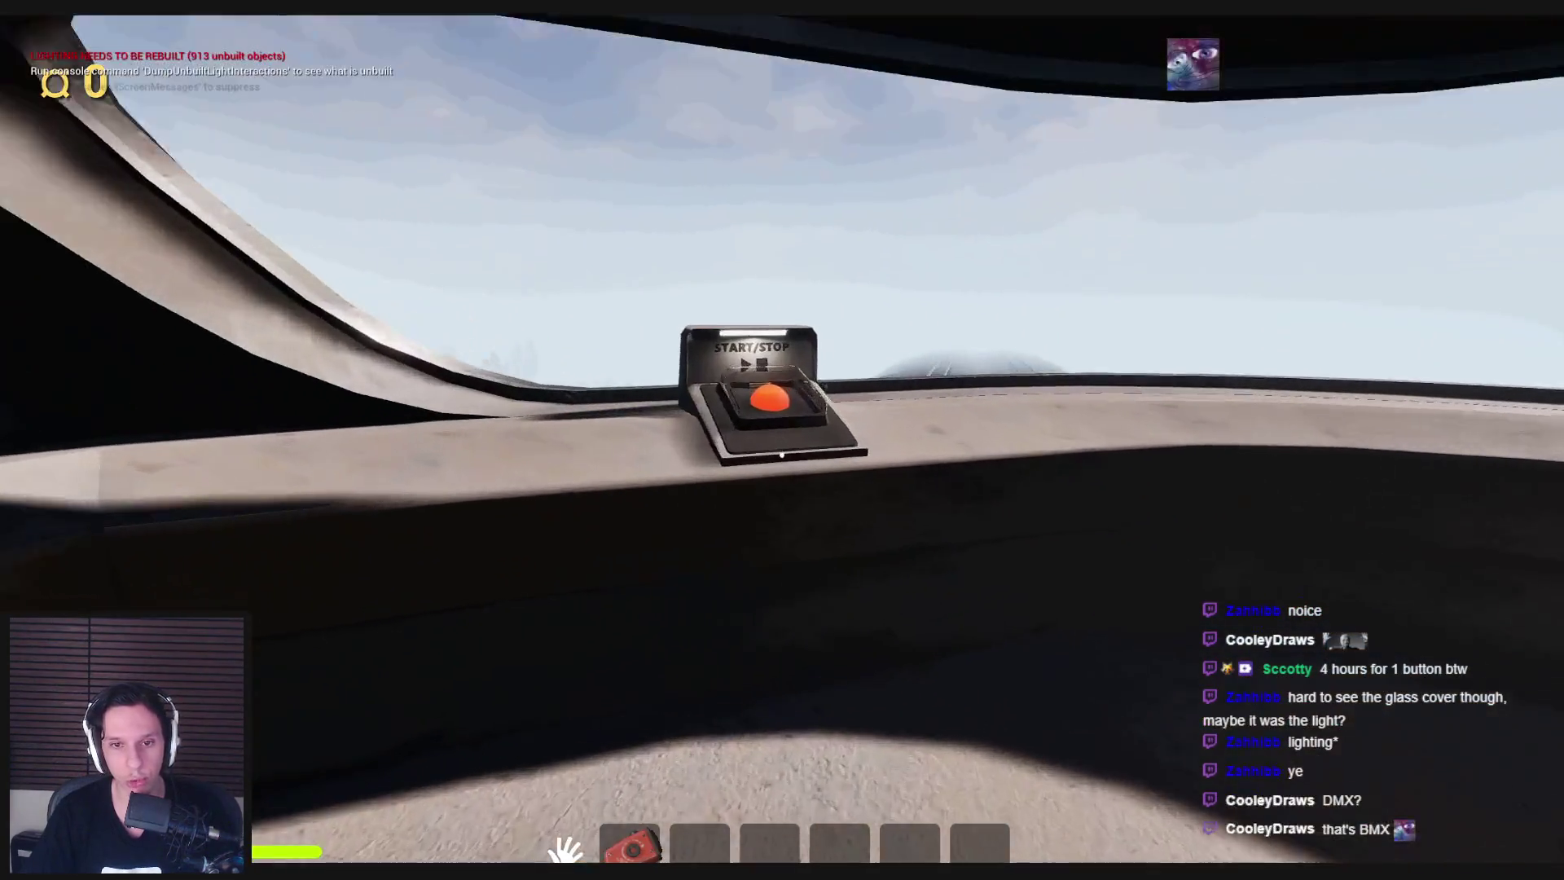
key(w)
Walk through the train back to the cab window and stop the play session.
key(s)
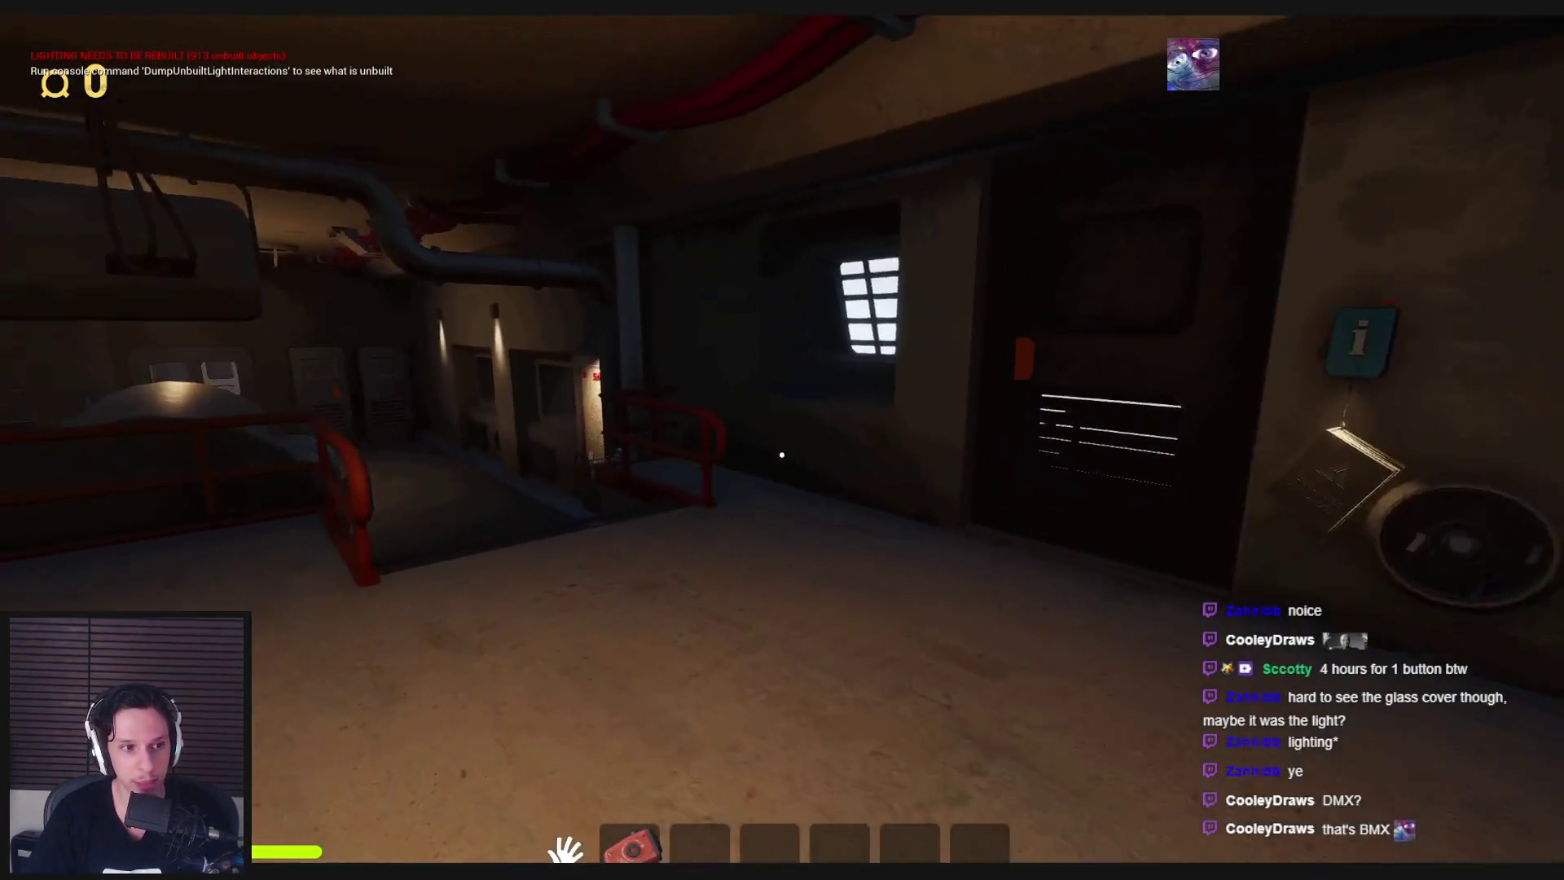
key(w)
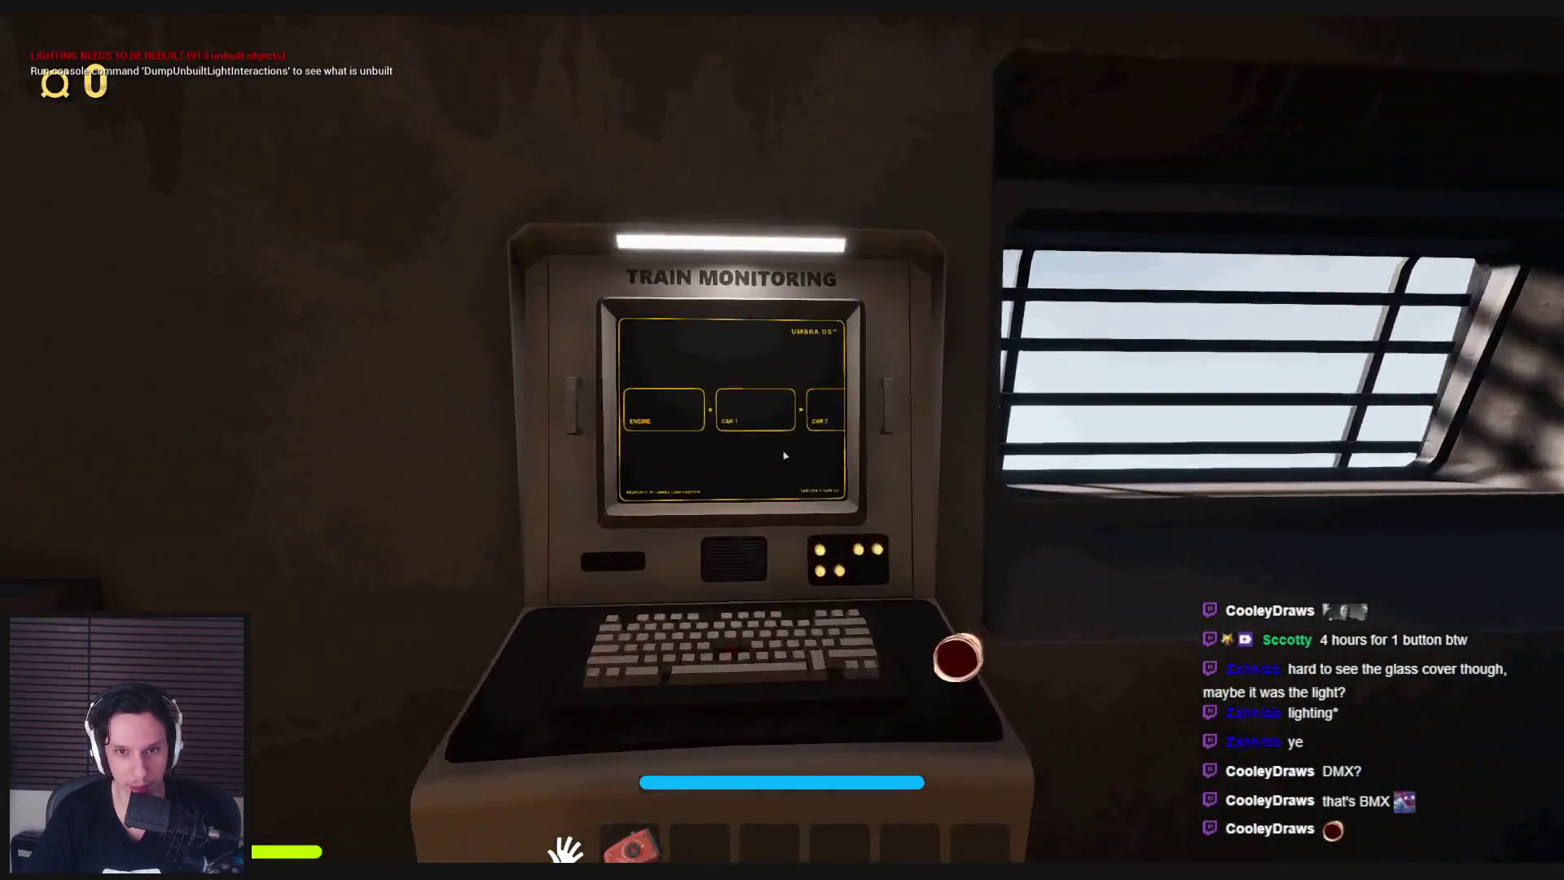
key(w)
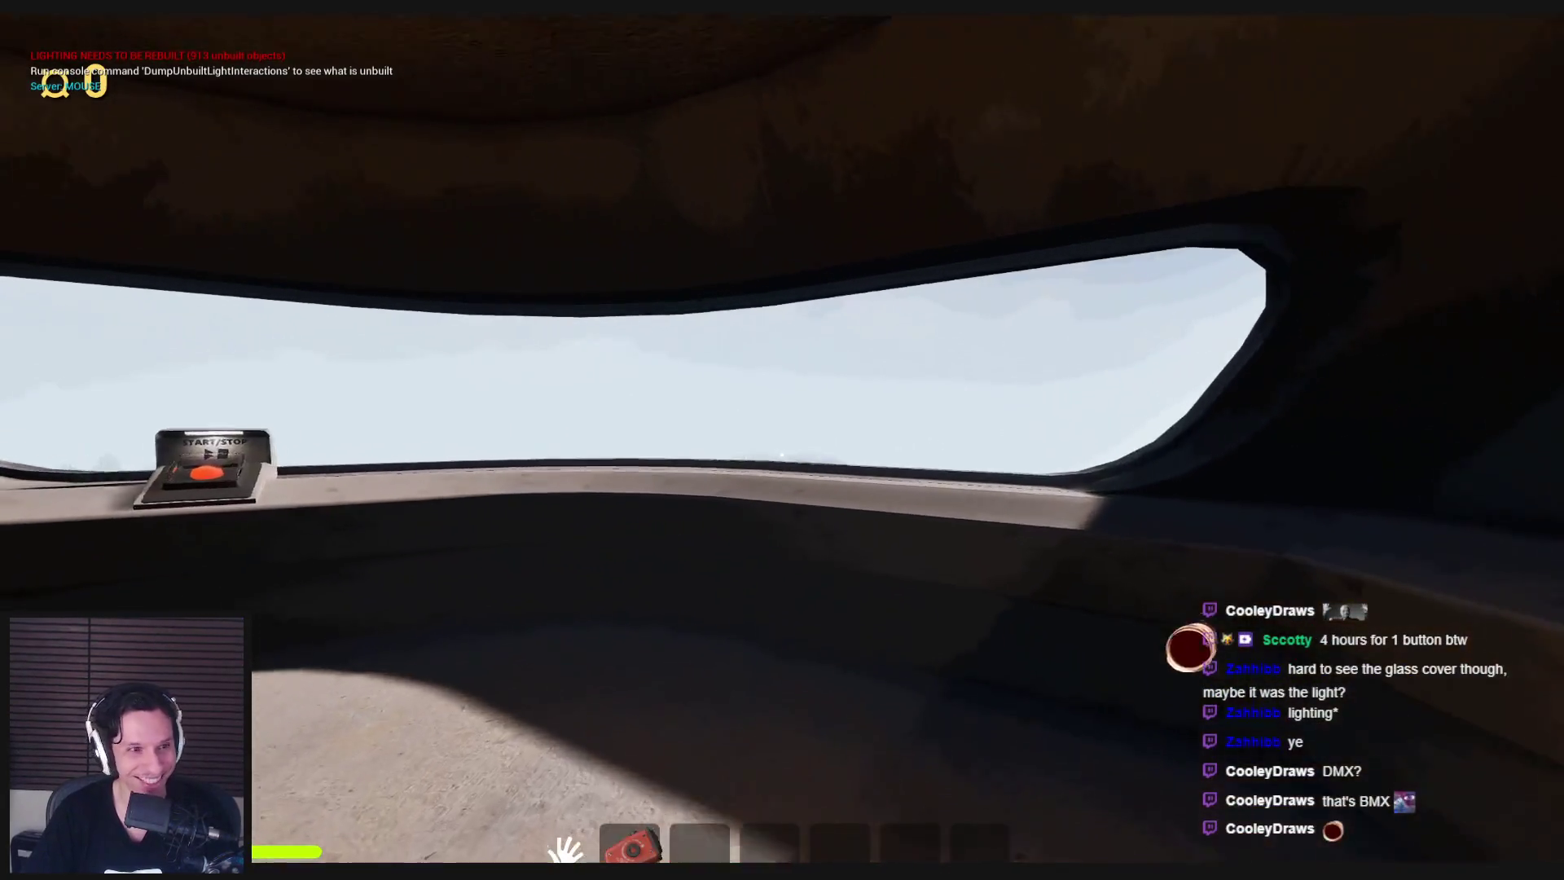
key(w)
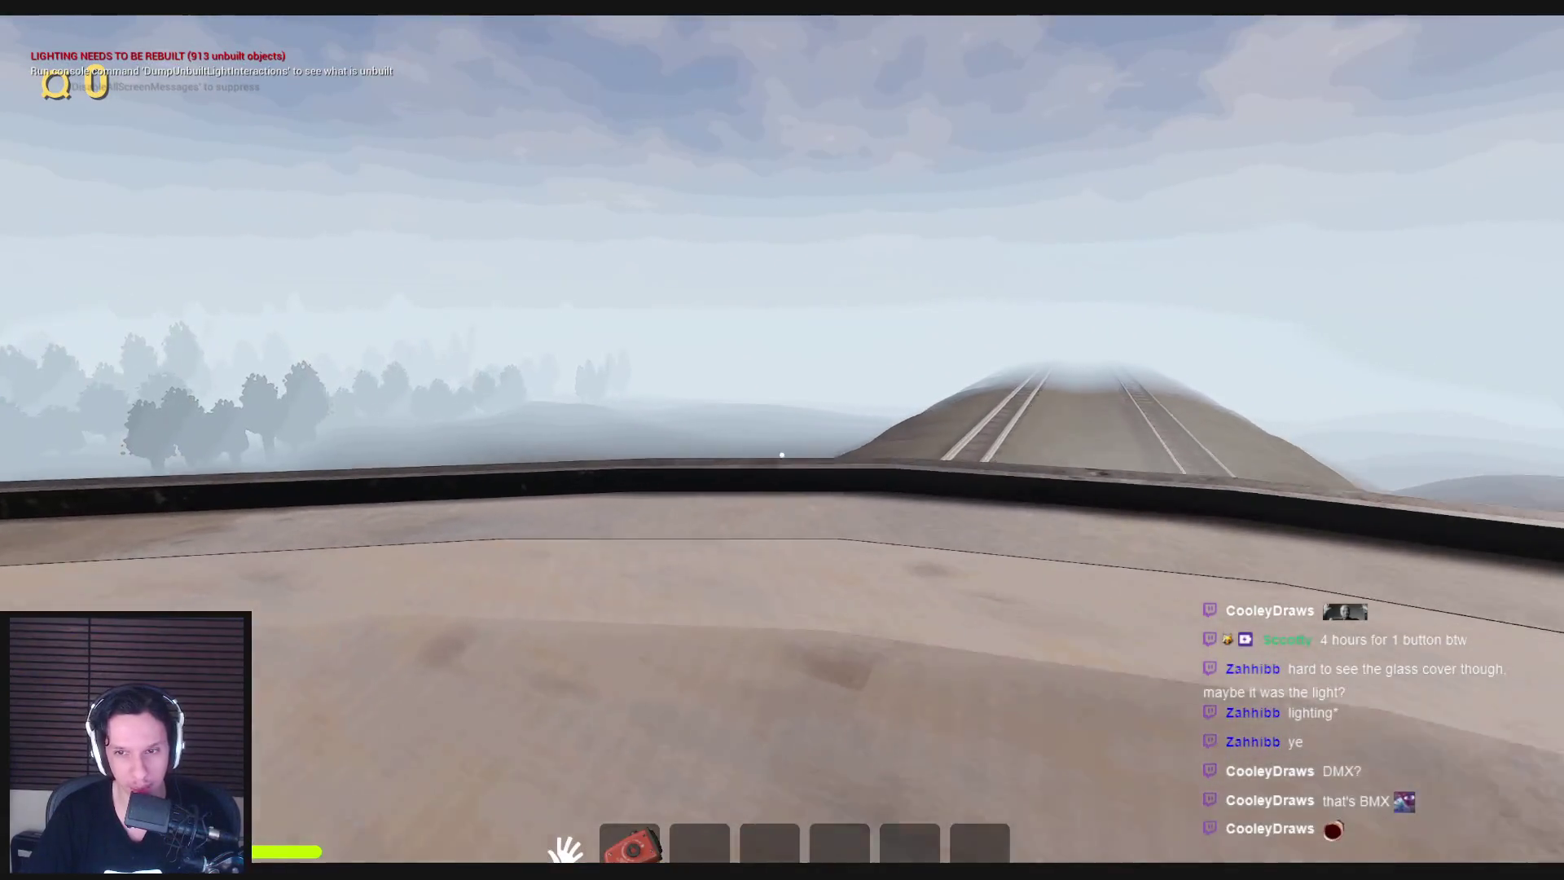
key(w)
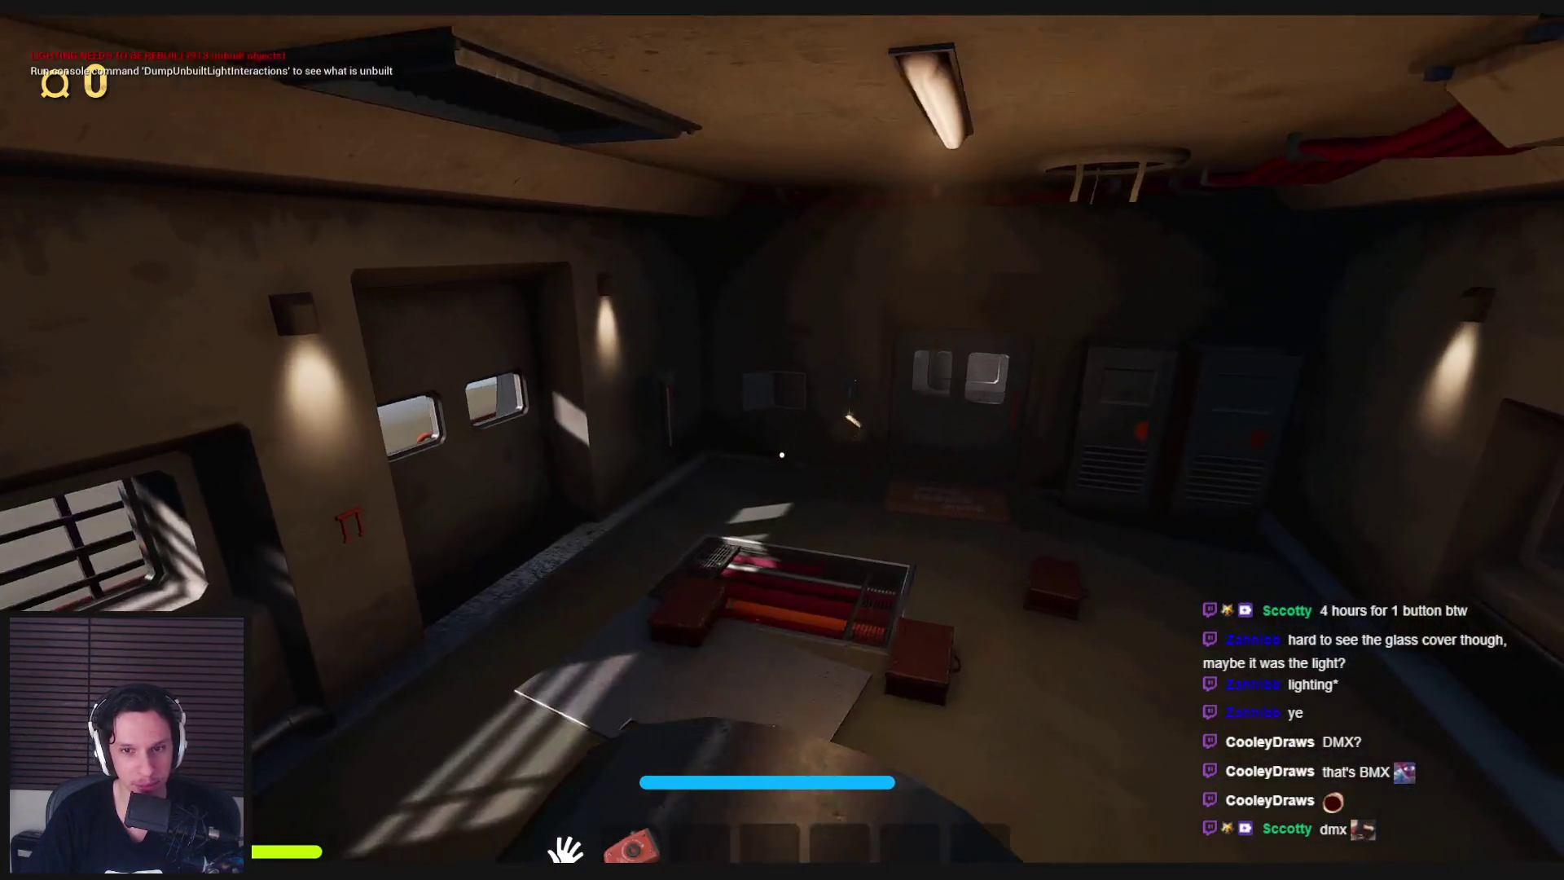
key(w)
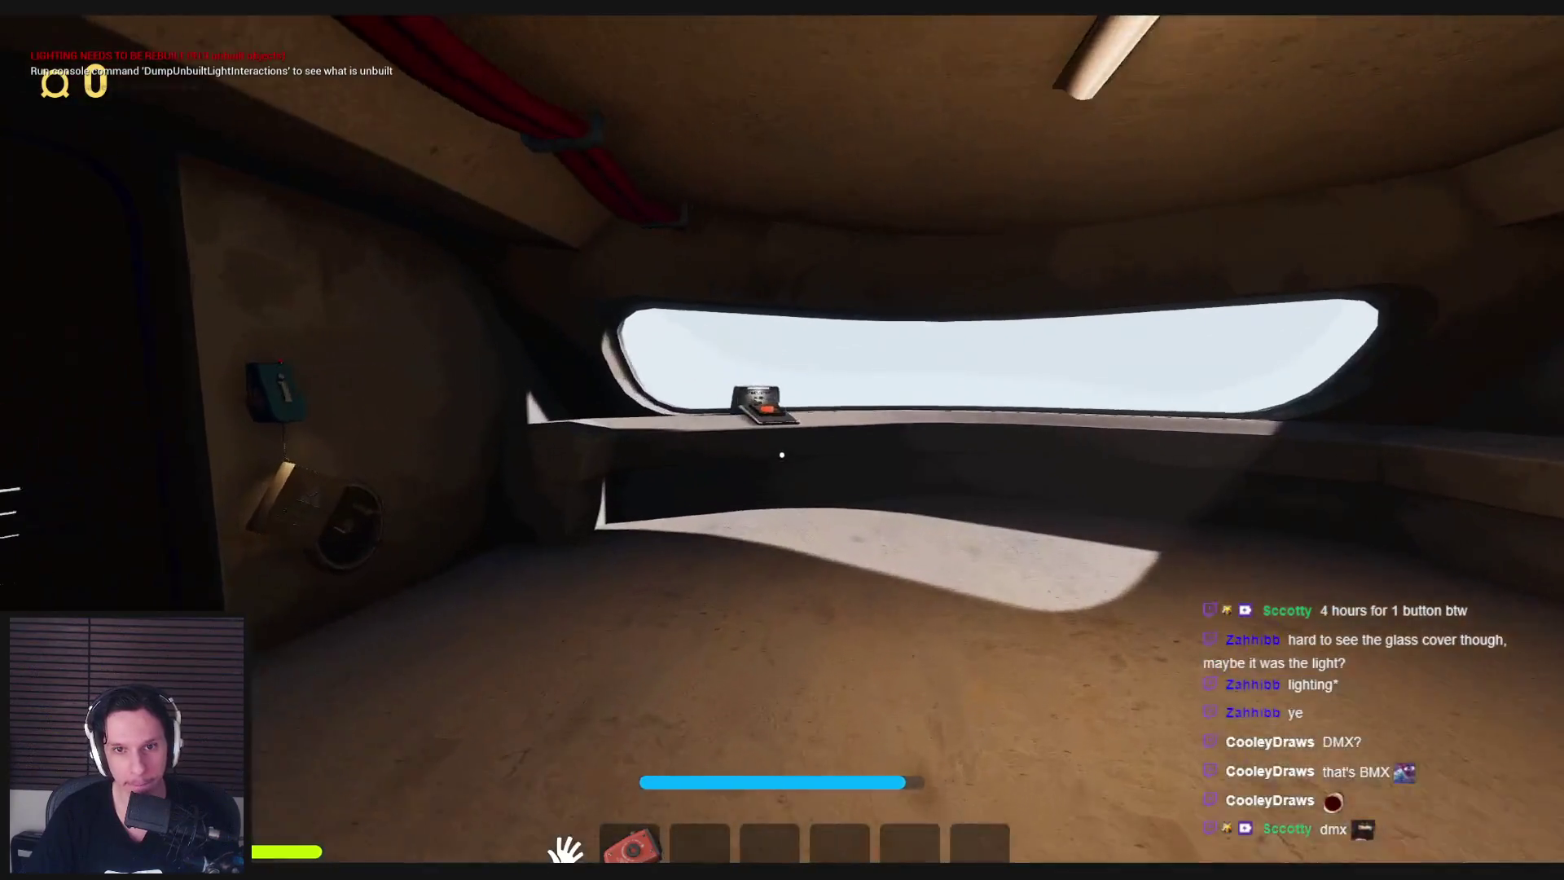
key(Escape)
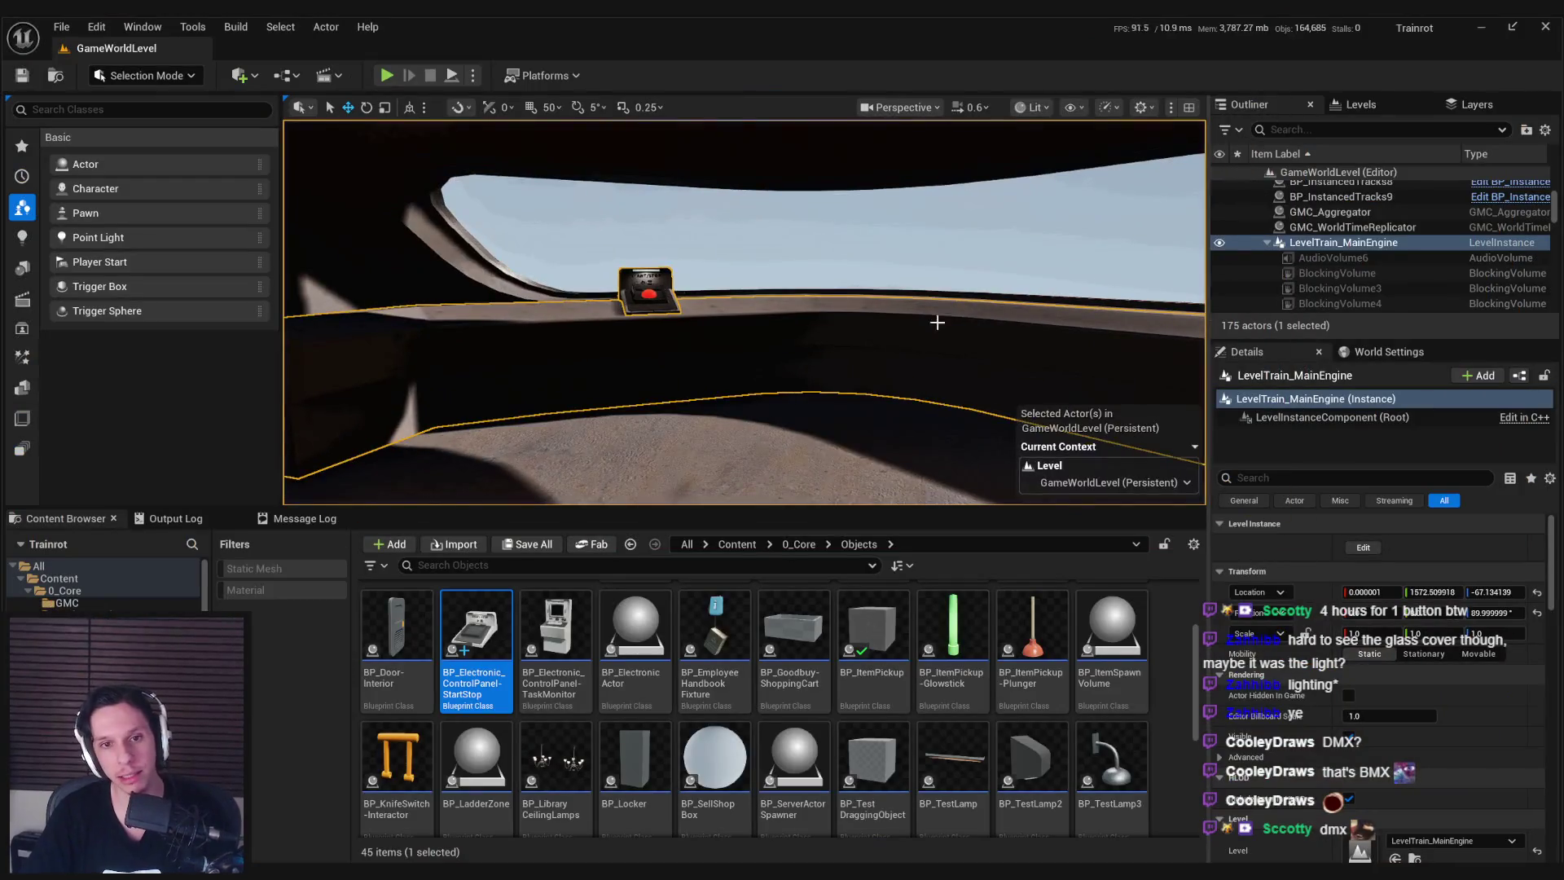
Edit LevelTrain_MainEngine, select BP_Train-CabinManager7, and expand then collapse its Electronic Actors list.
key(f)
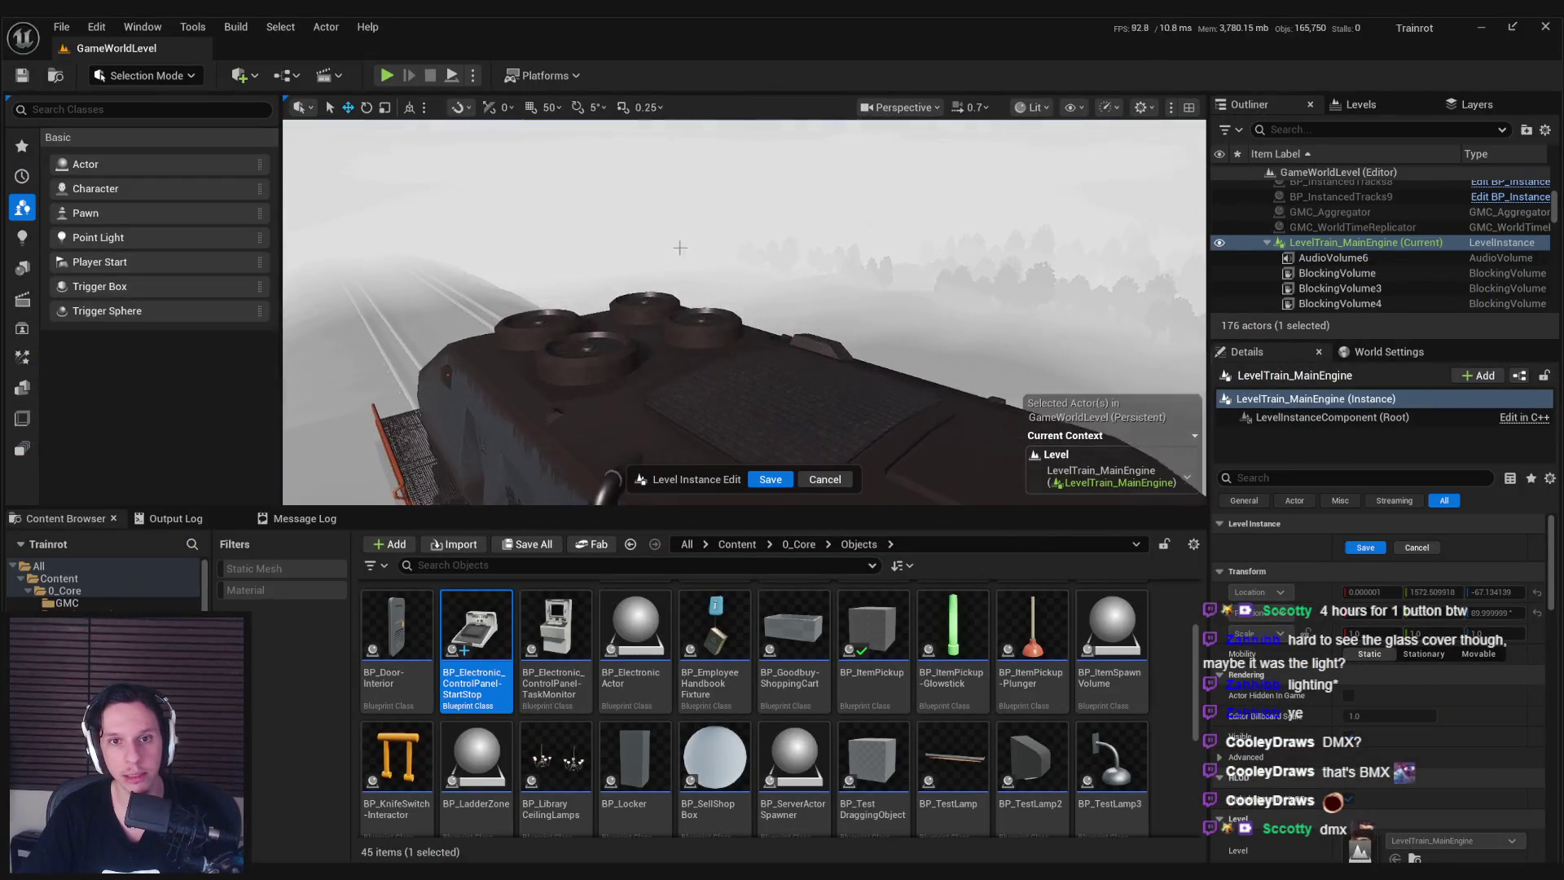
click(620, 269)
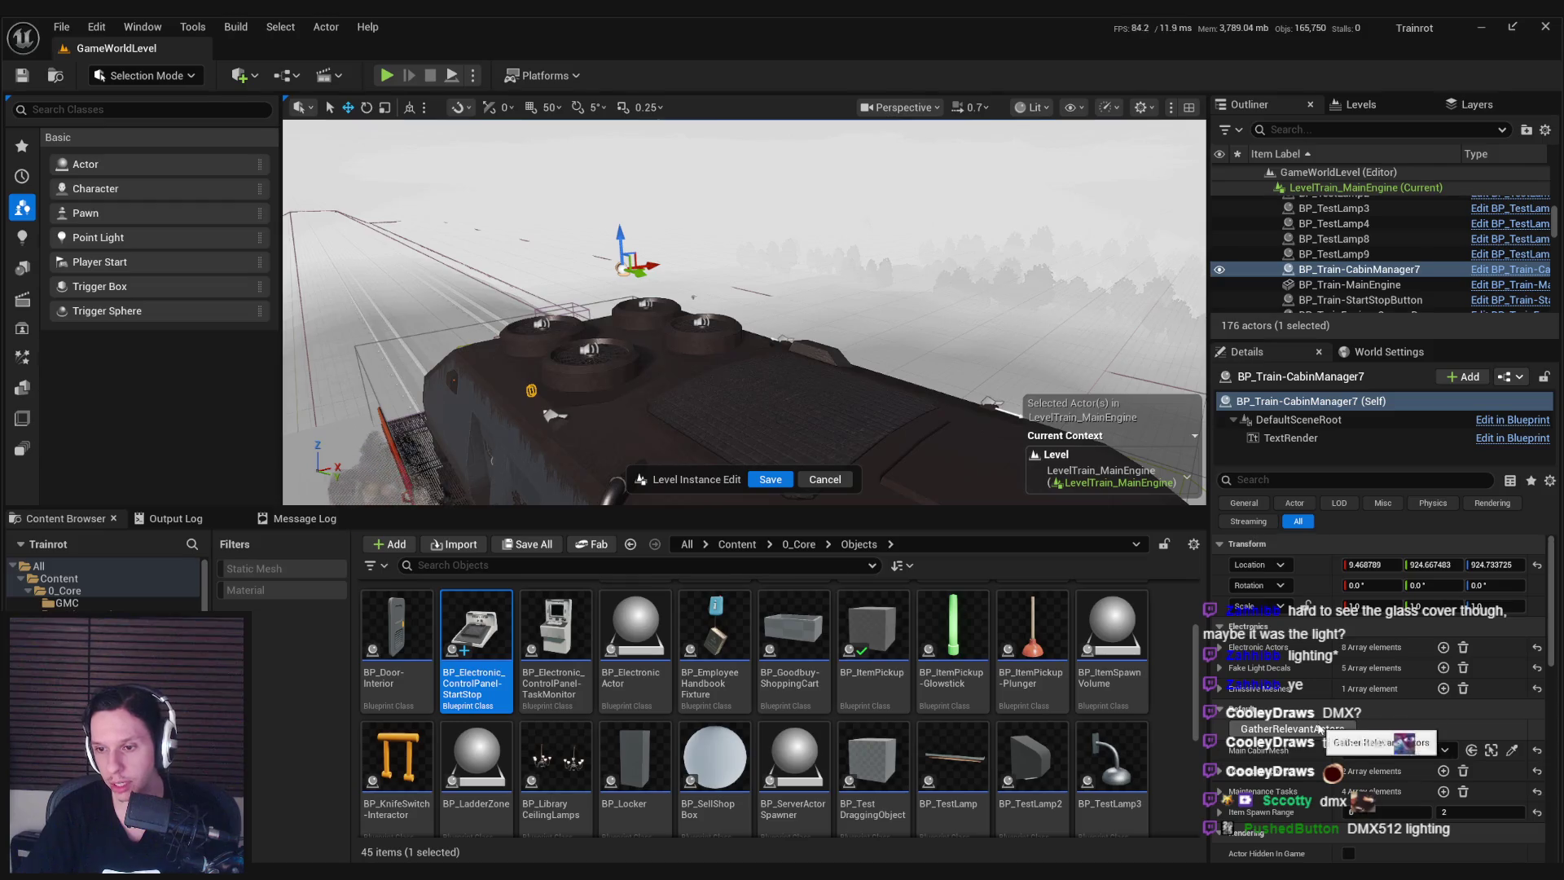
scroll(1257, 792, down, 2)
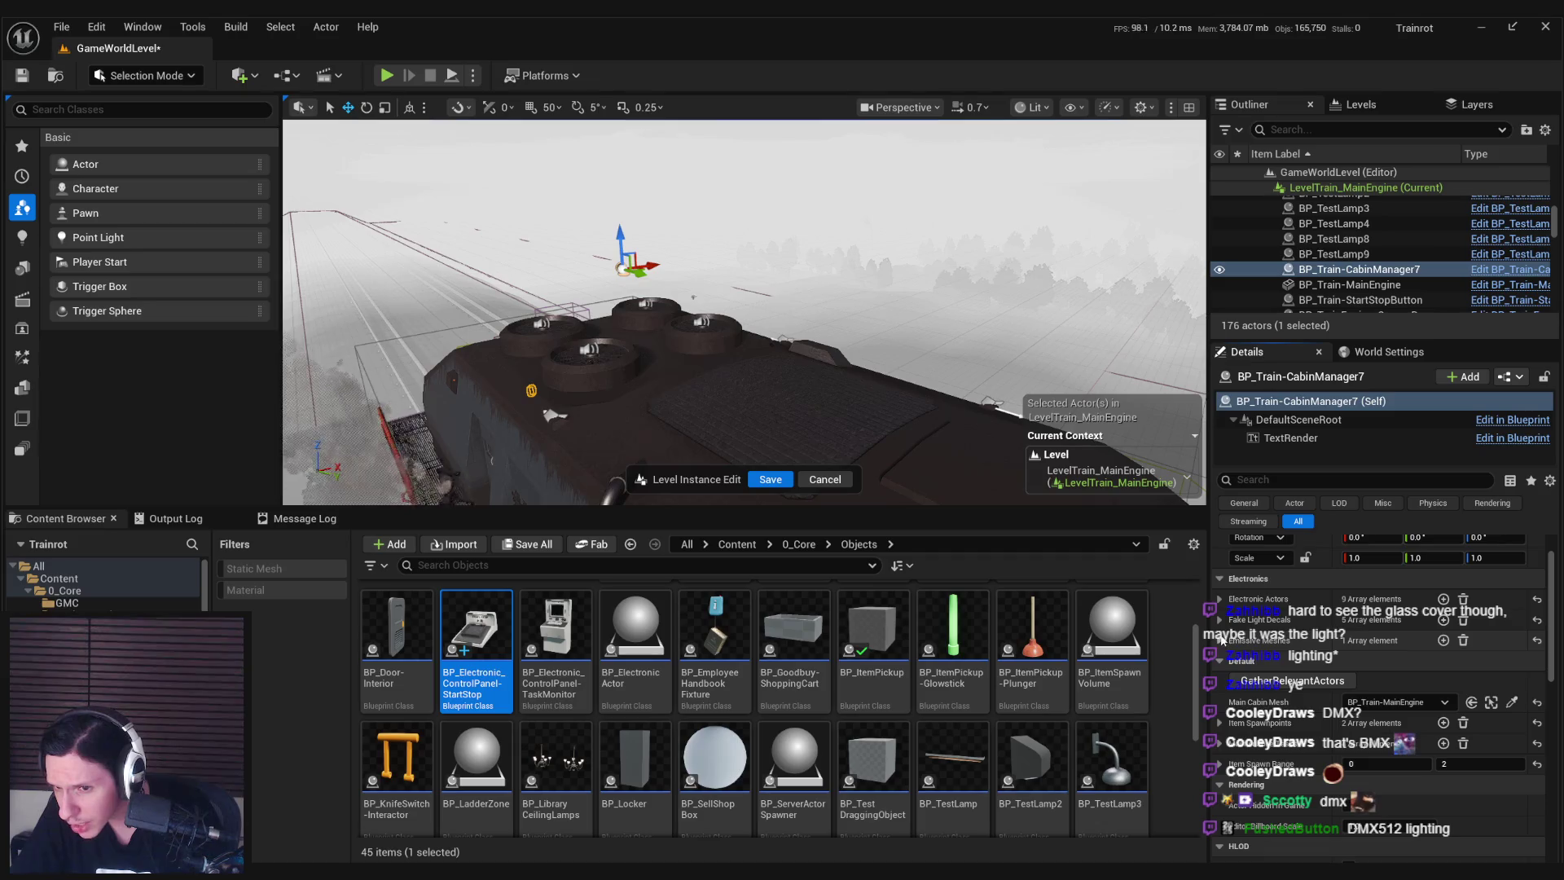
click(1220, 600)
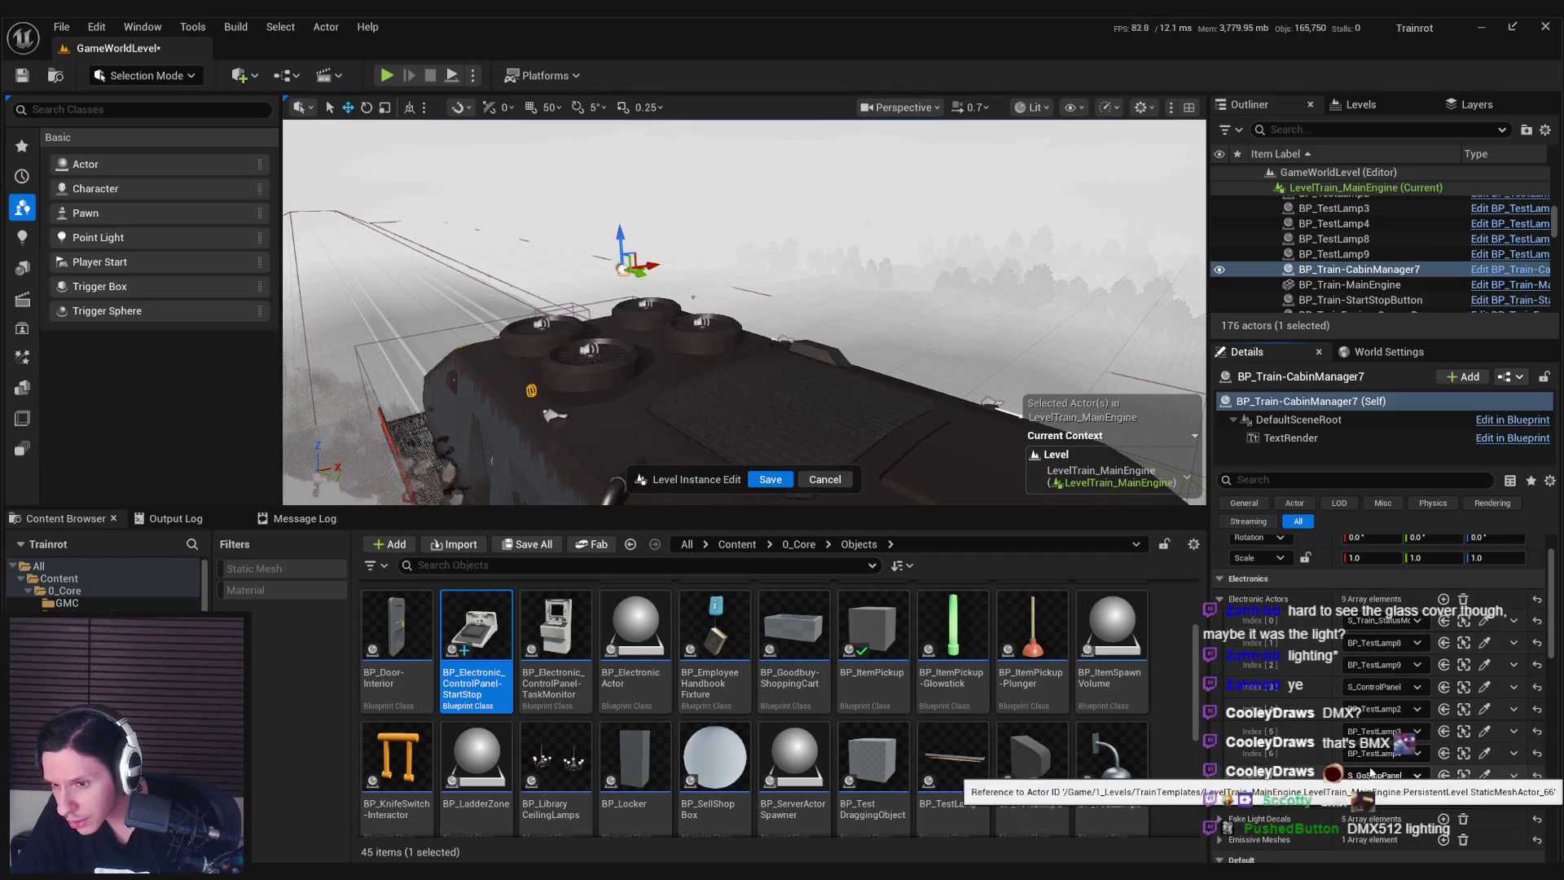
click(1220, 600)
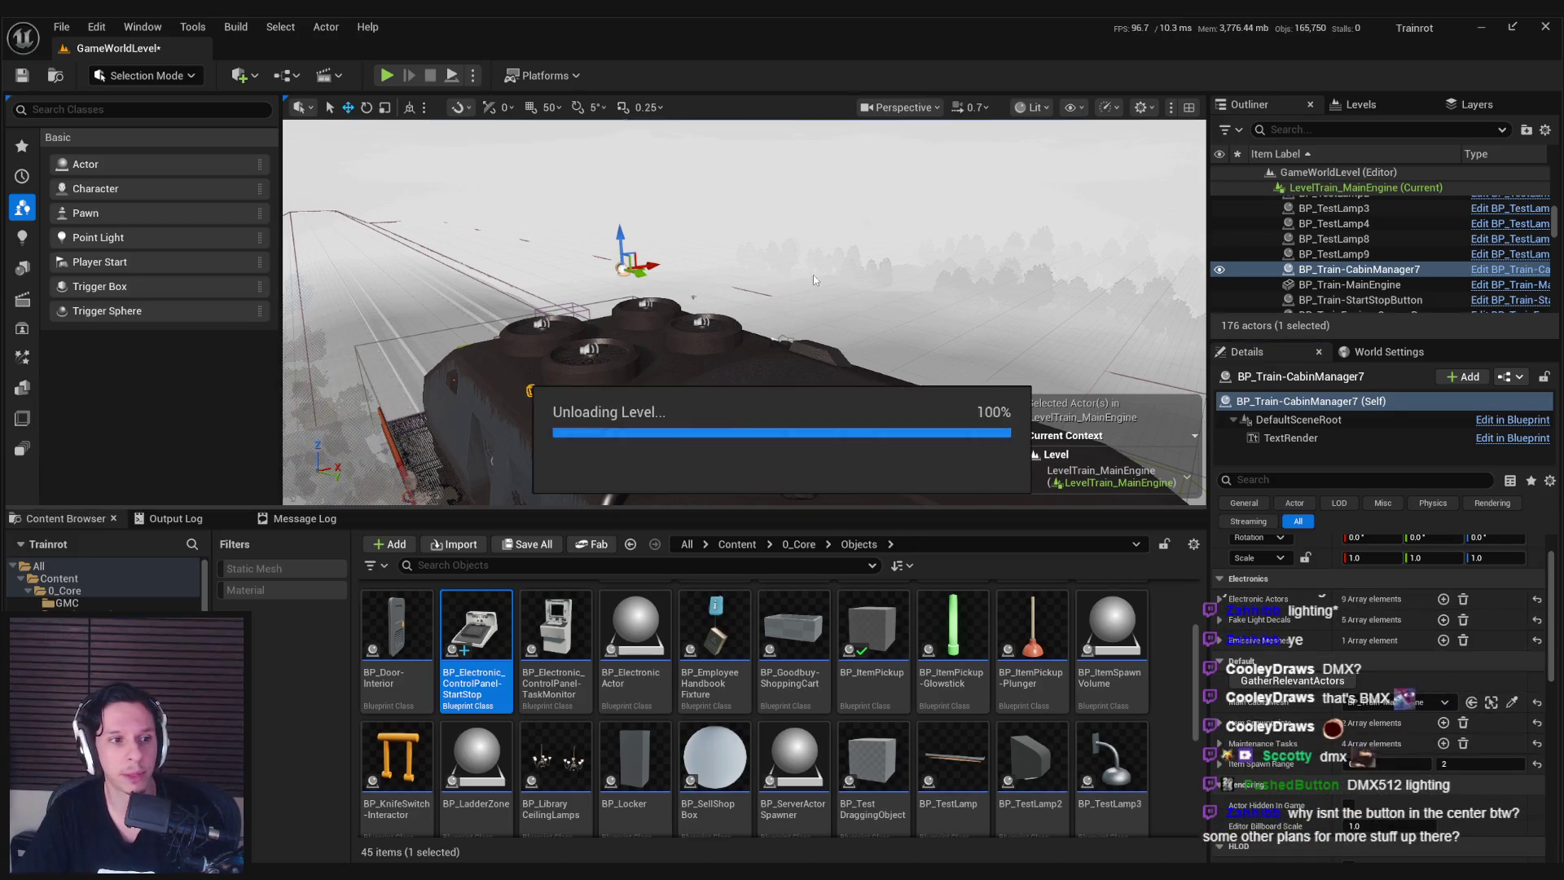
Fly the viewport camera into the cab to frame the START/STOP panel on the window ledge.
right_drag(741, 314, 742, 315)
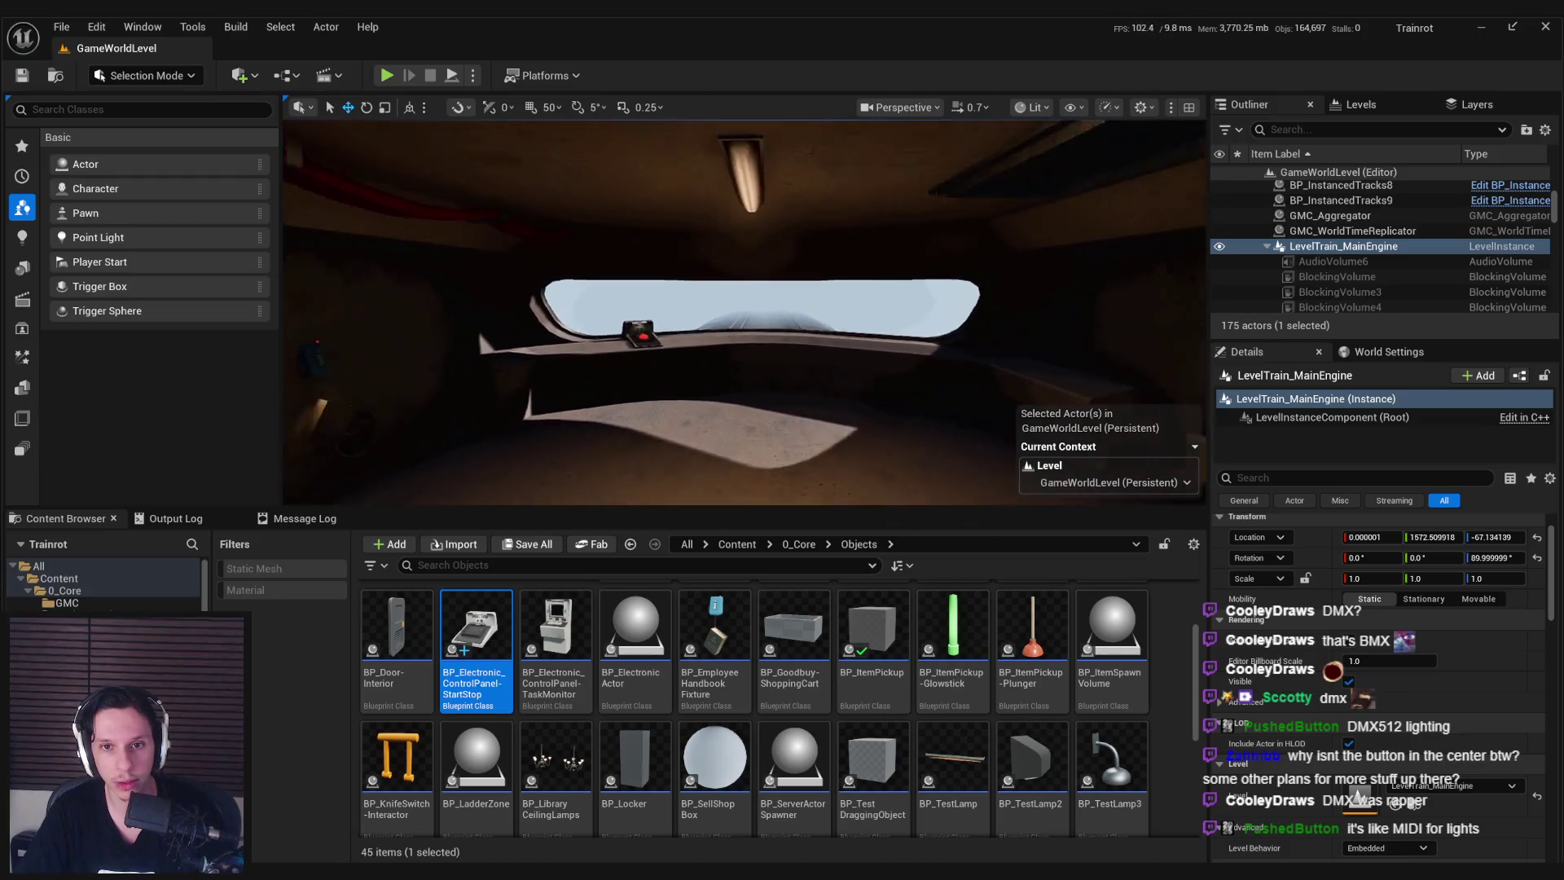
right_drag(883, 382, 883, 341)
Start a play session, open and close the in-game console, and focus the game view.
click(384, 72)
key(F11)
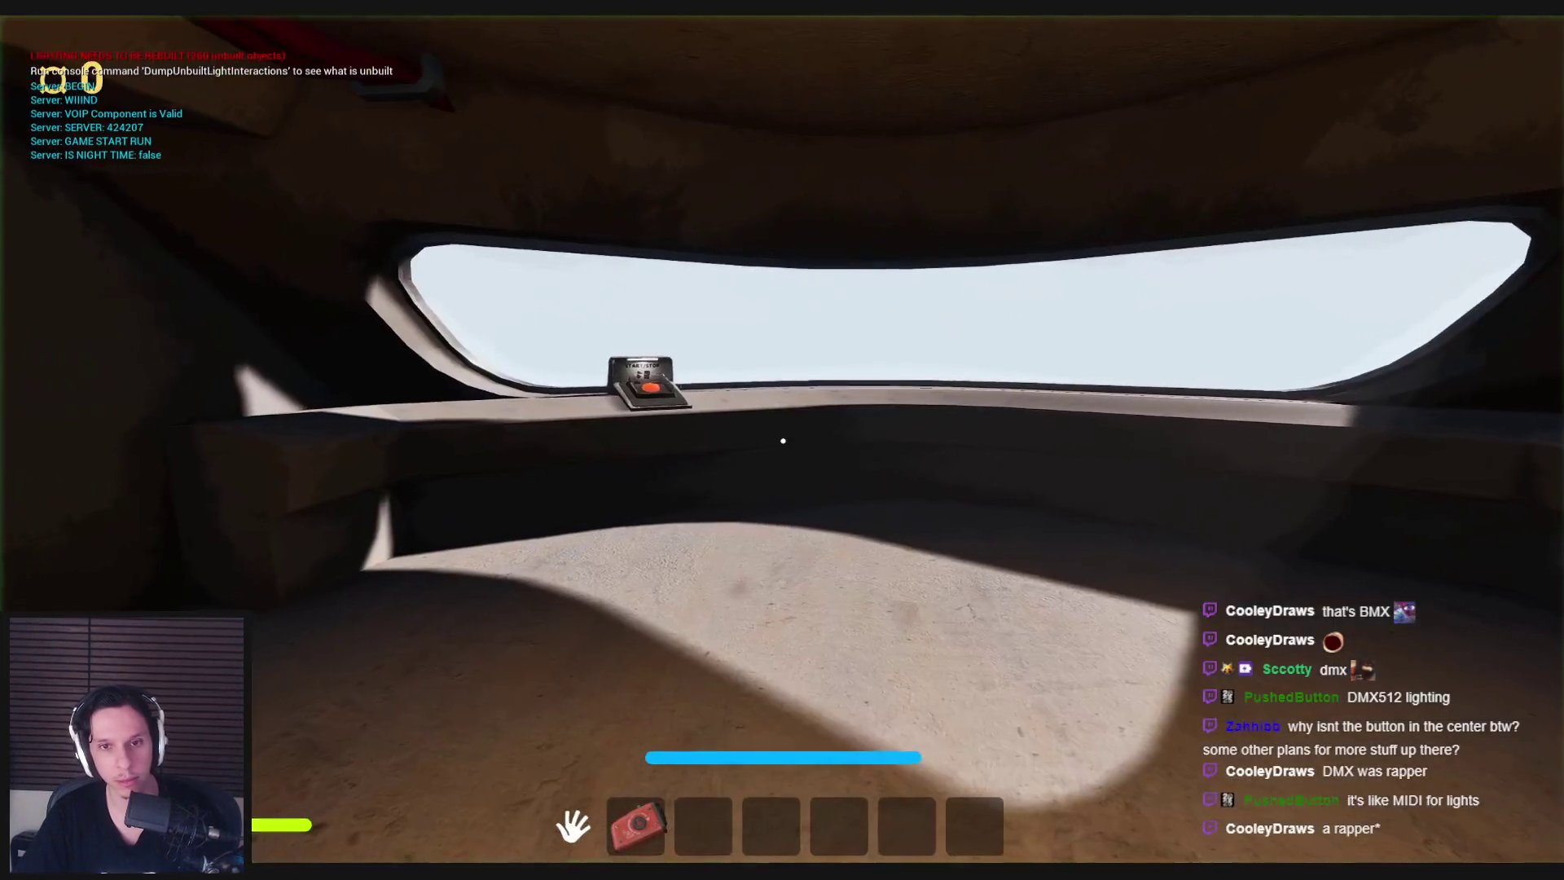
key(grave)
key(Up)
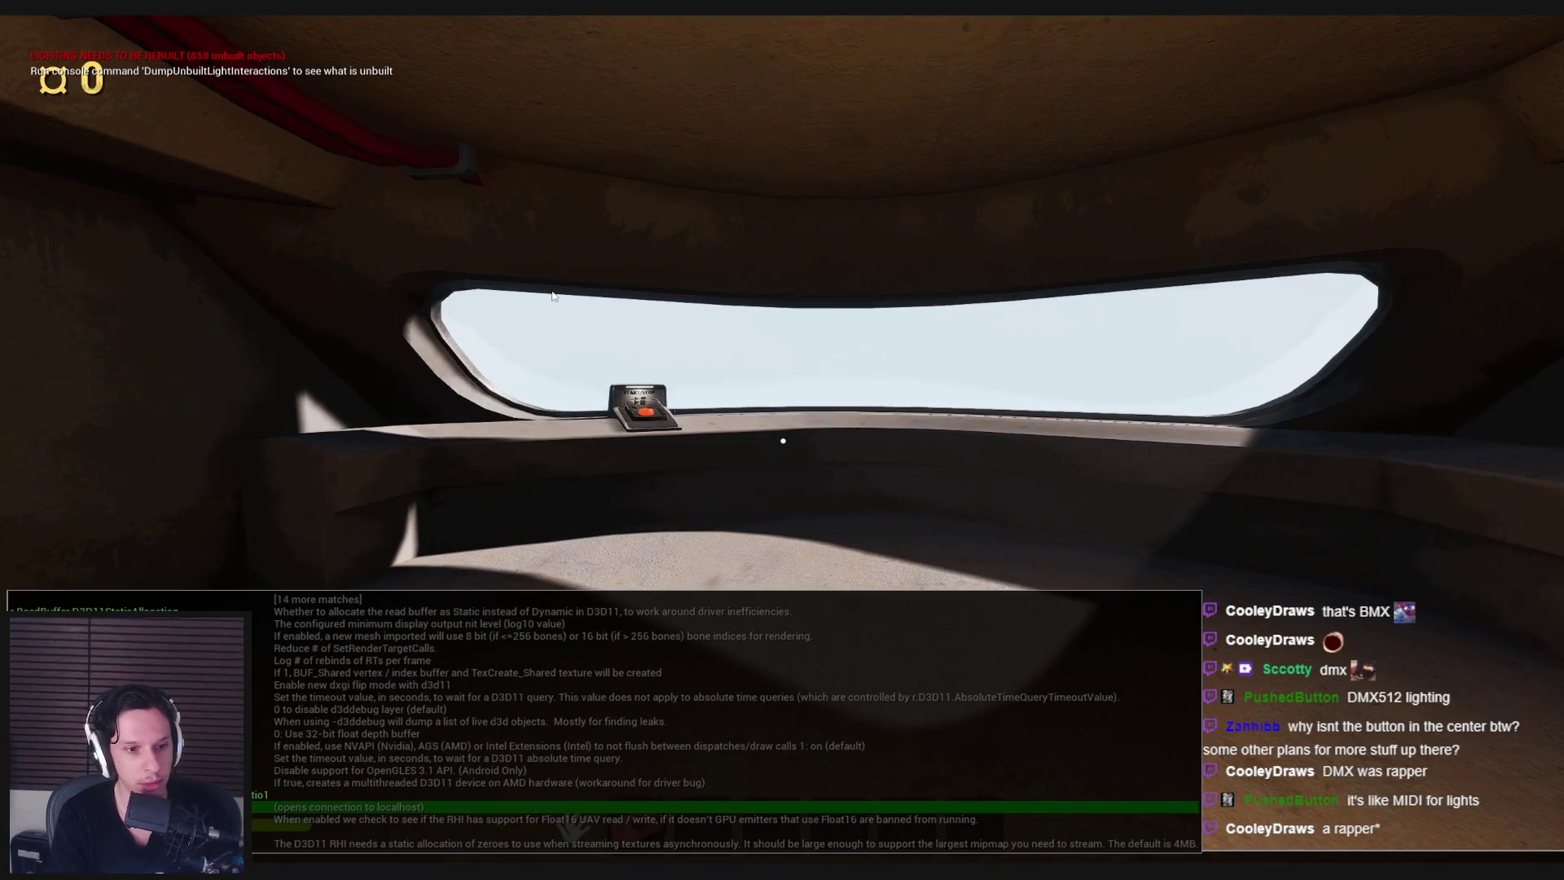
key(grave)
click(552, 295)
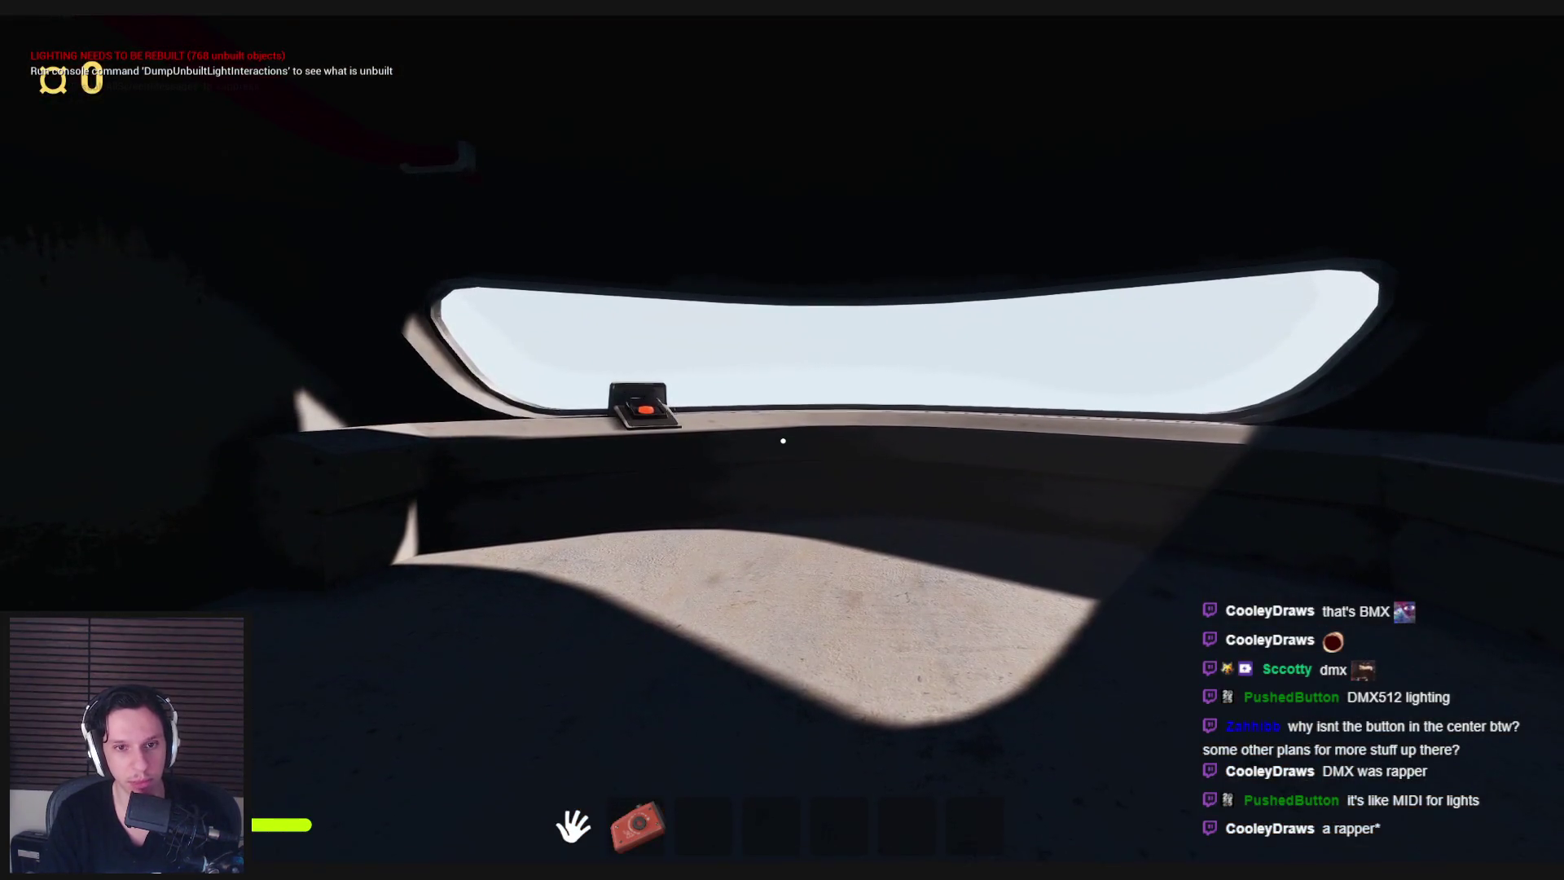
Walk up to the START/STOP button, then across the dark room to the door and back.
key(w)
key(space)
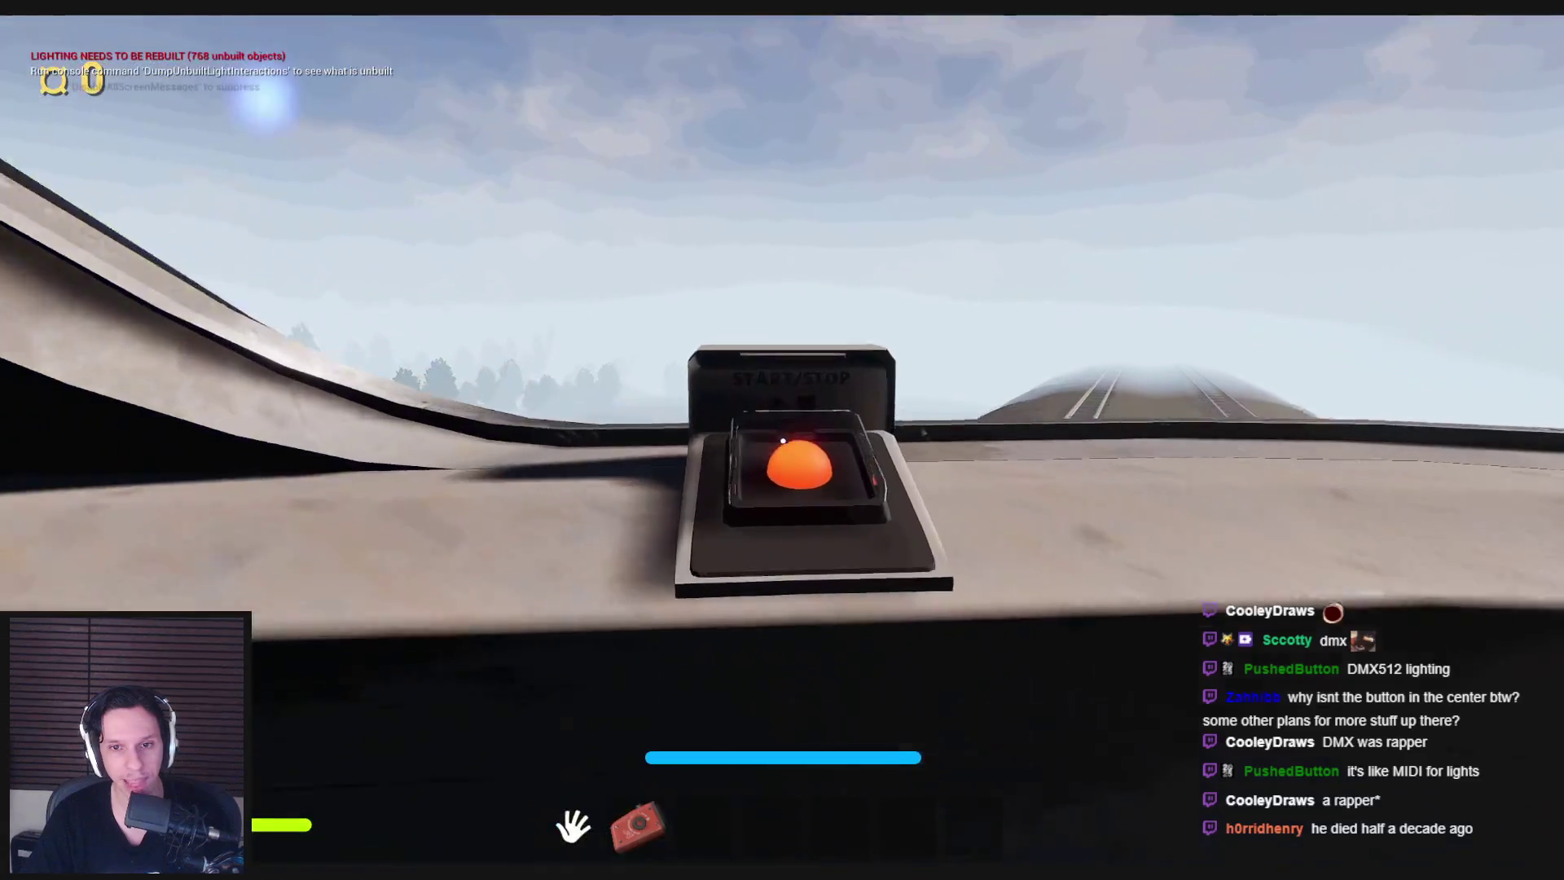
key(s)
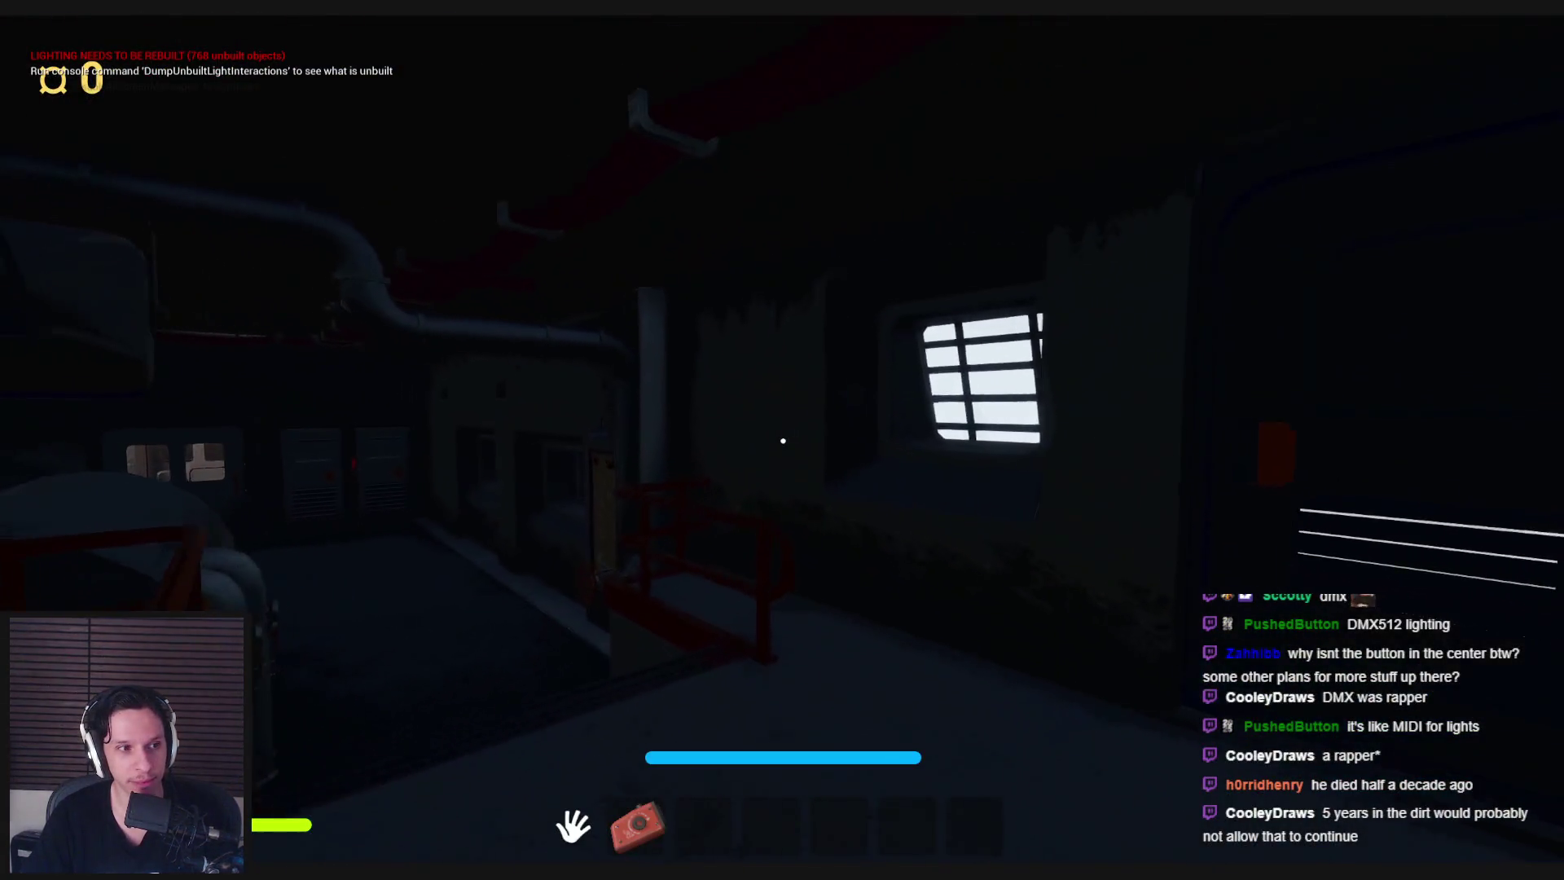
key(w)
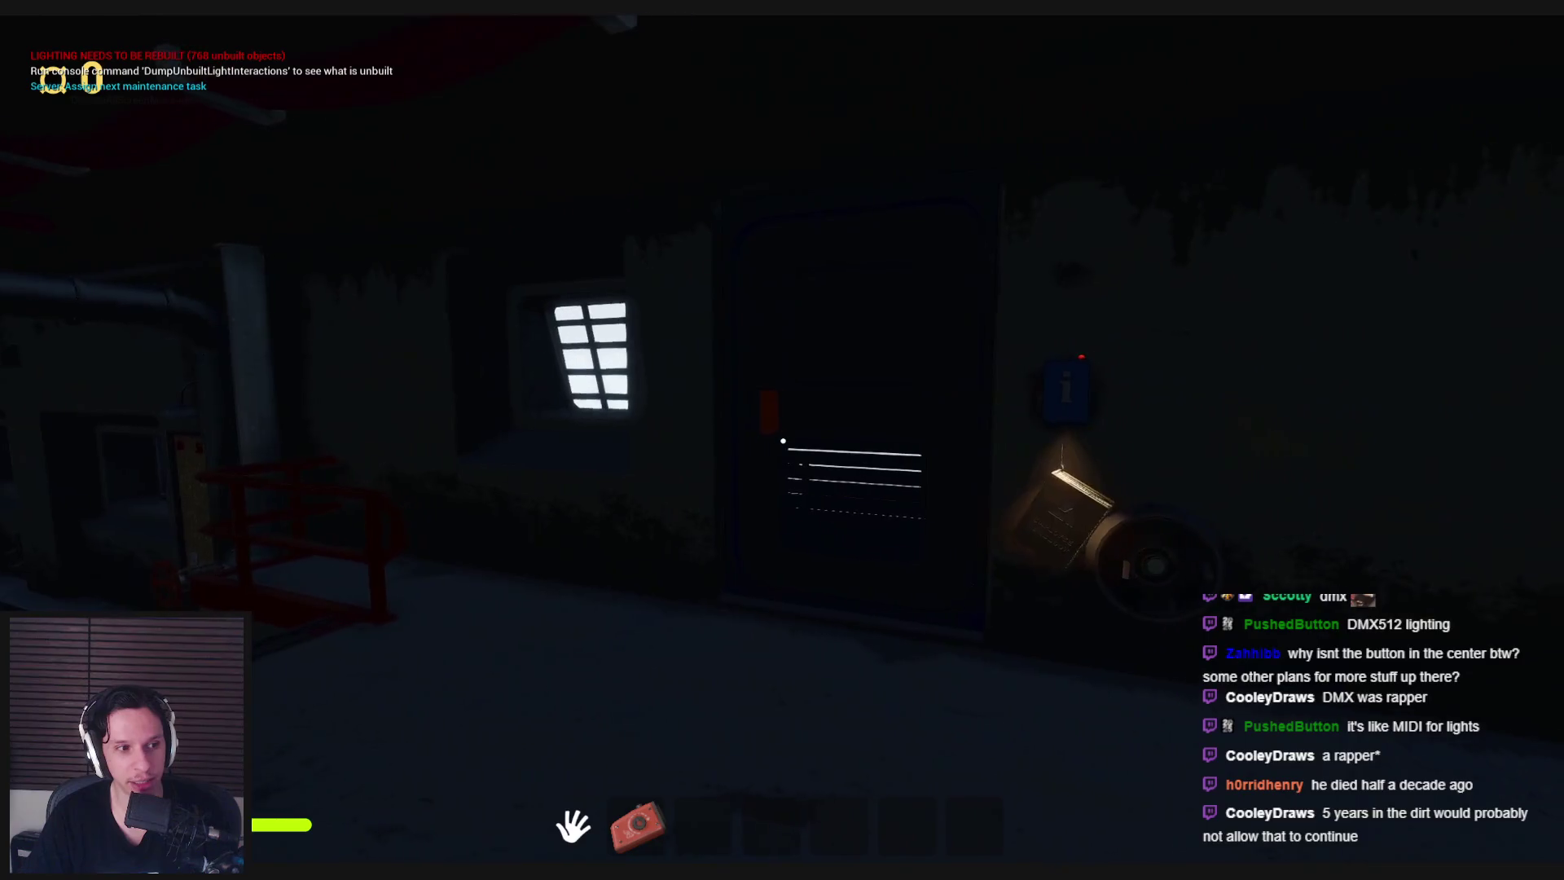
key(w)
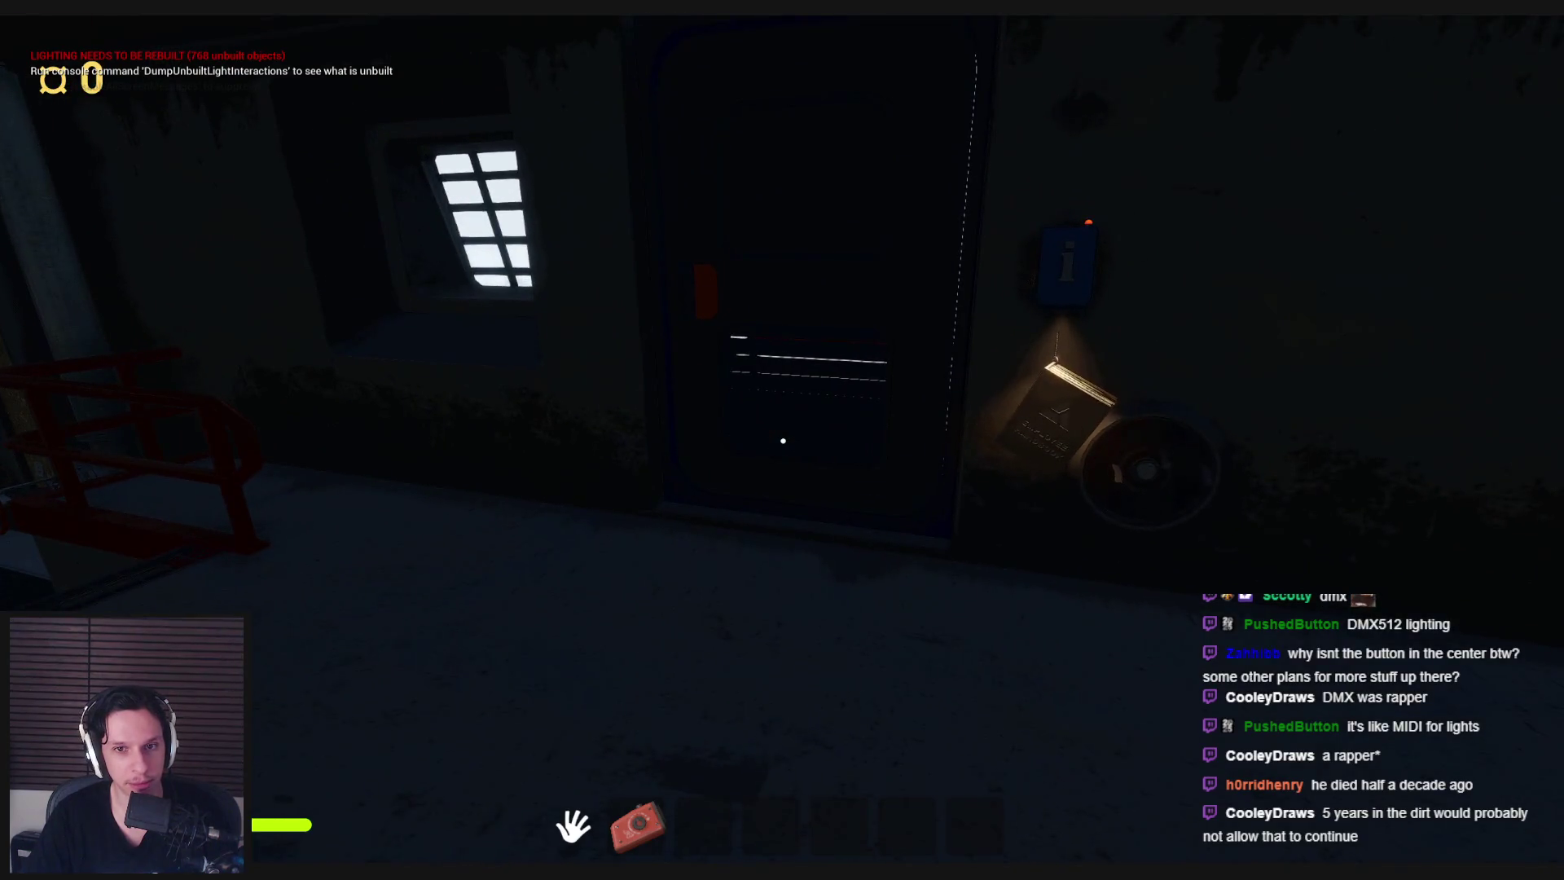
key(w)
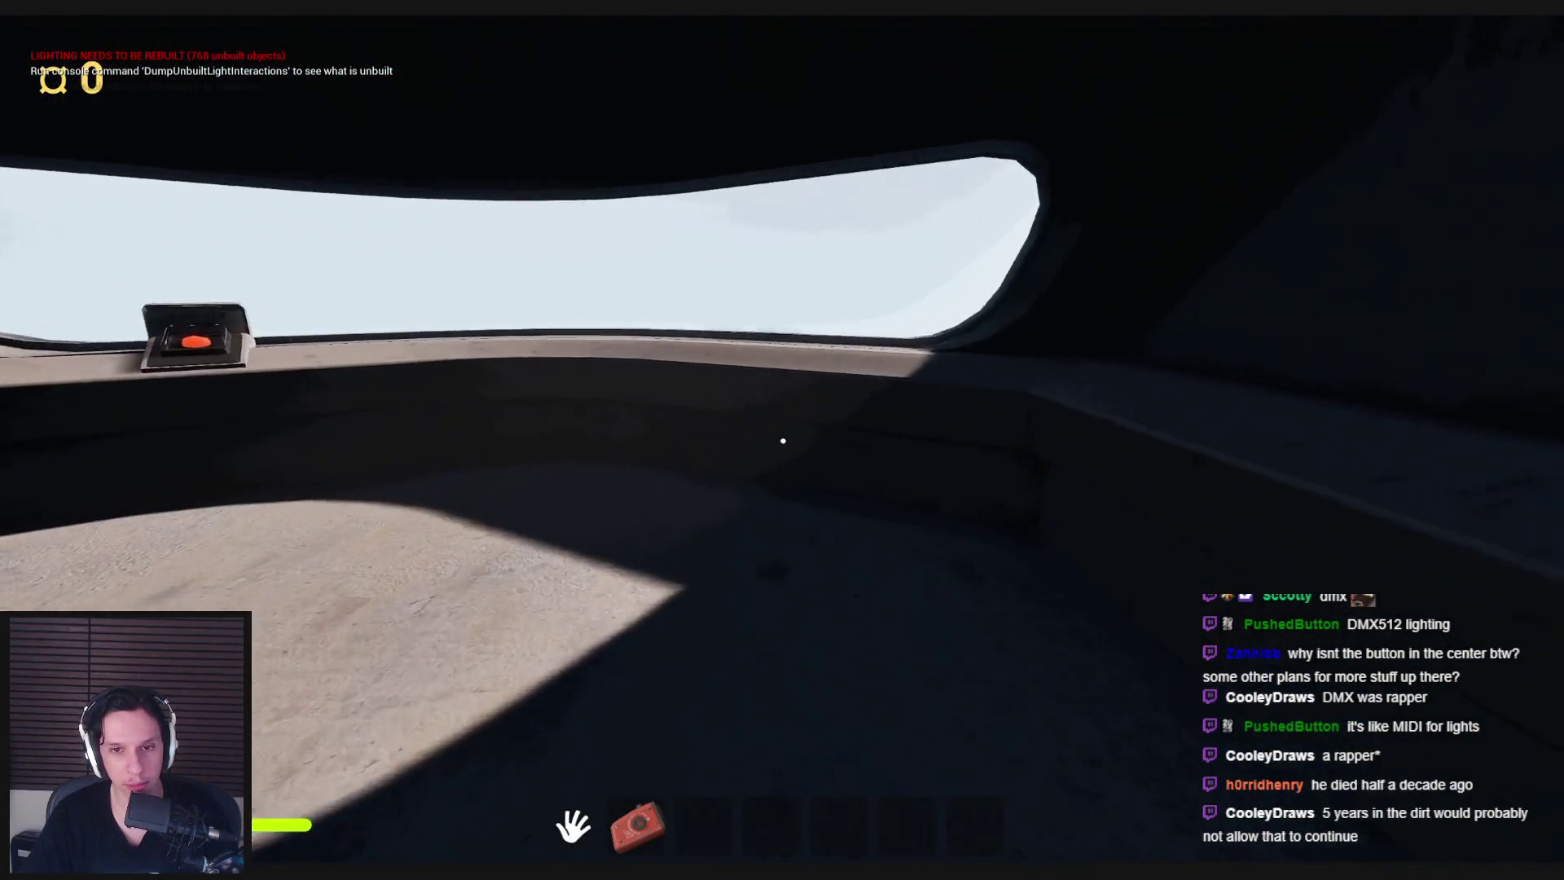
Press the wall electrical panel button in the locker room, then walk to the front window's START/STOP button.
key(shift+w)
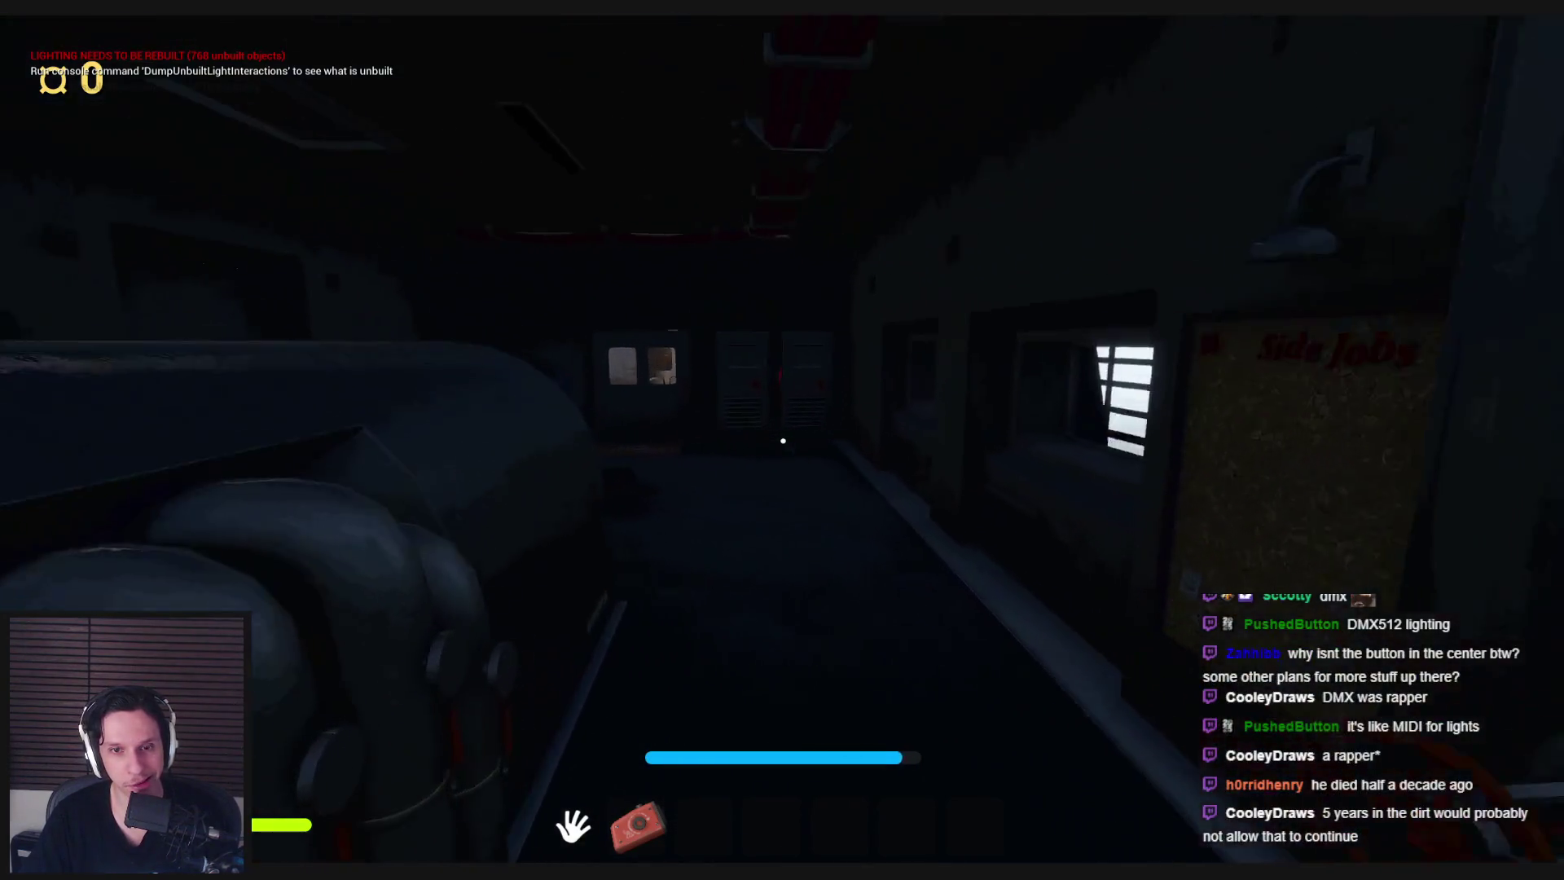
key(w)
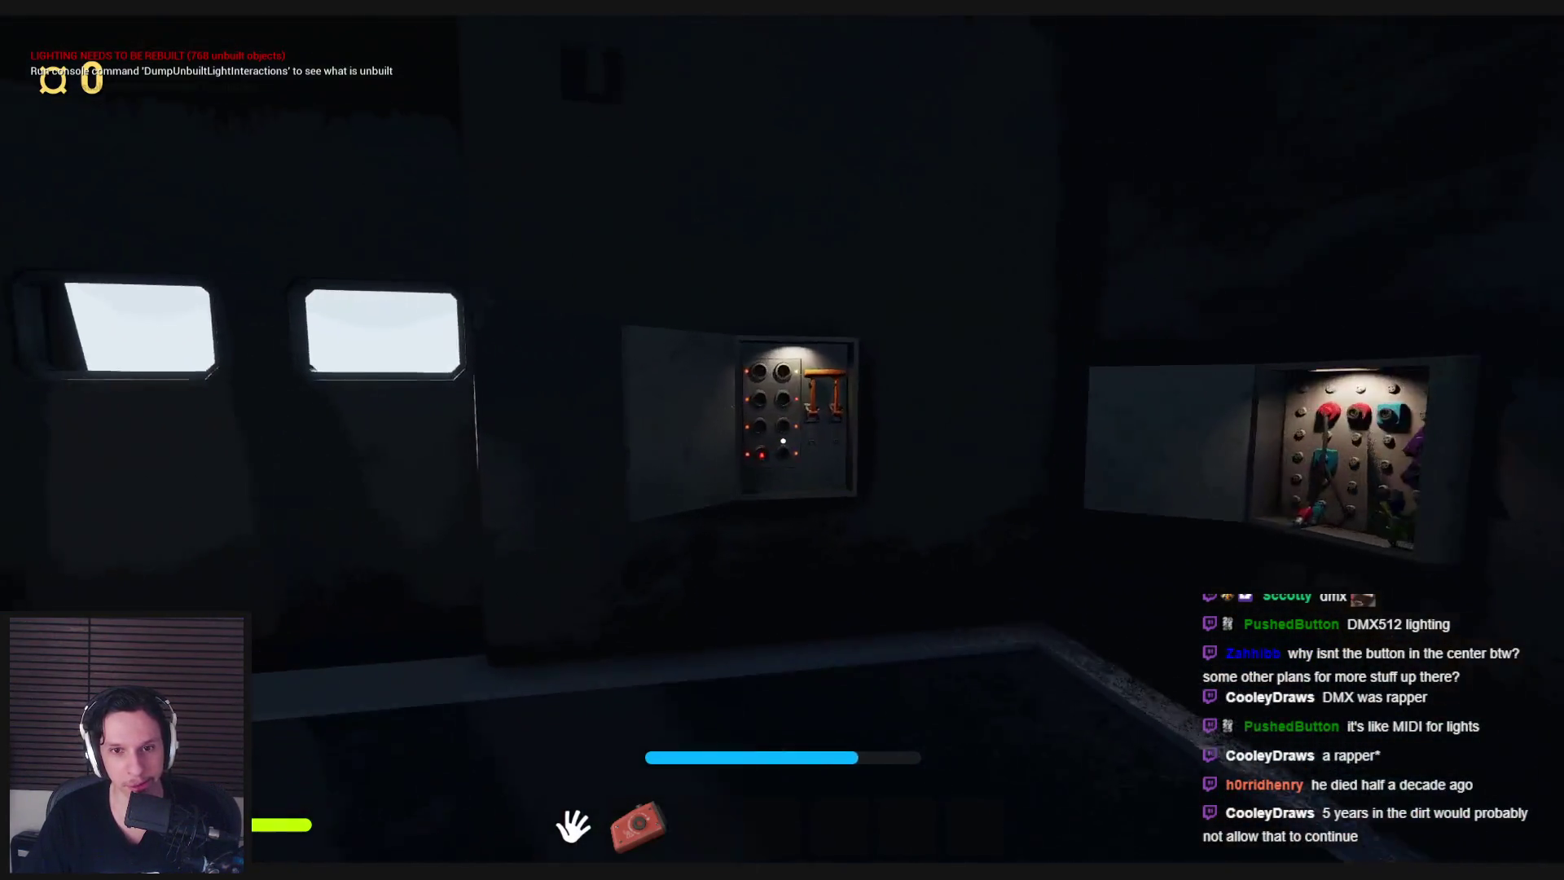
click(782, 440)
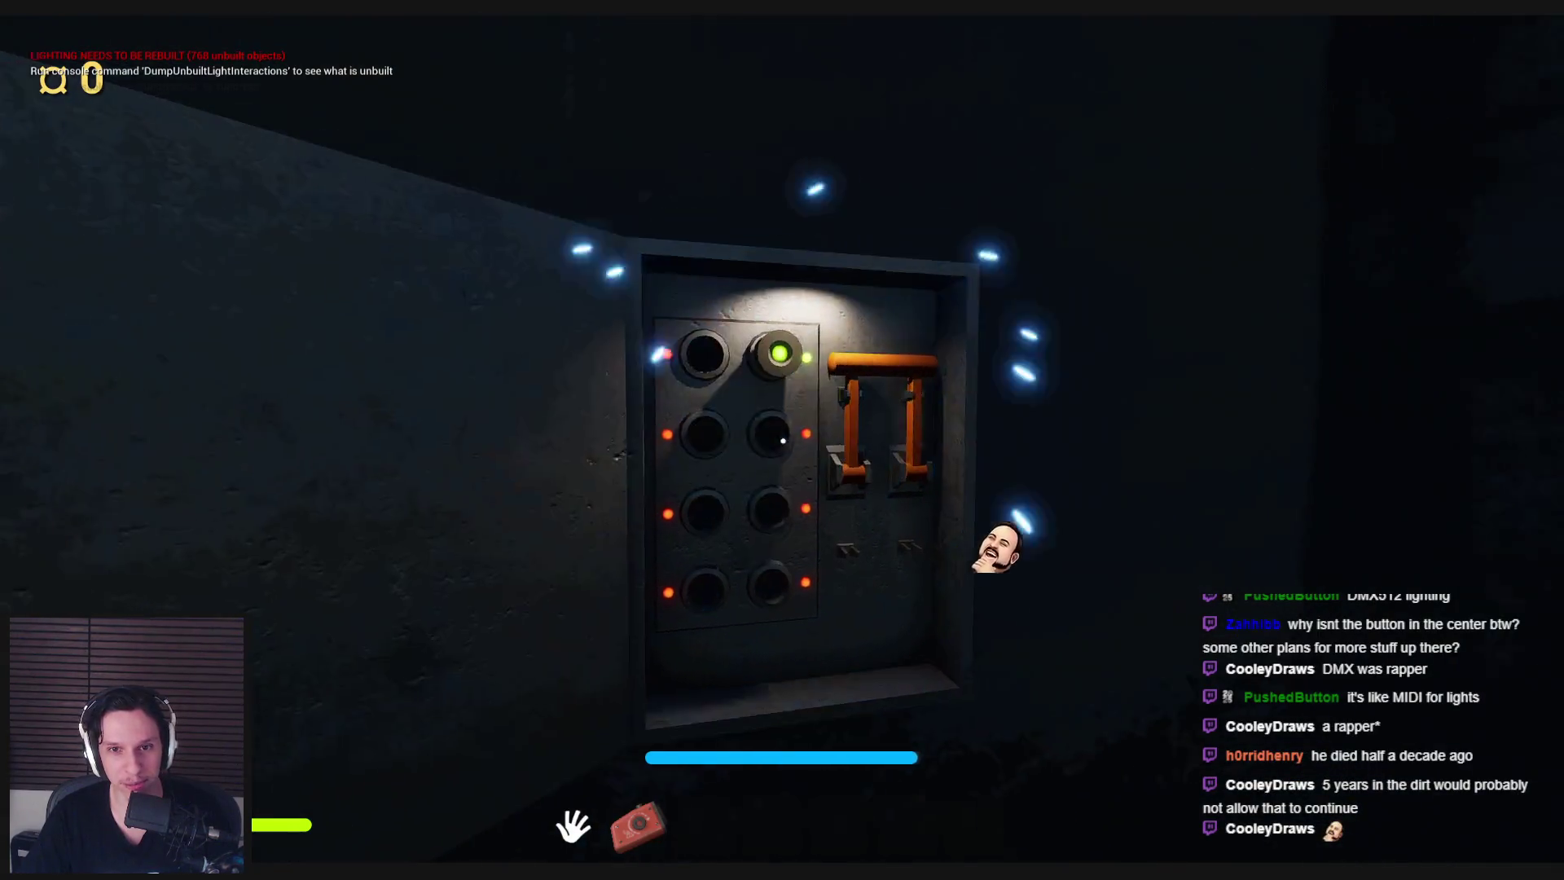
key(s)
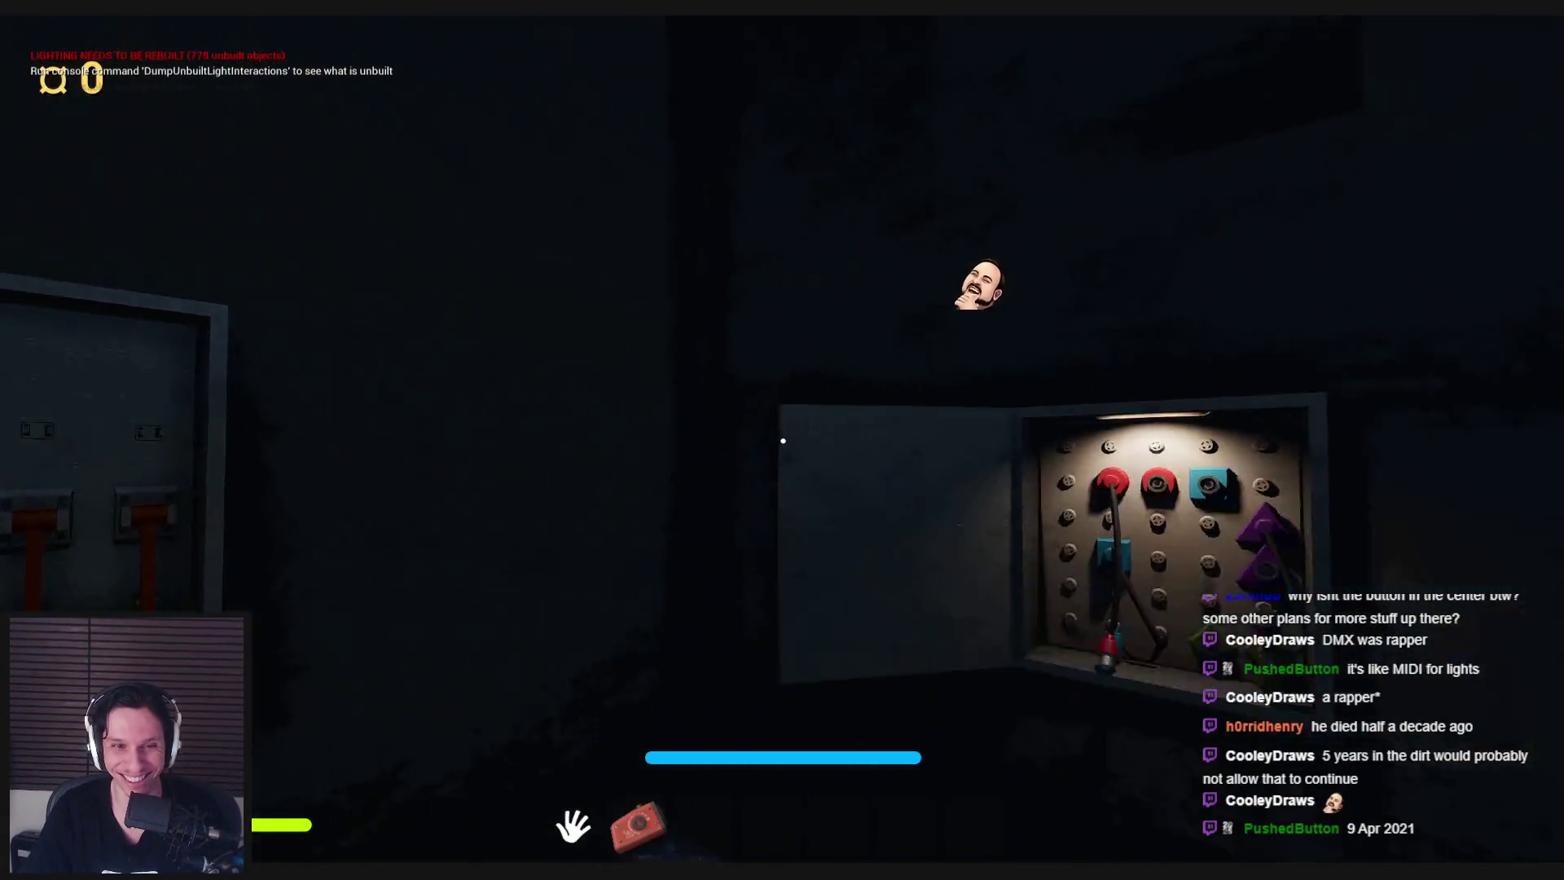
key(w)
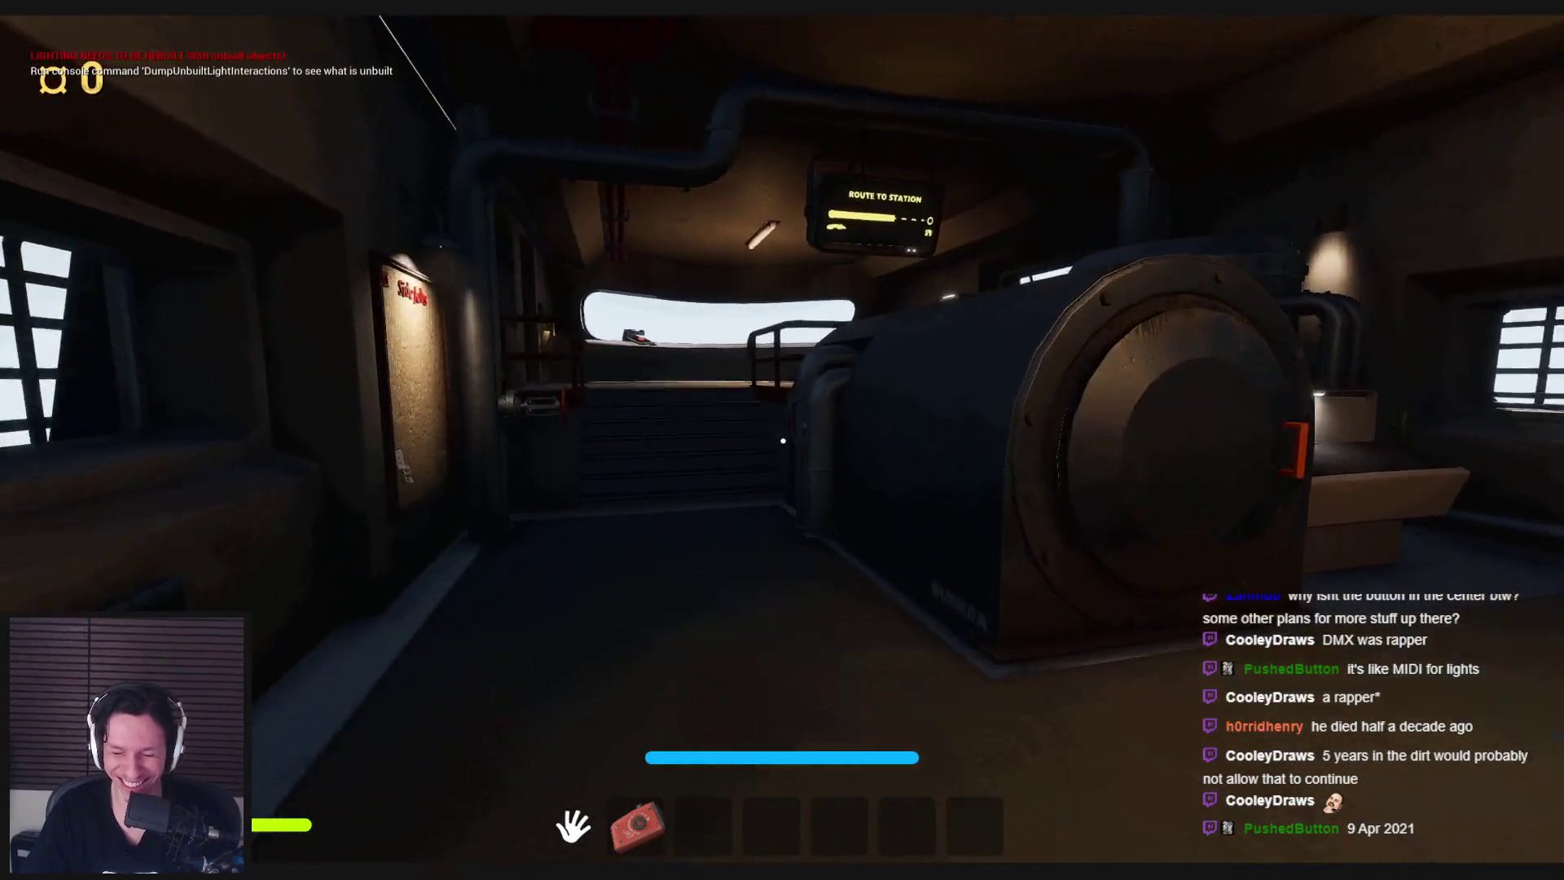
key(w)
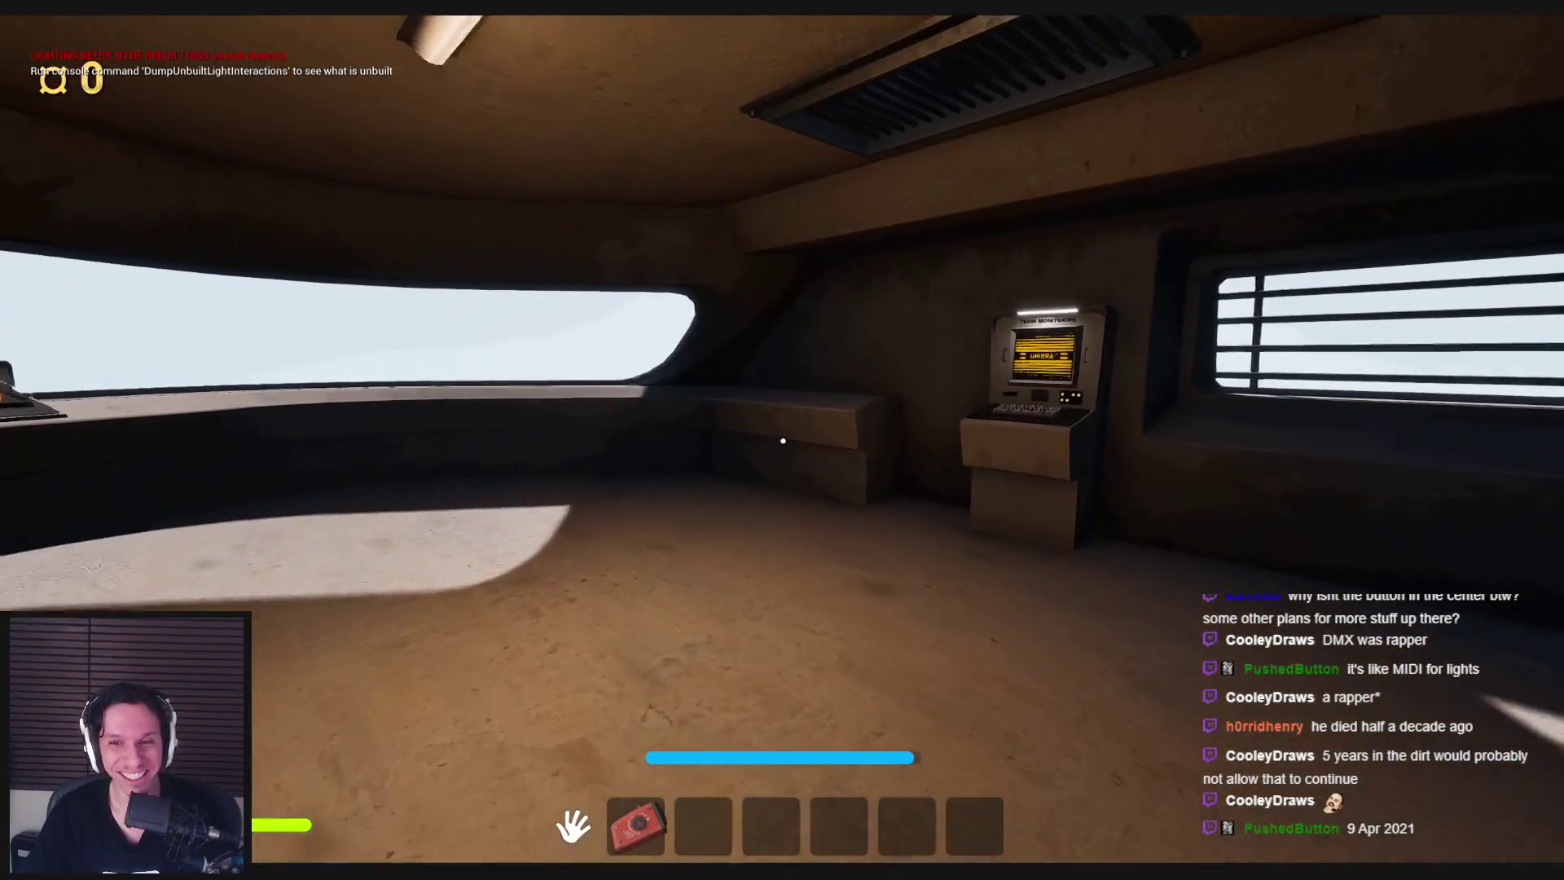
key(w)
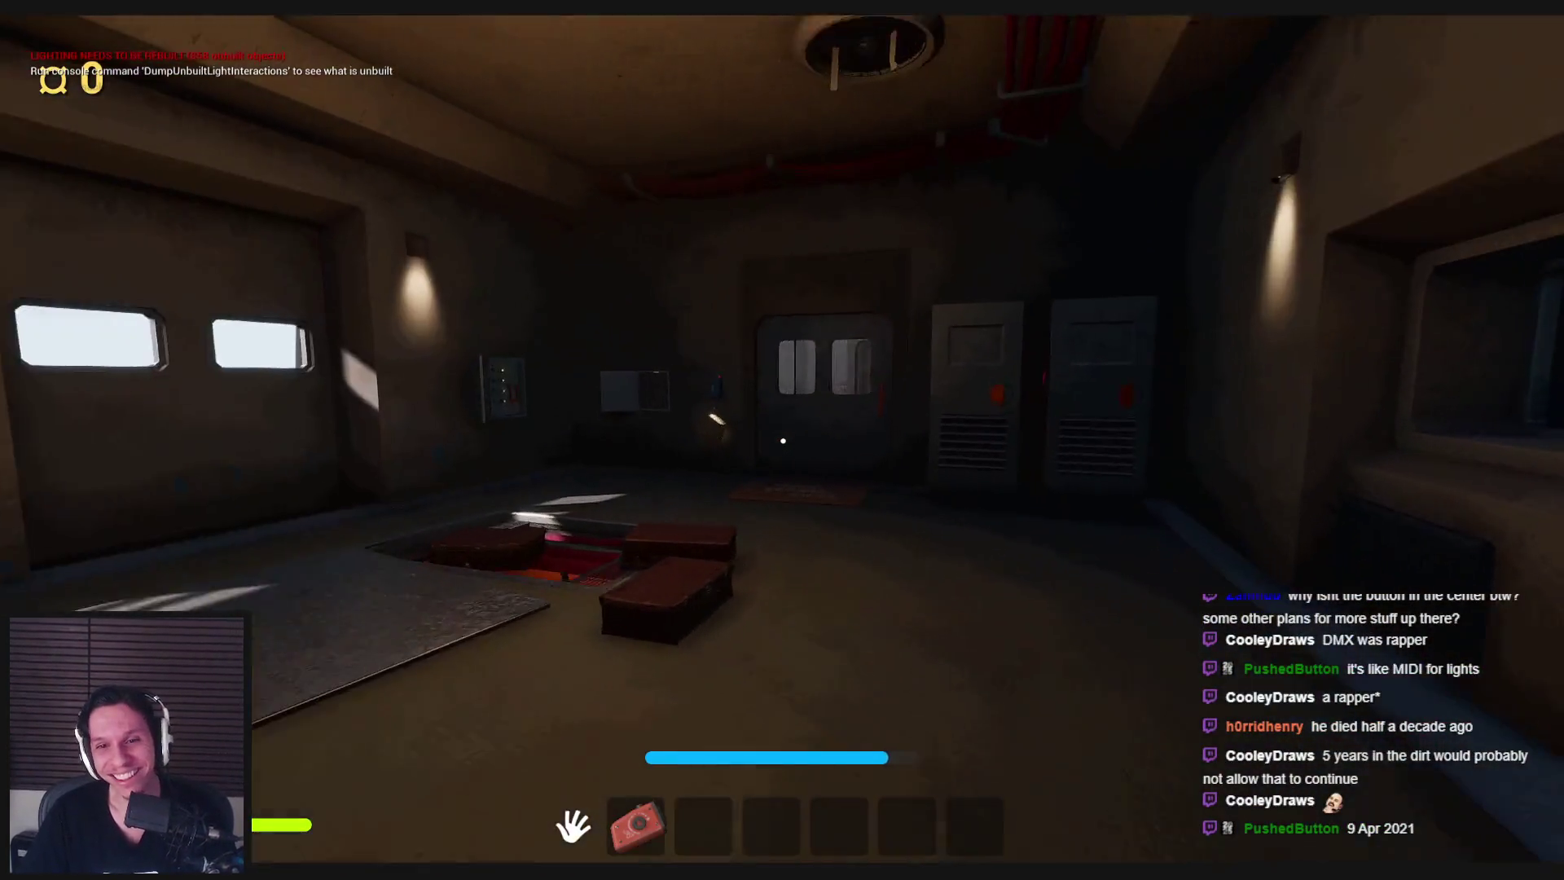
Open the cab door, insert the gear into the red slot, and turn the red valve wheel.
click(1053, 464)
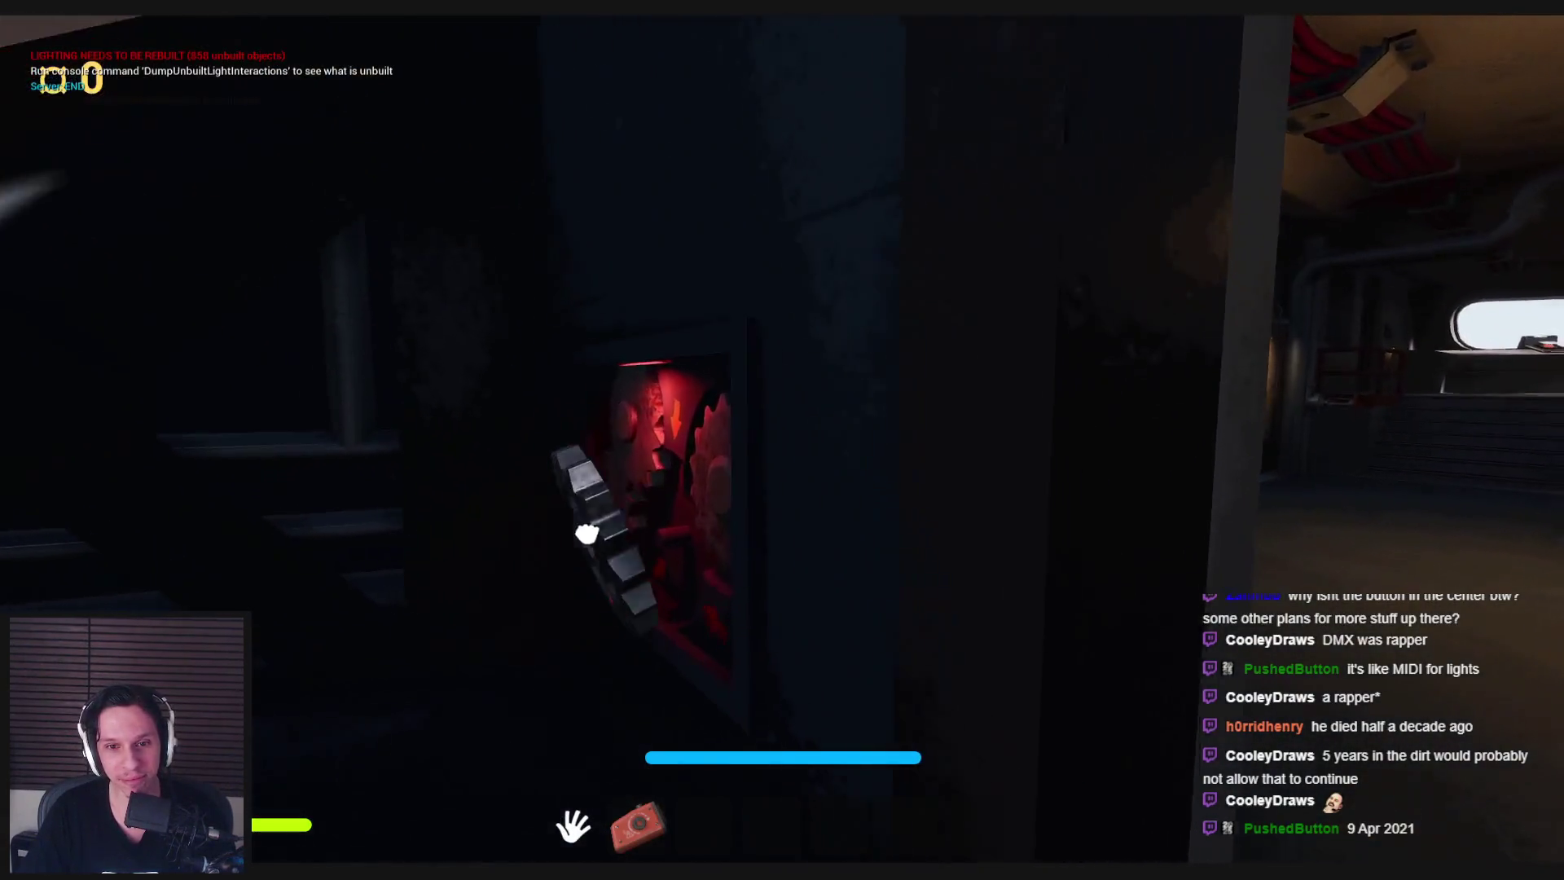
drag(587, 542, 782, 439)
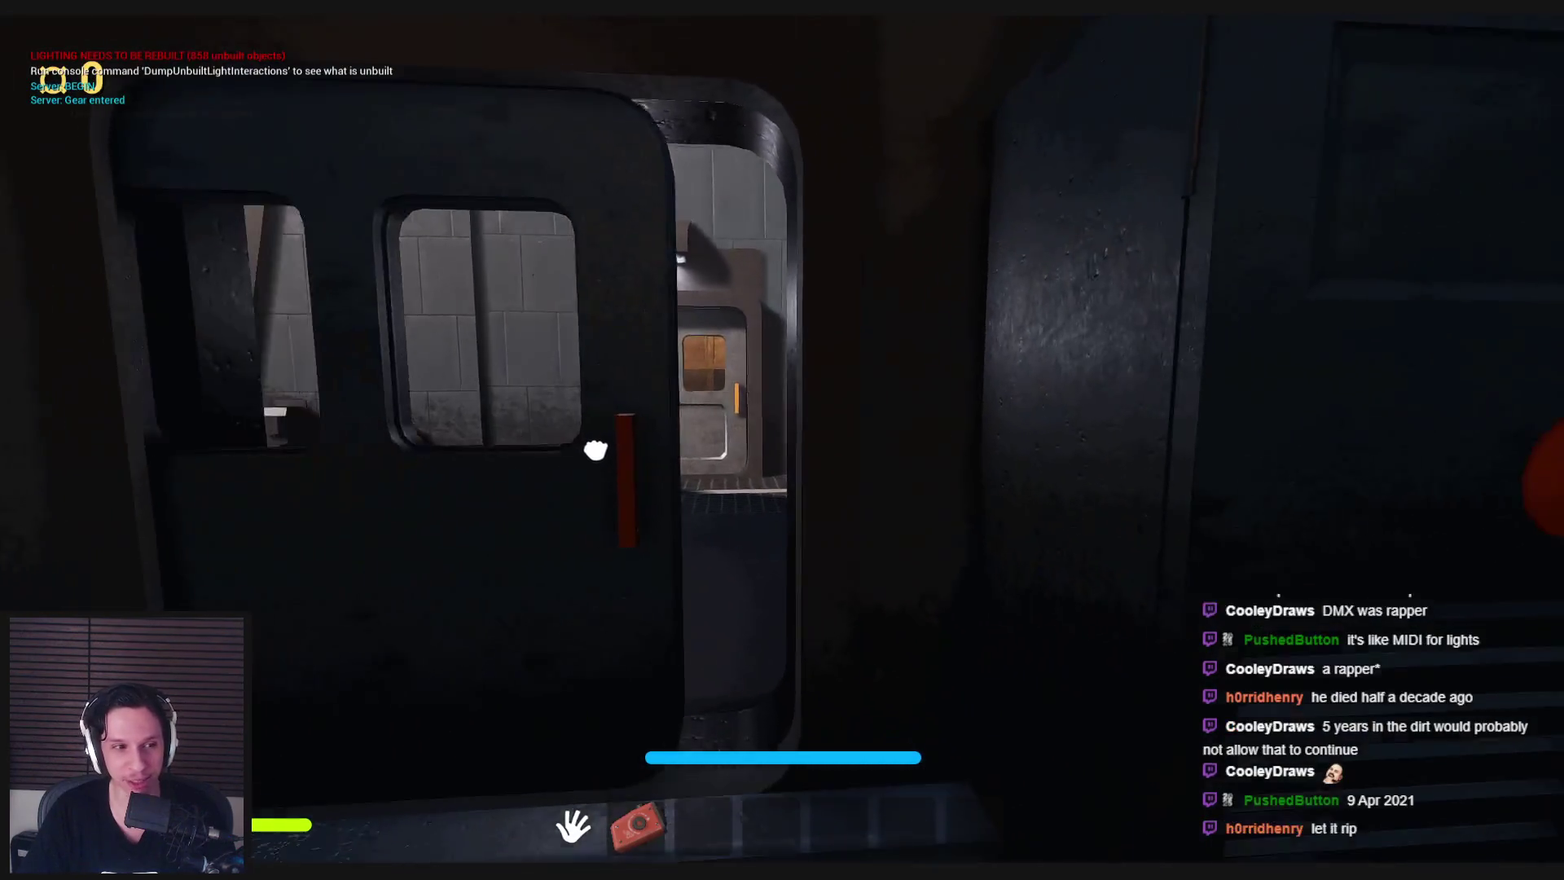
click(595, 450)
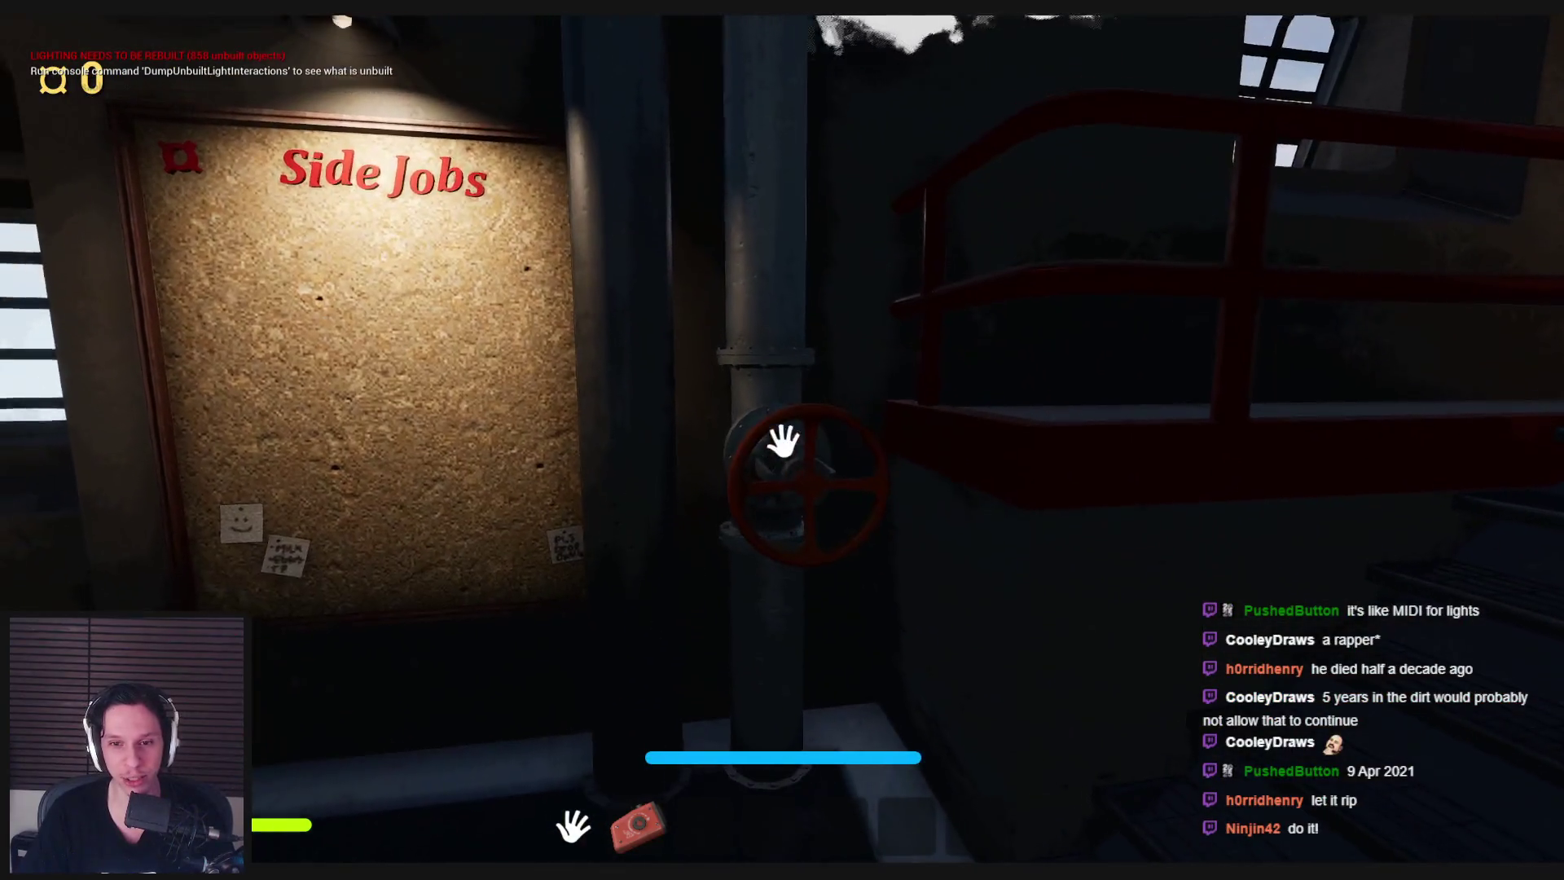
drag(782, 440, 827, 513)
drag(723, 477, 783, 440)
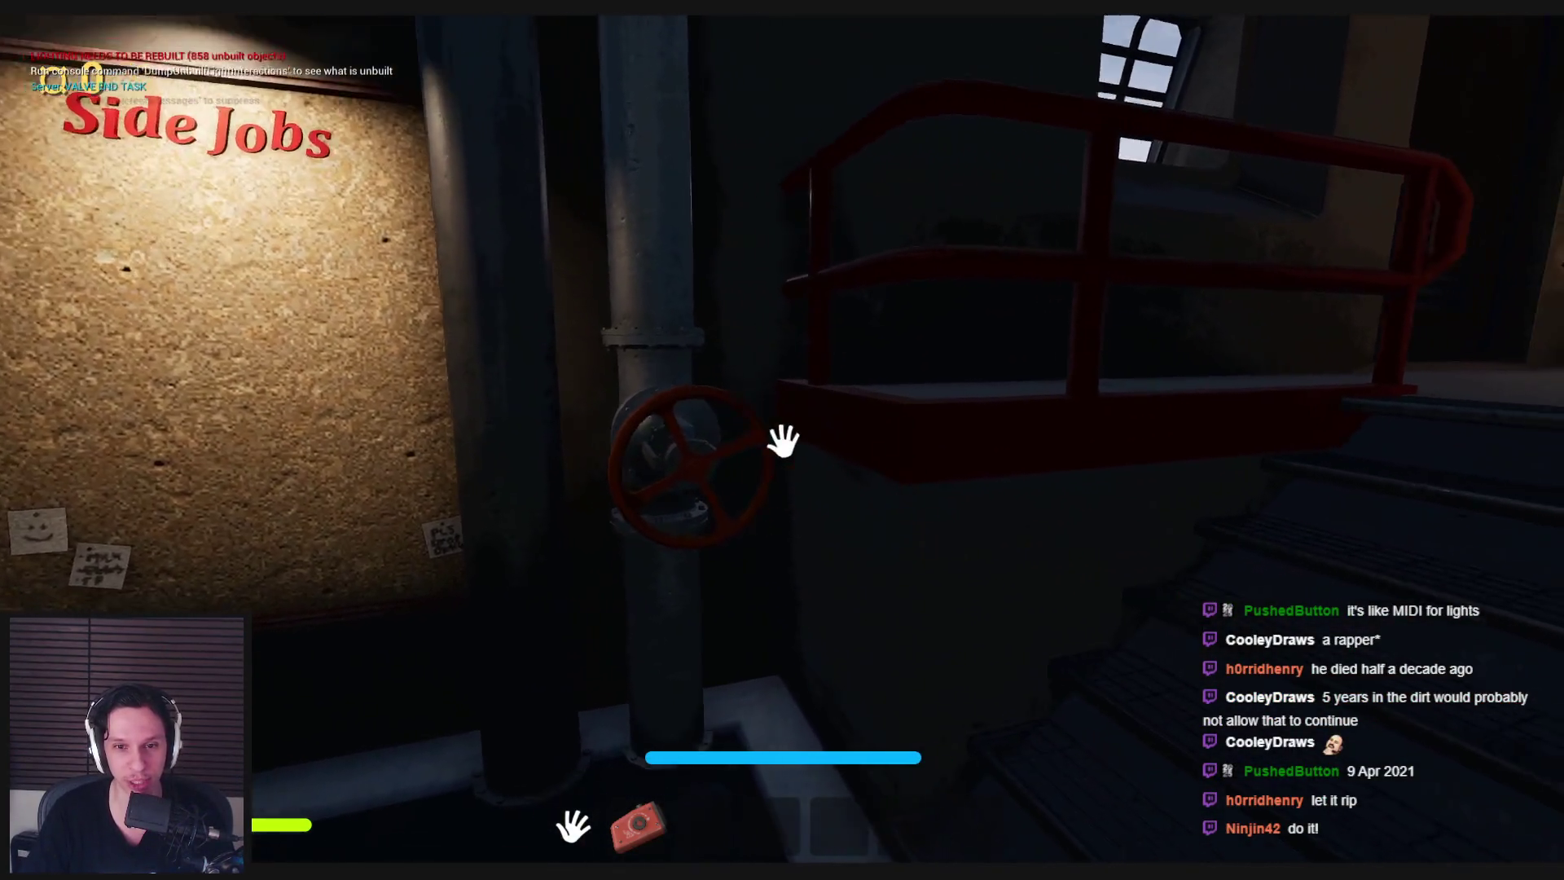
Visit the Train Monitoring terminal, then walk over and open the door to the tiled room.
key(w)
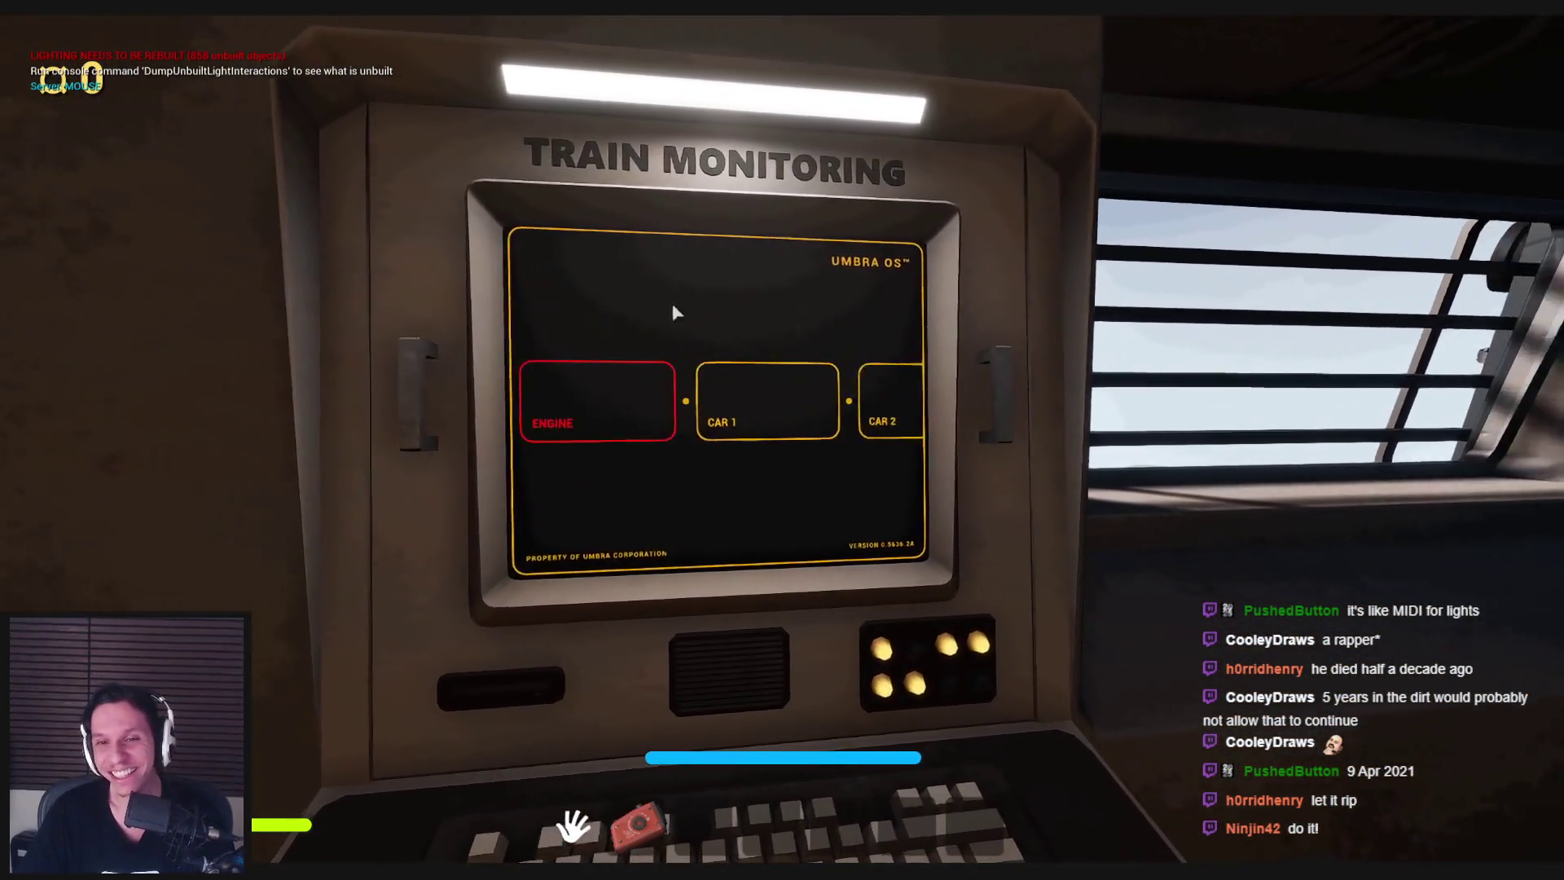
key(Escape)
key(w)
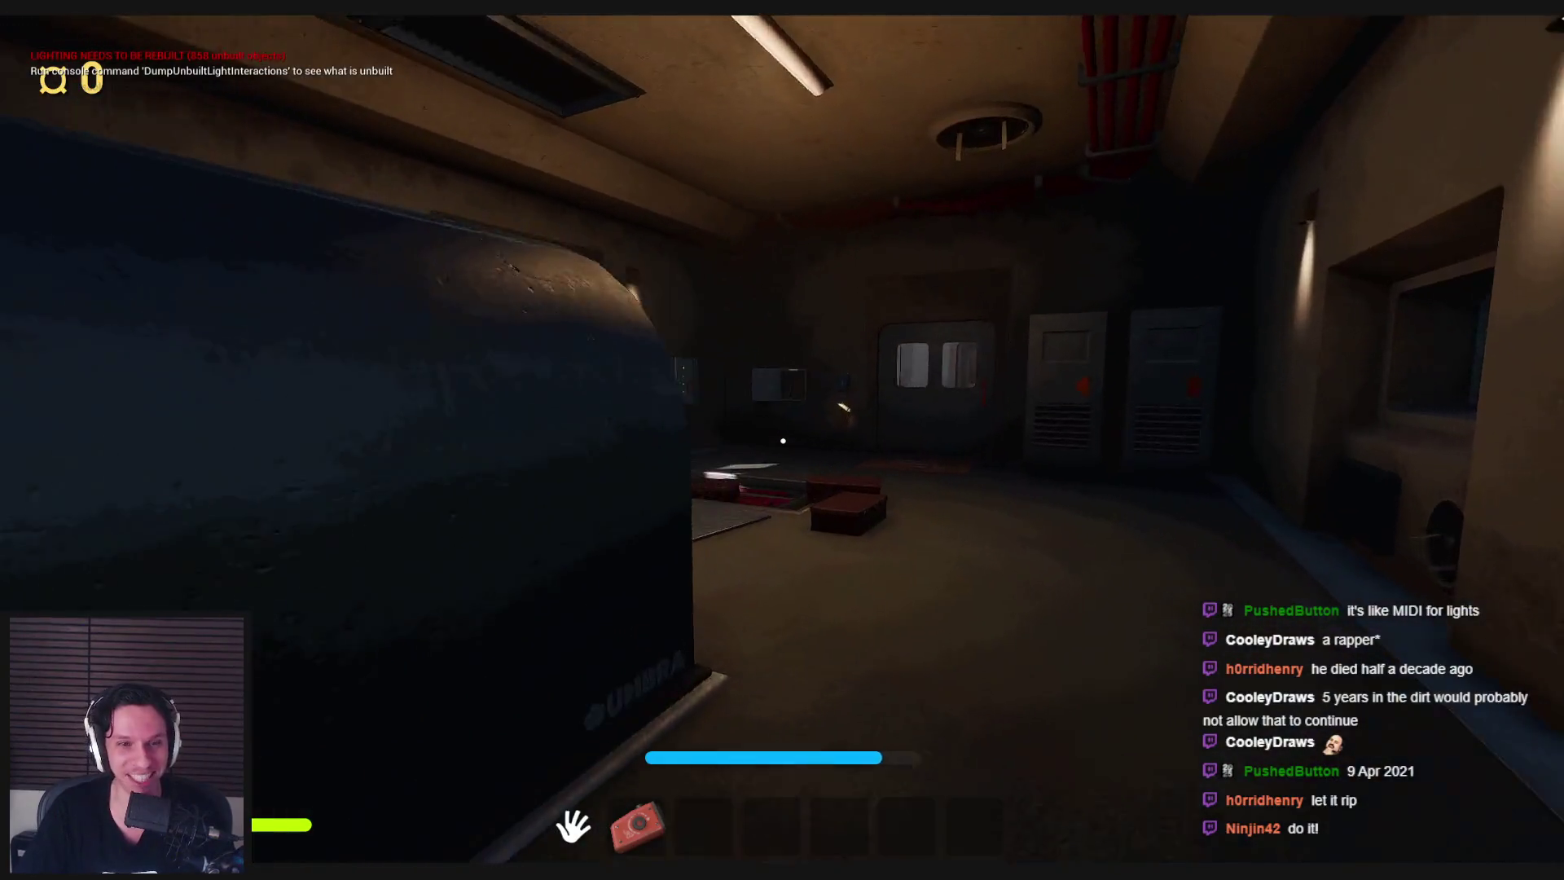
click(812, 421)
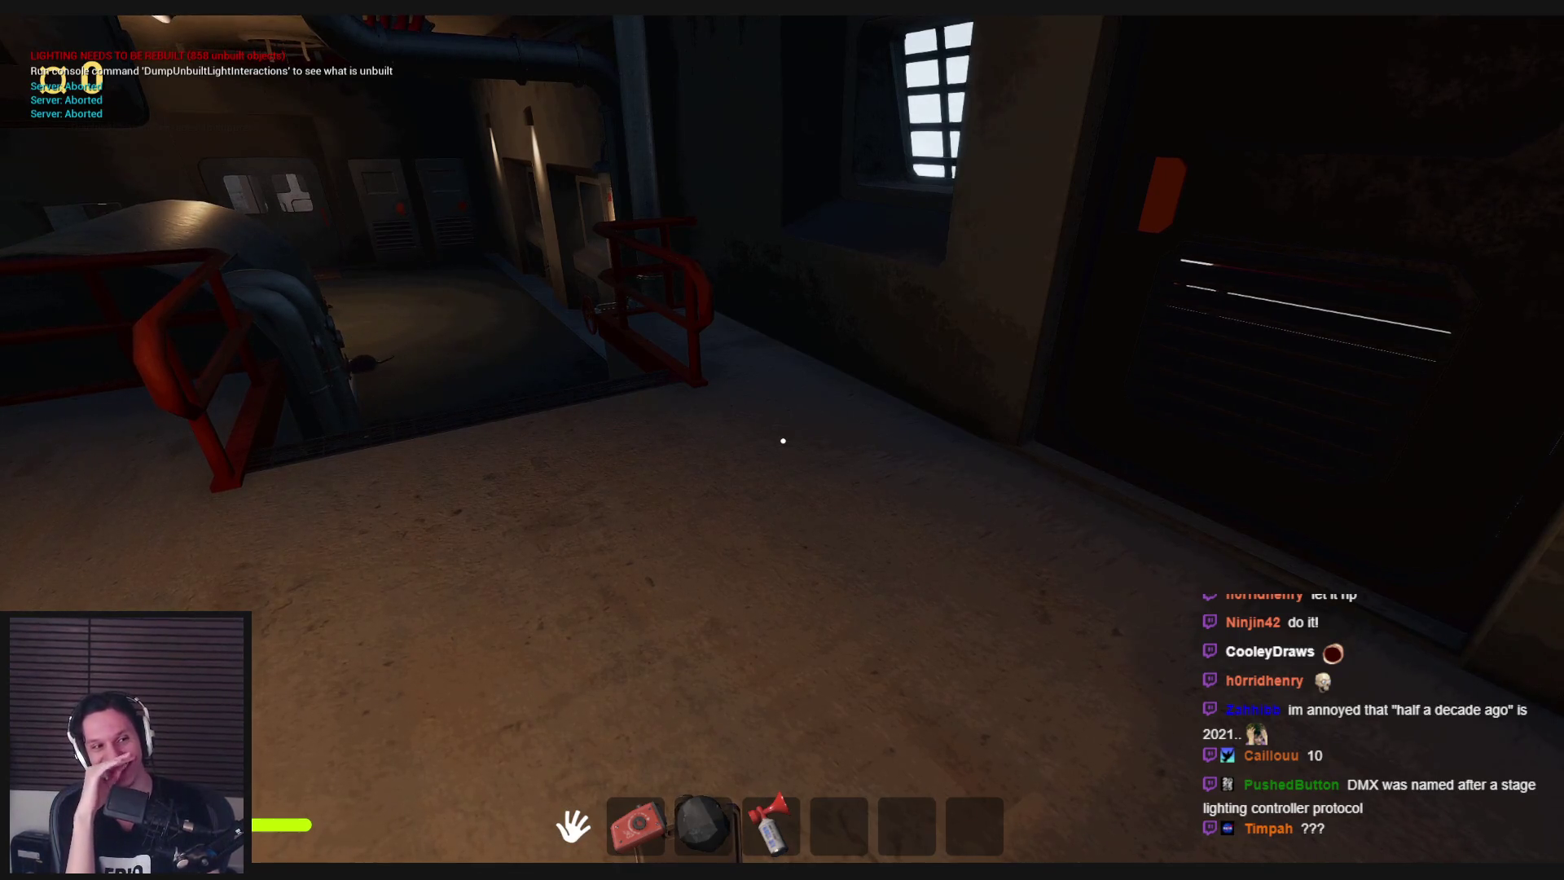
Pick up and set down the red box and open box, then equip and stow the air horn.
key(shift+w)
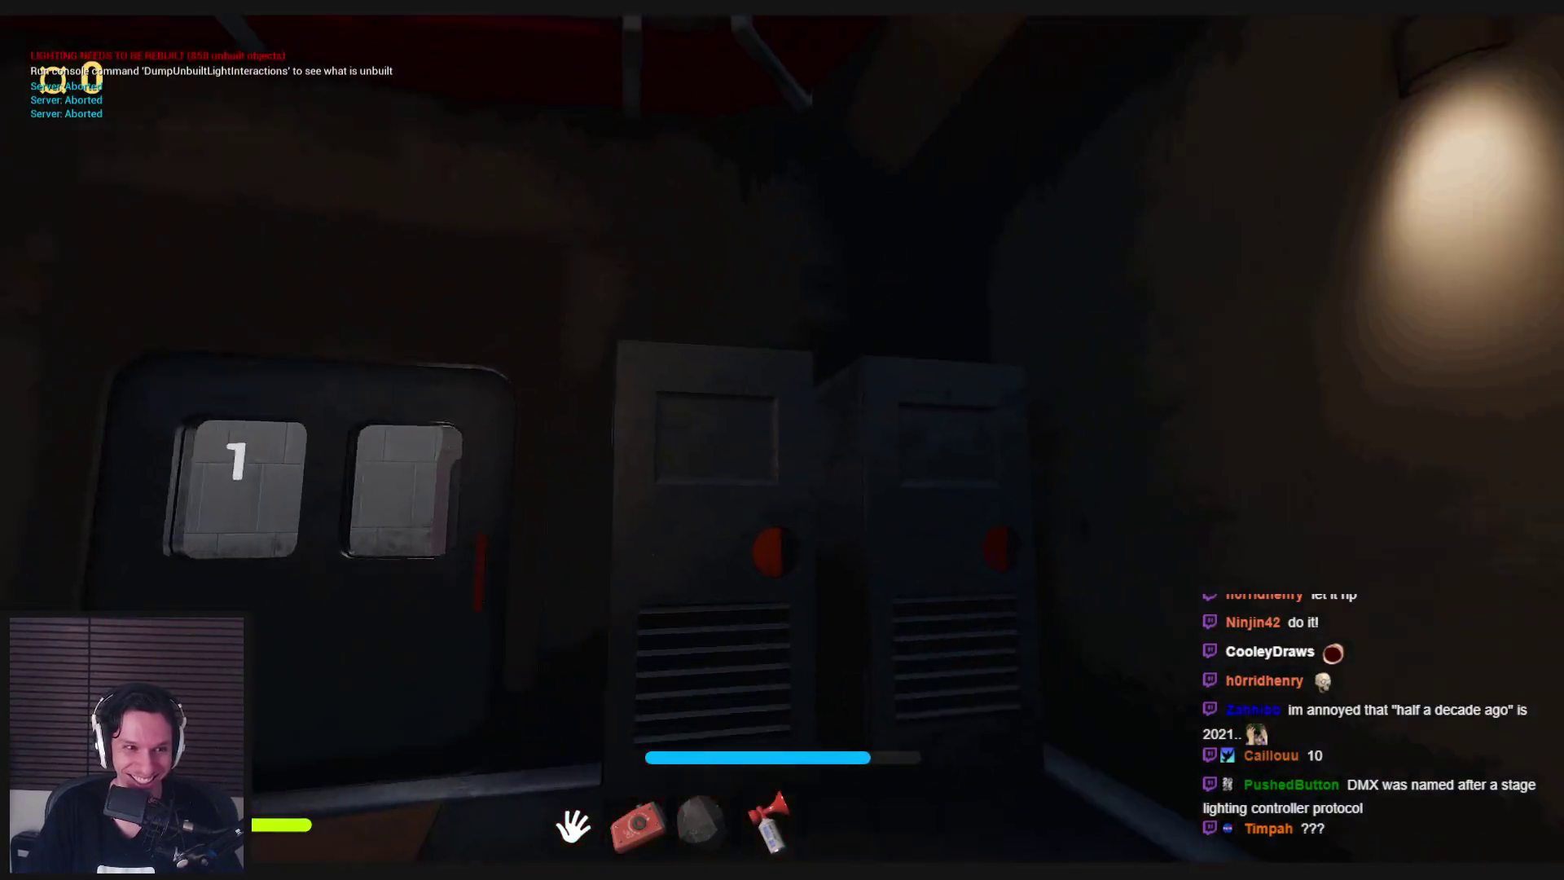
click(783, 441)
click(783, 441)
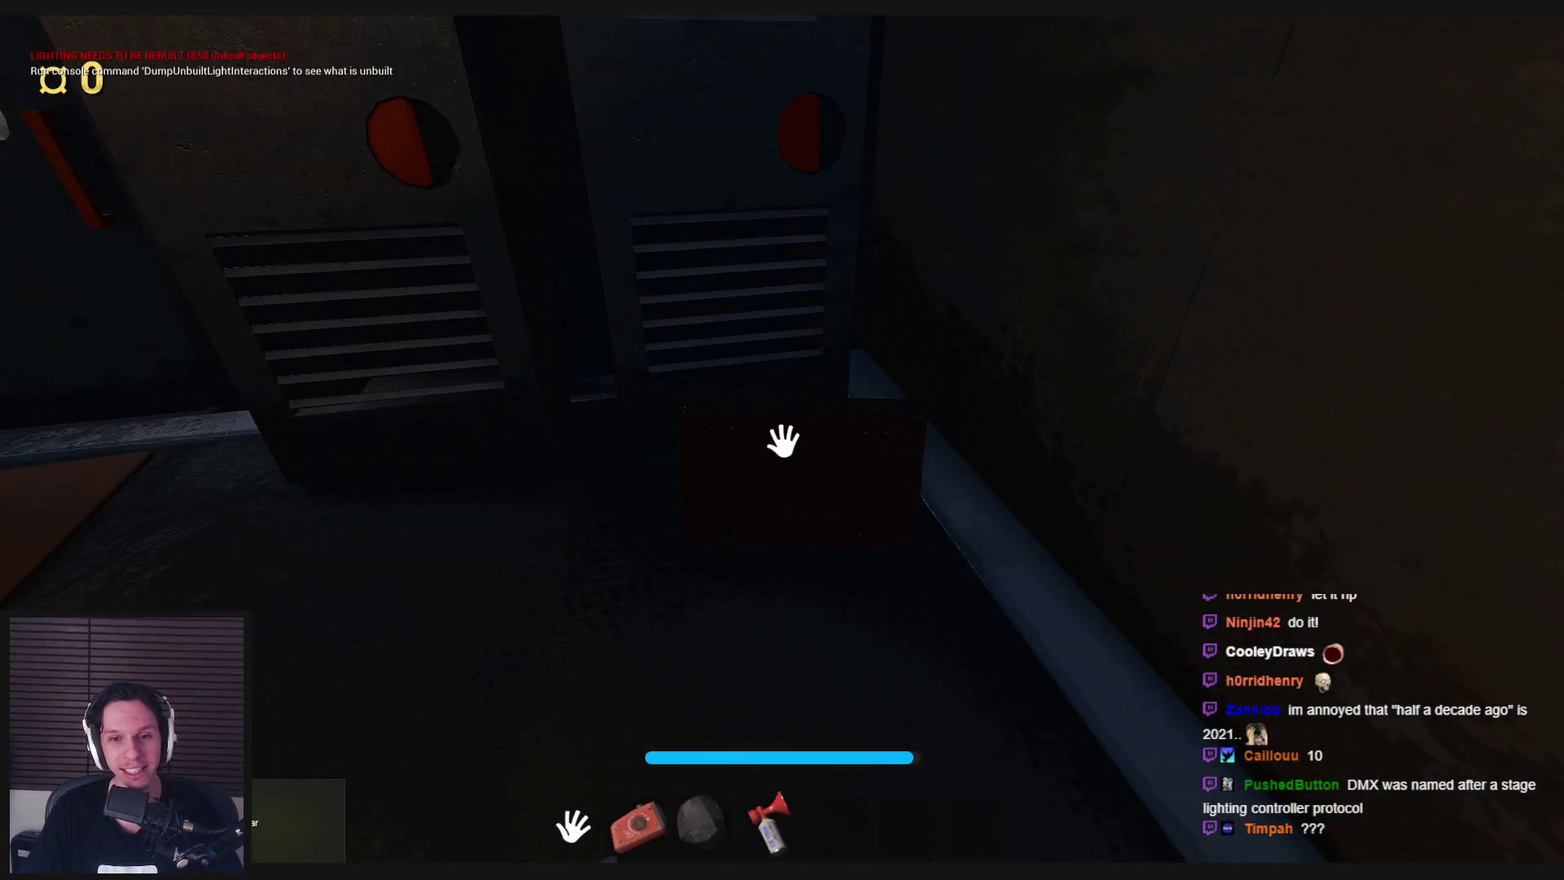
click(783, 441)
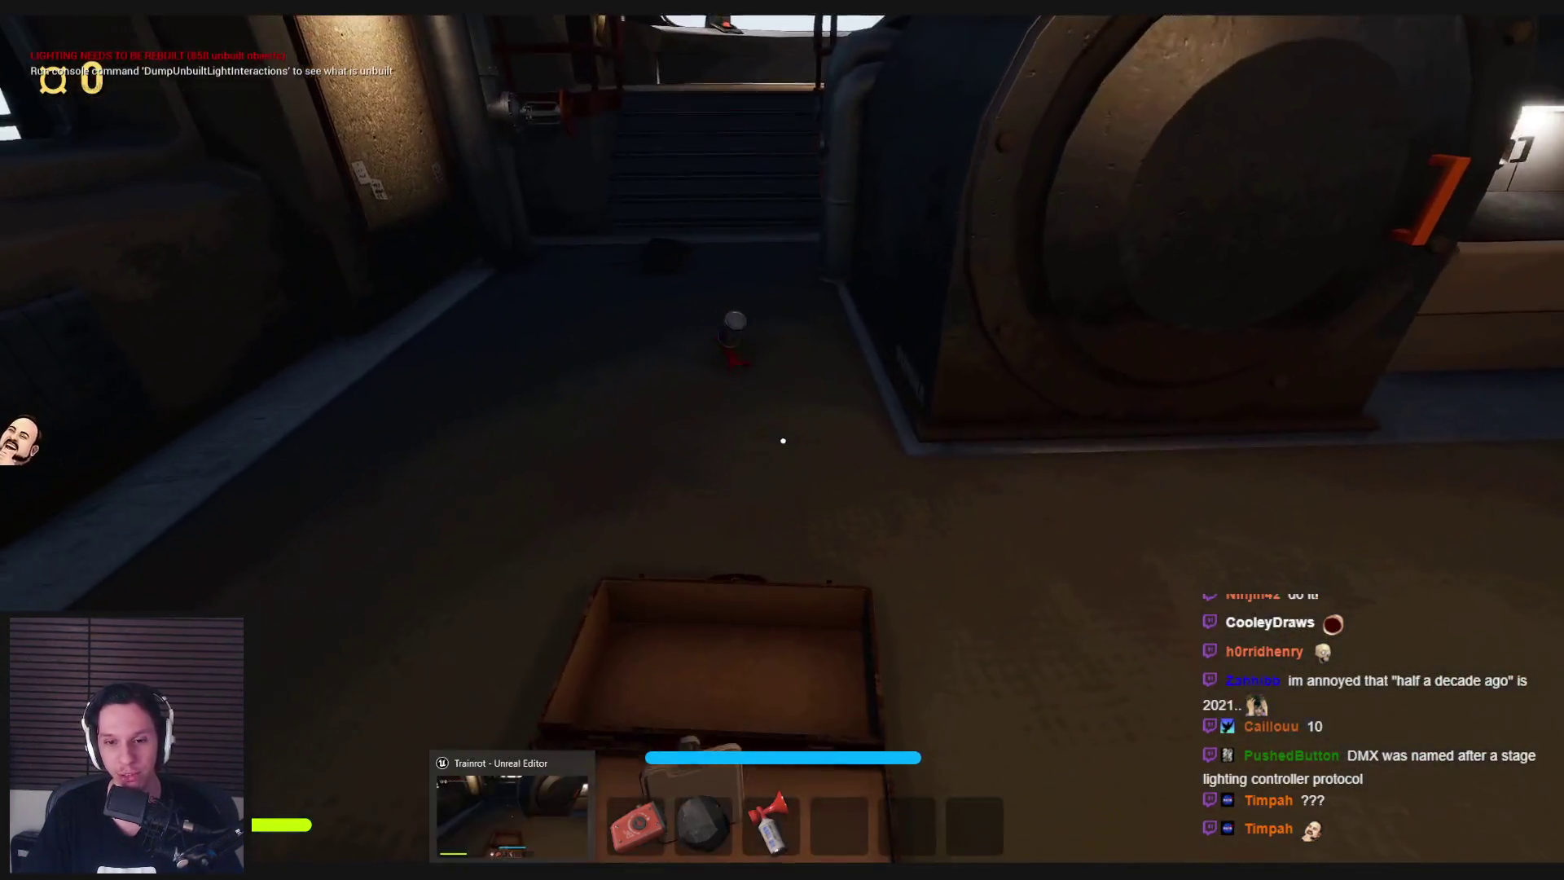
click(783, 441)
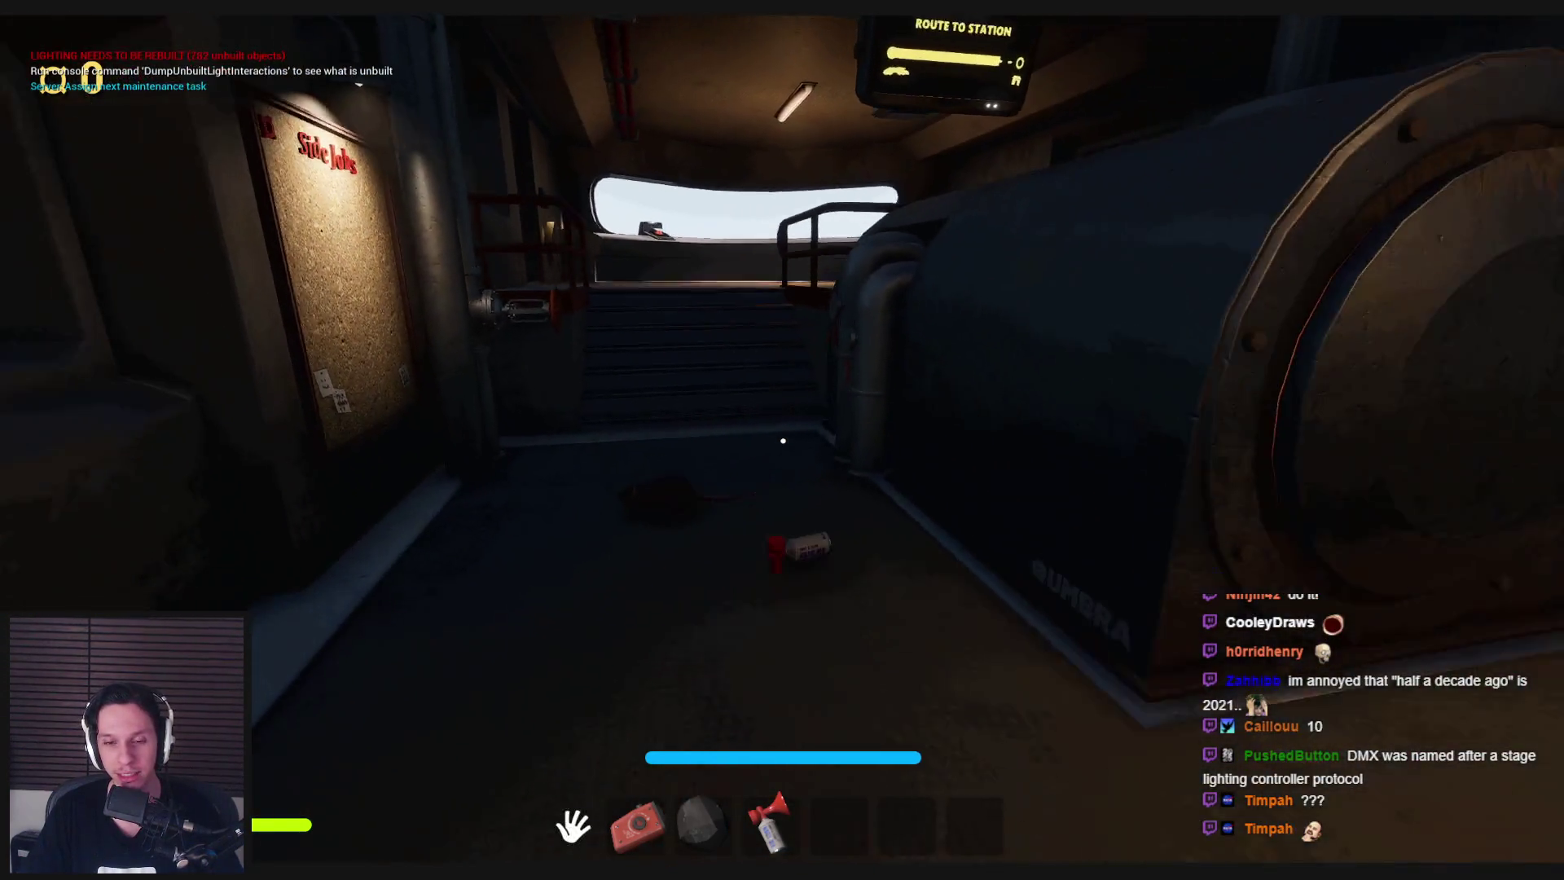
key(4)
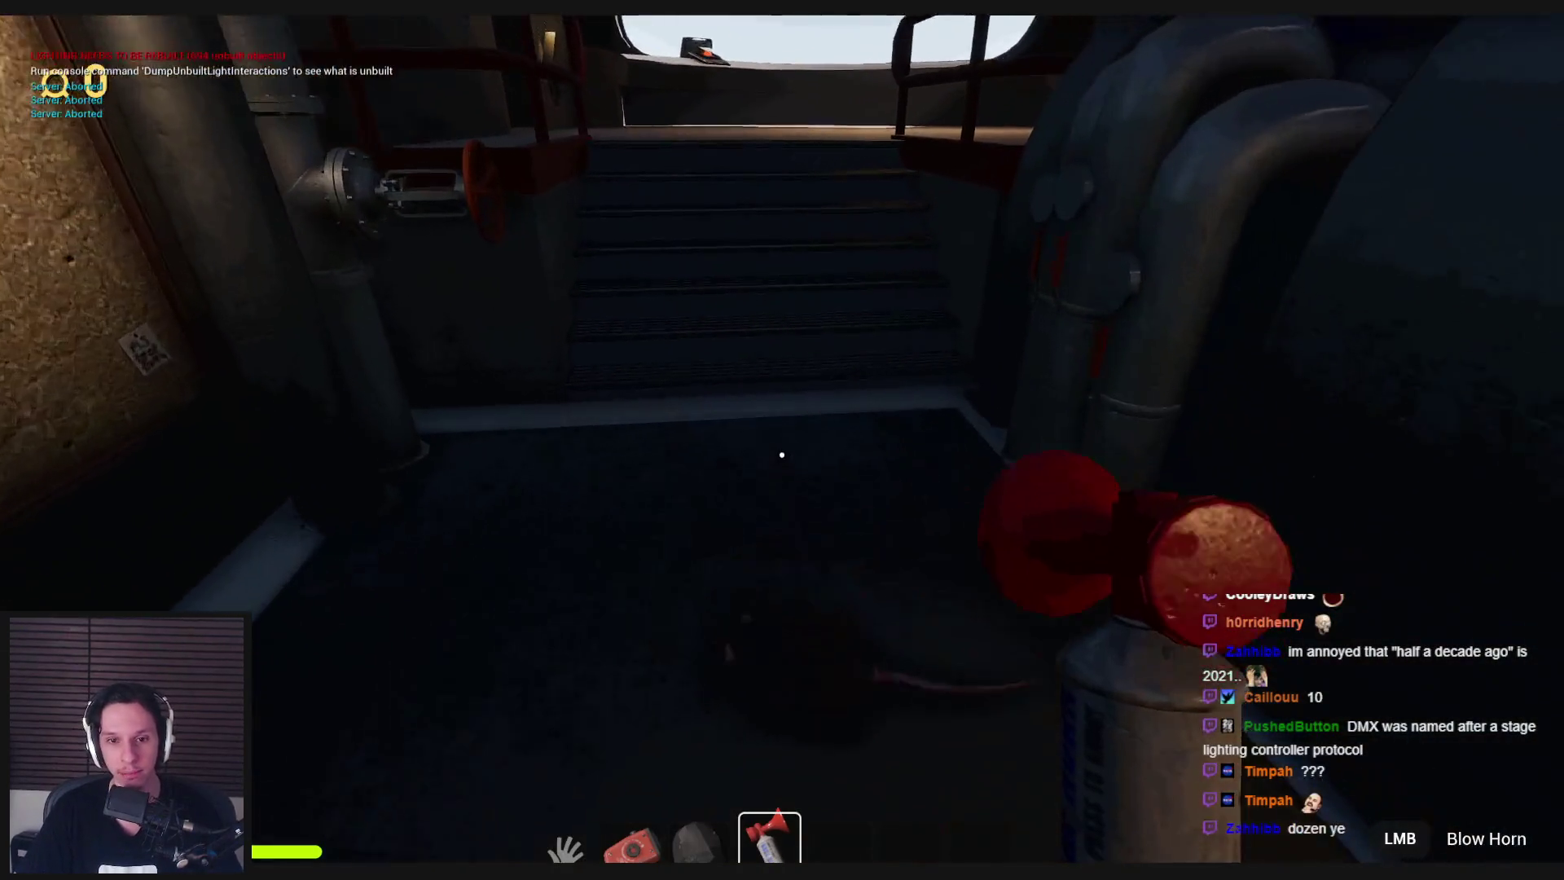
key(w)
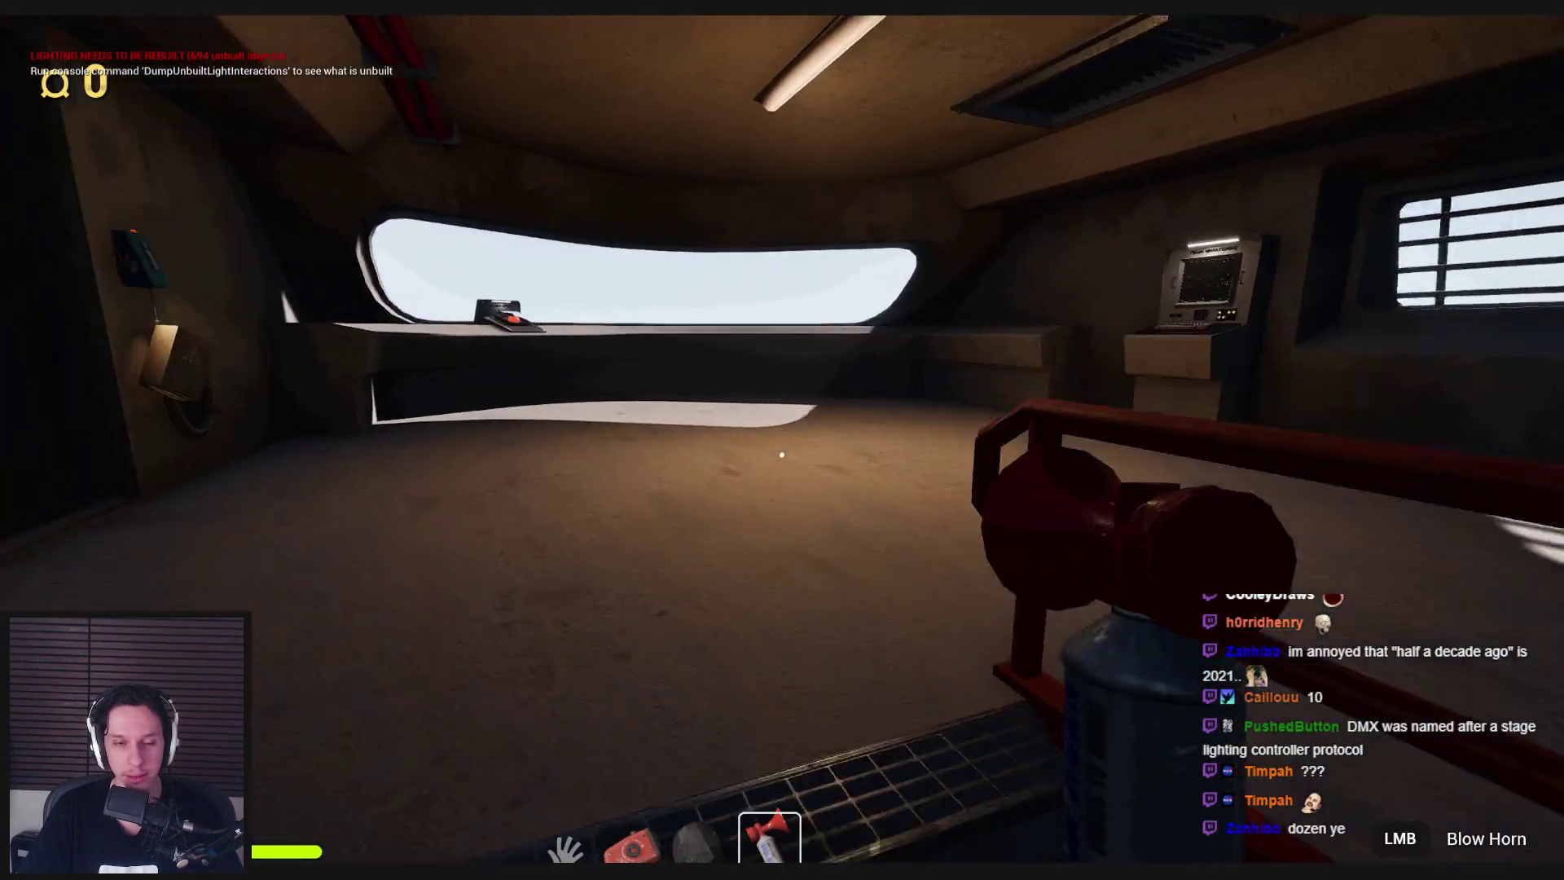
key(4)
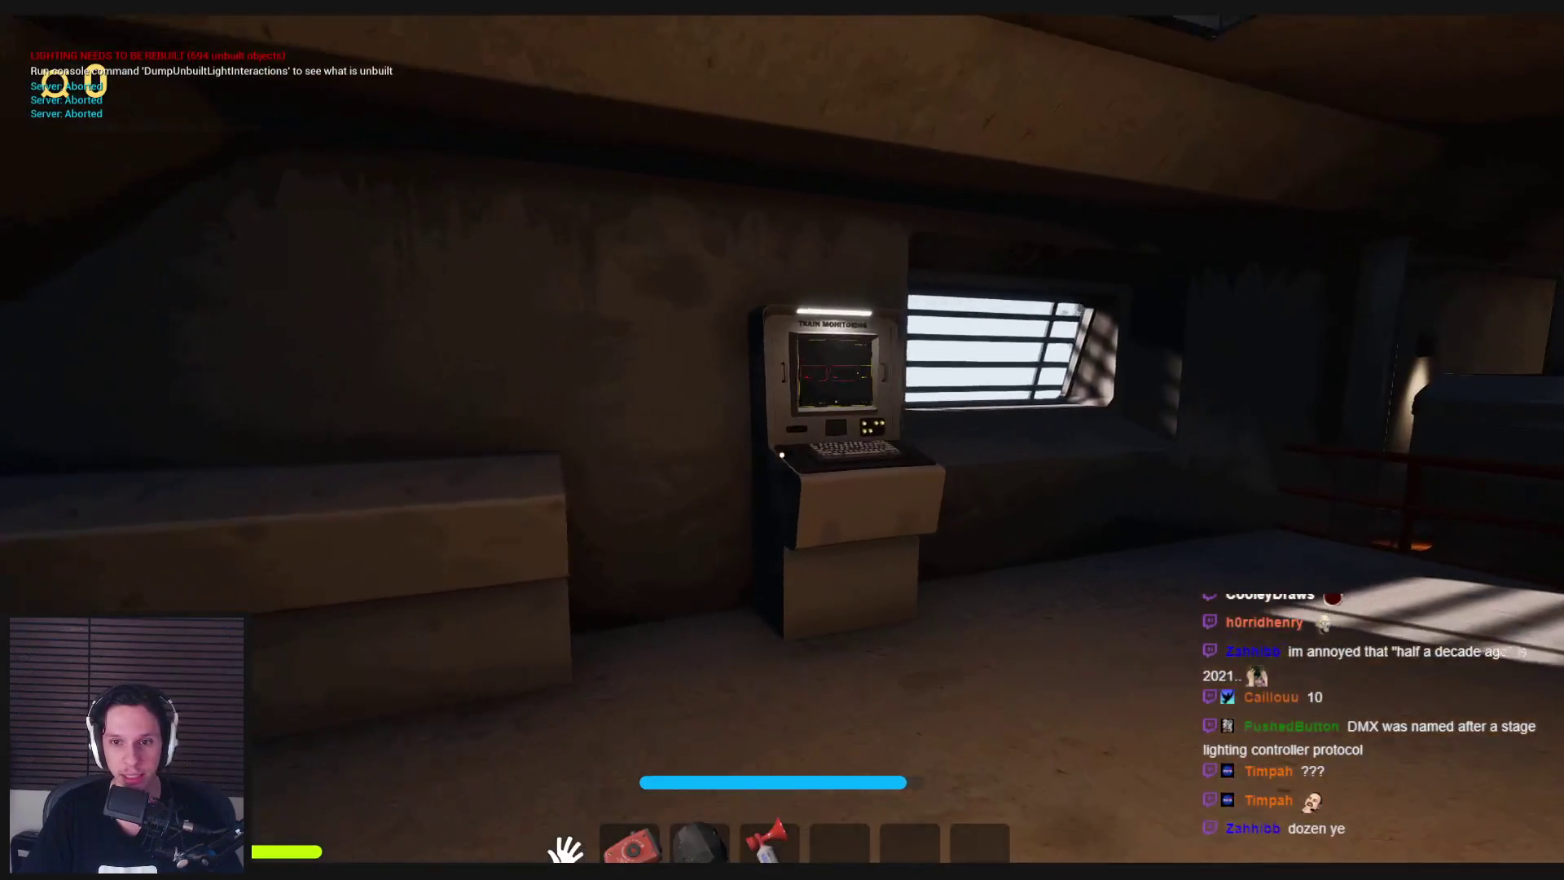
Use the Train Monitoring terminal to slide the car list along by one car.
click(782, 454)
drag(789, 457, 670, 475)
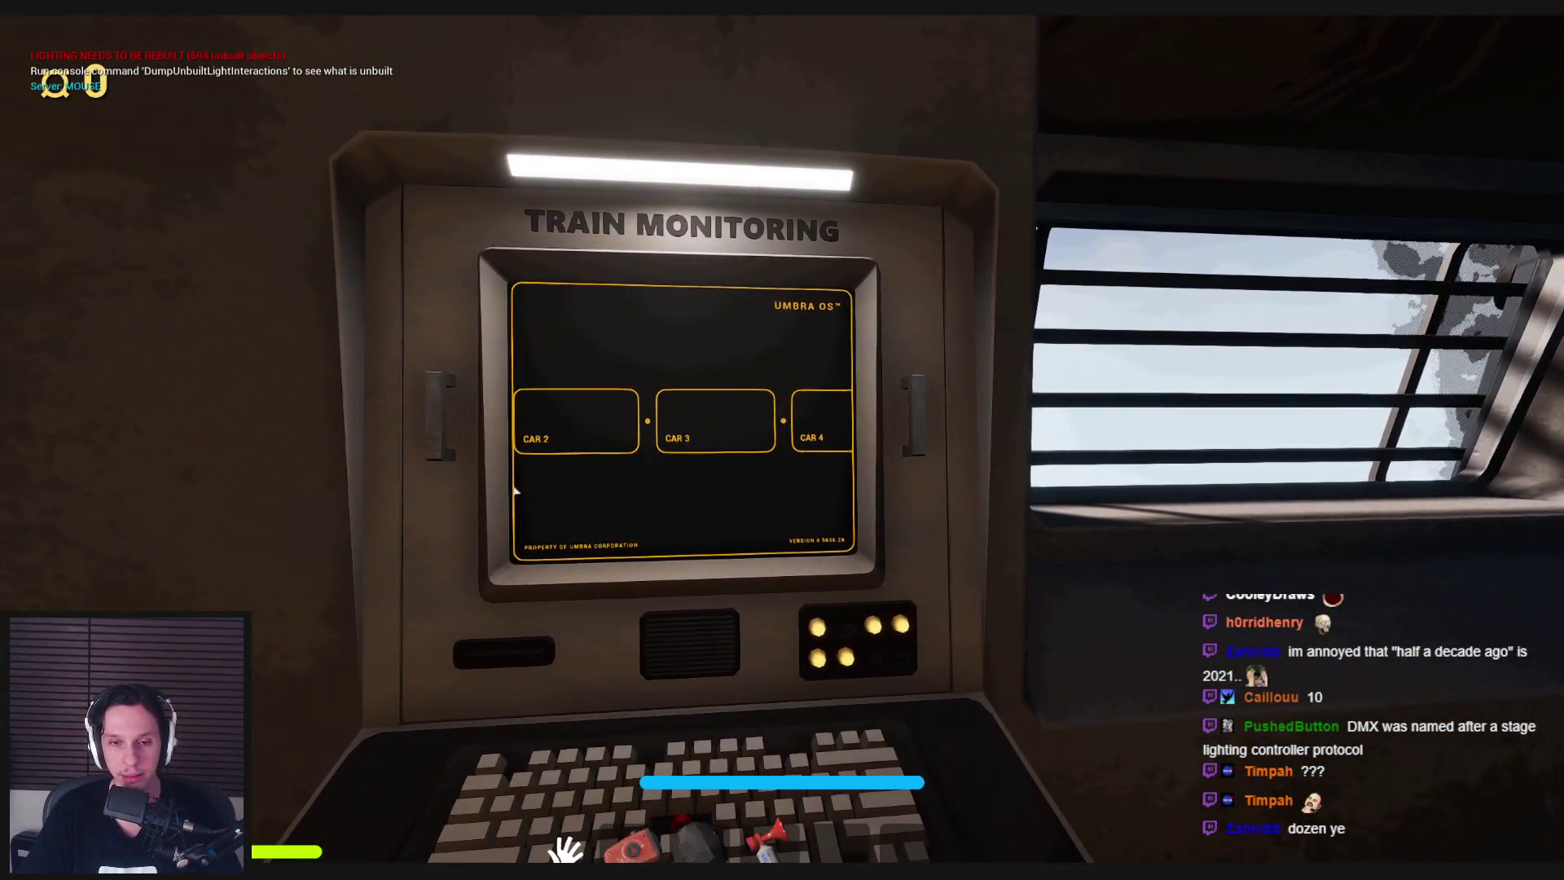
key(Escape)
key(w)
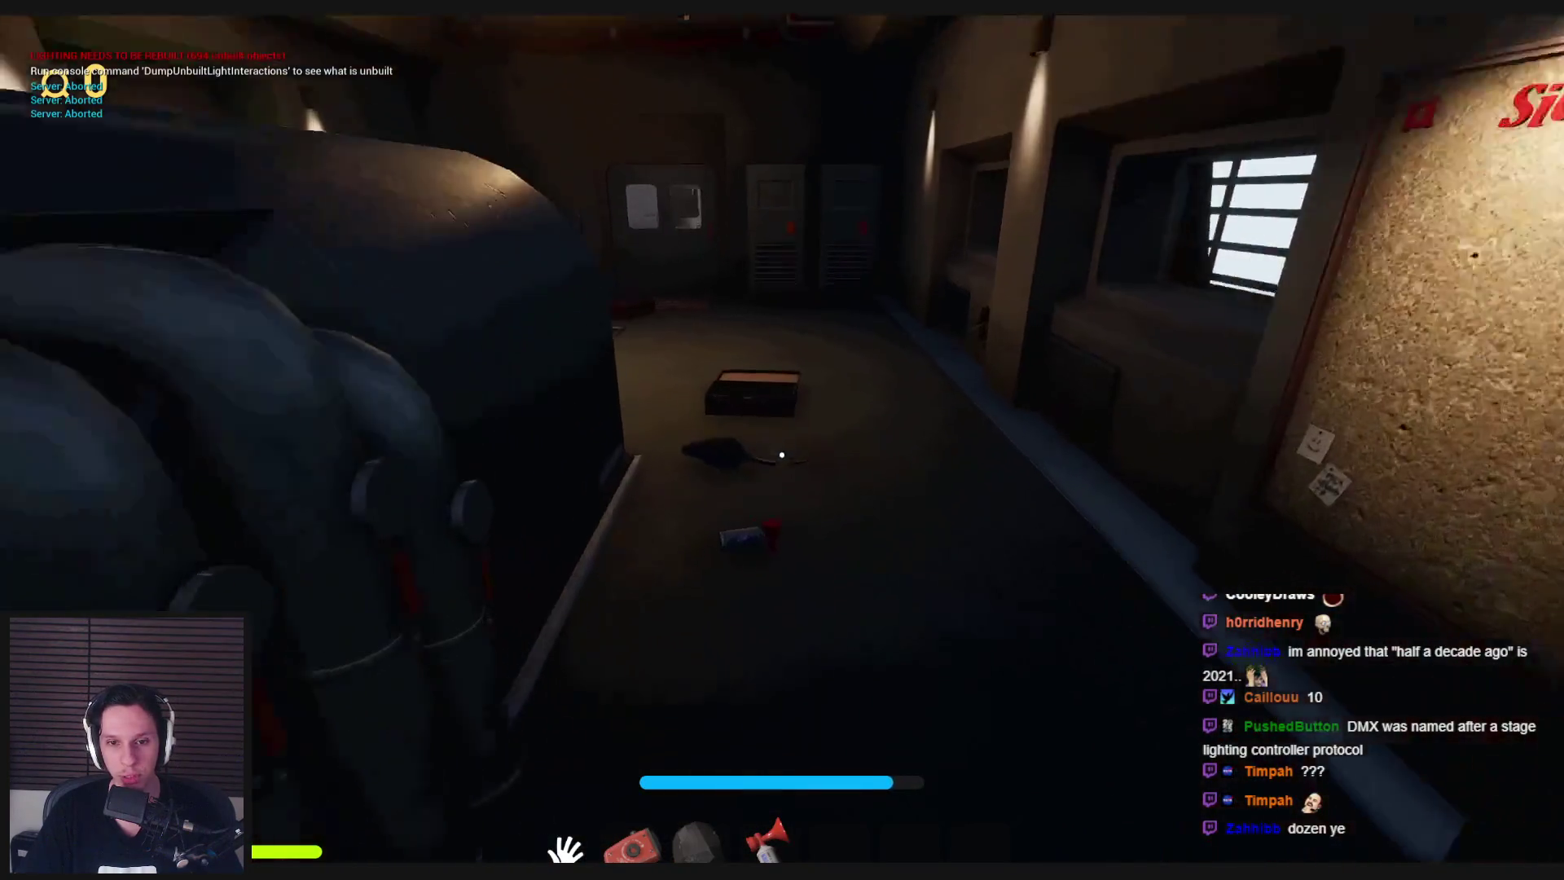
Open the metal door and the warehouse door, then turn the wall valve wheel.
key(w)
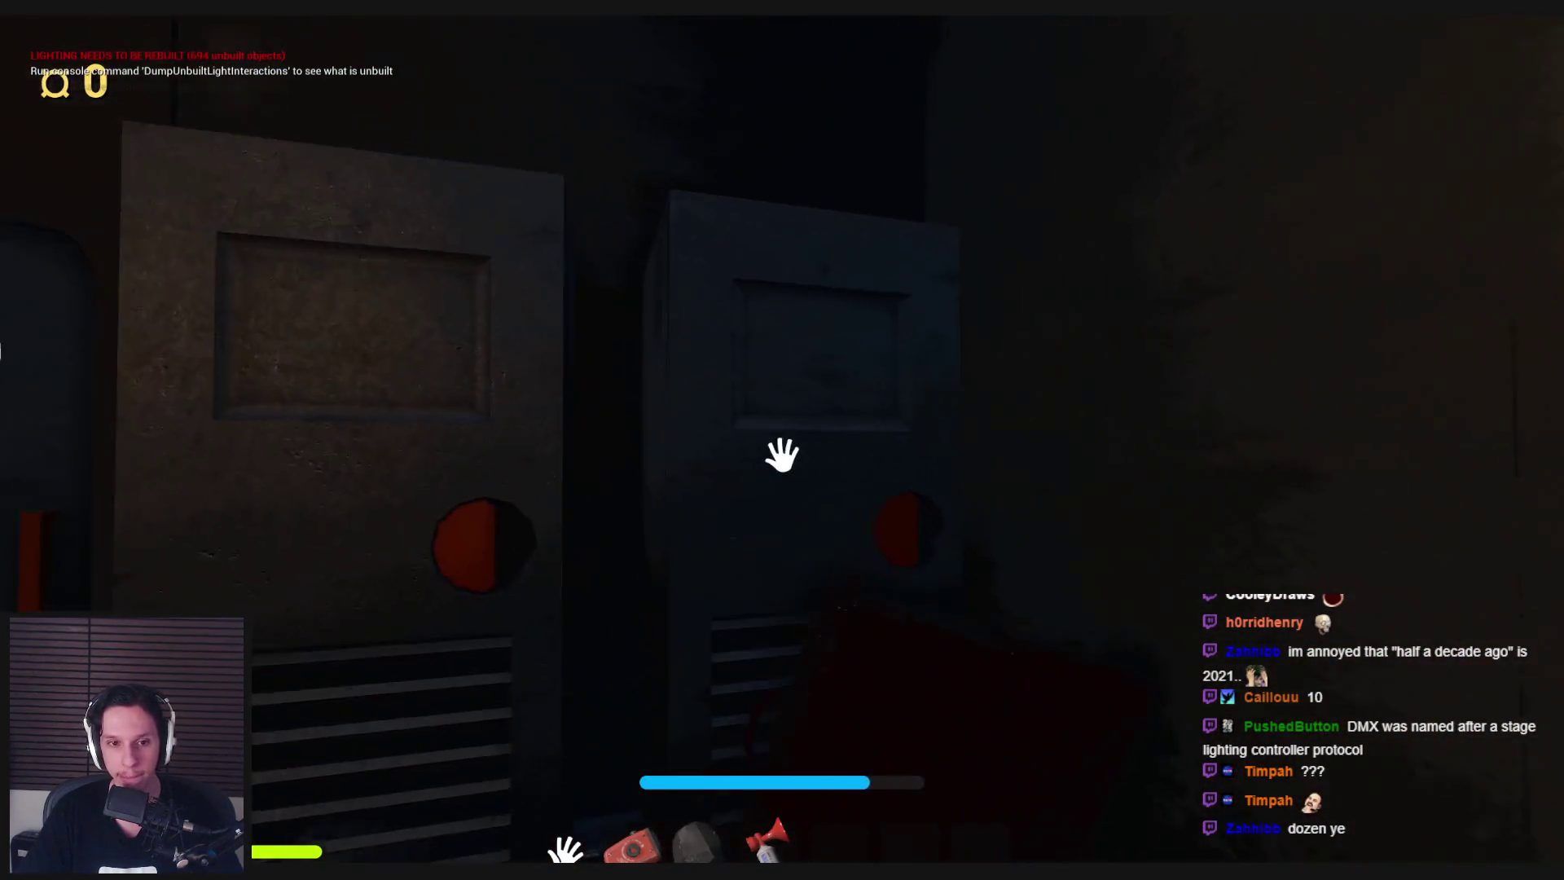
mouse_move(782, 454)
click(839, 457)
key(w)
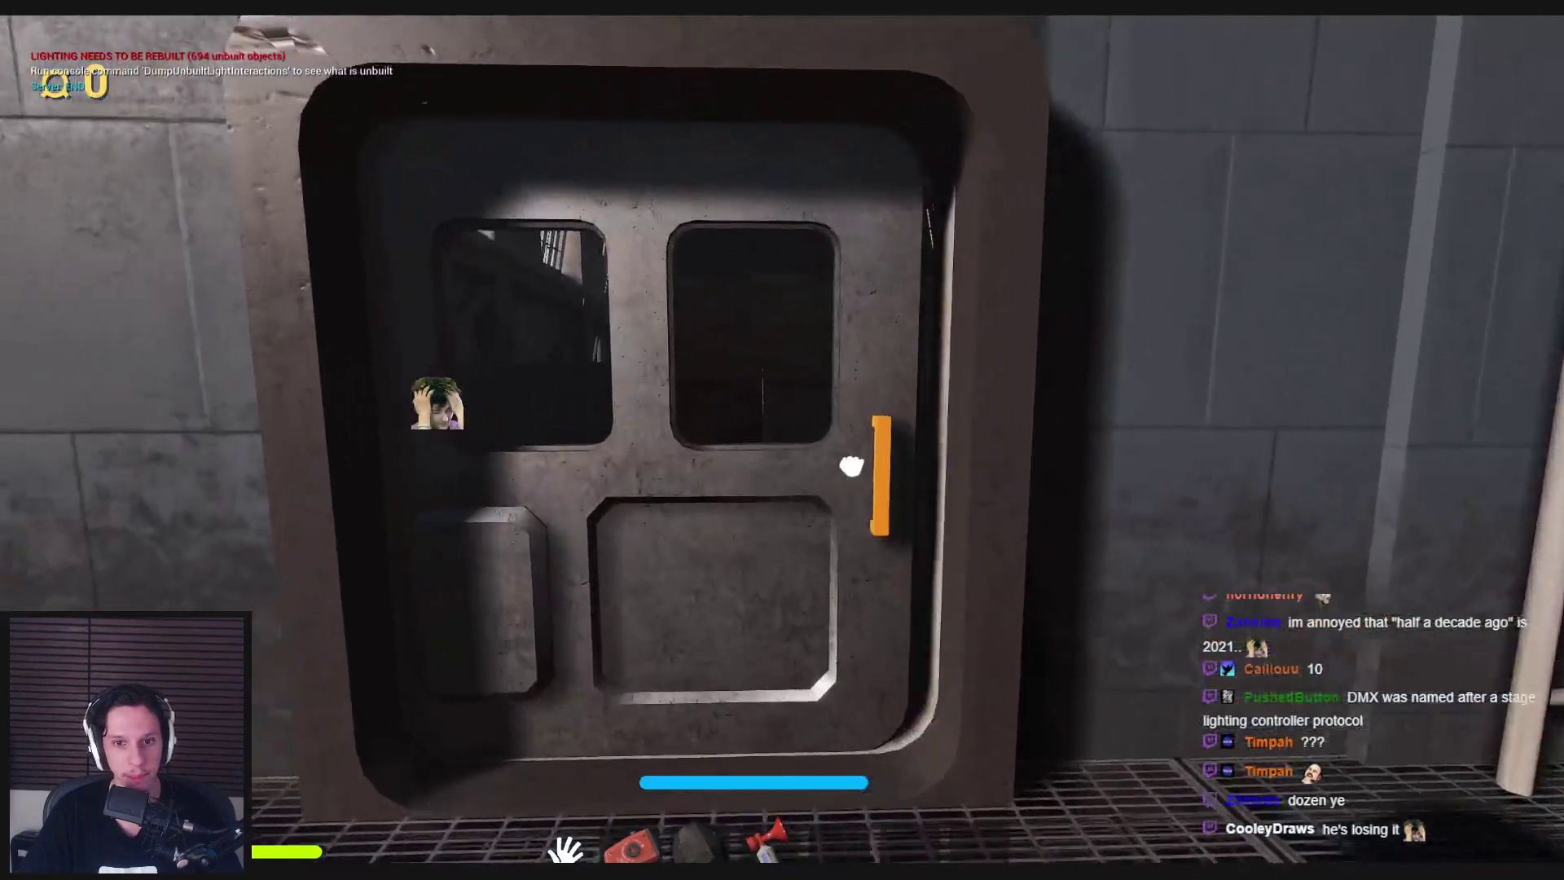
click(853, 465)
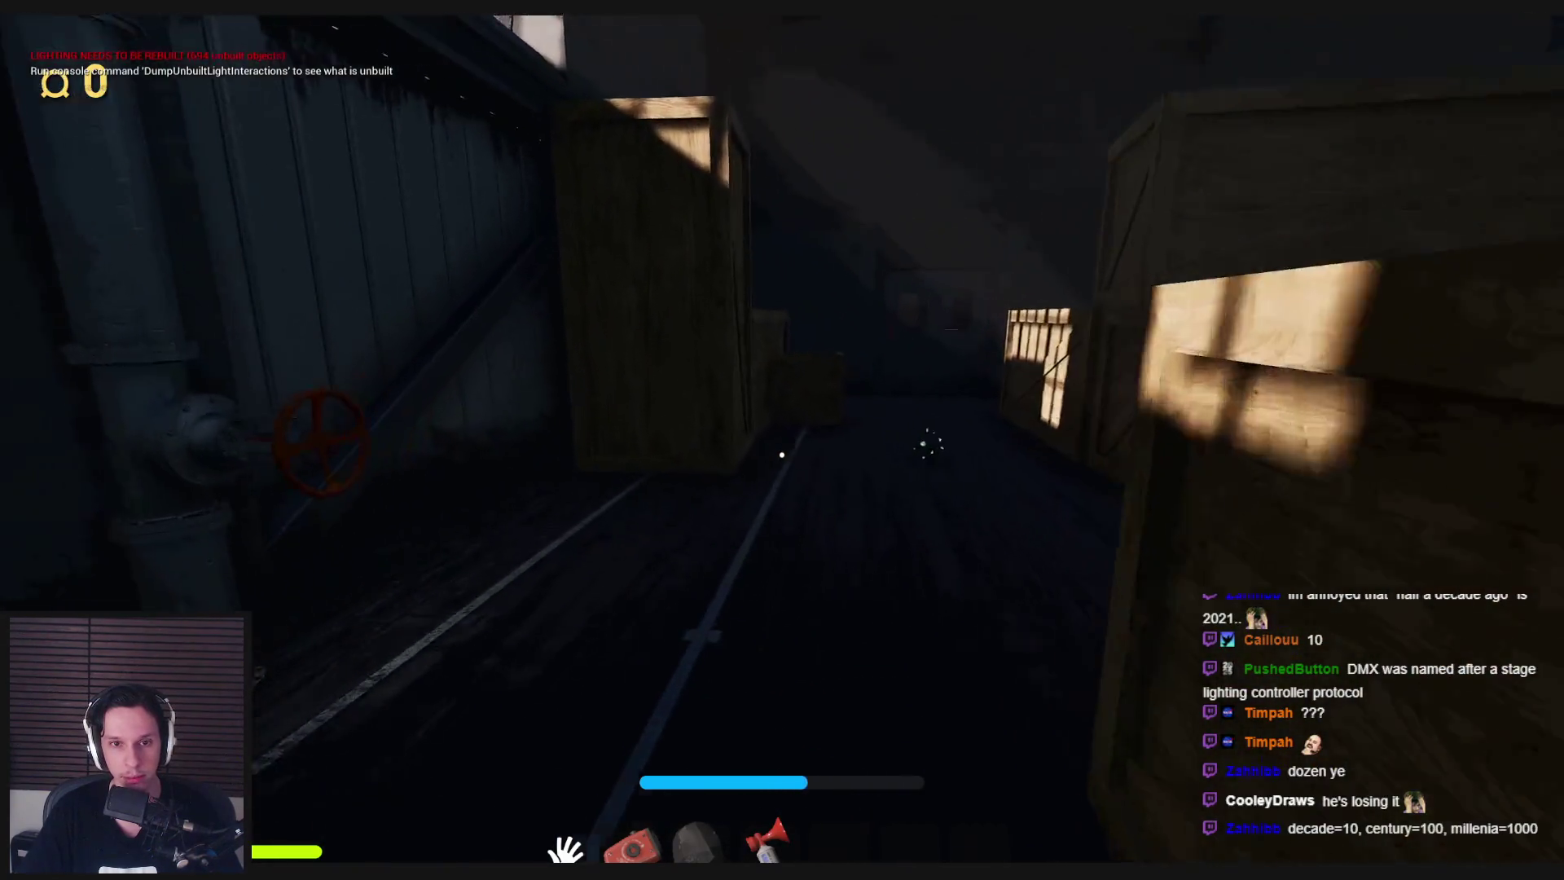
mouse_move(782, 455)
drag(782, 455, 821, 512)
Pull down the orange fuse box lever and activate the red gear panel.
key(w)
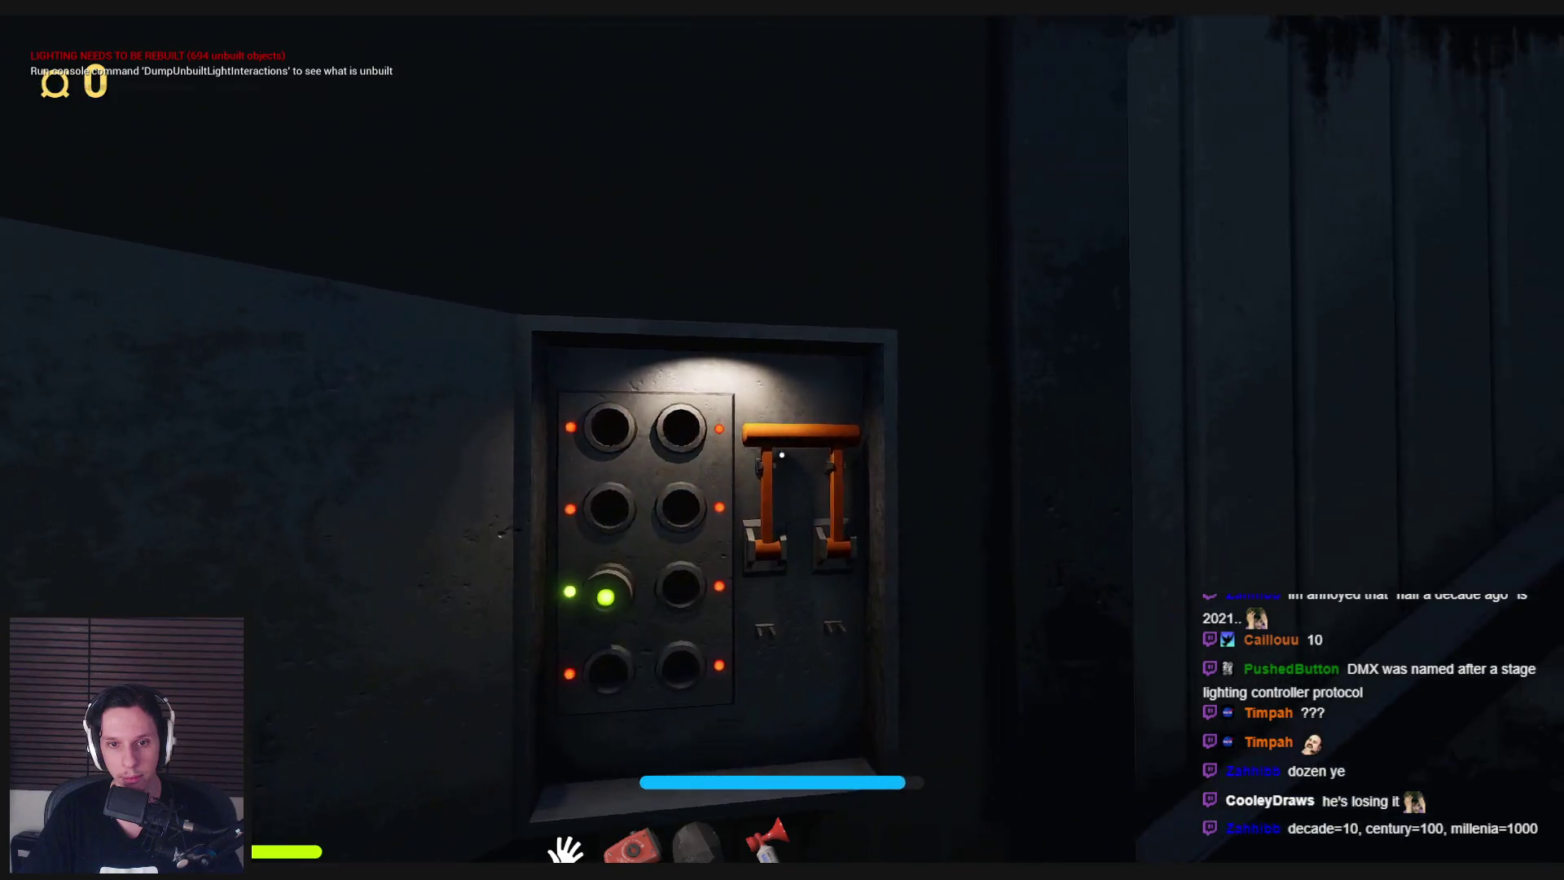
drag(782, 454, 787, 496)
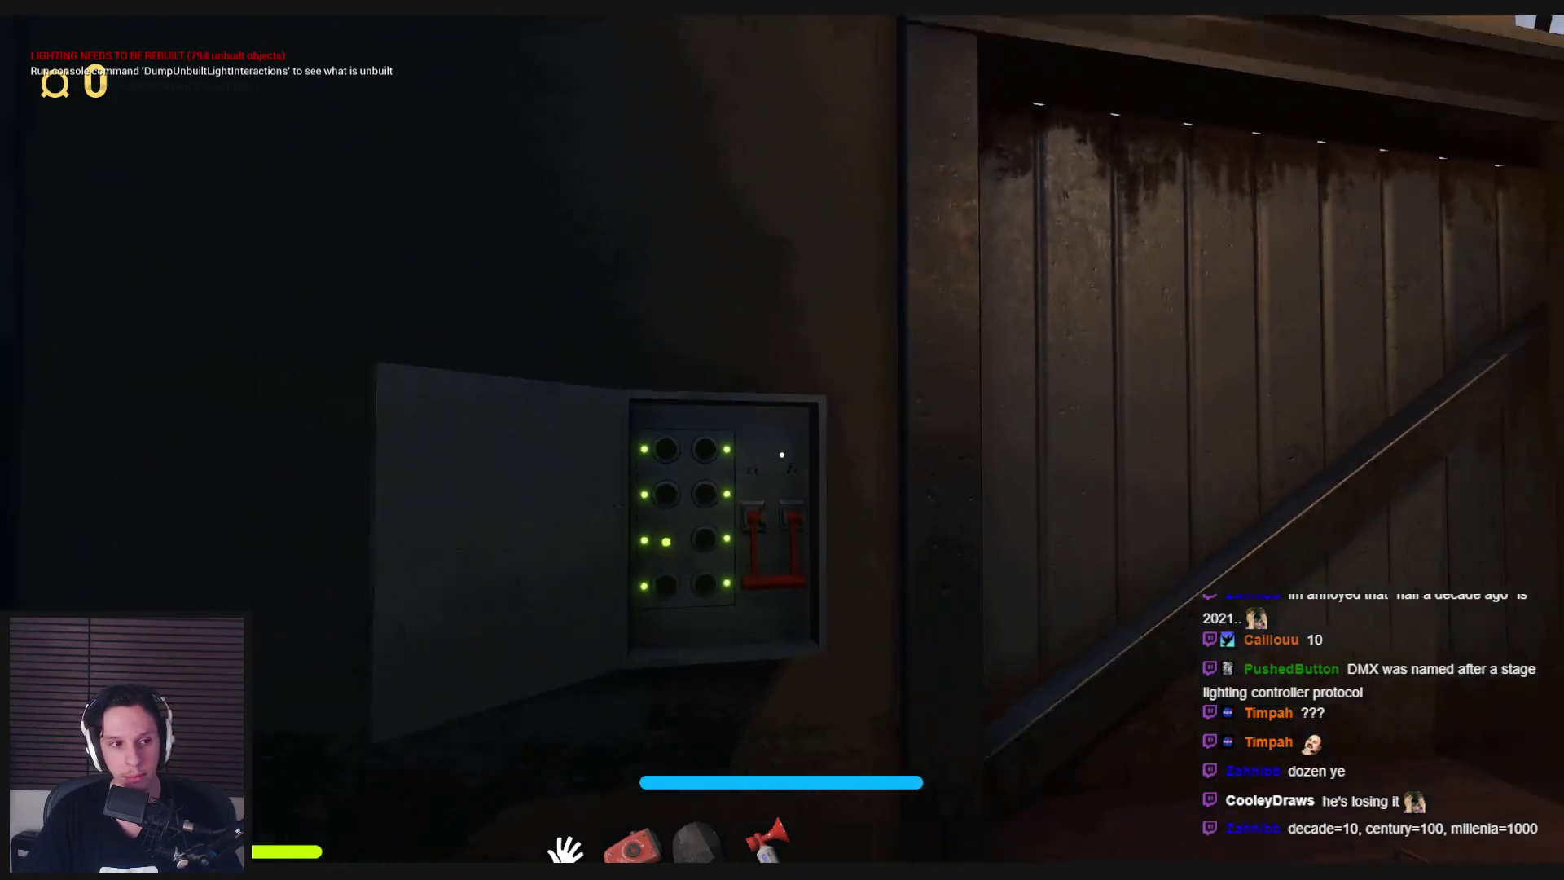
key(w)
key(w)
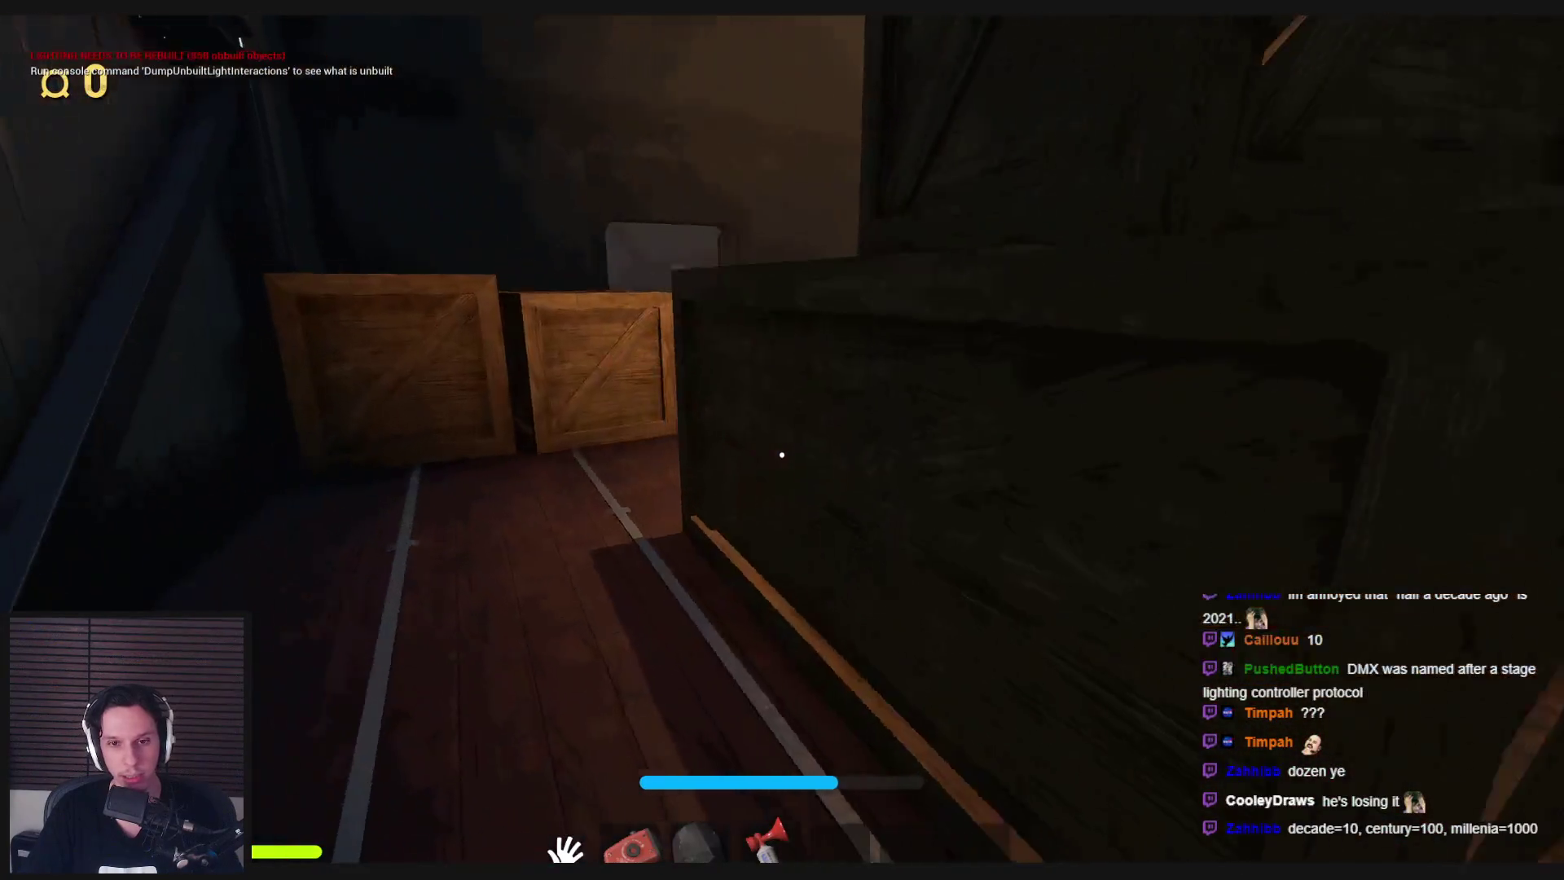
key(w)
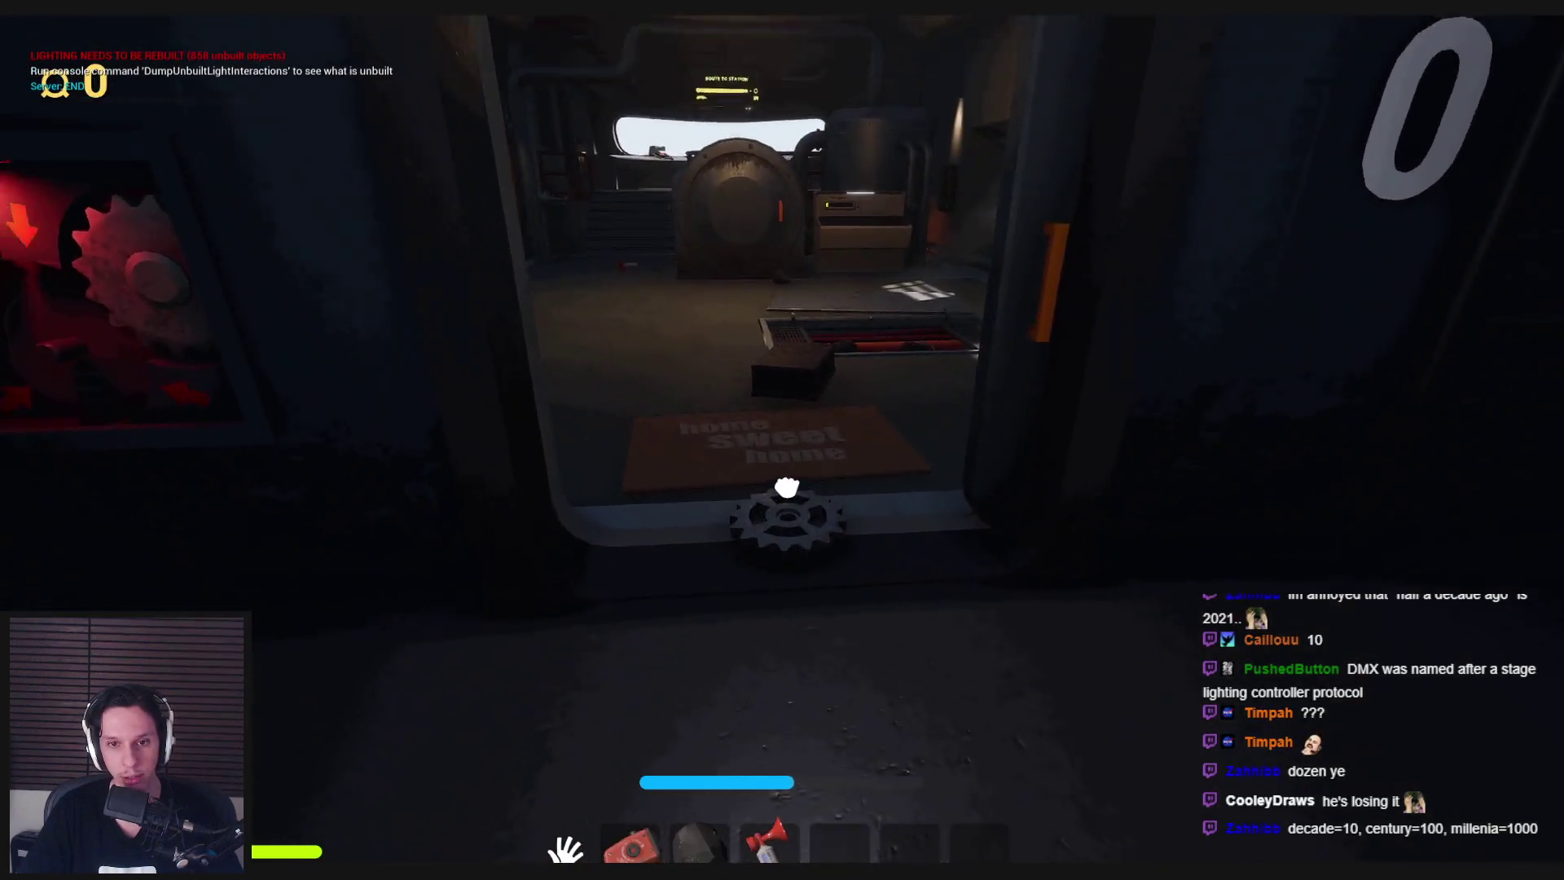
click(787, 487)
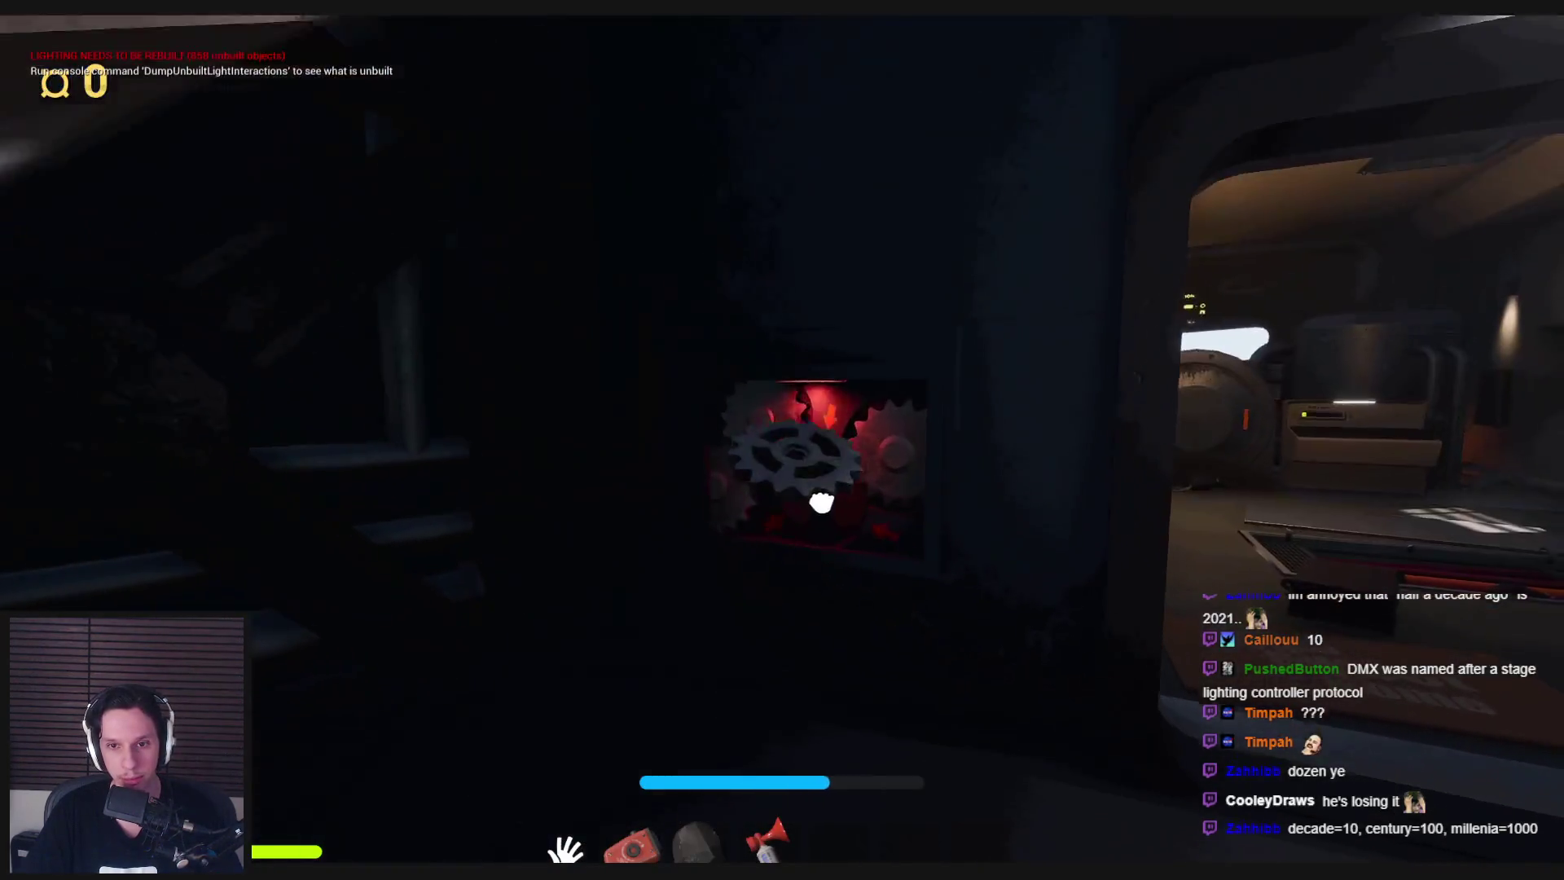
Return to the engine room, pick up an air horn, and open the console to spawn more horns.
key(w)
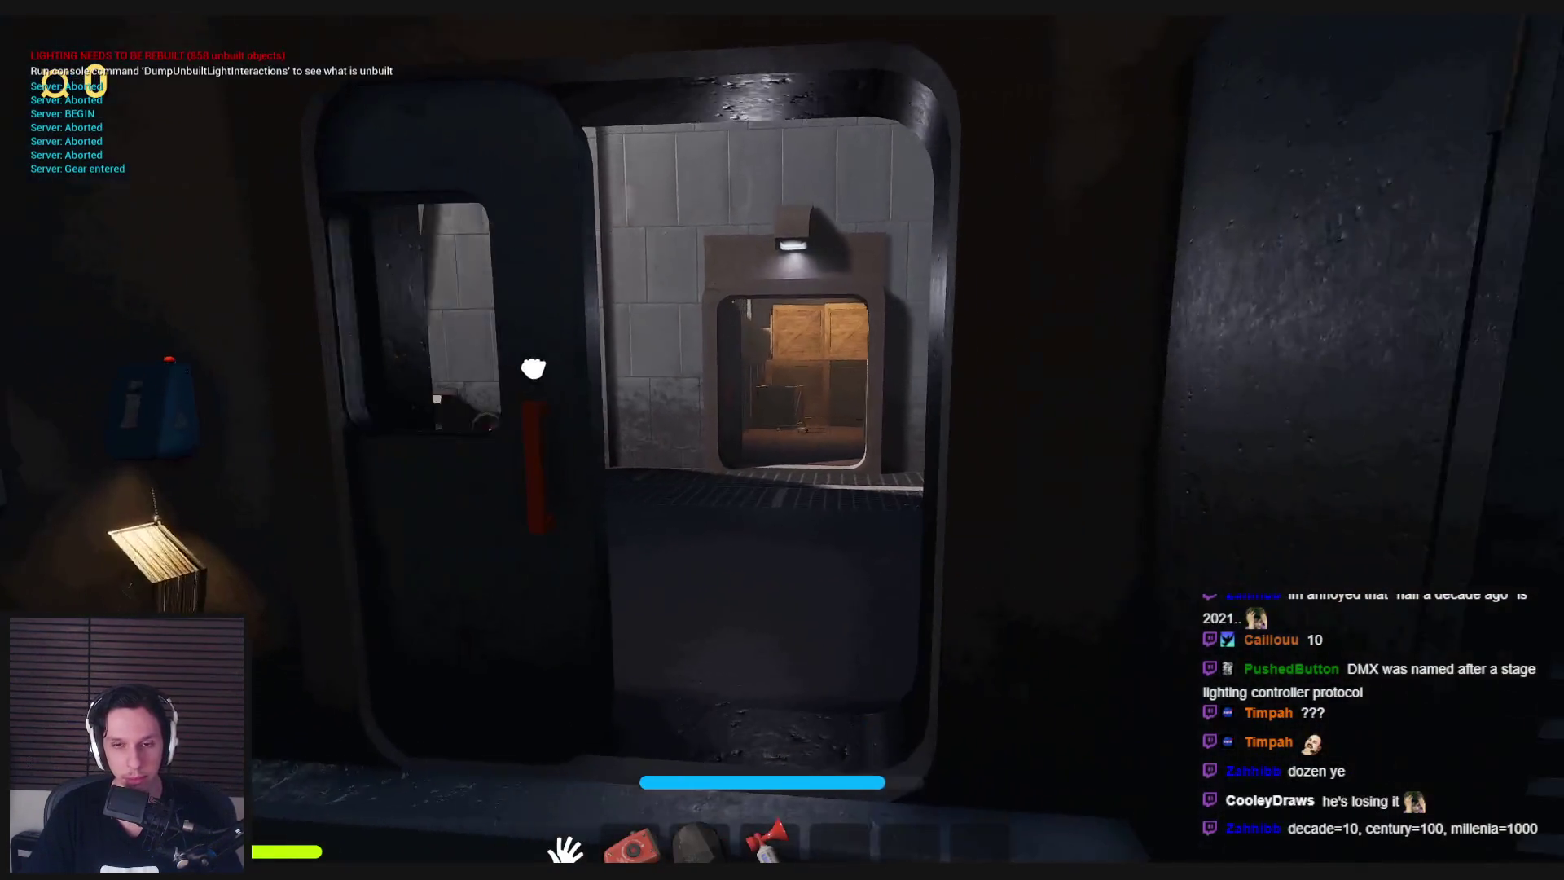
key(w)
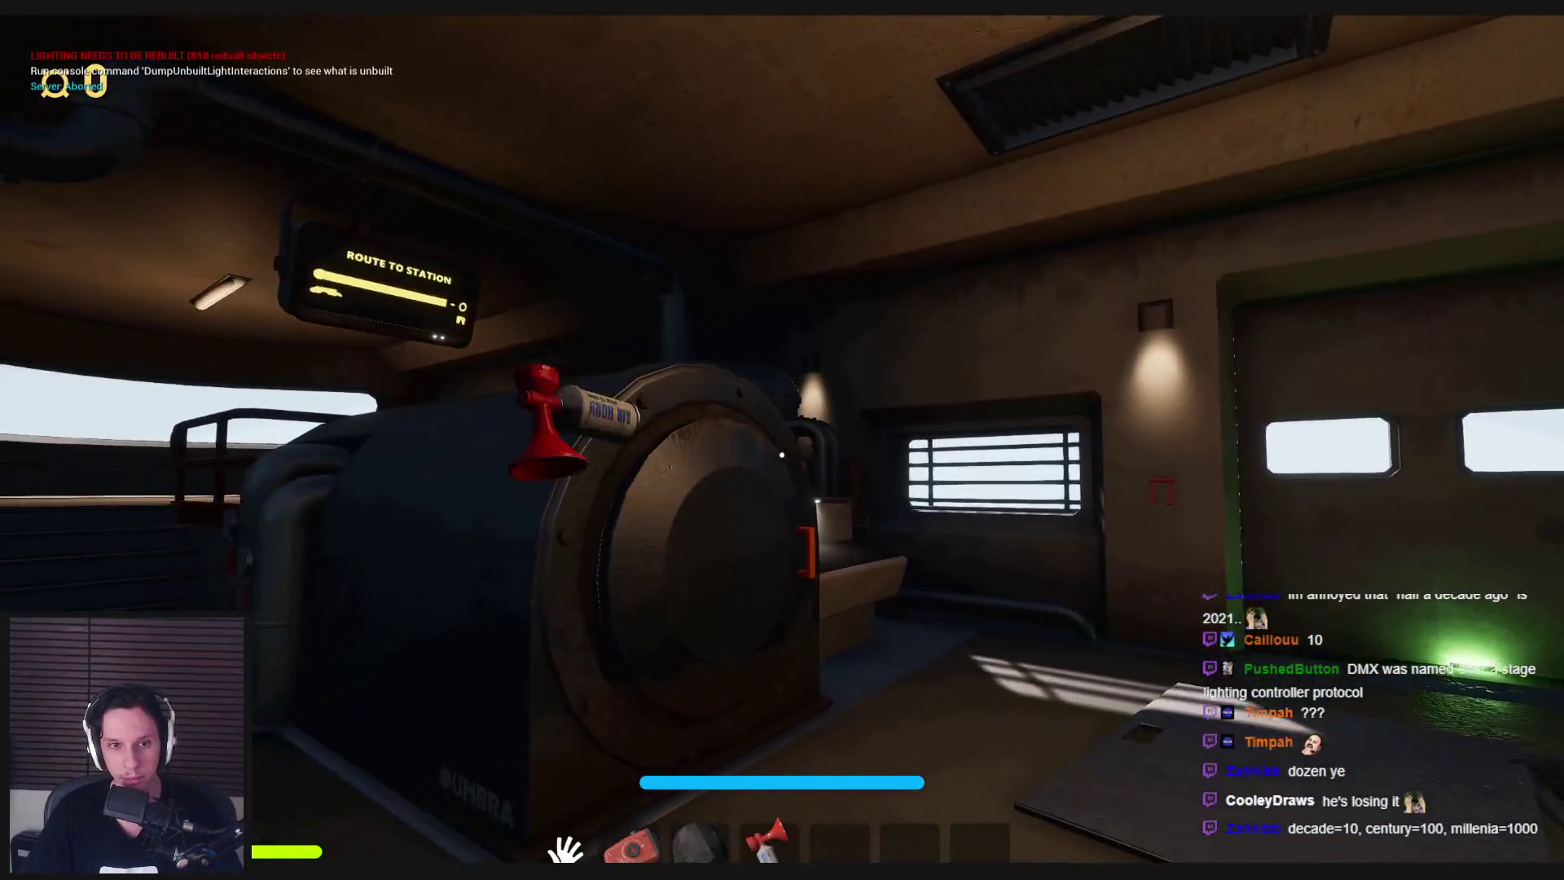
key(s)
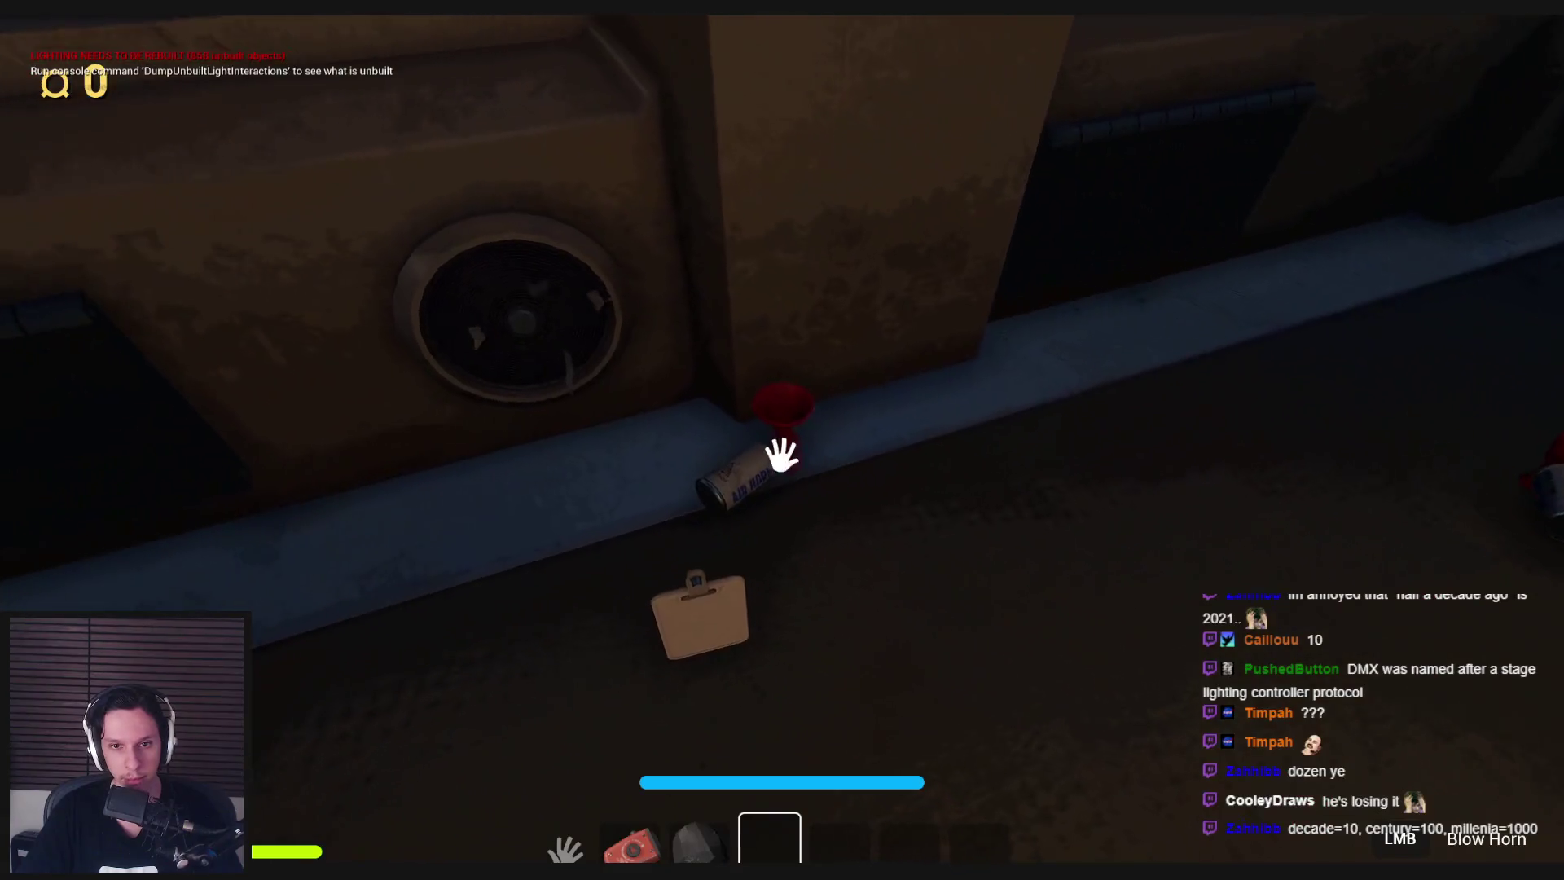
click(781, 455)
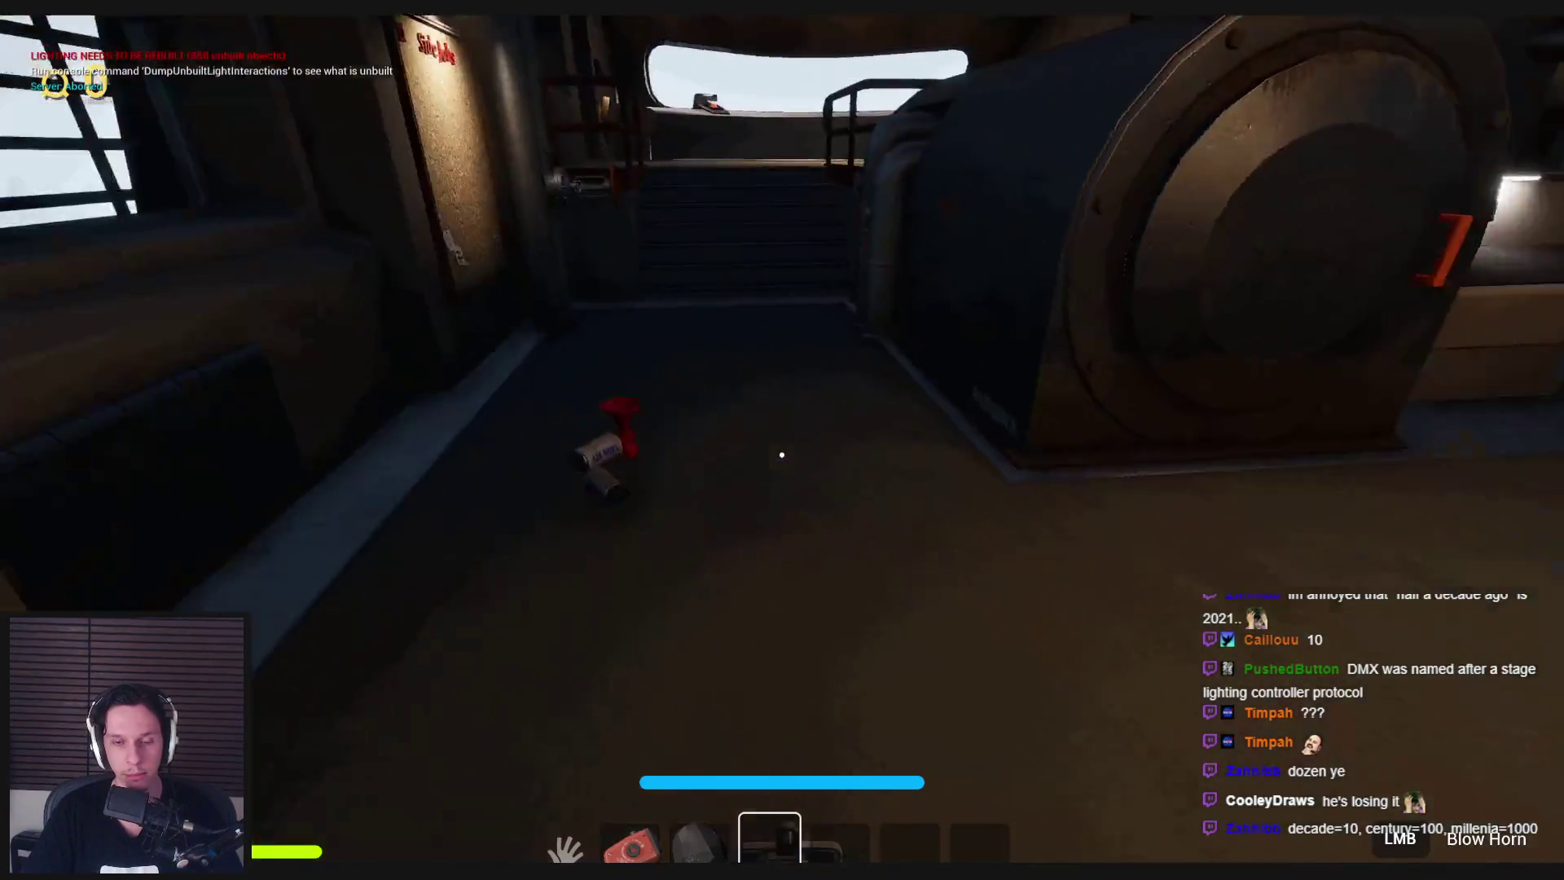
key(grave)
key(grave)
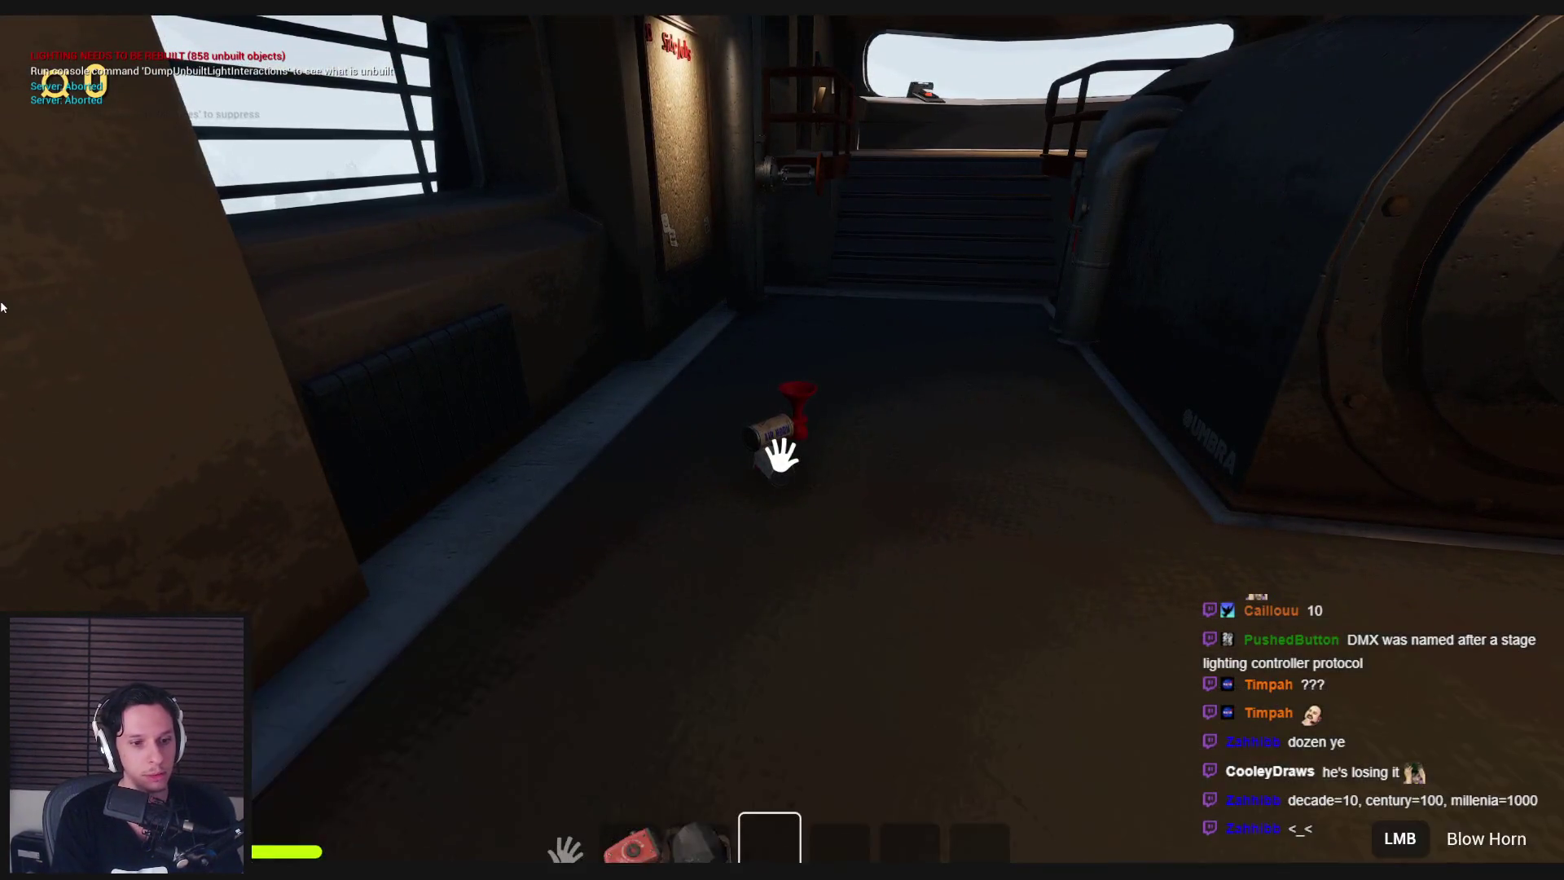
click(781, 456)
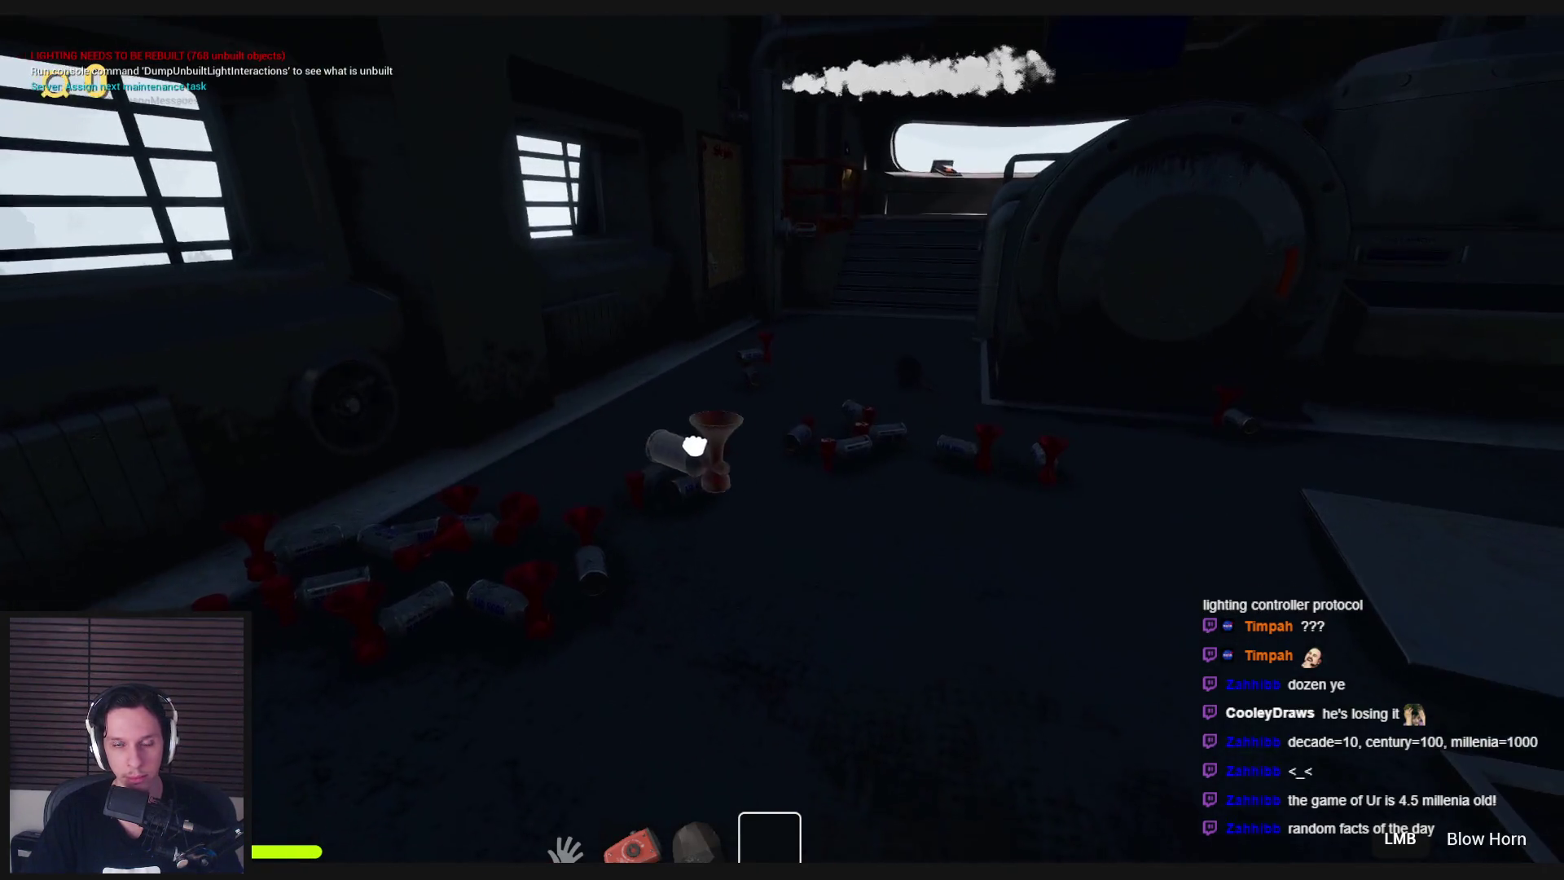
Turn the red valve by the Side Jobs board and pull the electrical panel lever to light everything green.
key(shift+w)
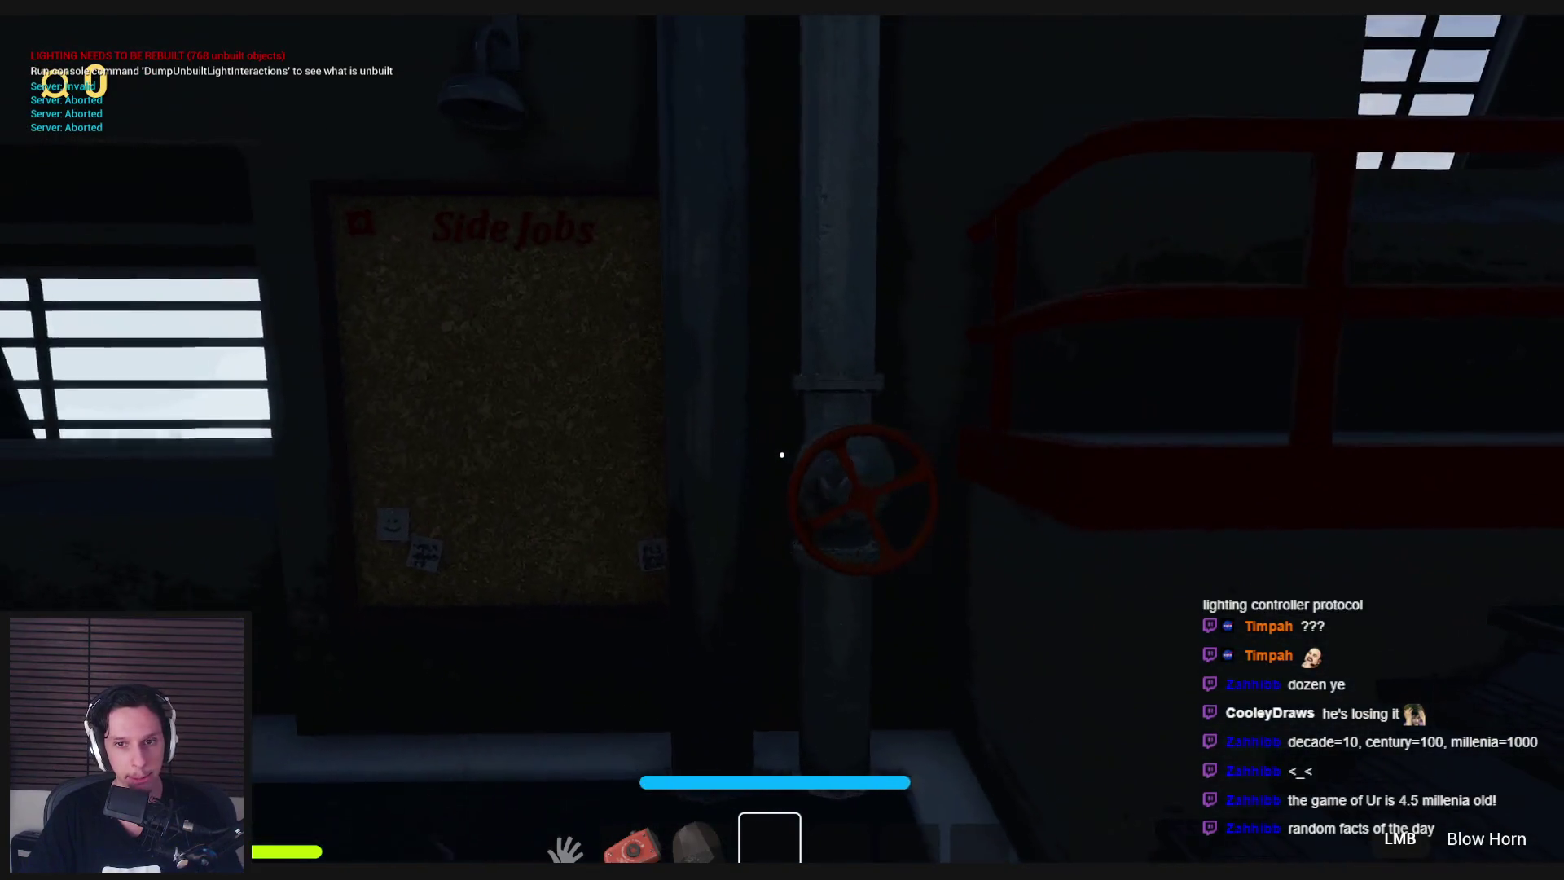
click(803, 428)
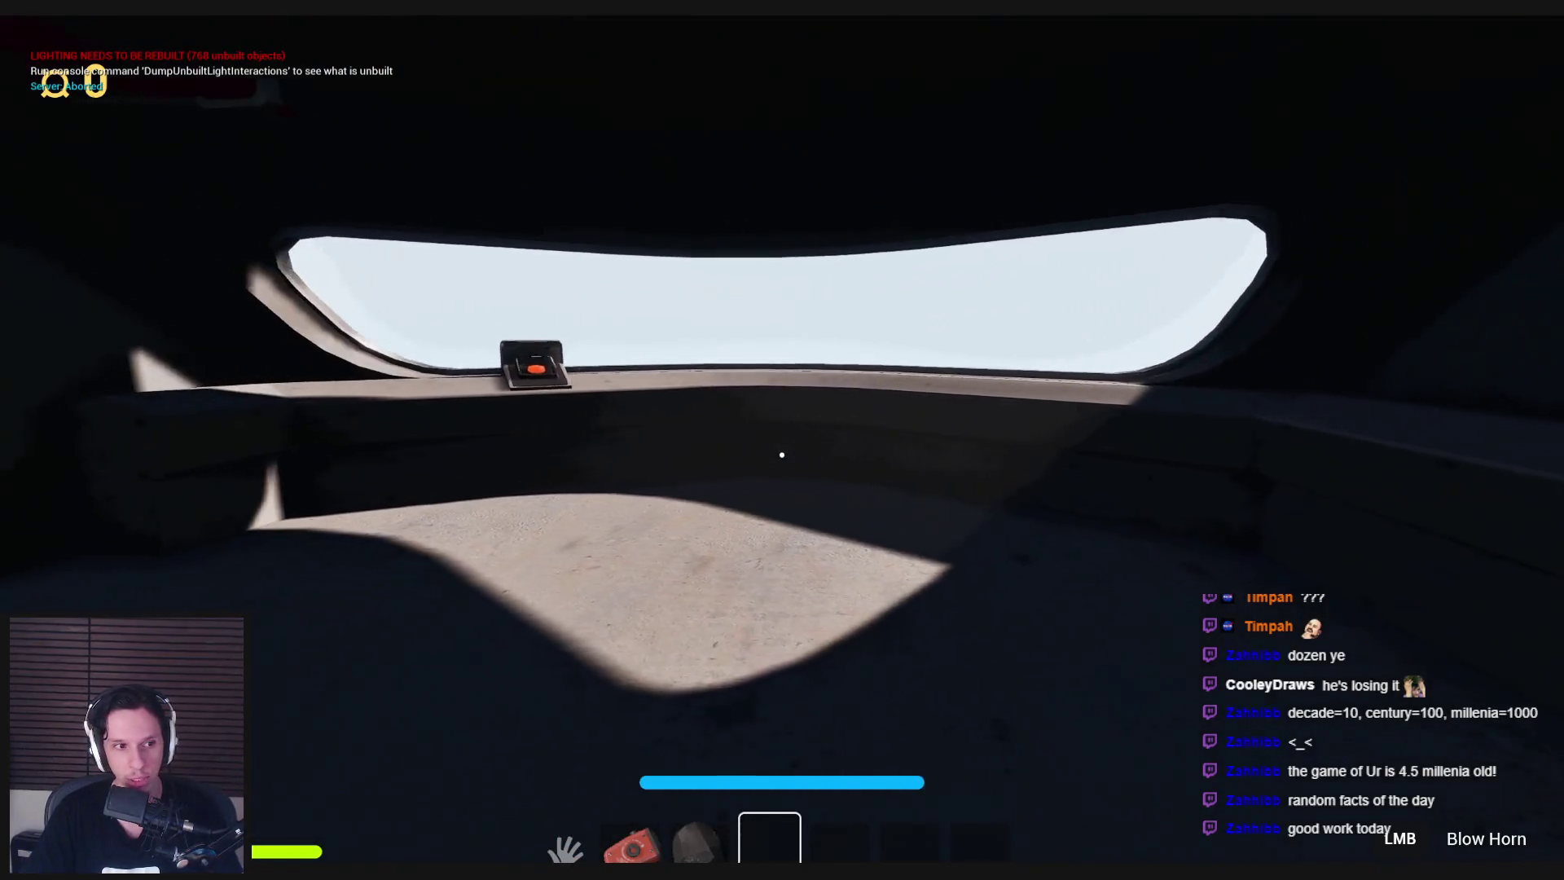
key(shift+w)
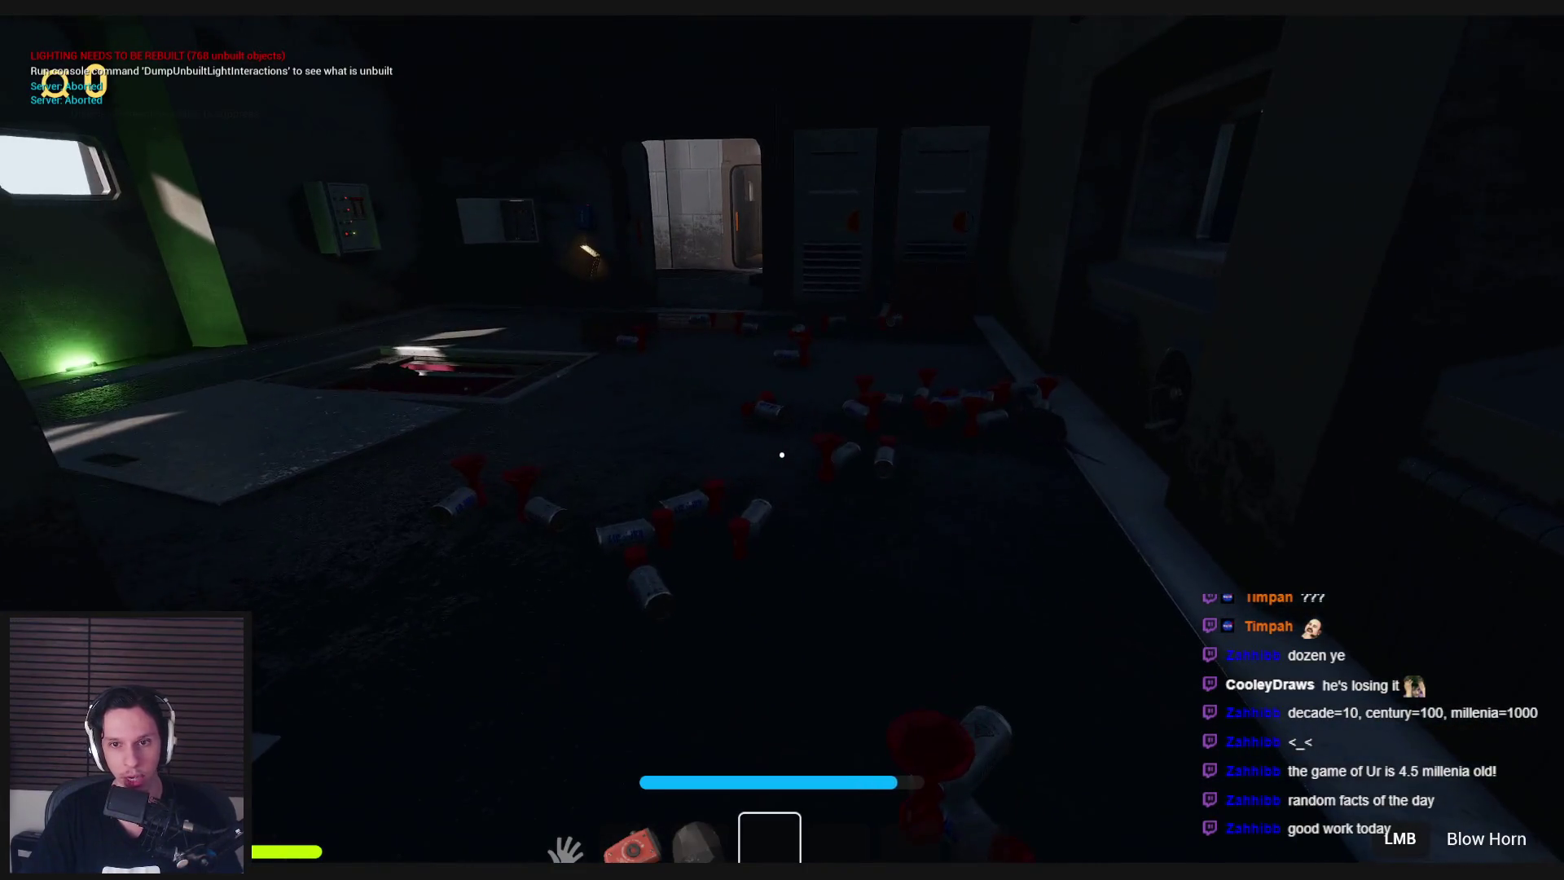
key(shift+w)
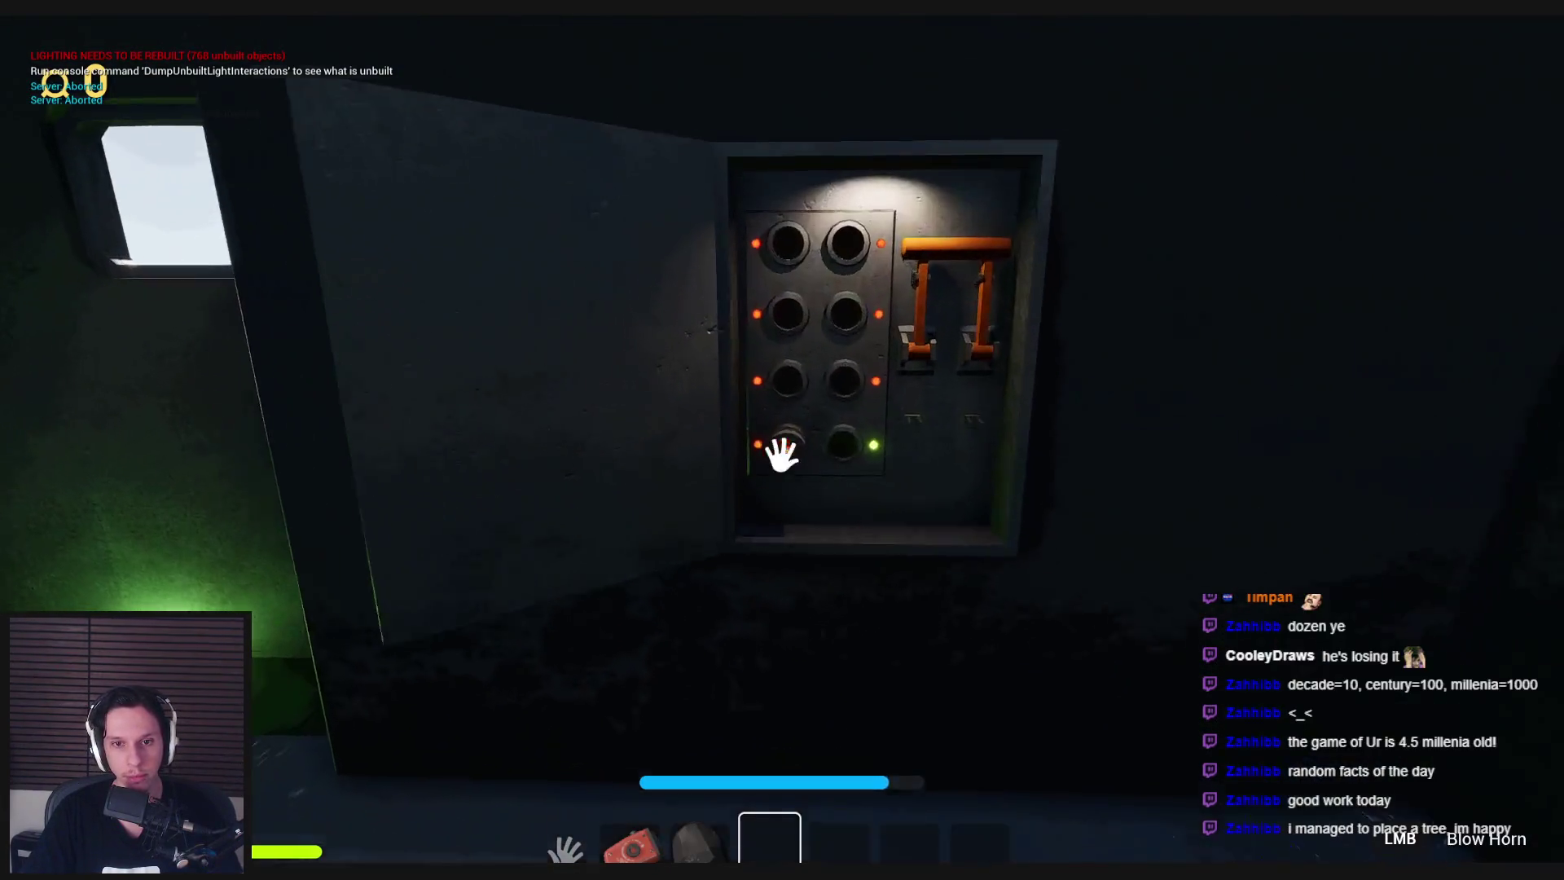
key(w)
click(789, 462)
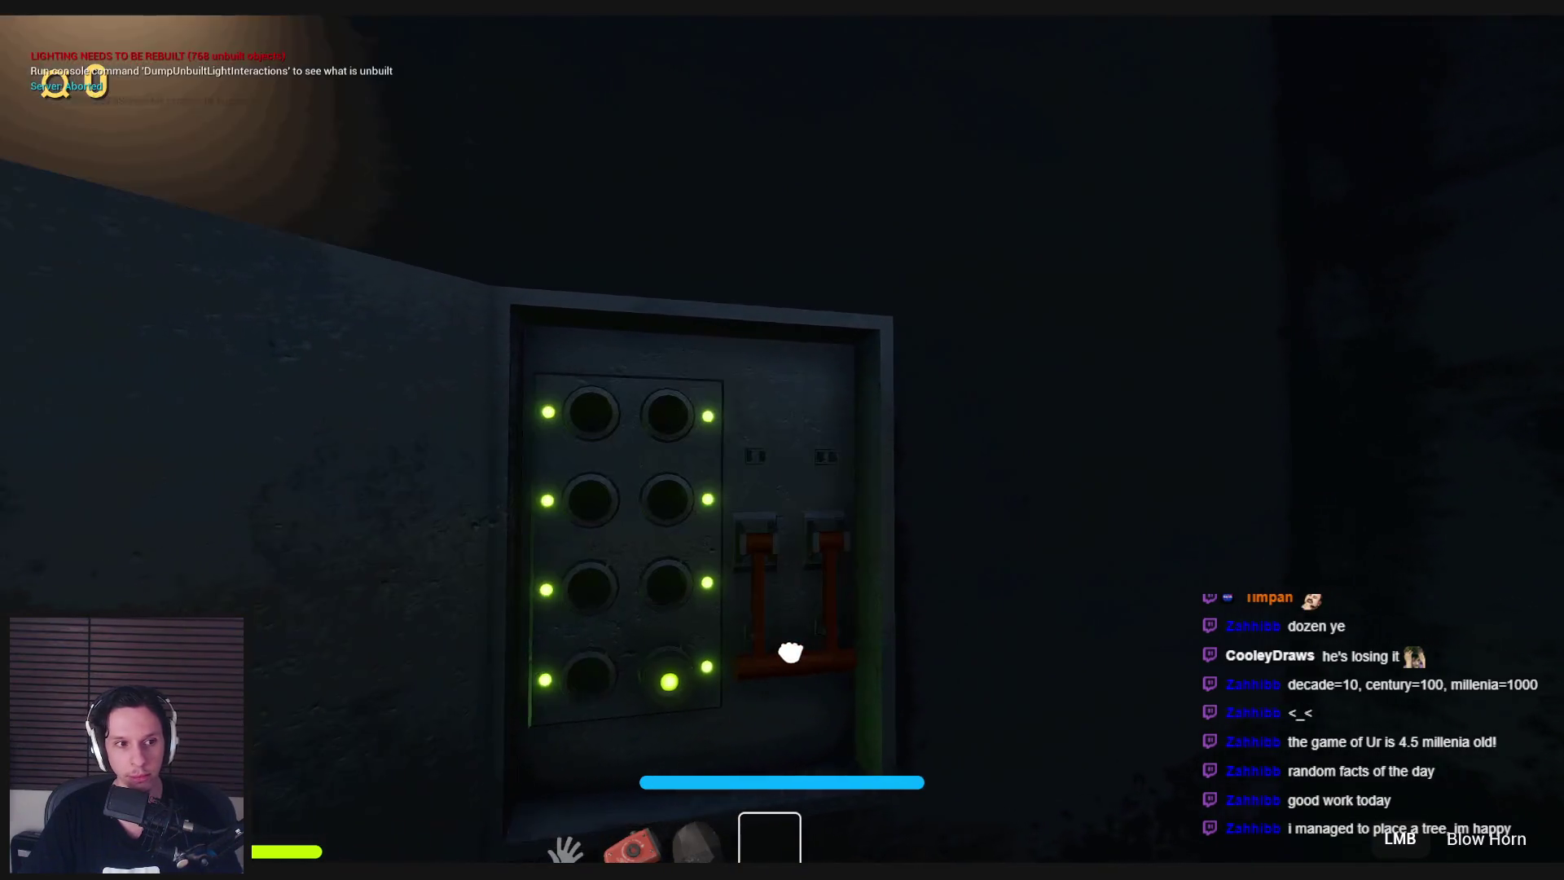
key(shift+w)
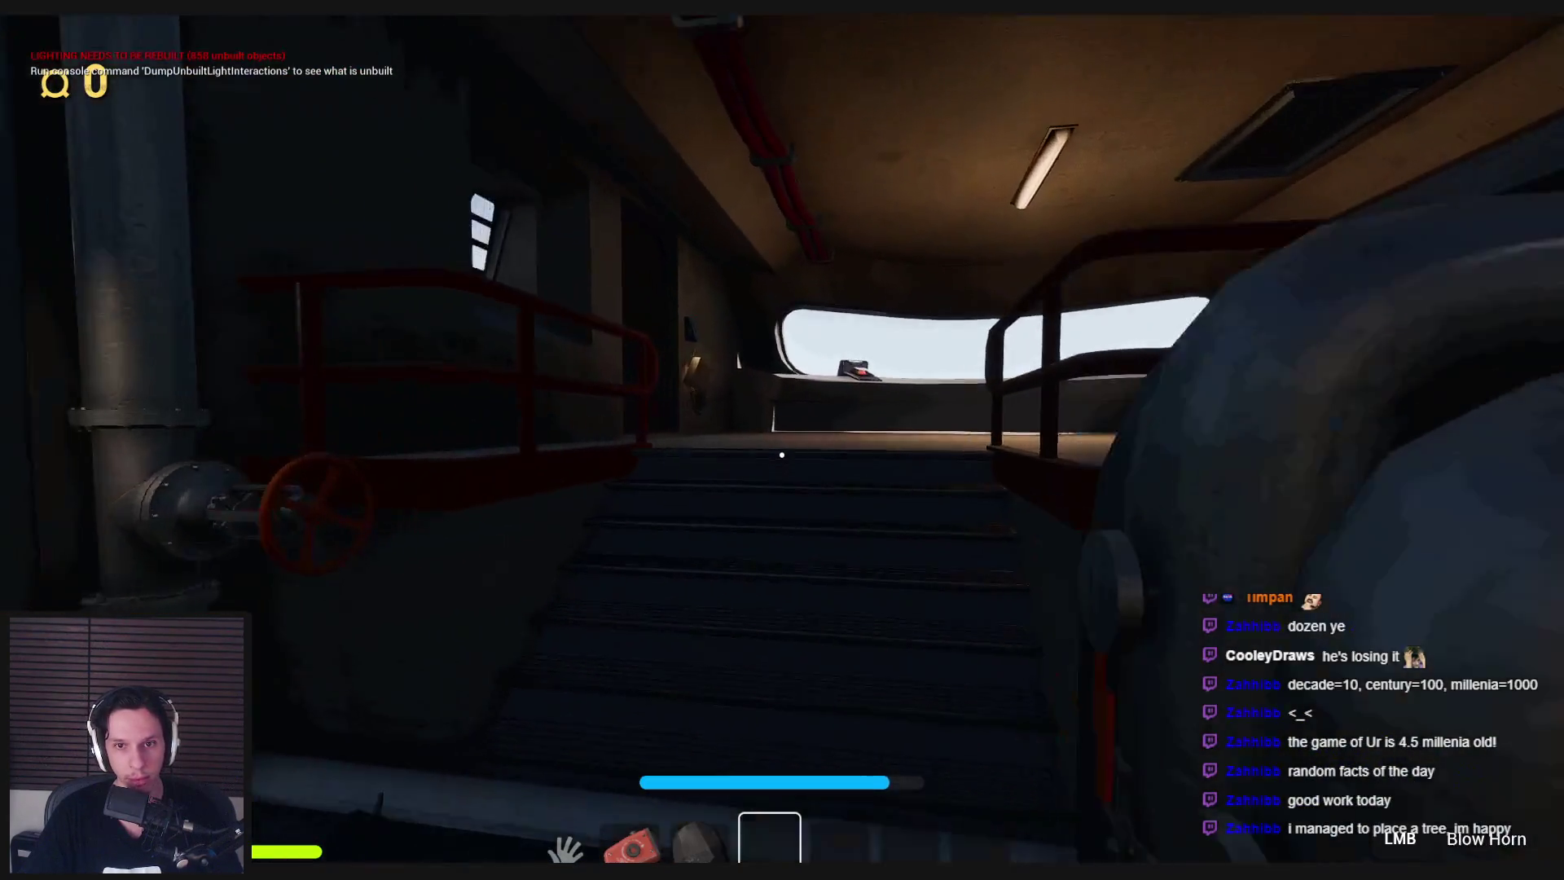
Approach the START/STOP button, climb onto the dashboard and back down into the cab.
key(w)
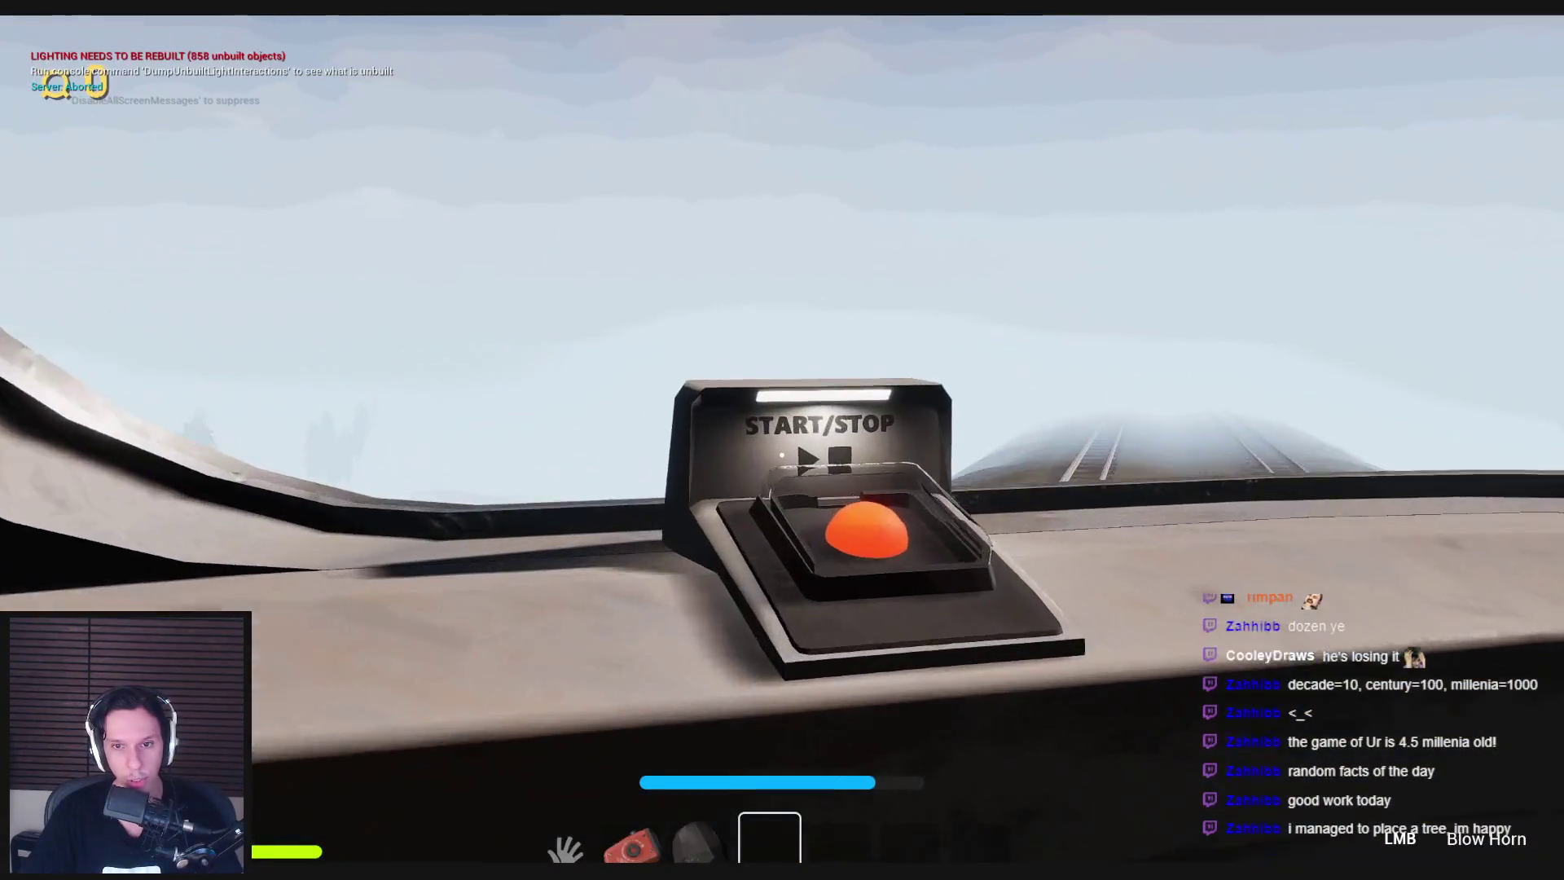
key(w)
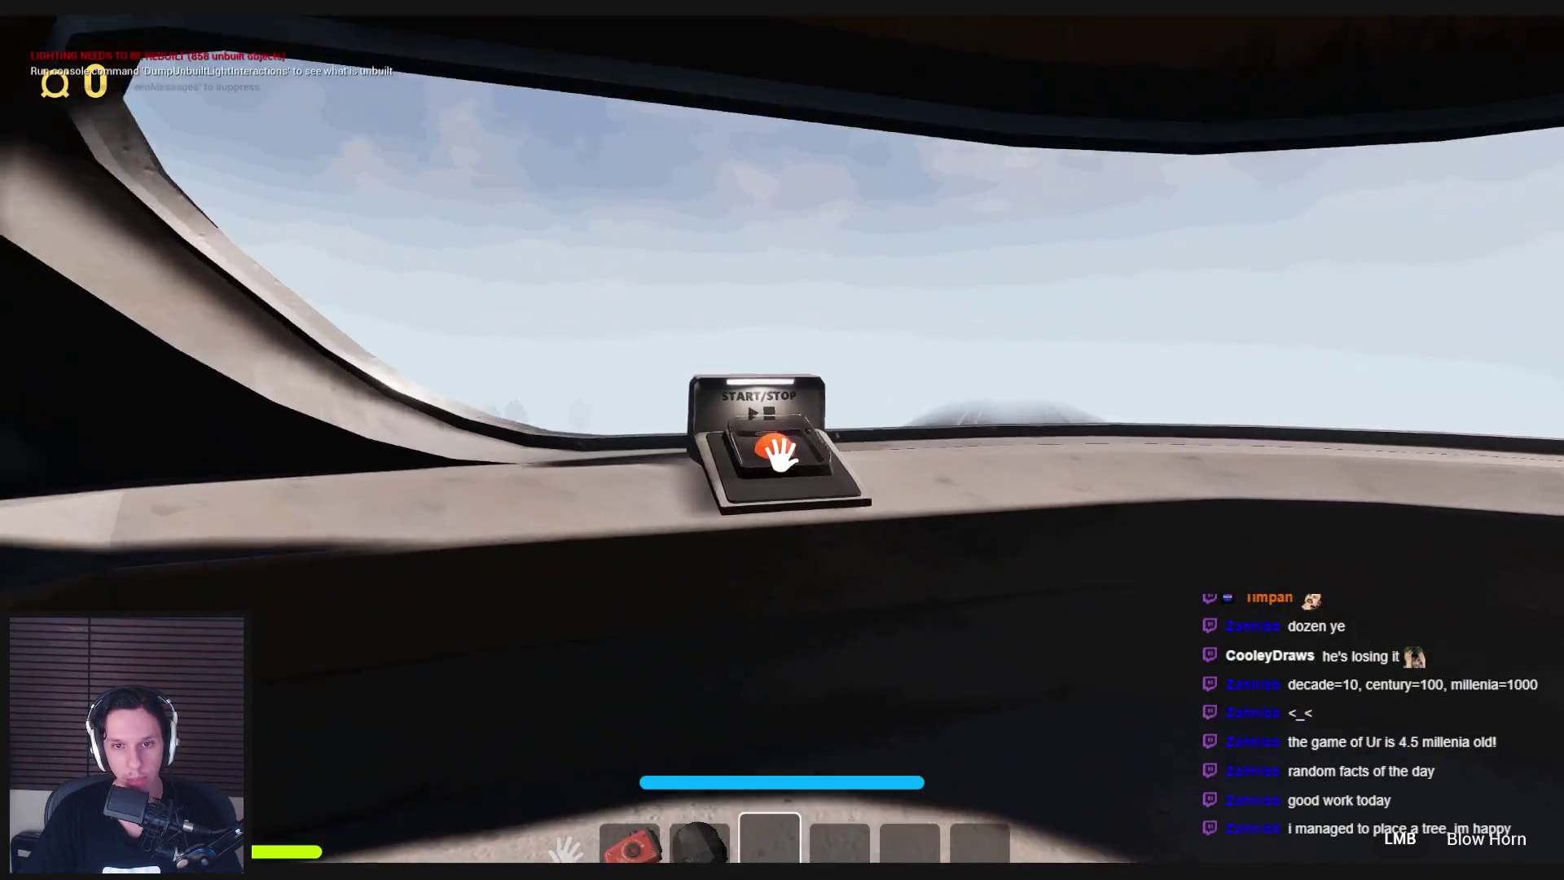
key(w)
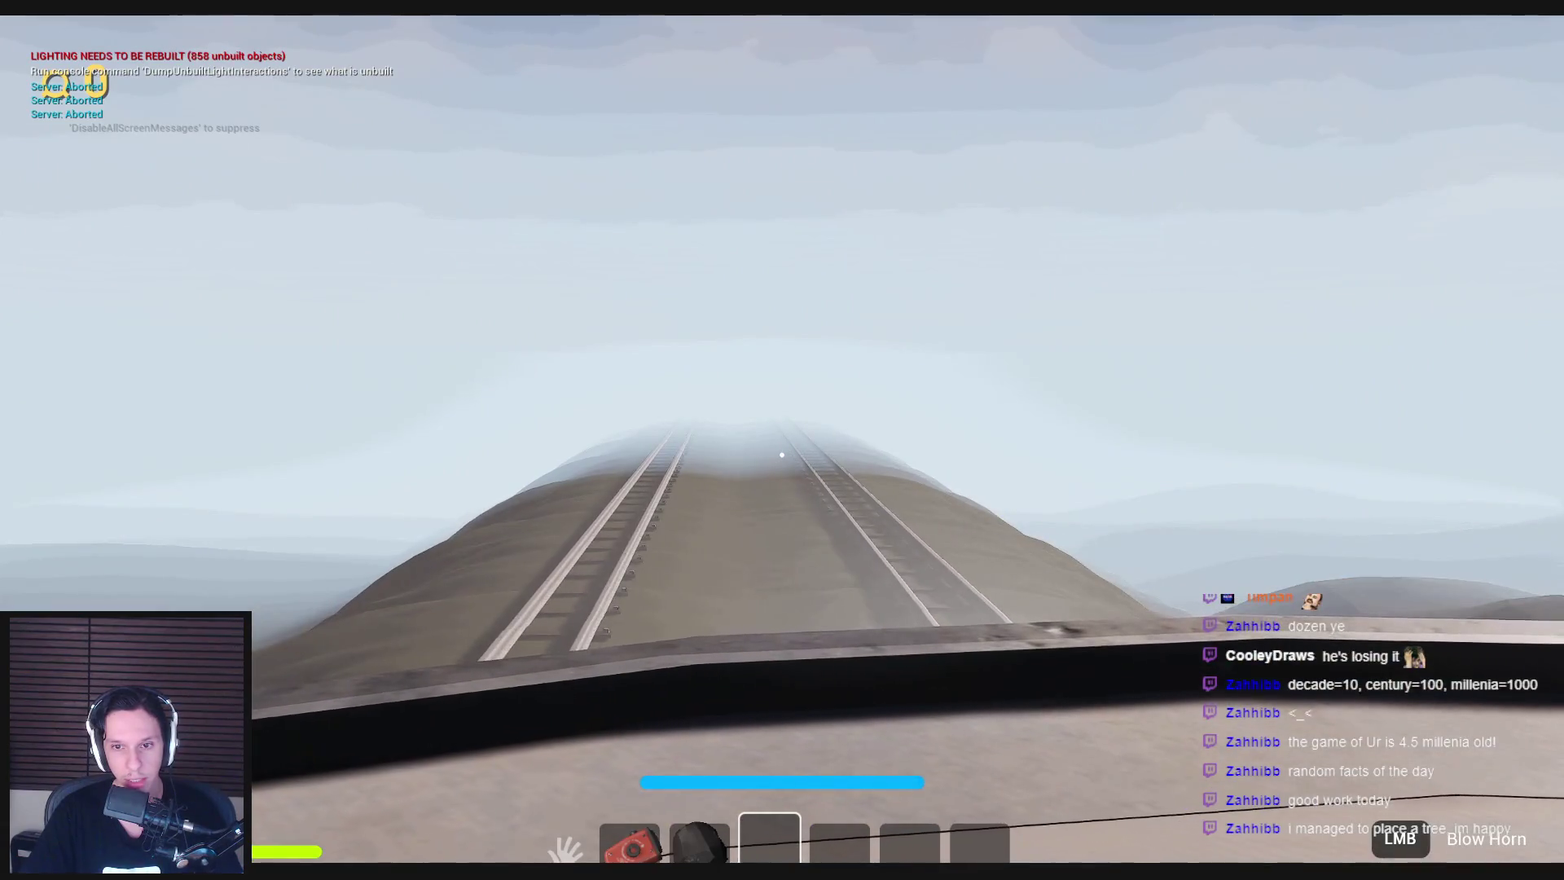
key(s)
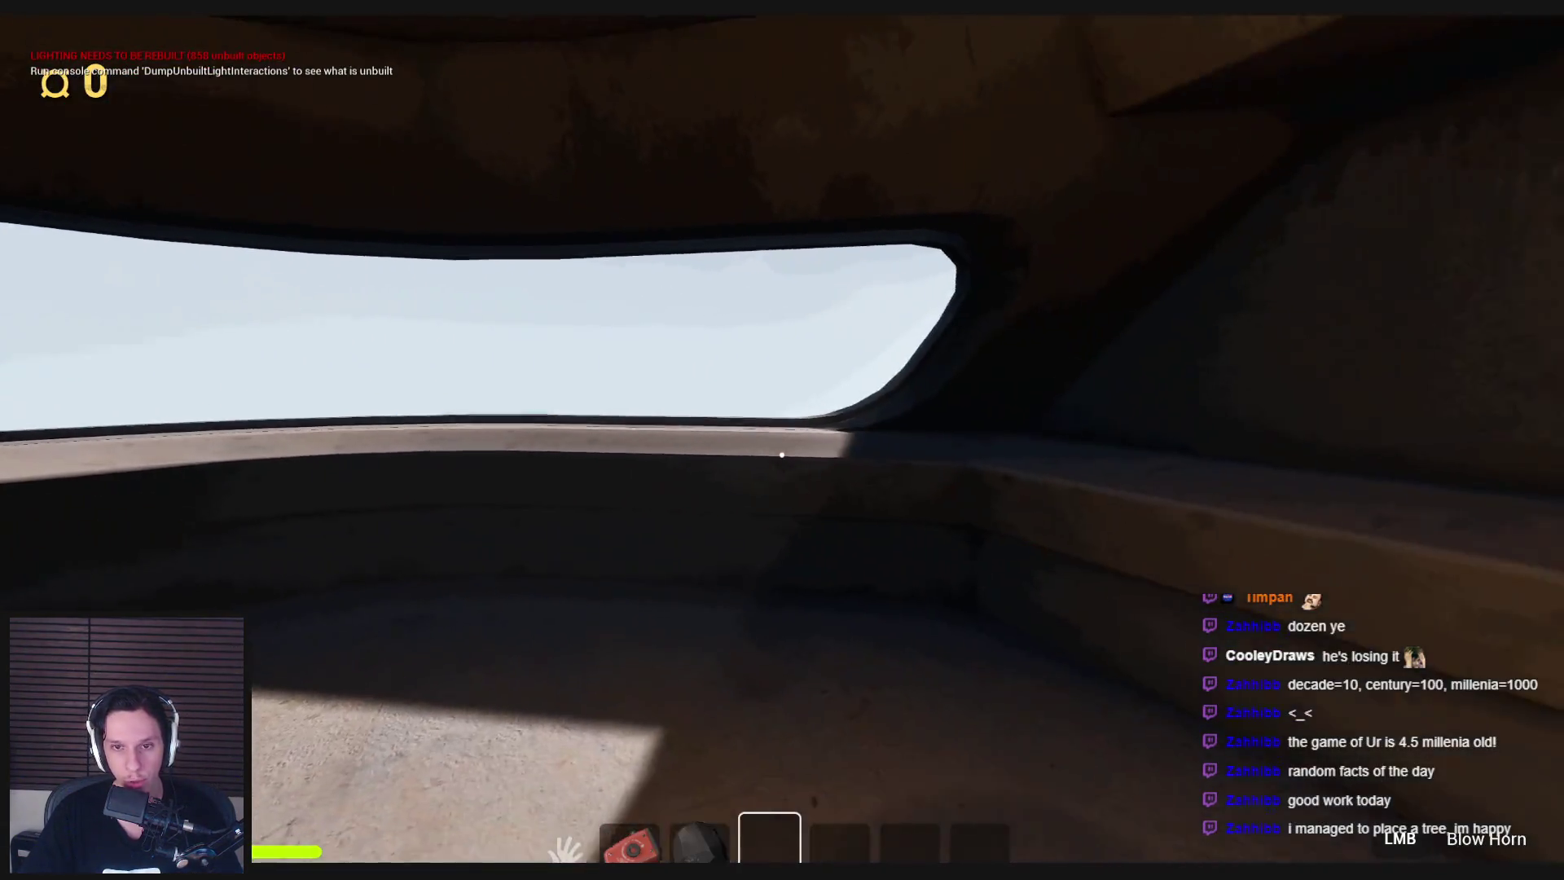
key(w)
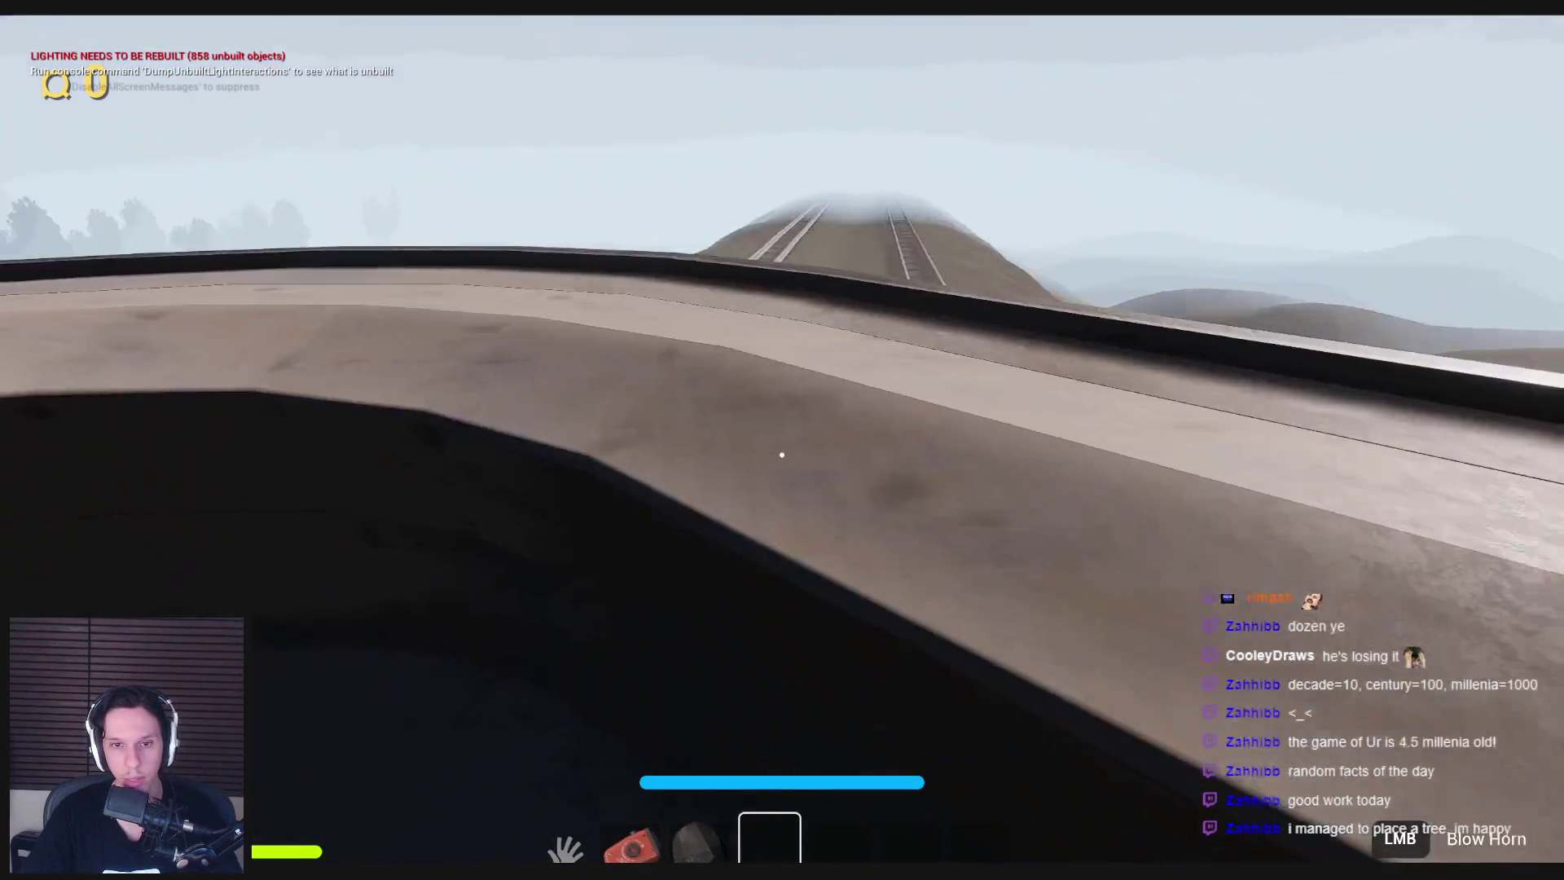
key(s)
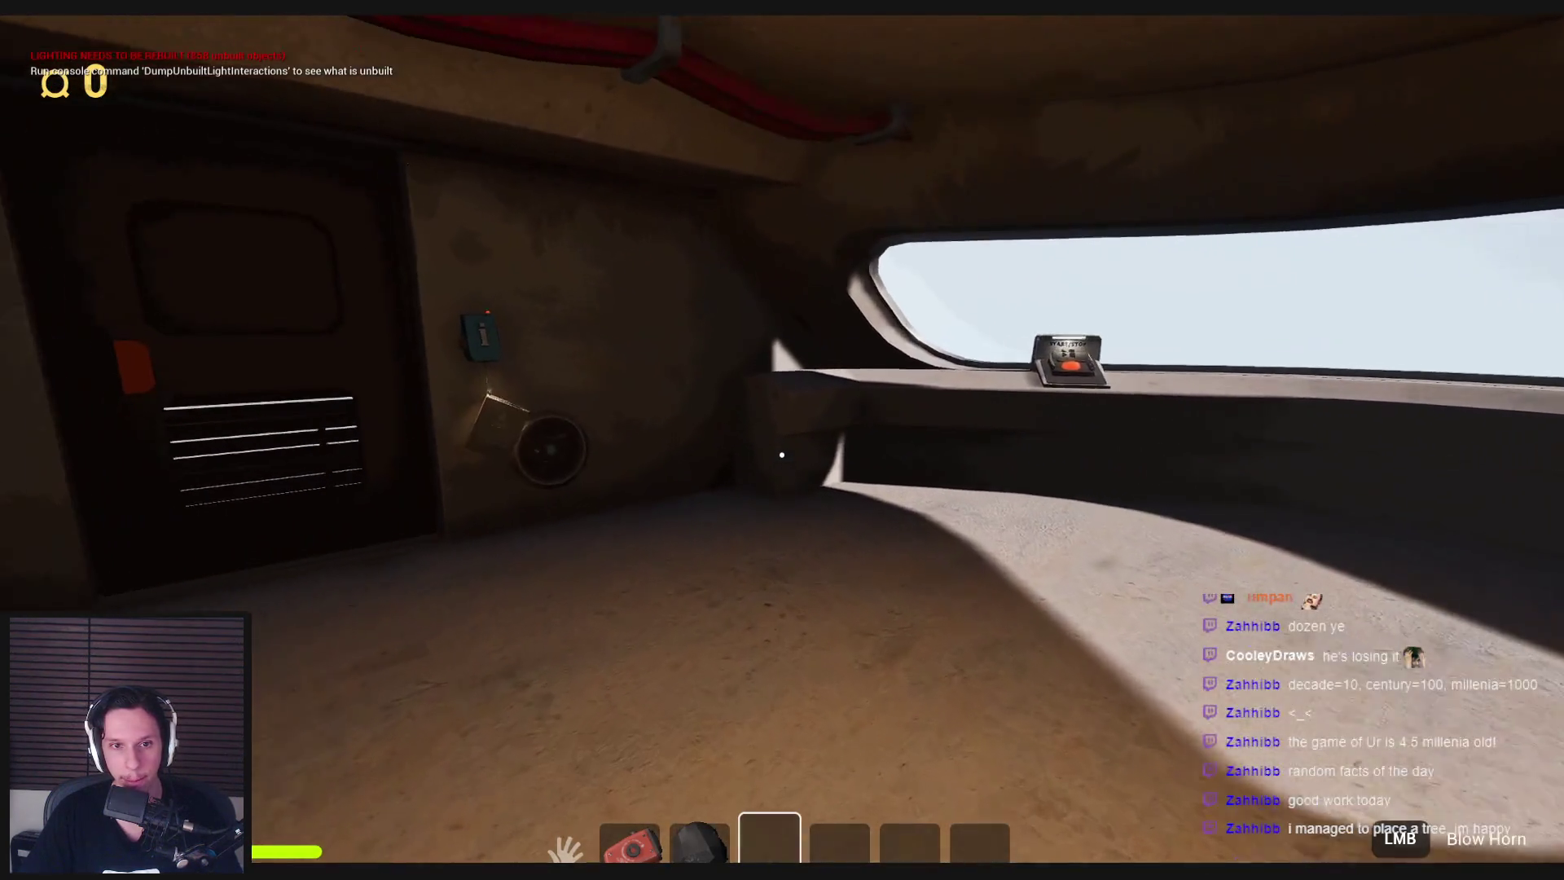
key(w)
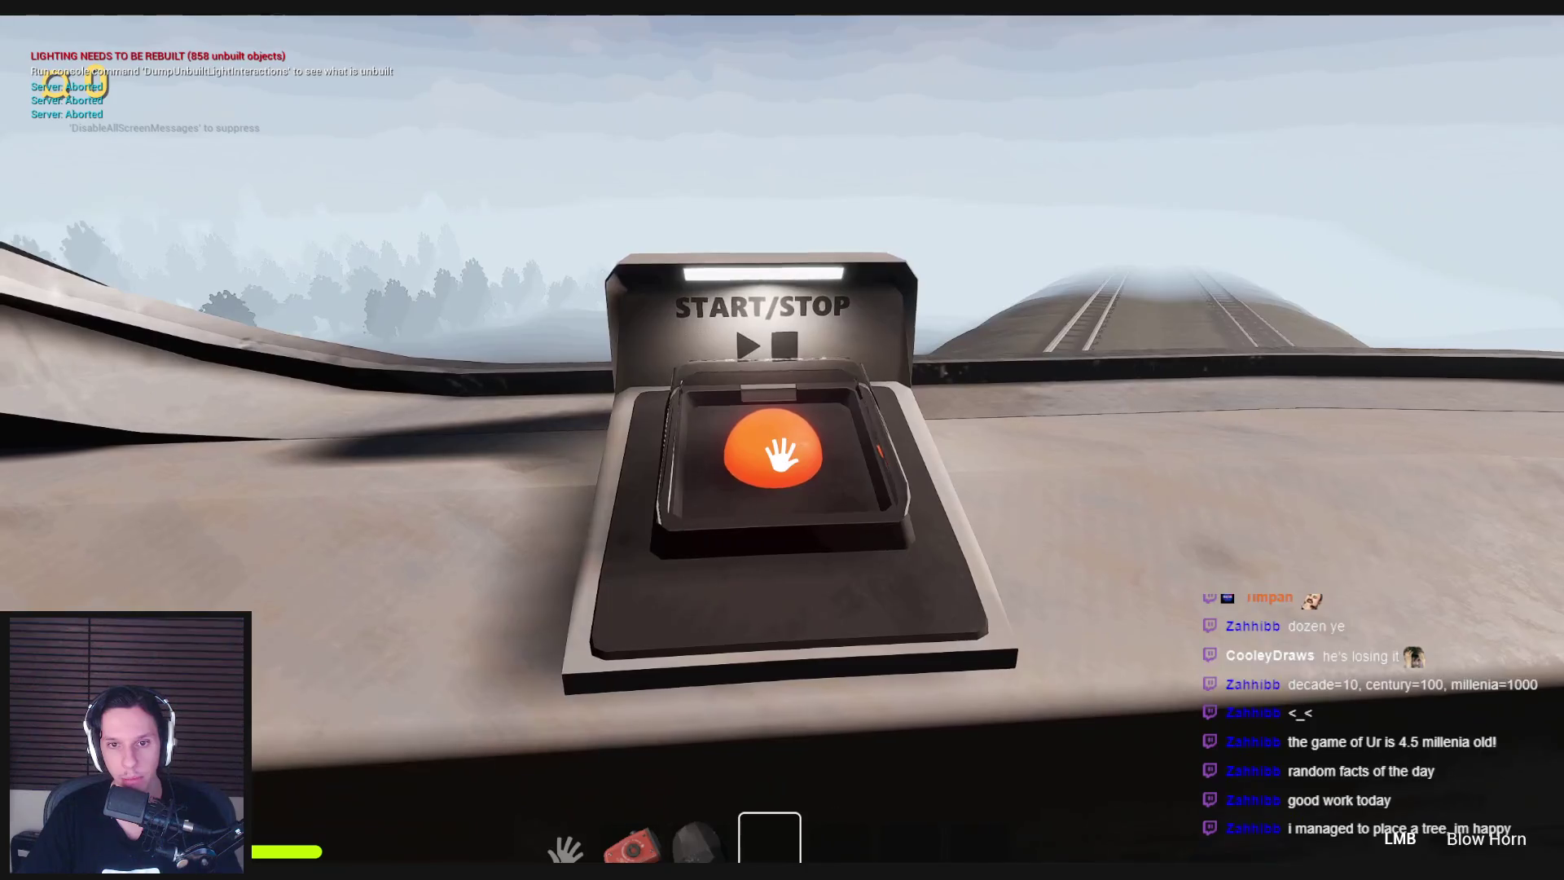
key(w)
Back away from the button, go down the staircase, and return up toward the cab window.
key(s)
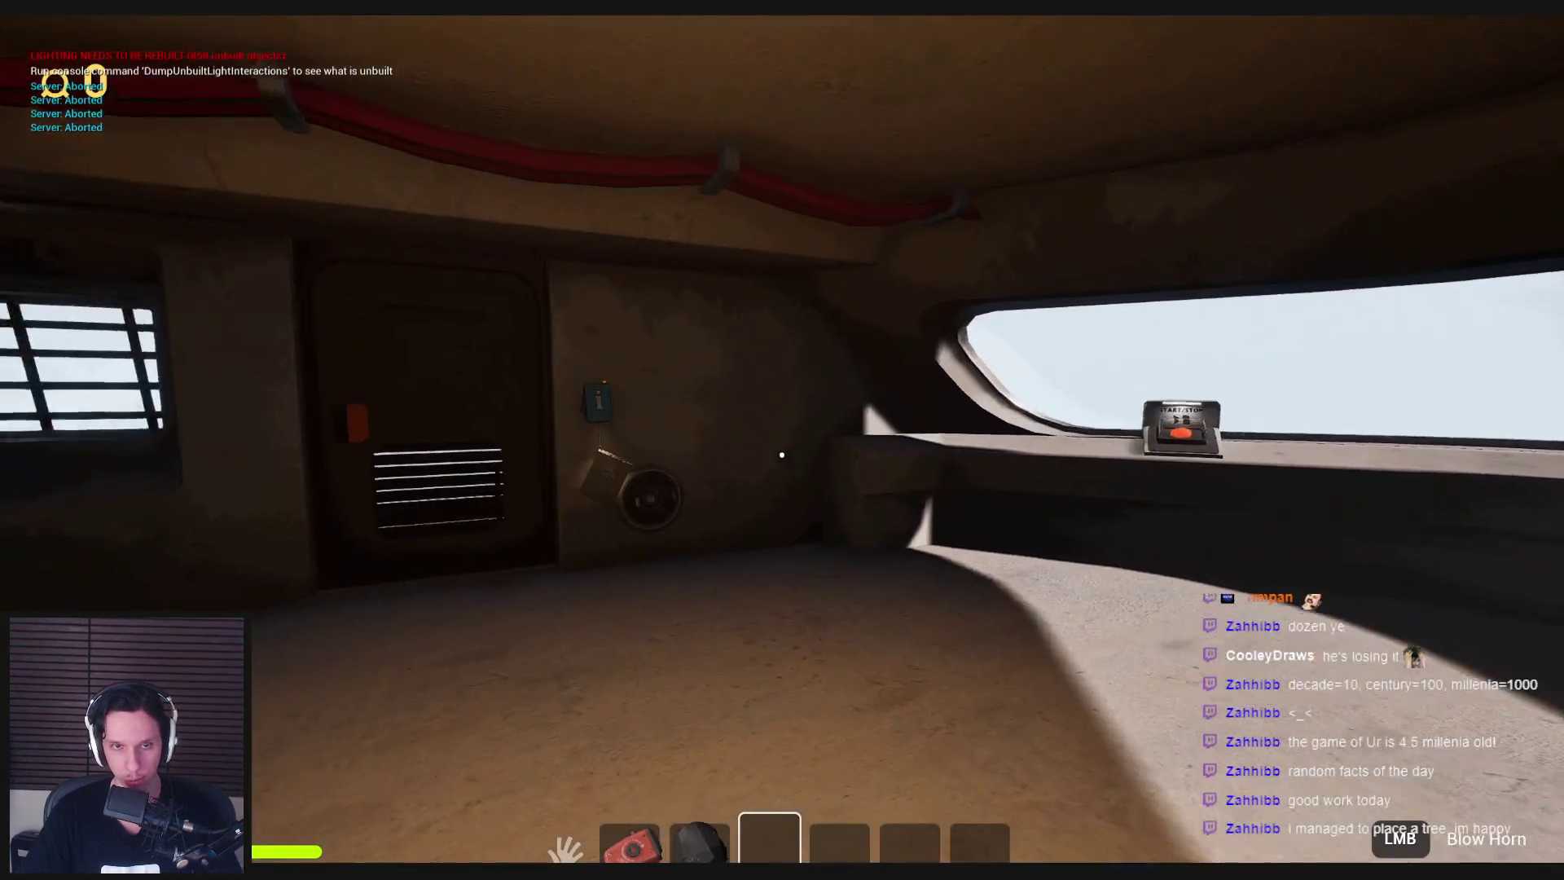
key(w)
key(s)
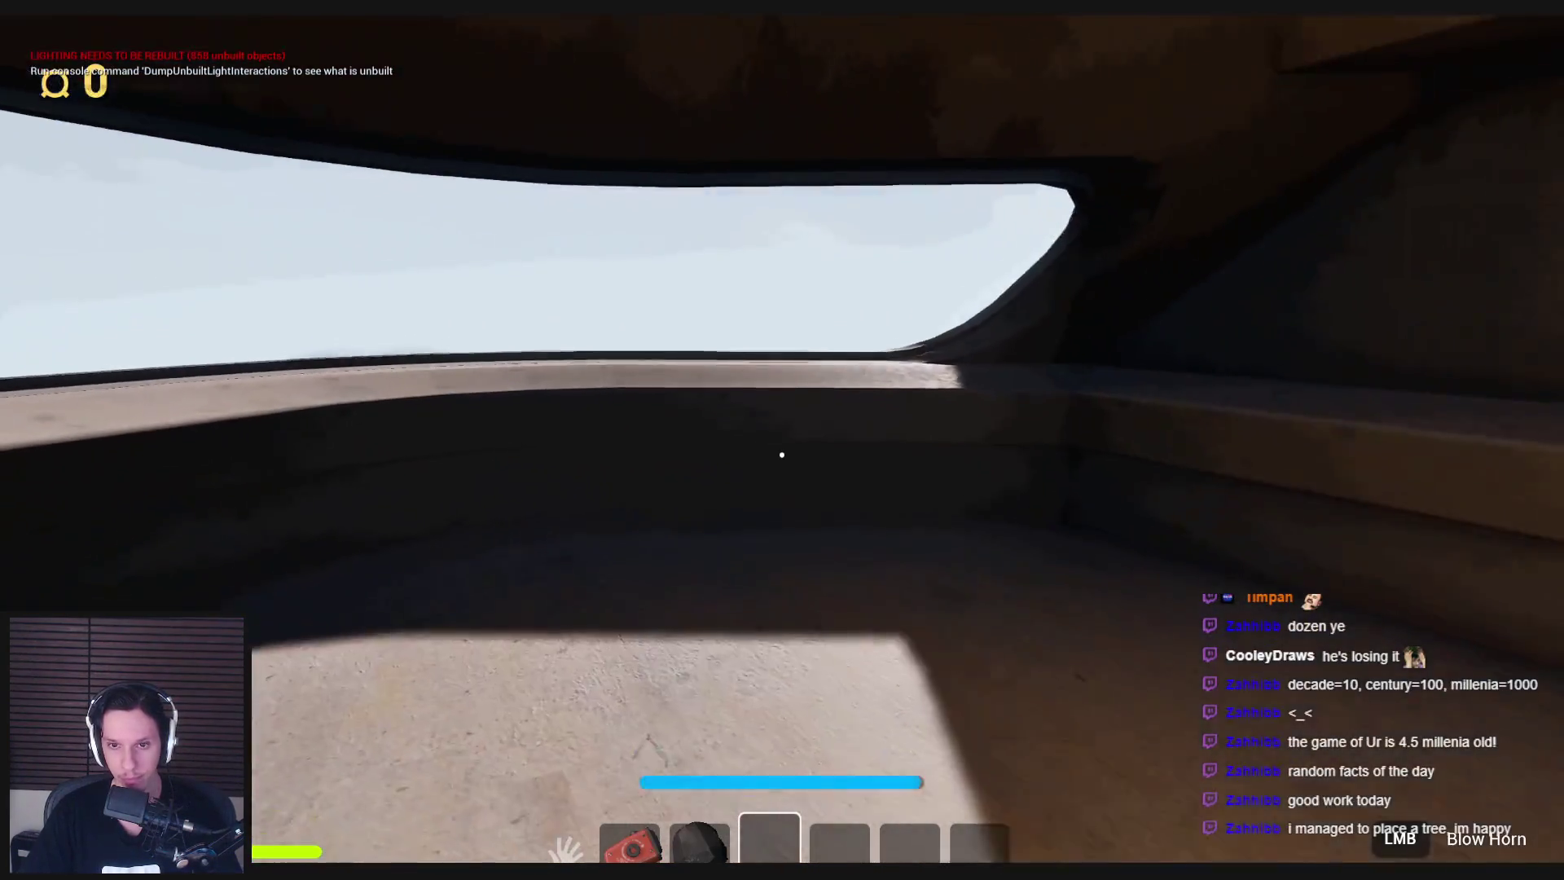
key(s)
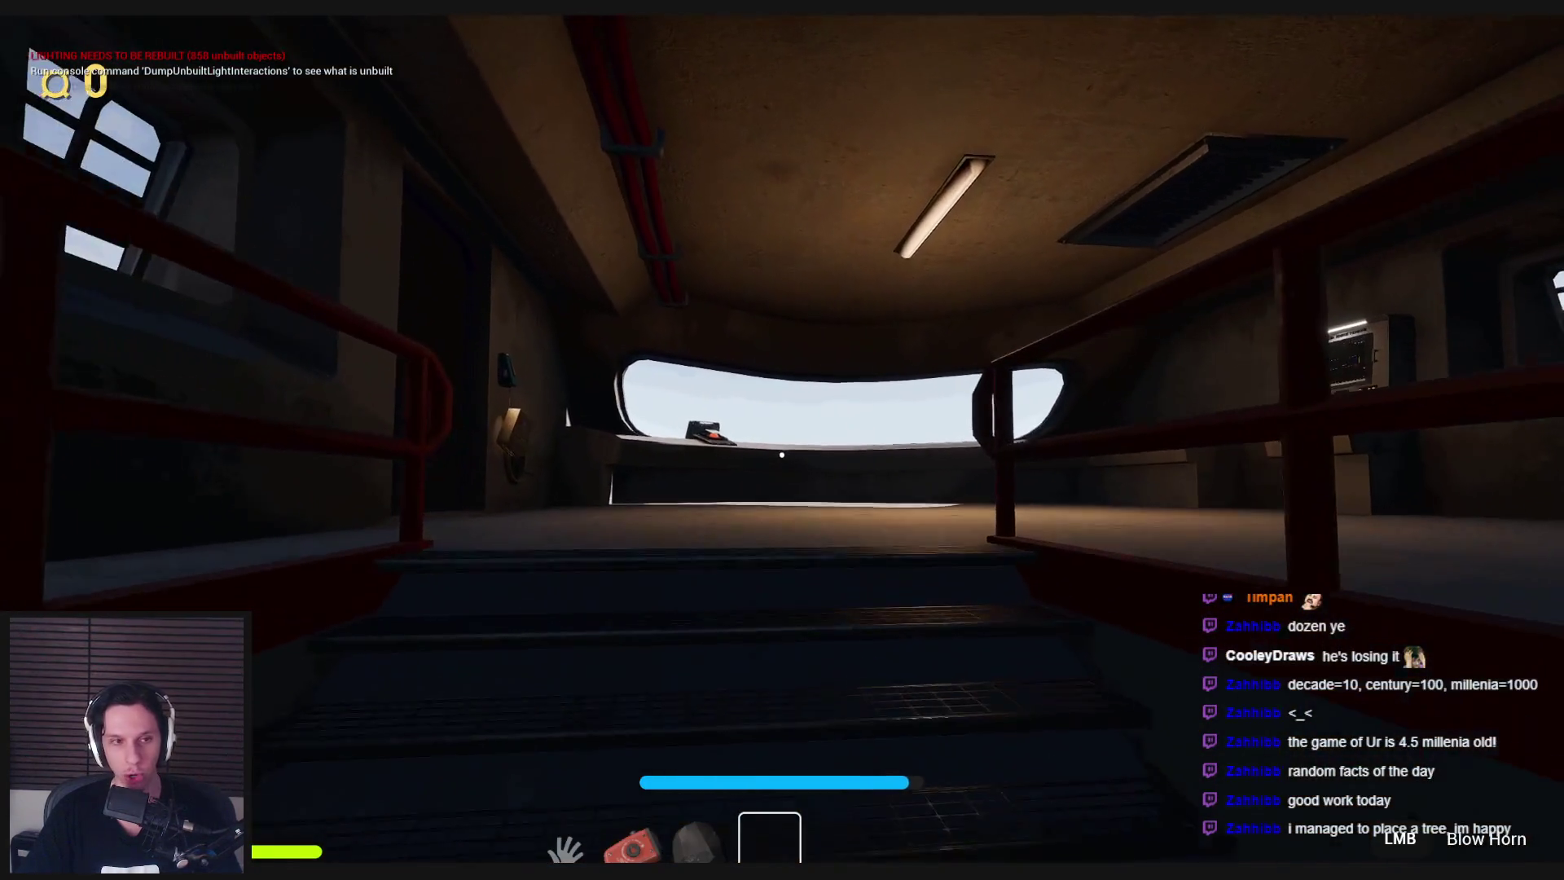
key(w)
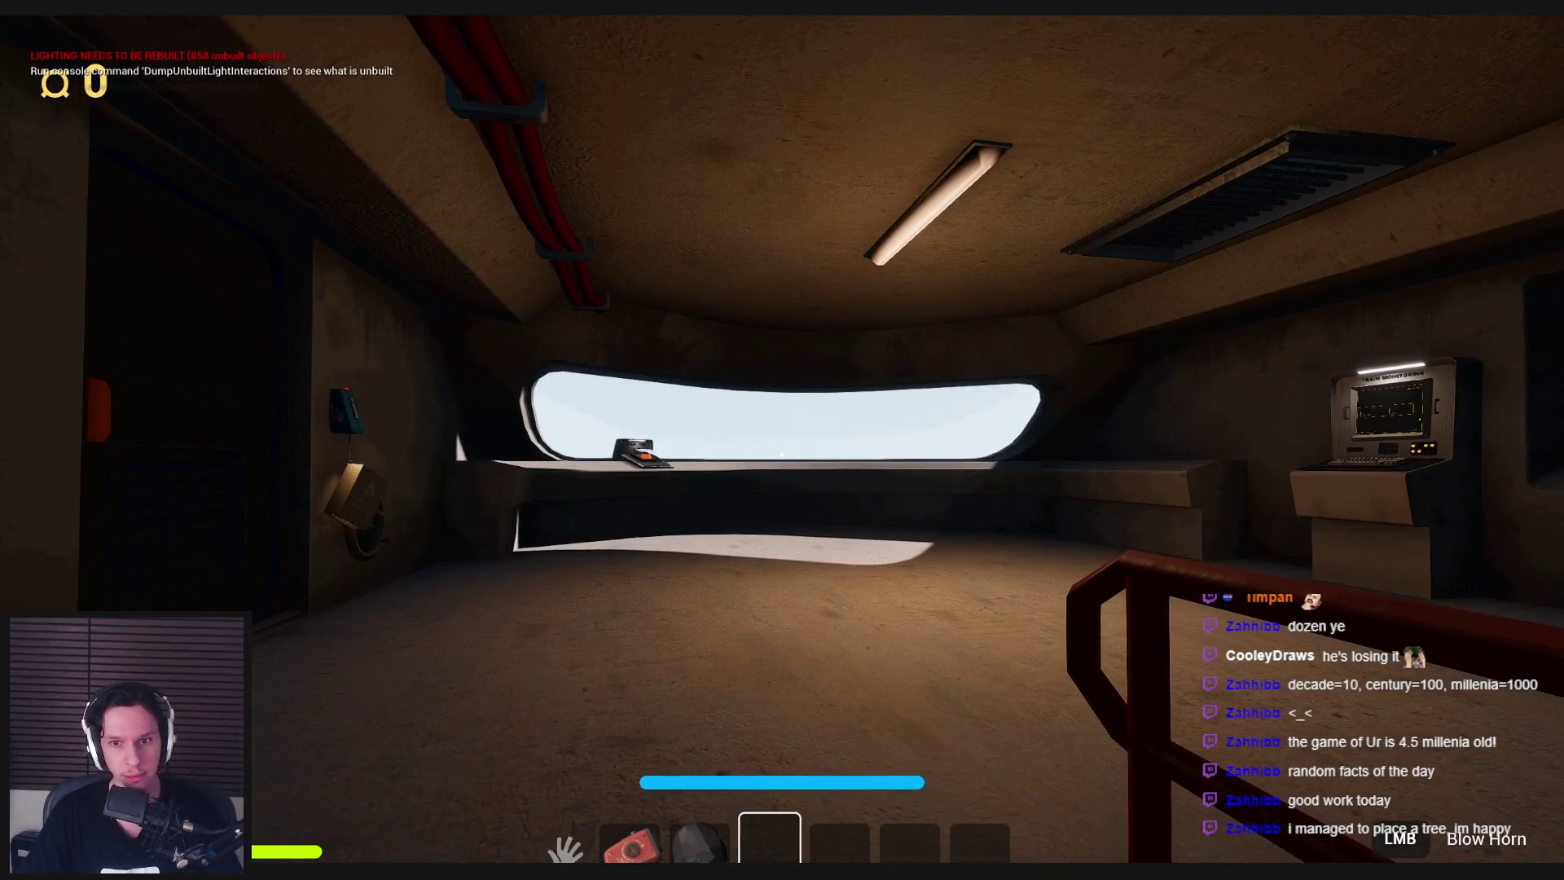
key(w)
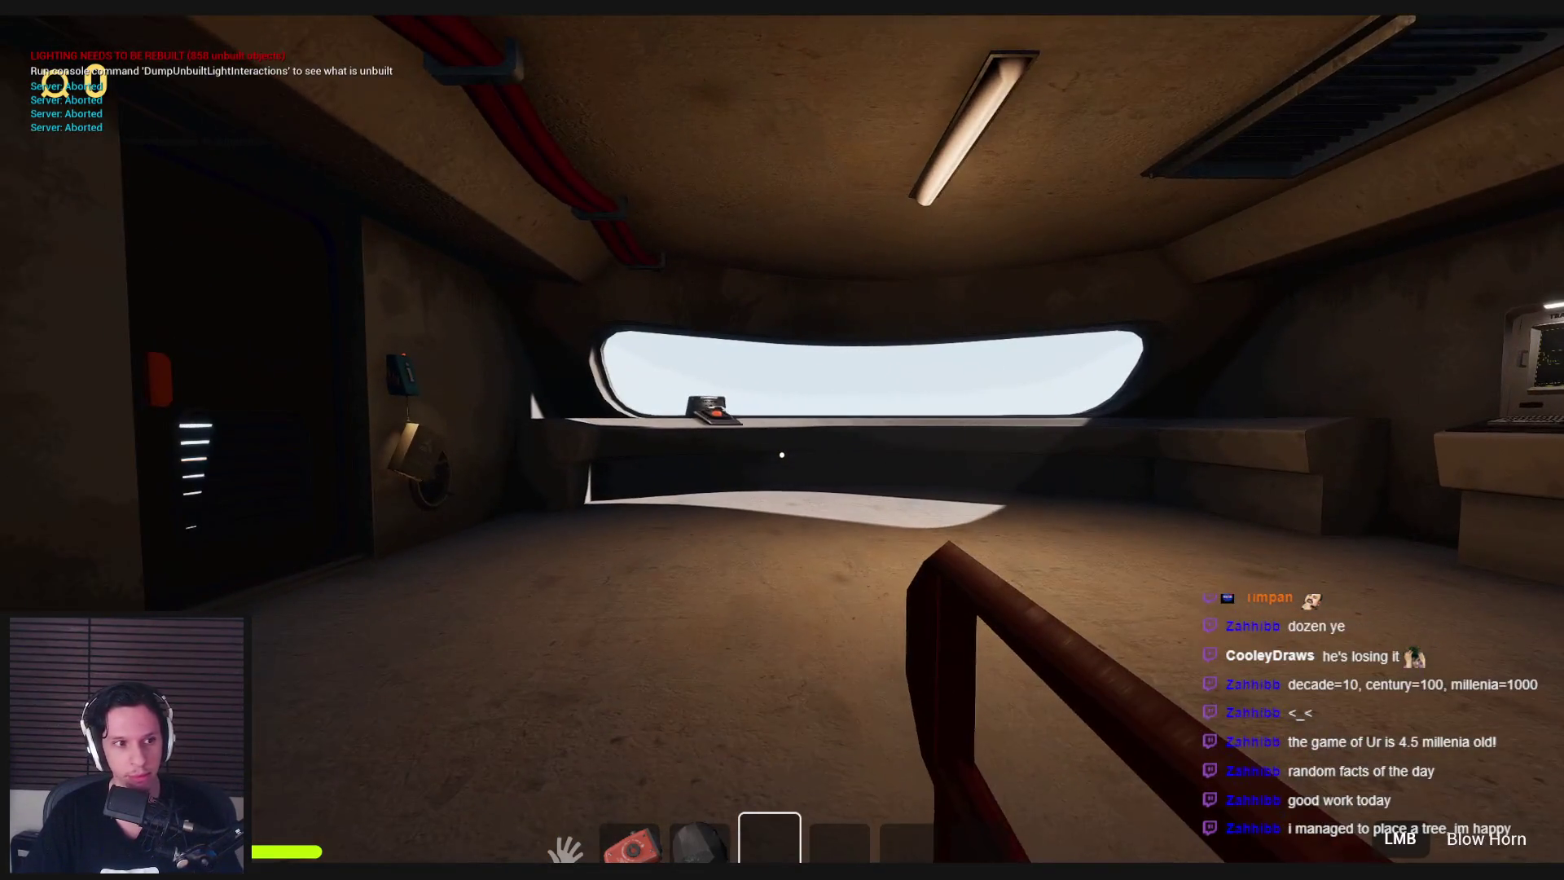
key(s)
key(w)
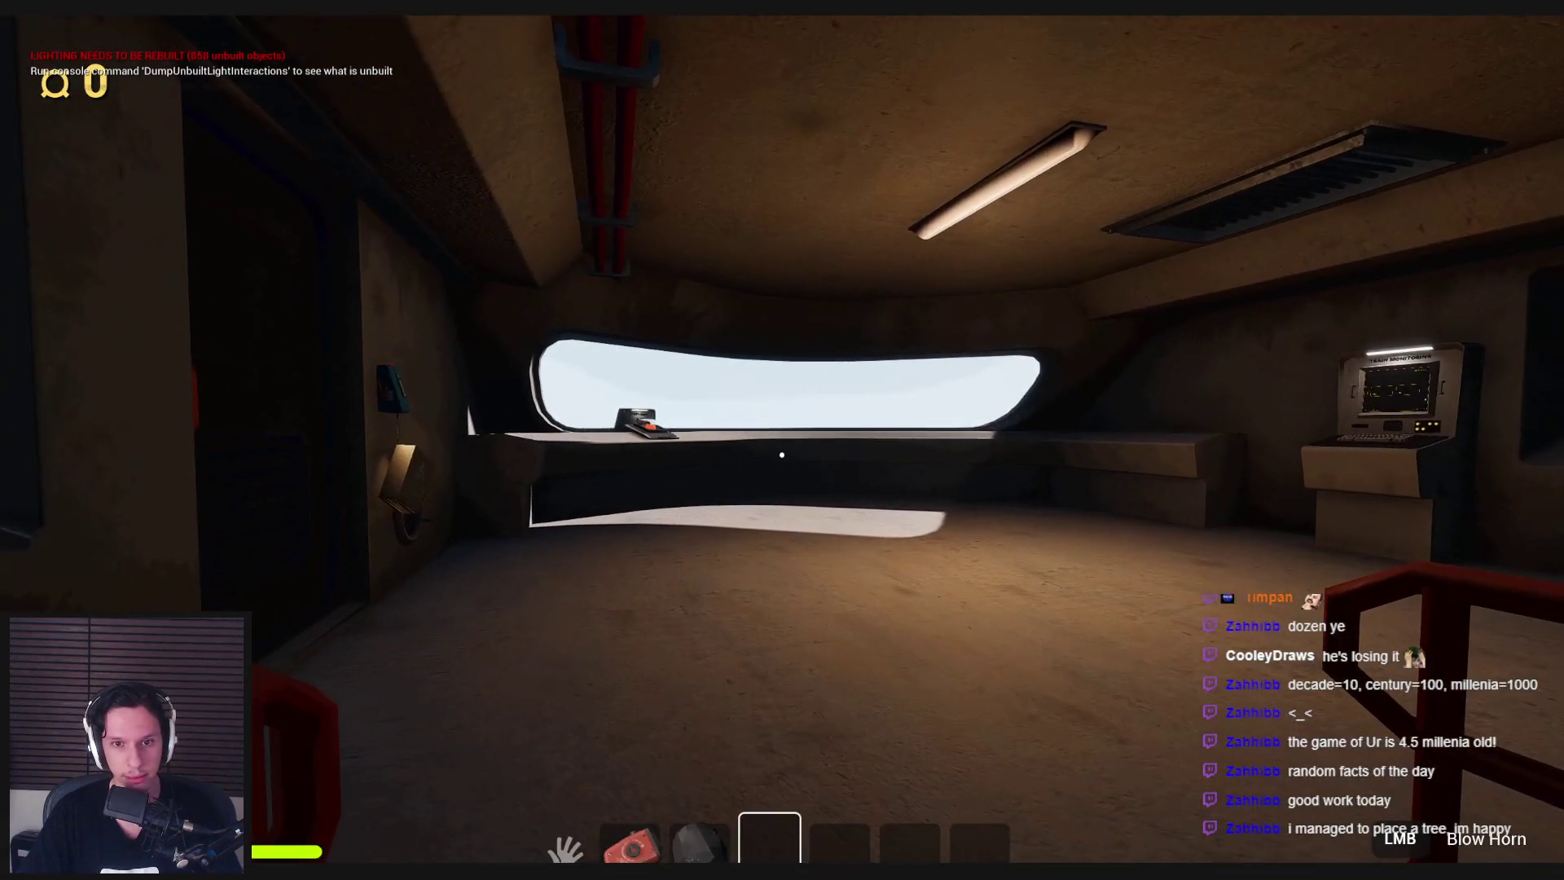
key(w)
key(w)
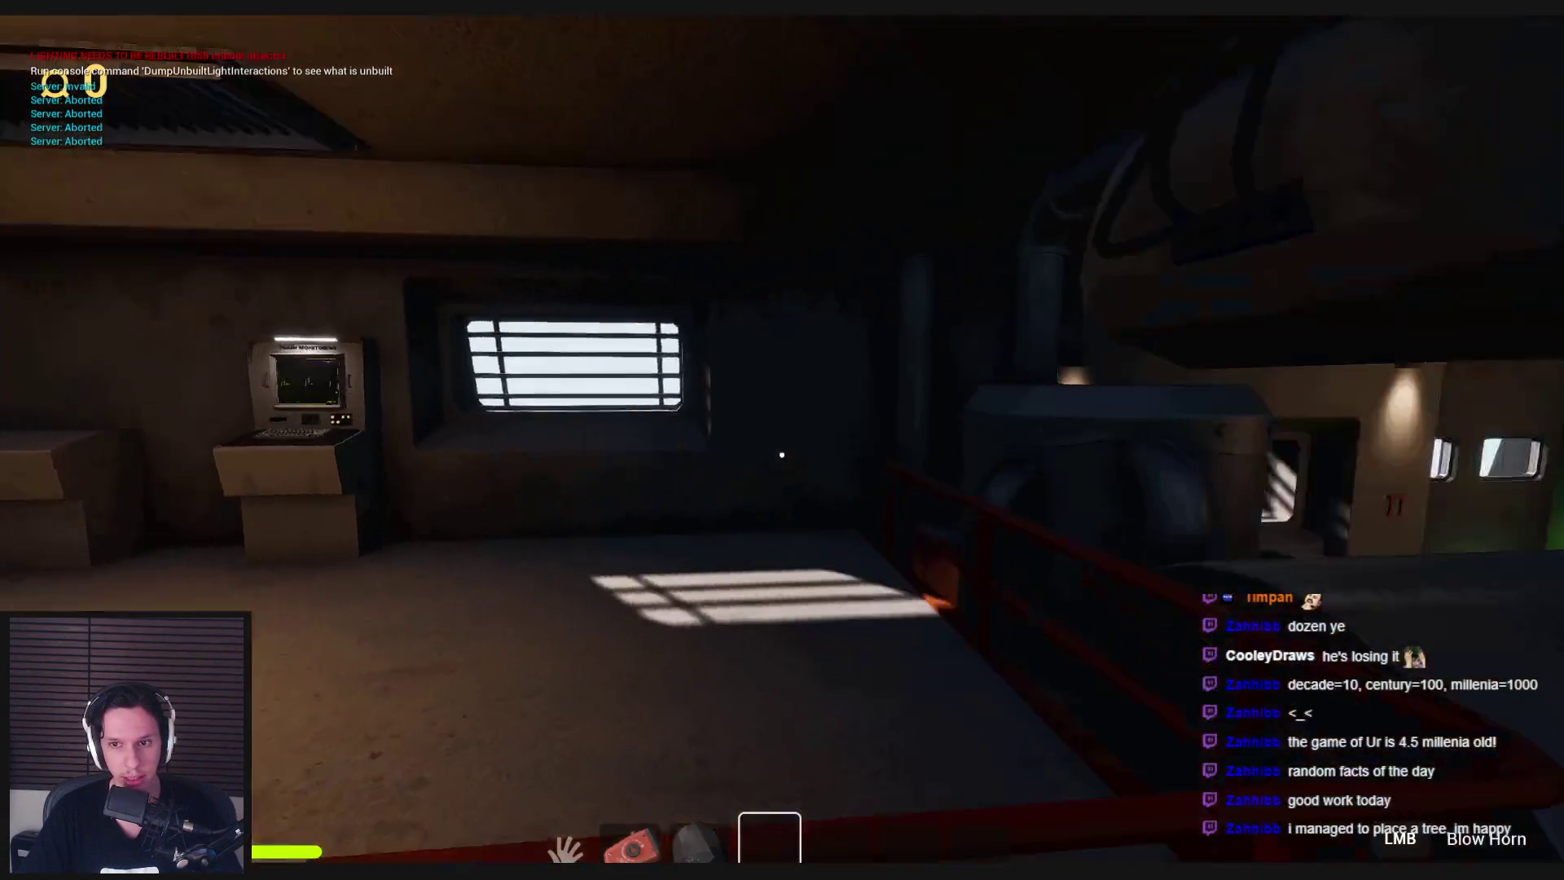
Carry the floor gear from the pipe-pit hatch to the red gear panel.
key(s)
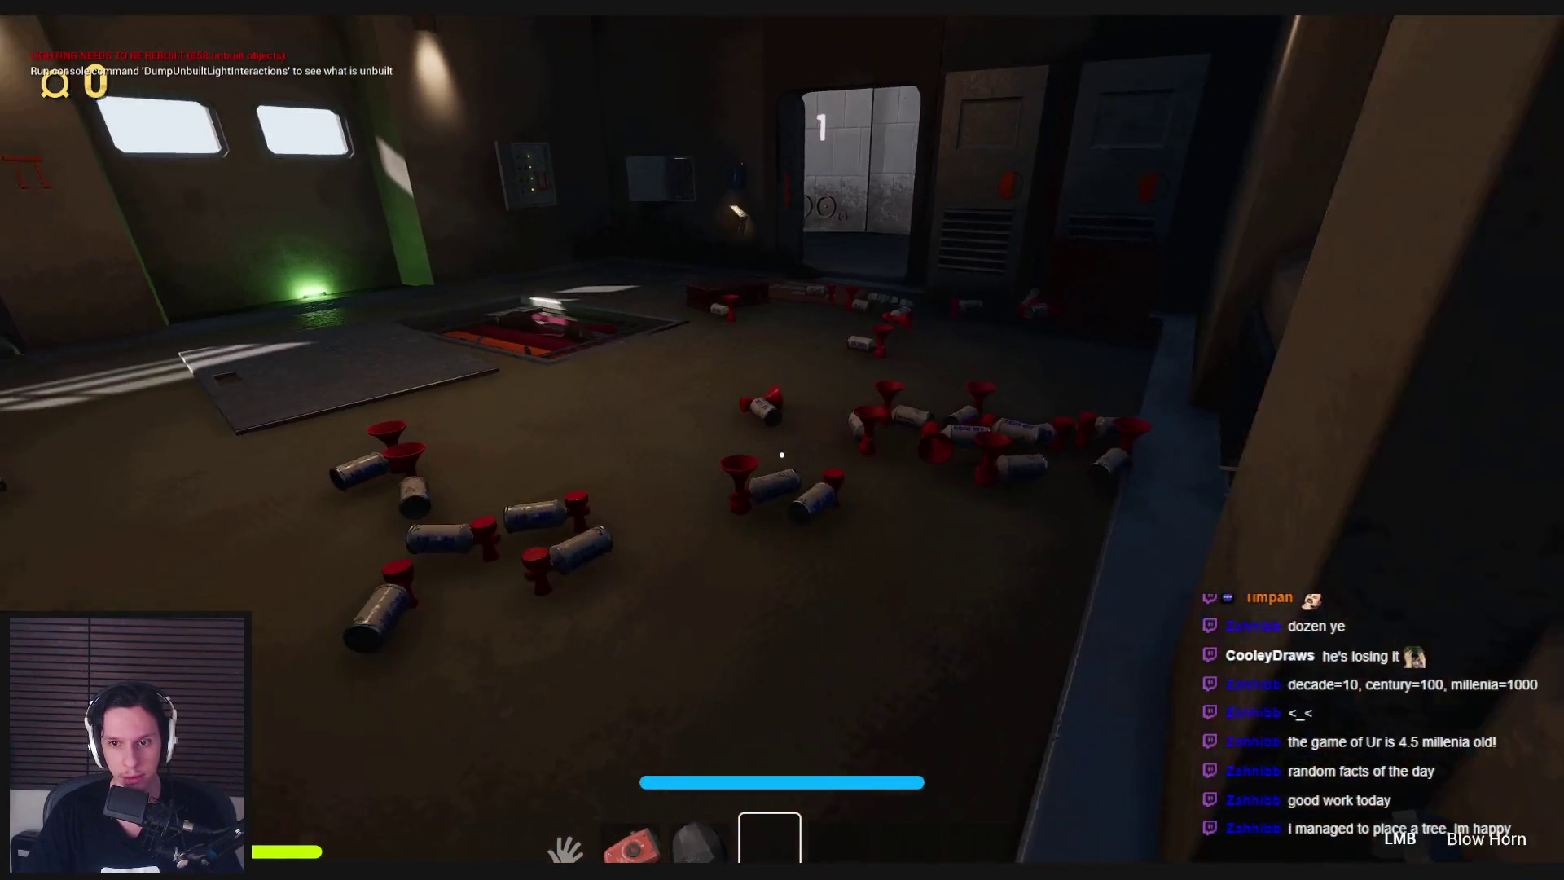
key(w)
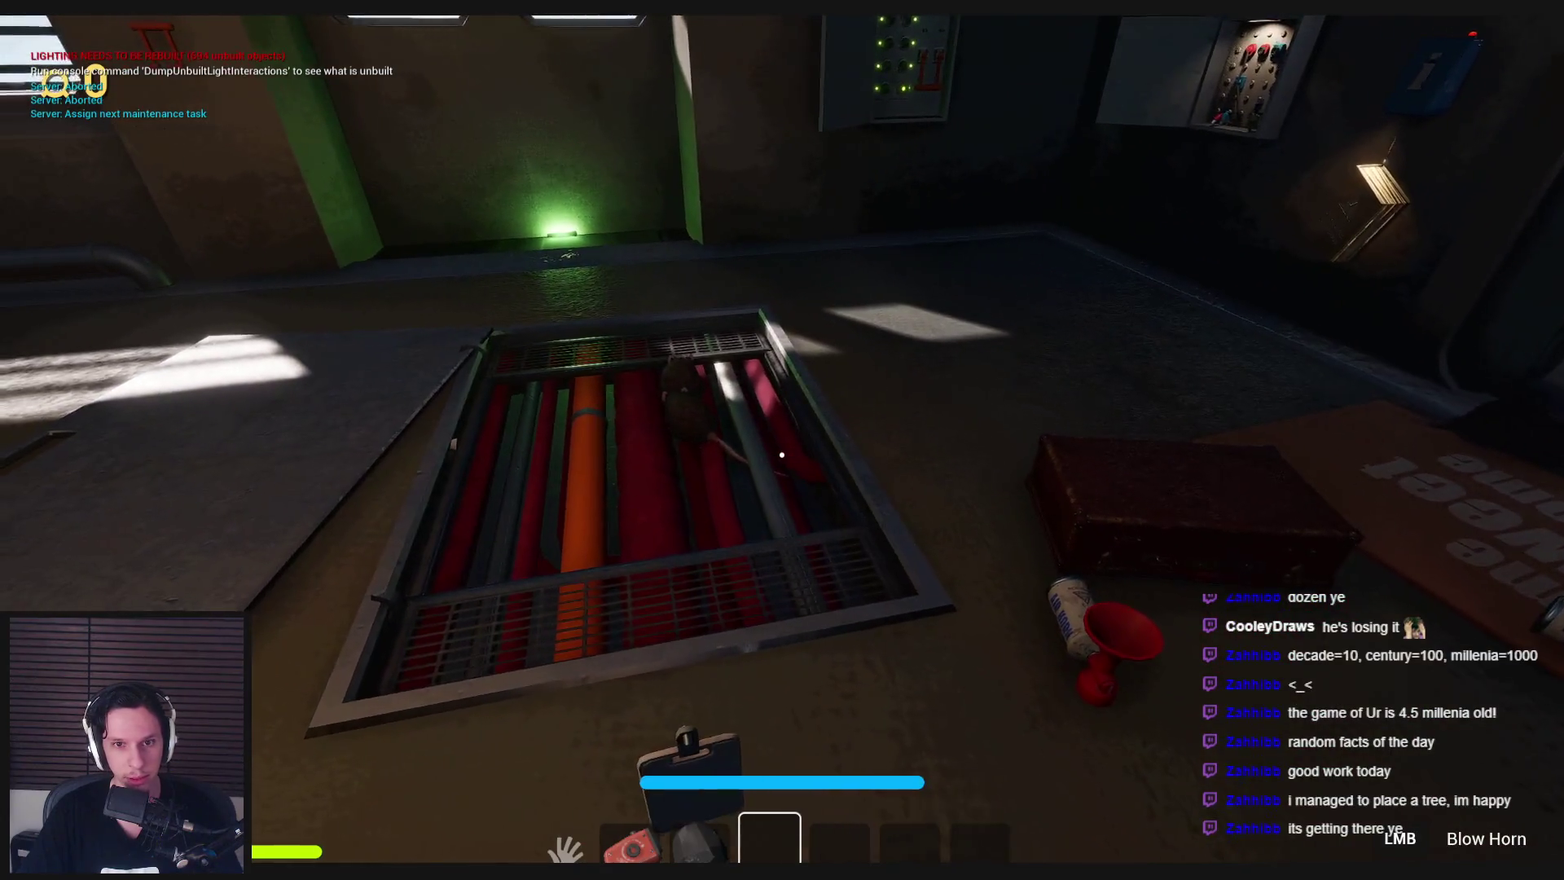
mouse_move(782, 455)
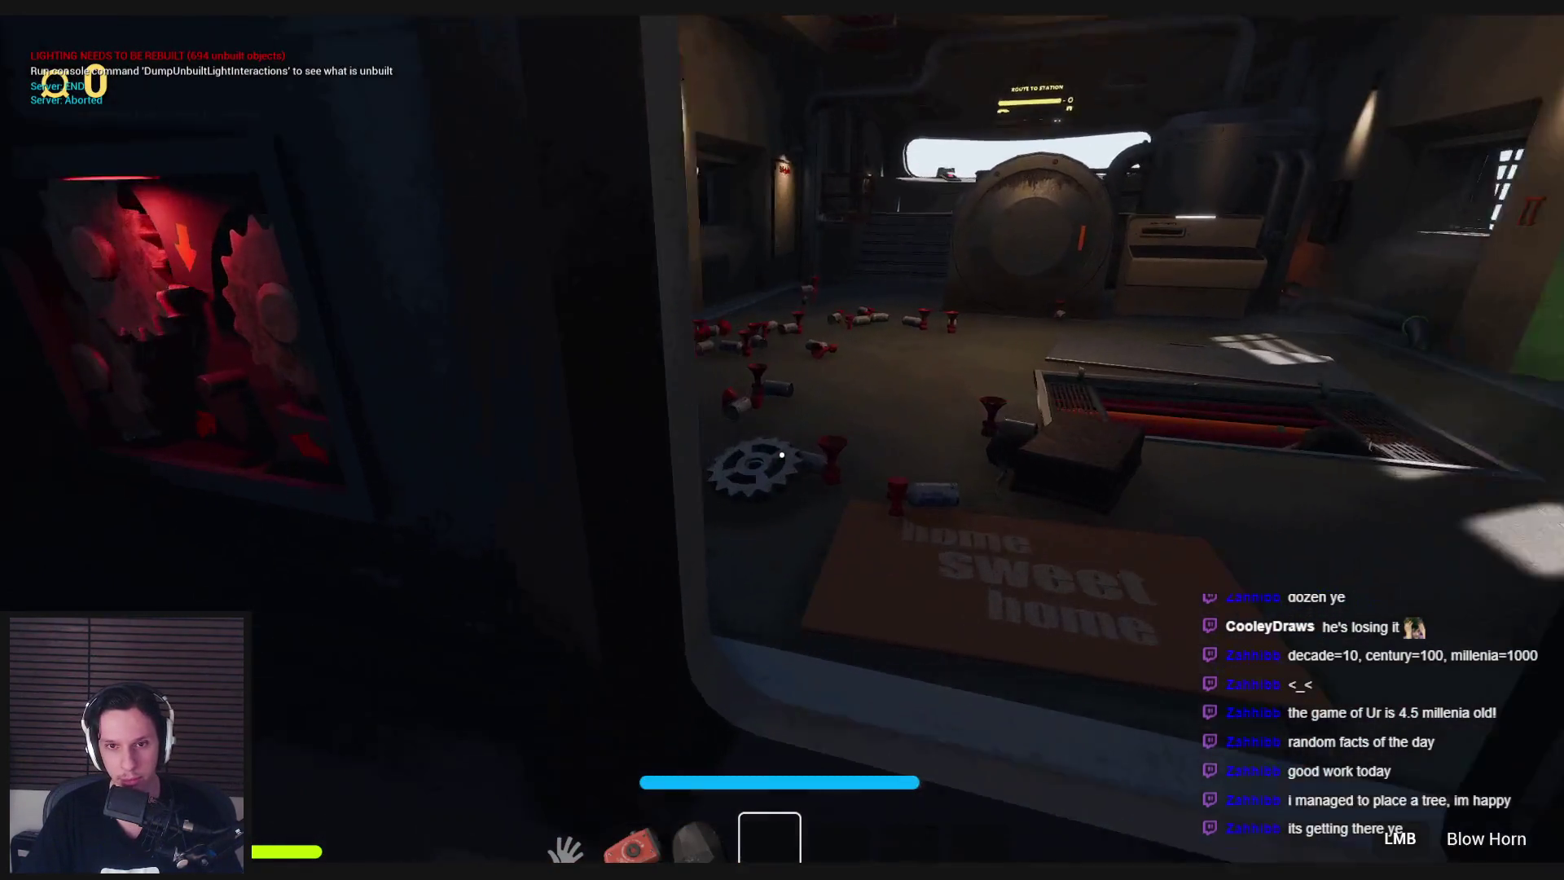
mouse_move(782, 455)
mouse_down()
mouse_move(1128, 436)
mouse_move(875, 501)
mouse_up()
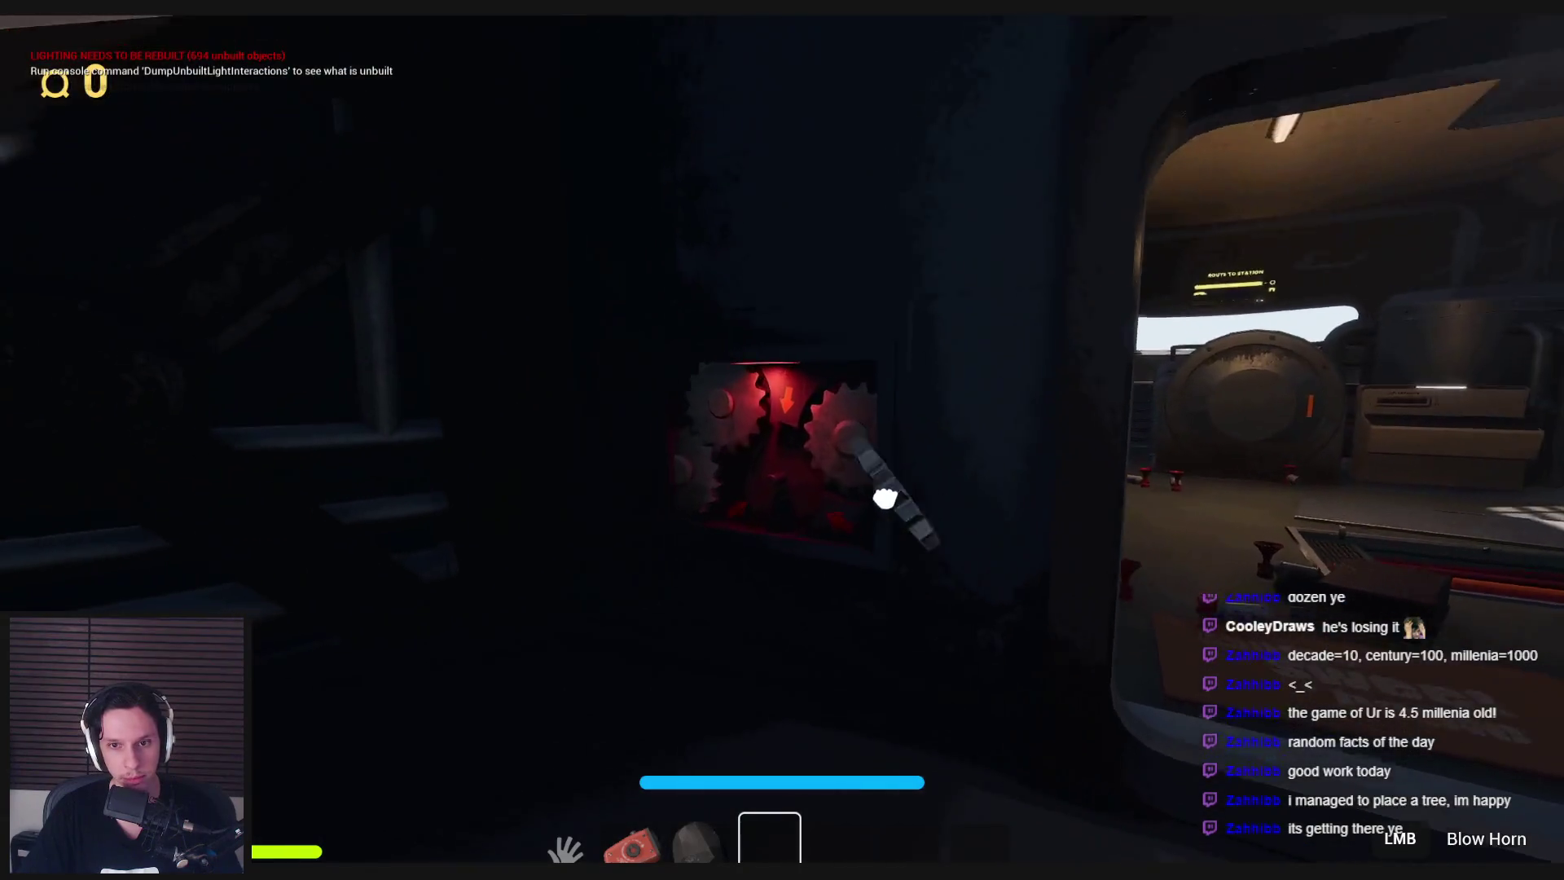
Walk through the pipe corridor up into the cab and press the START/STOP button.
mouse_move(782, 455)
key(w)
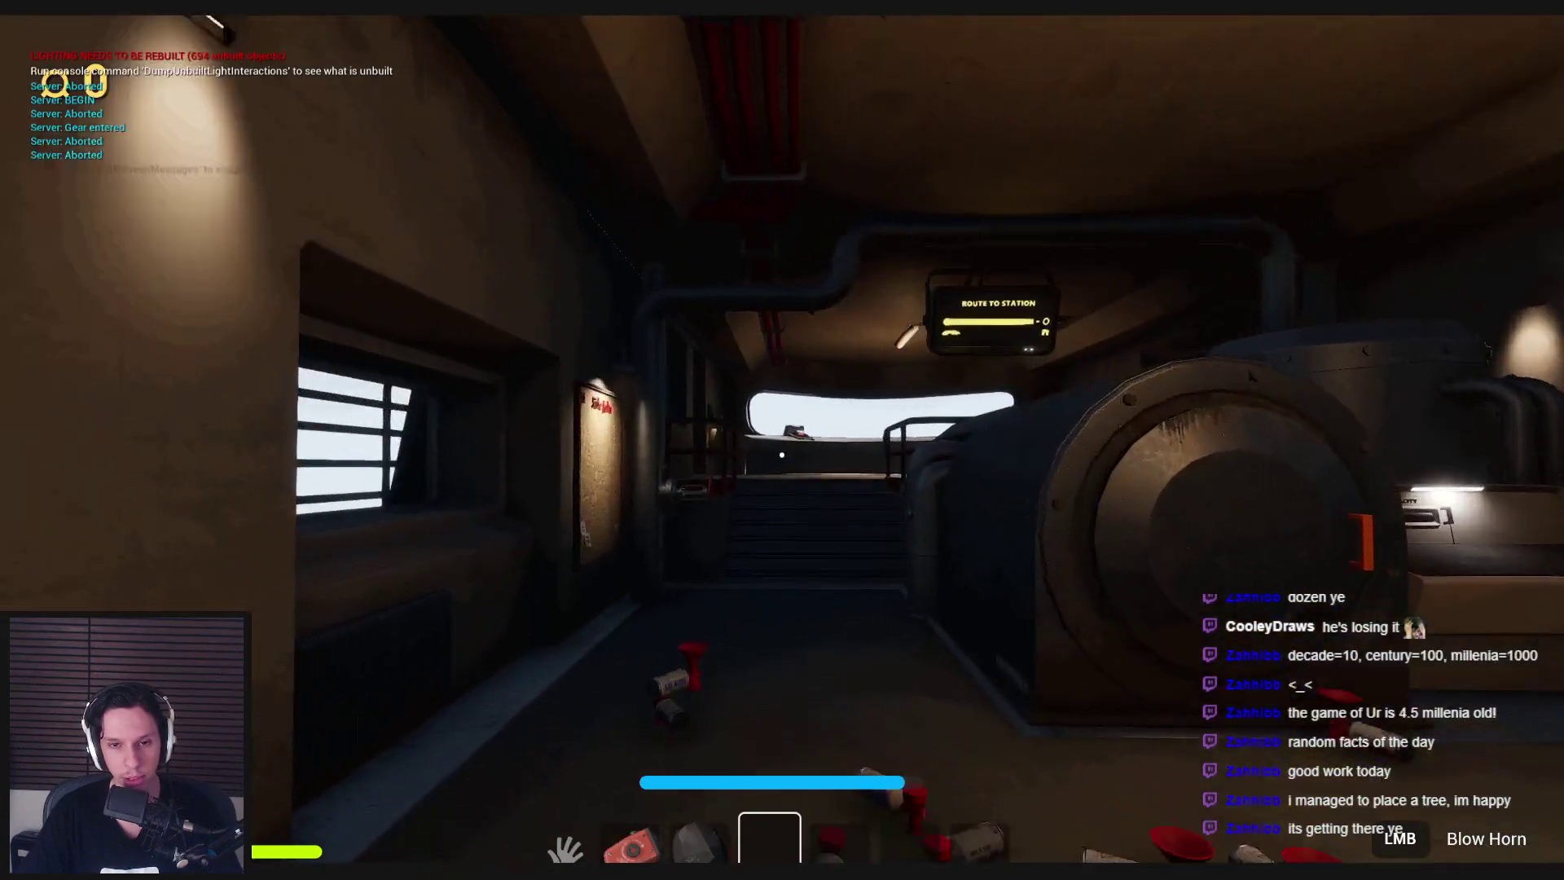
key(w)
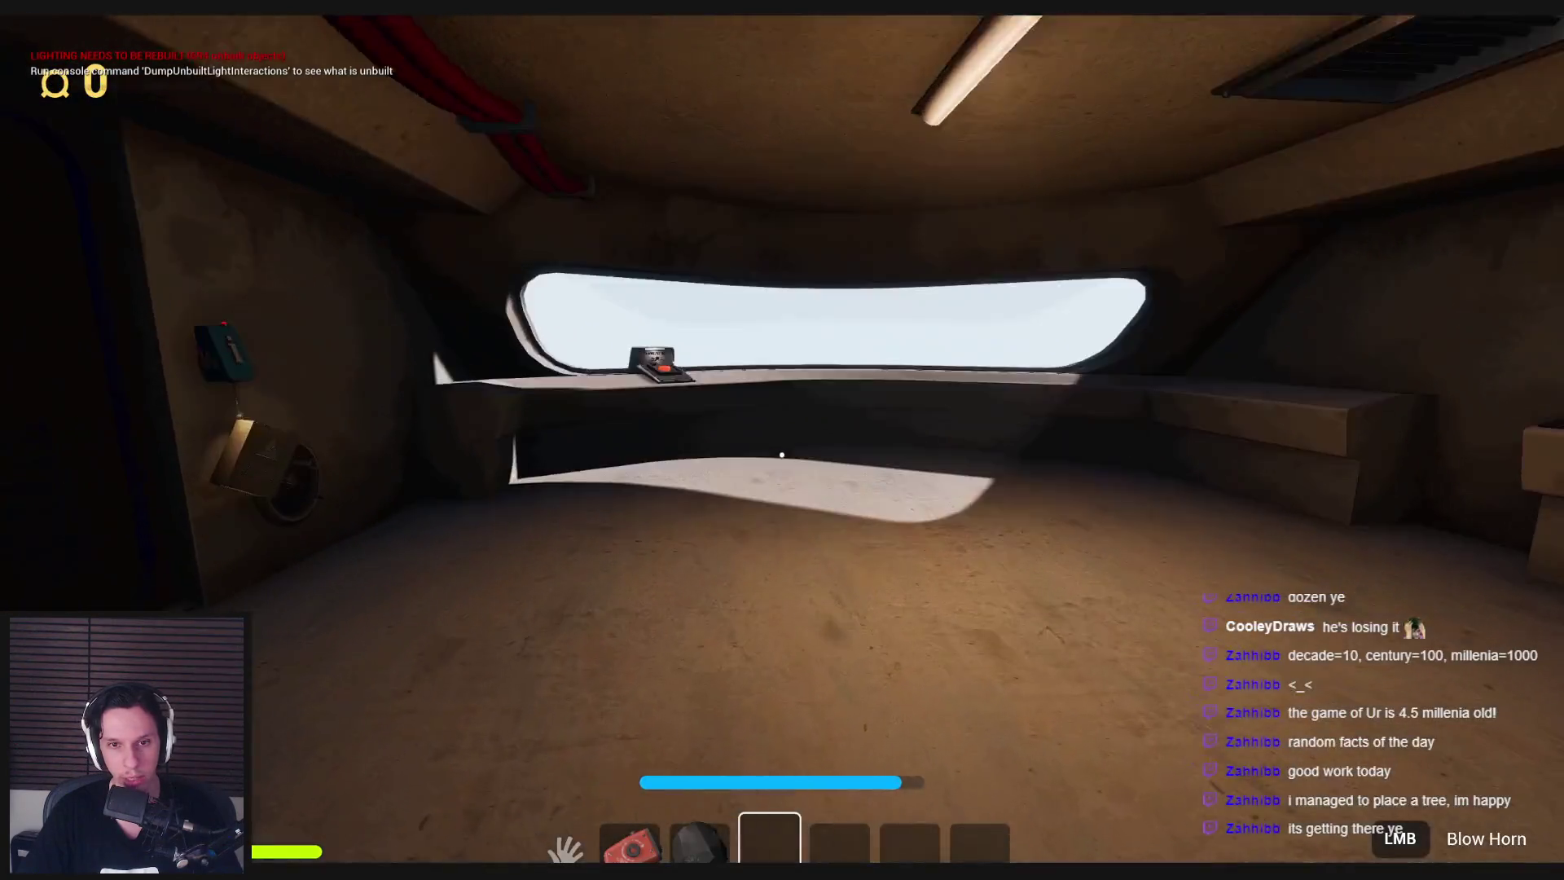
key(w)
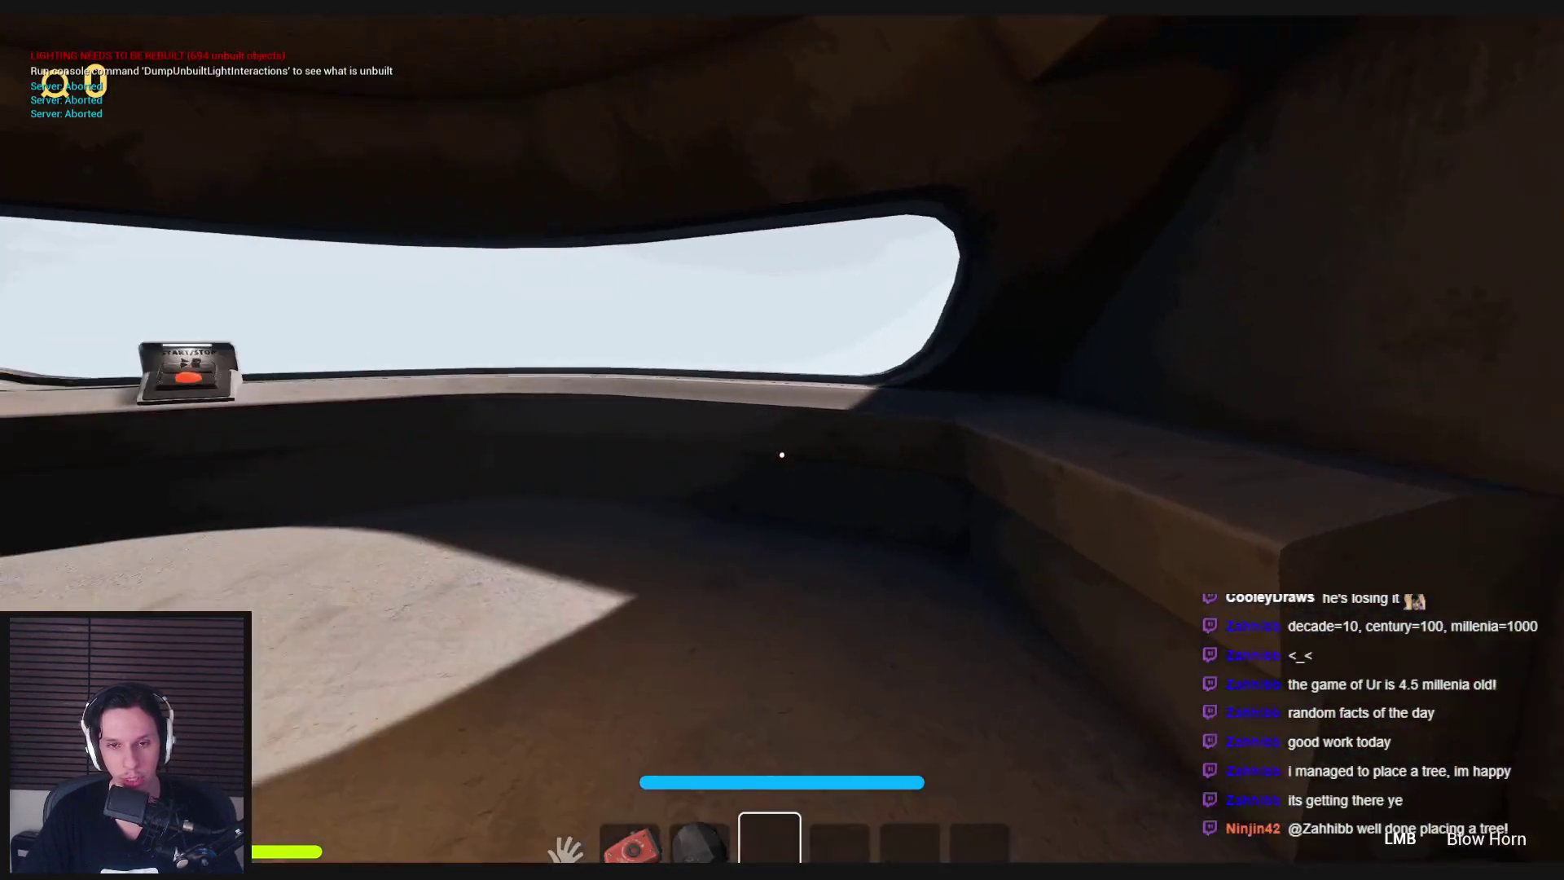
key(w)
click(782, 454)
mouse_move(782, 455)
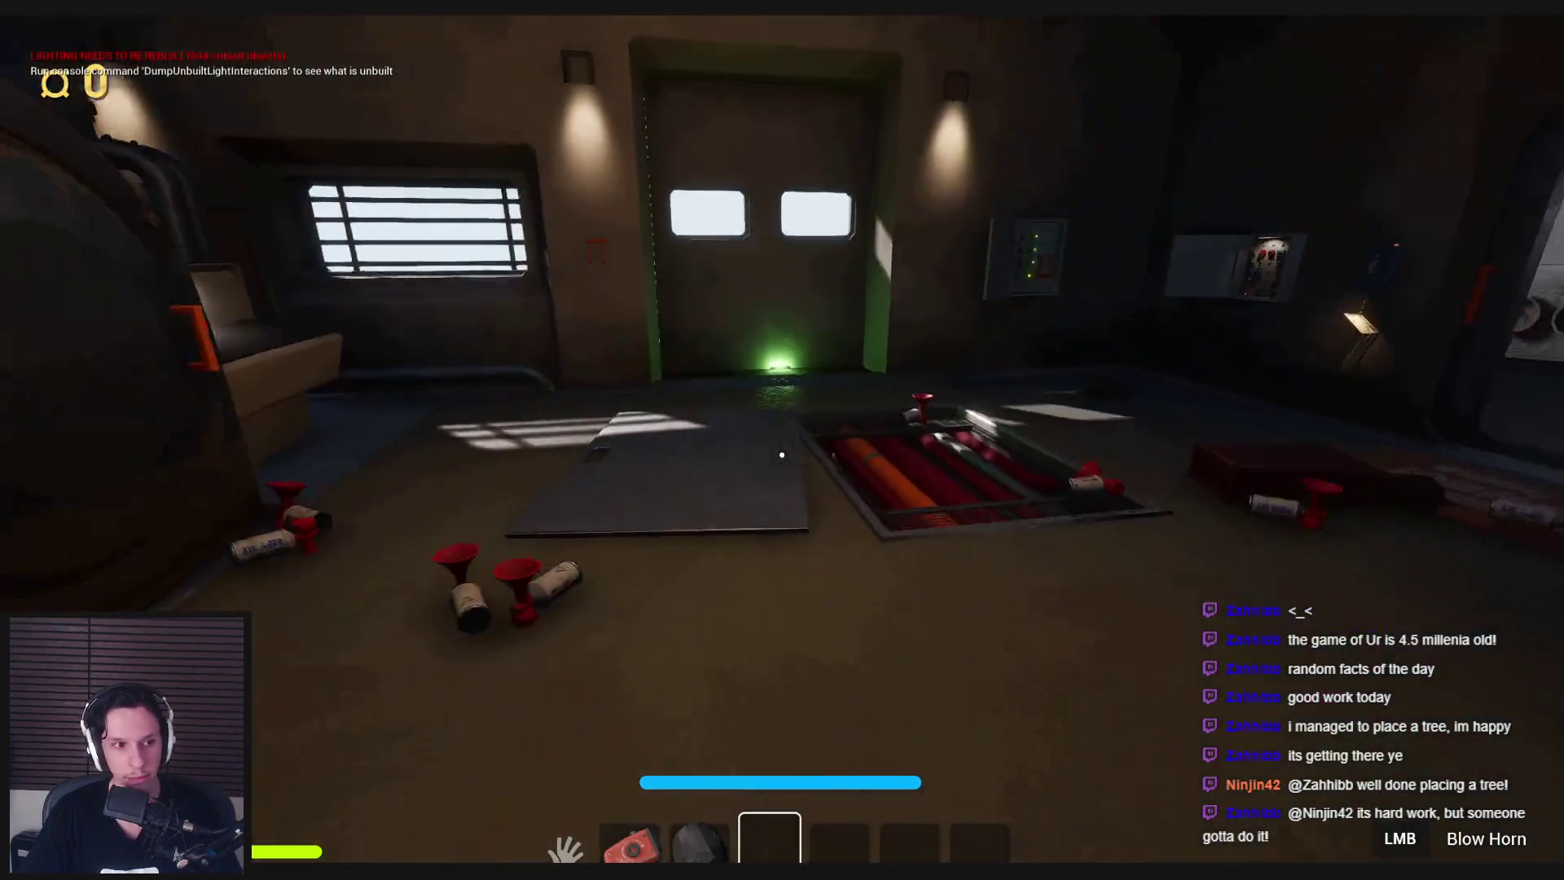
Leave the cab and come back, then press the START/STOP button twice more.
key(shift+w)
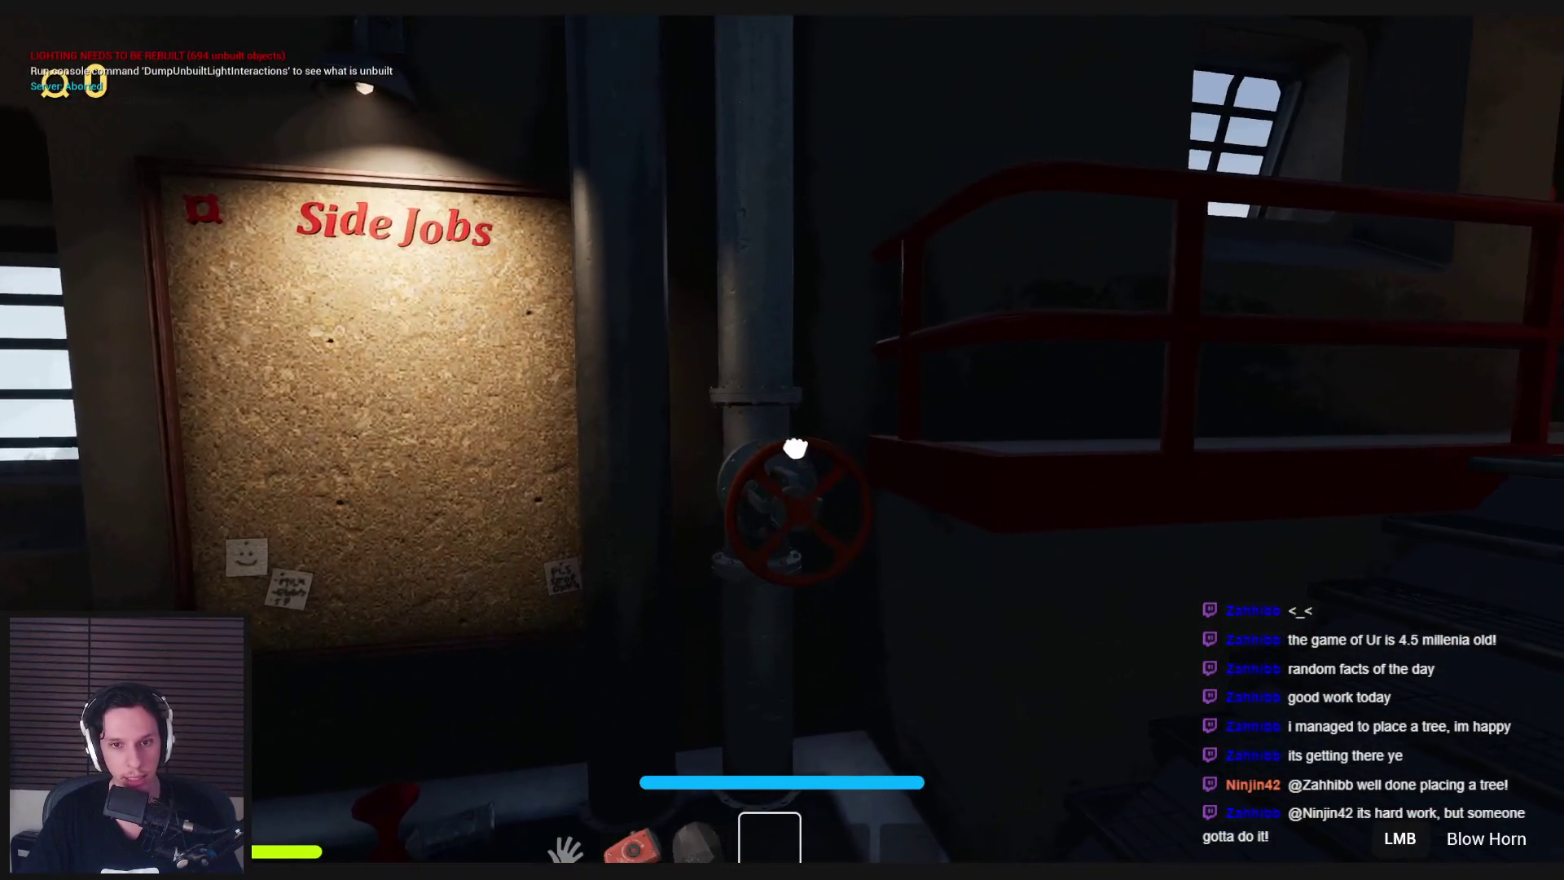
key(shift+w)
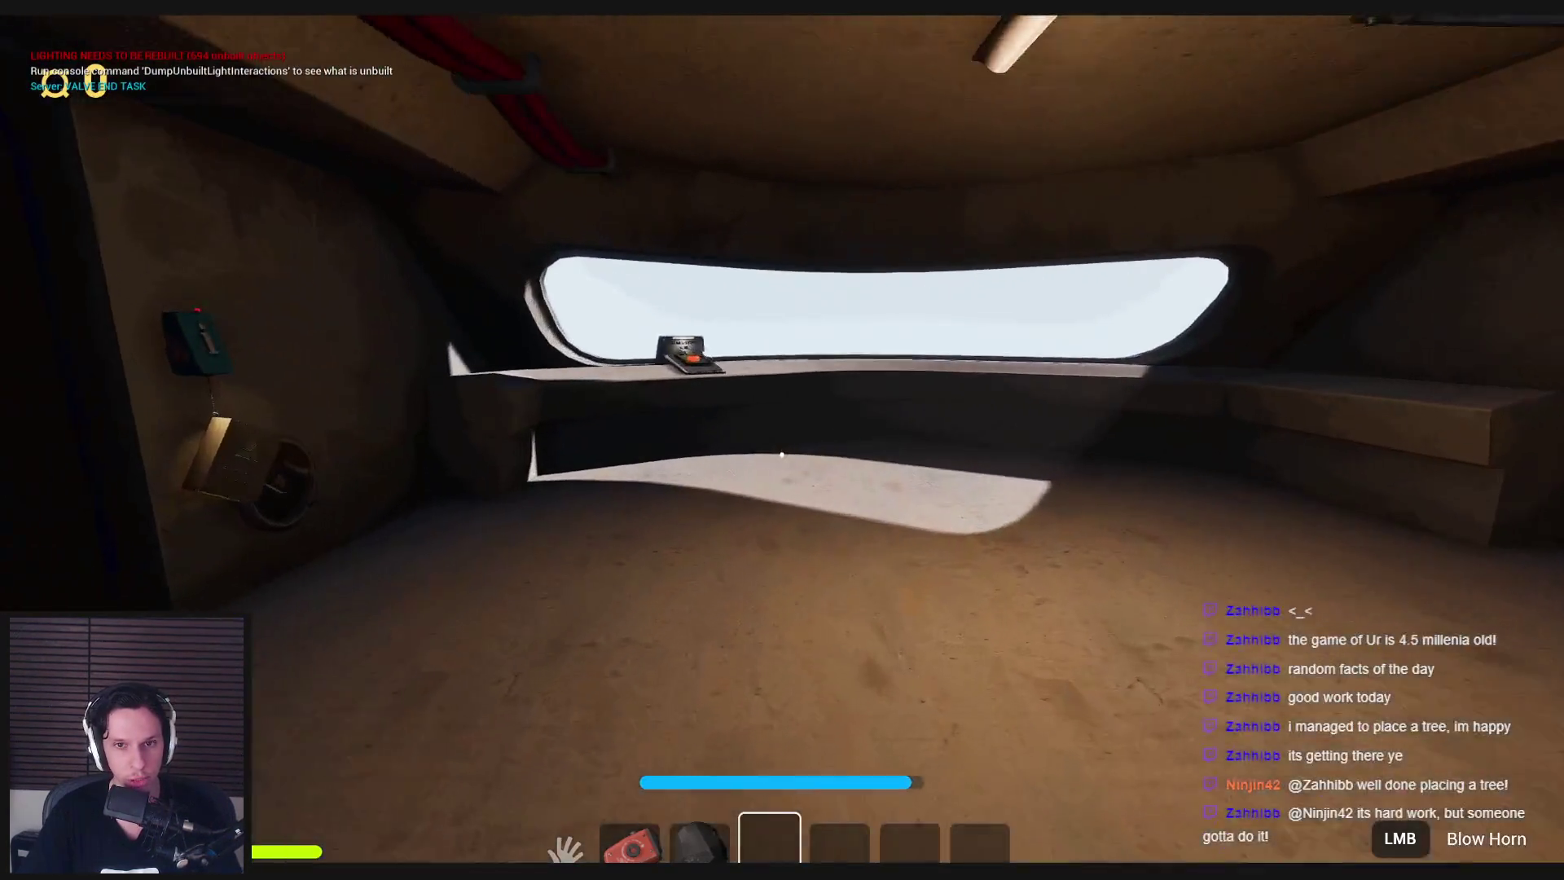
key(w)
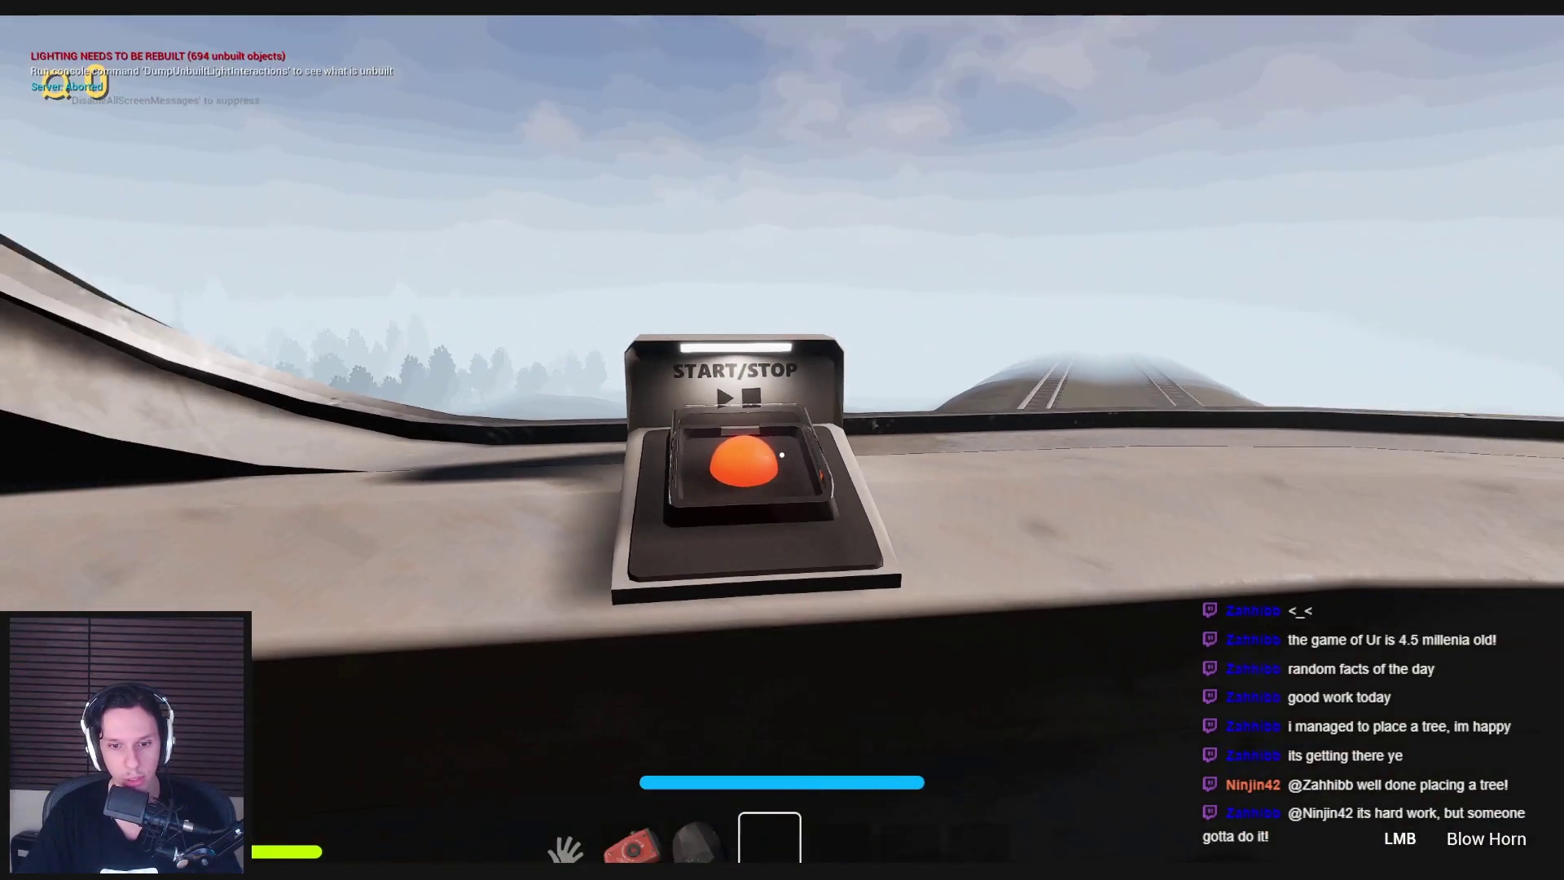
click(782, 454)
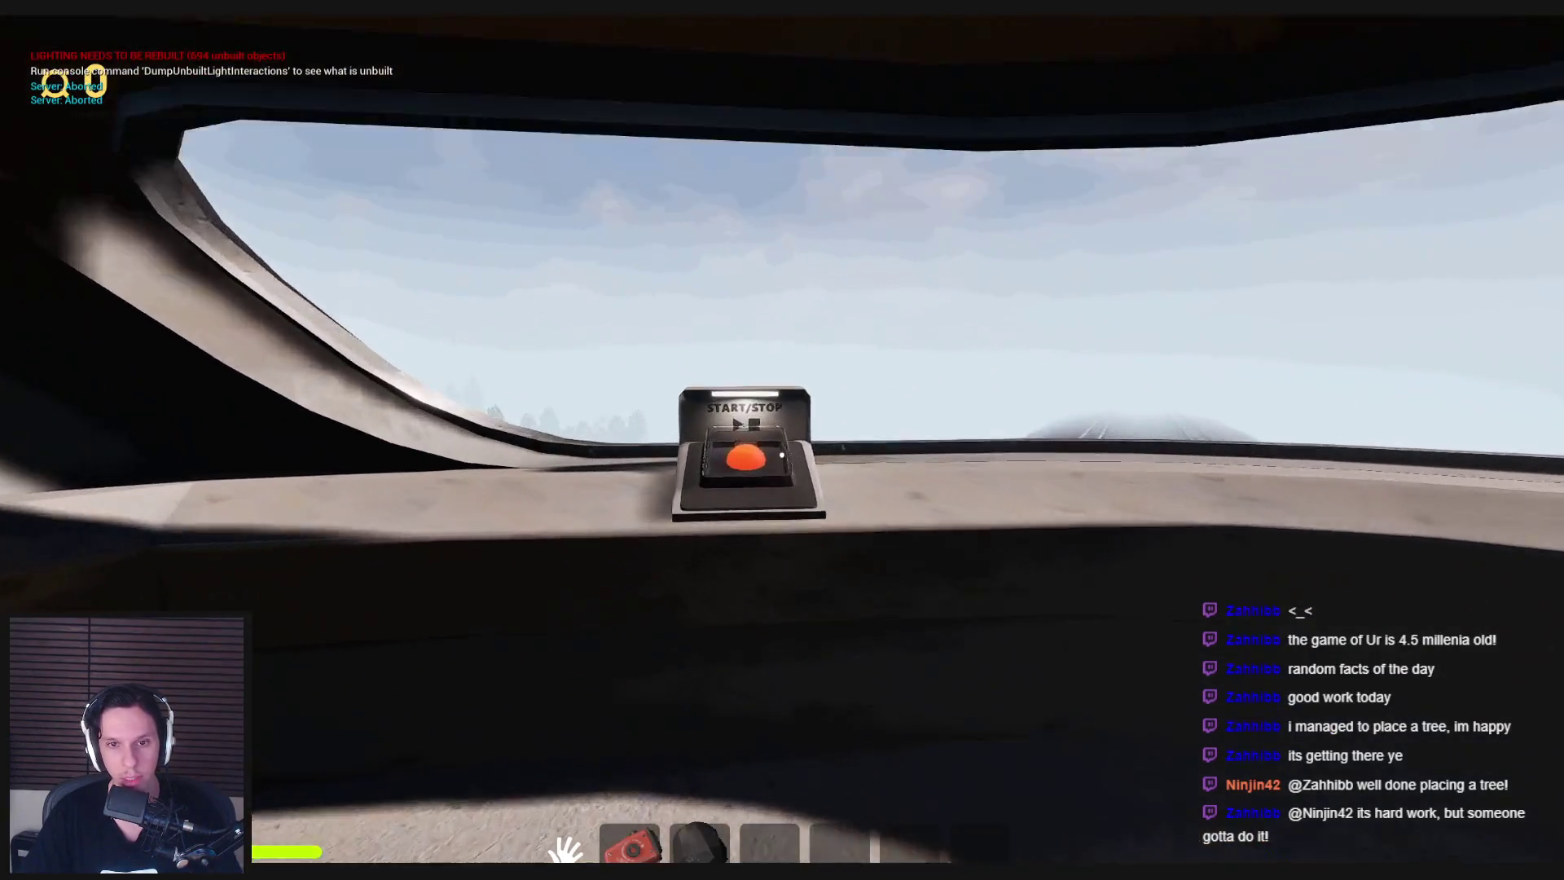
key(w)
click(782, 455)
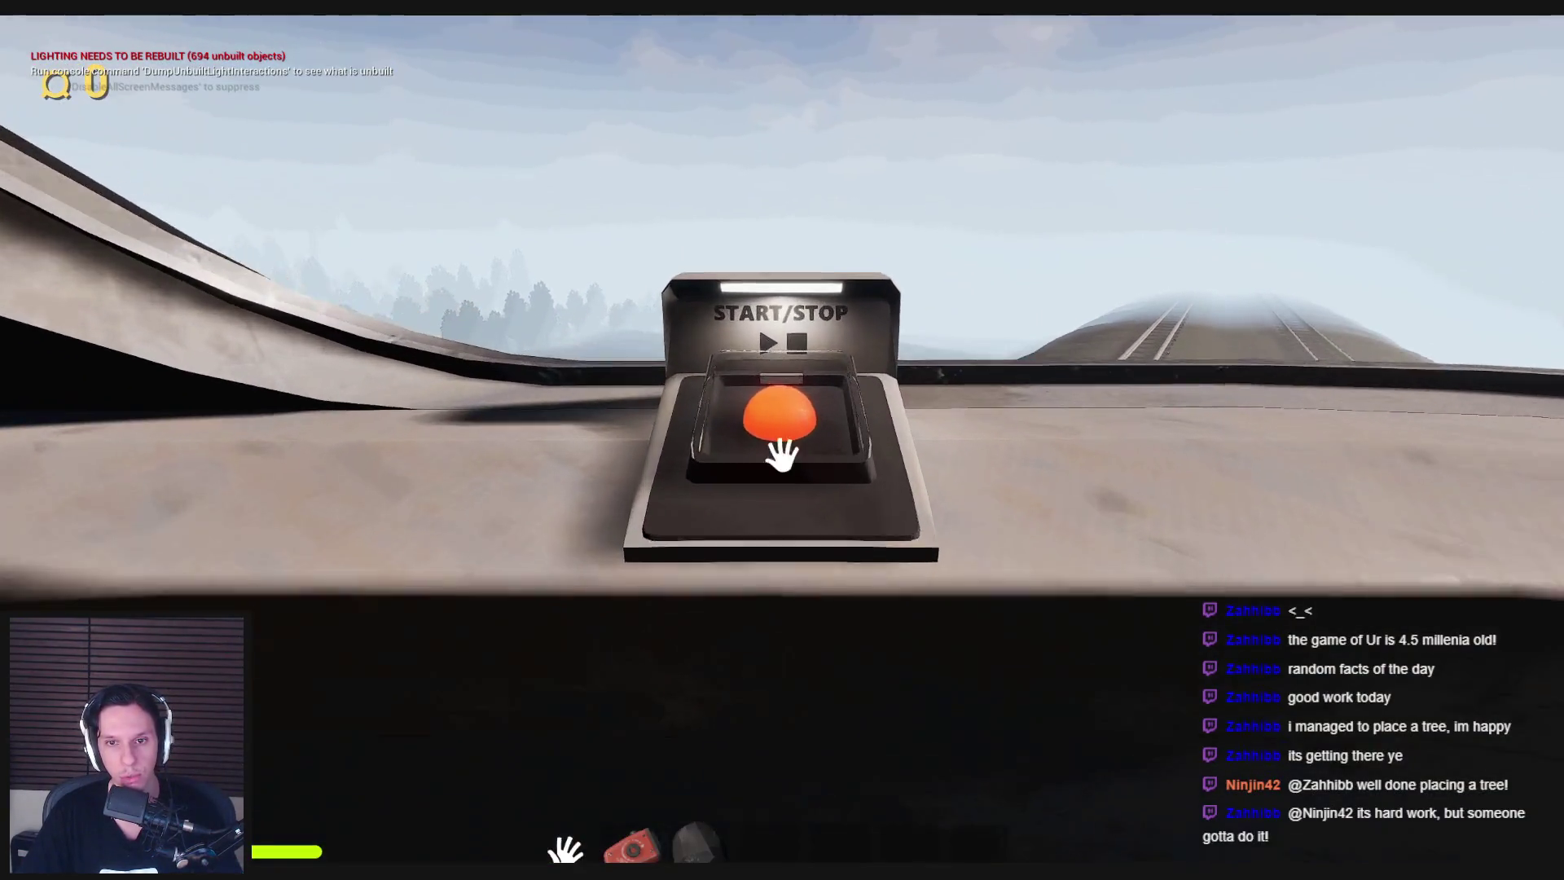